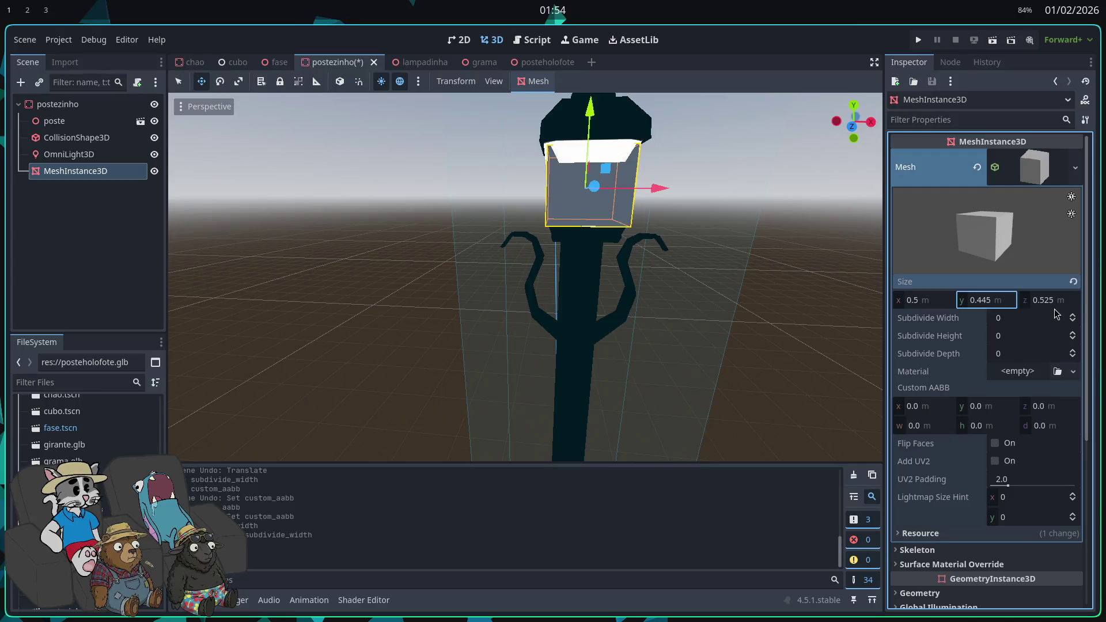
# - Narrow the lamp-head BoxMesh to 0.295 × 0.445 × 0.425 m by shrinking its x and z size
pyautogui.moveTo(864, 304); pyautogui.dragTo(588, 311)
pyautogui.moveTo(922, 299); pyautogui.dragTo(913, 299)
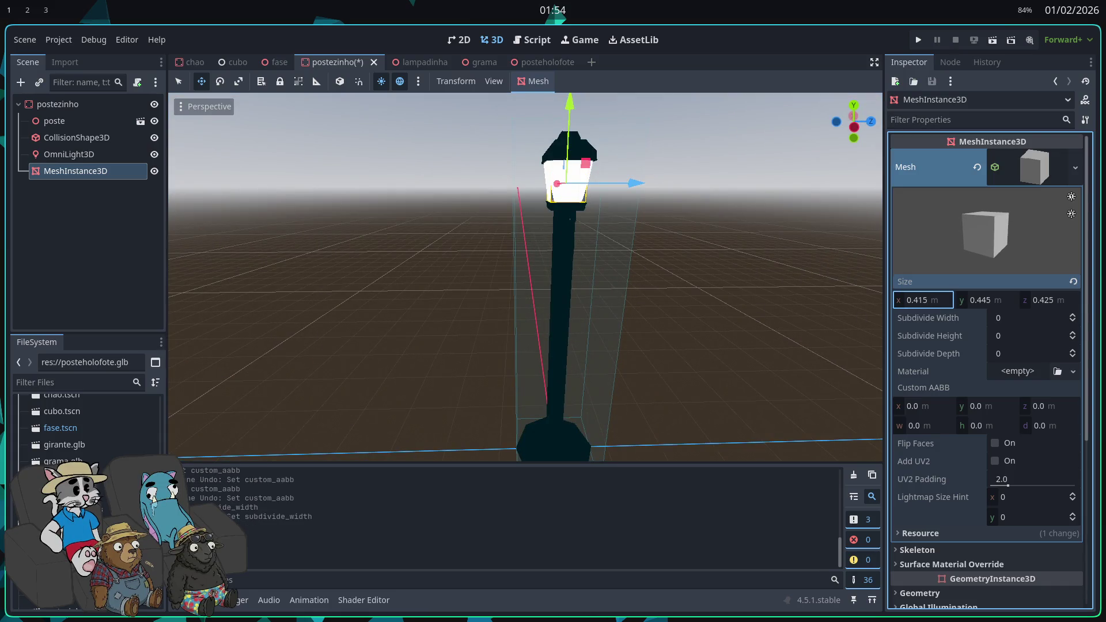
pyautogui.moveTo(741, 309); pyautogui.dragTo(602, 312)
pyautogui.moveTo(921, 300); pyautogui.dragTo(910, 299)
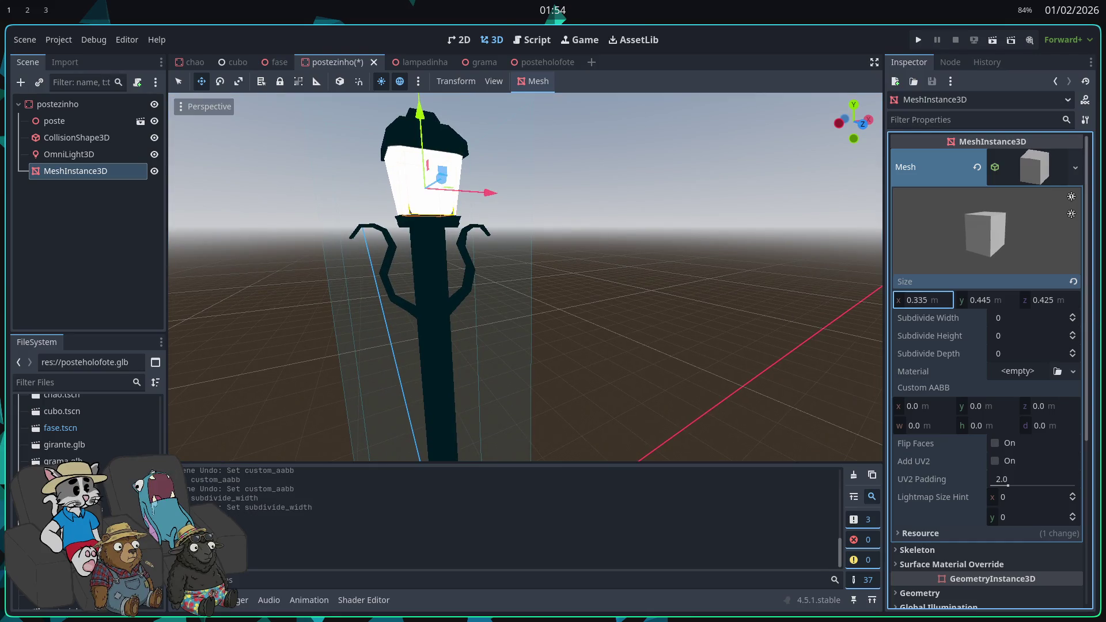
pyautogui.moveTo(835, 334); pyautogui.dragTo(805, 354)
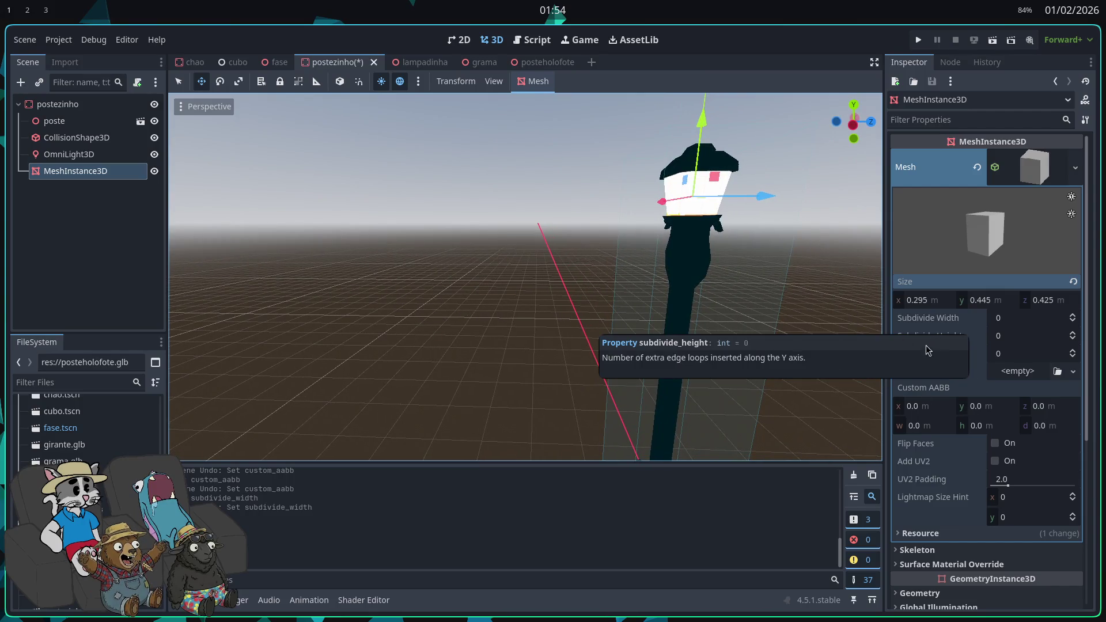
pyautogui.click(1016, 372)
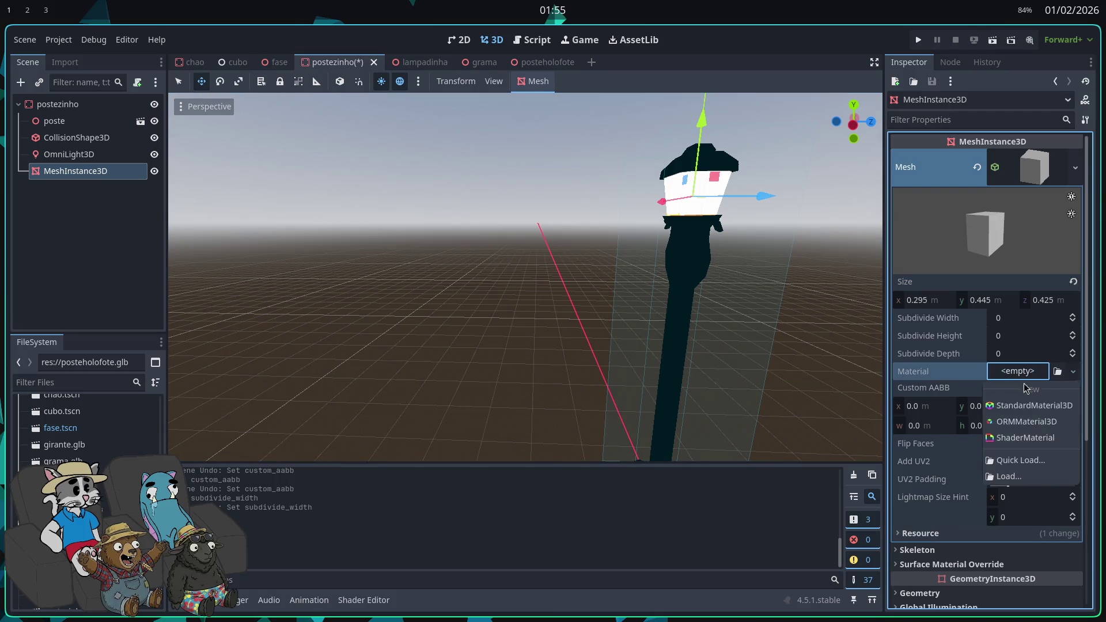
# - Give the box a new StandardMaterial3D with ffffff emission at energy 4.0, then run the game
pyautogui.click(1024, 408)
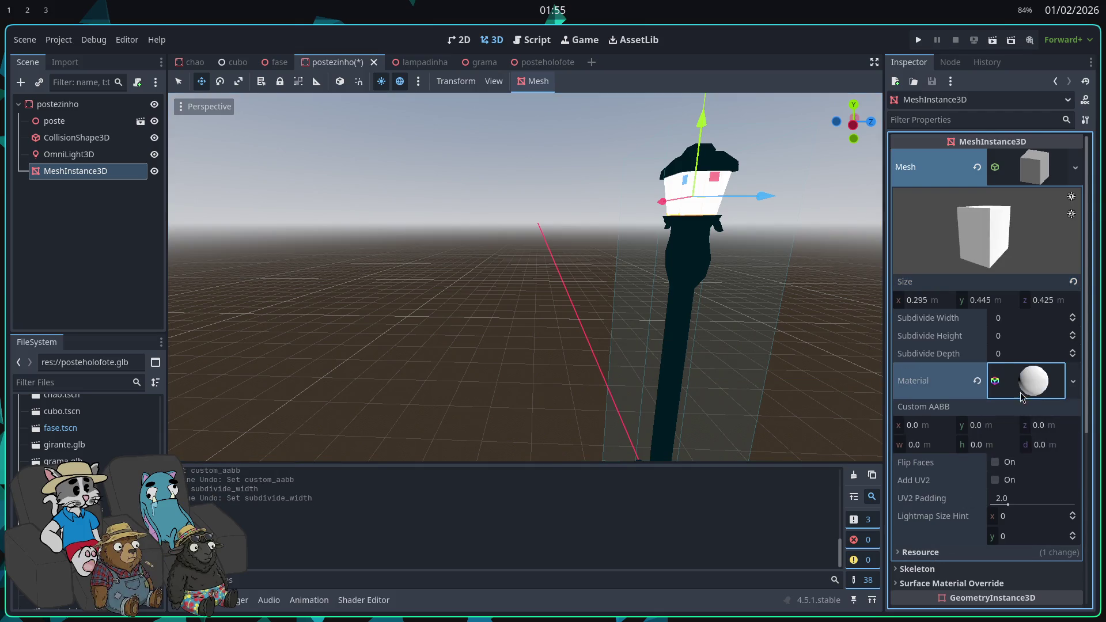
pyautogui.scroll(-3, 1023, 515)
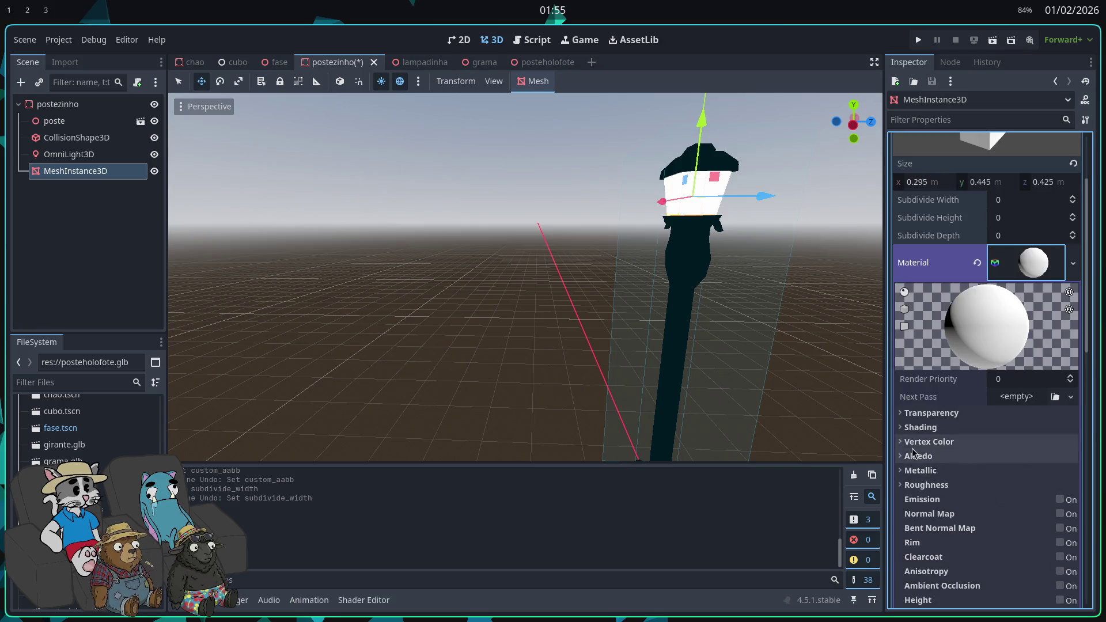
pyautogui.click(1060, 499)
pyautogui.click(1029, 514)
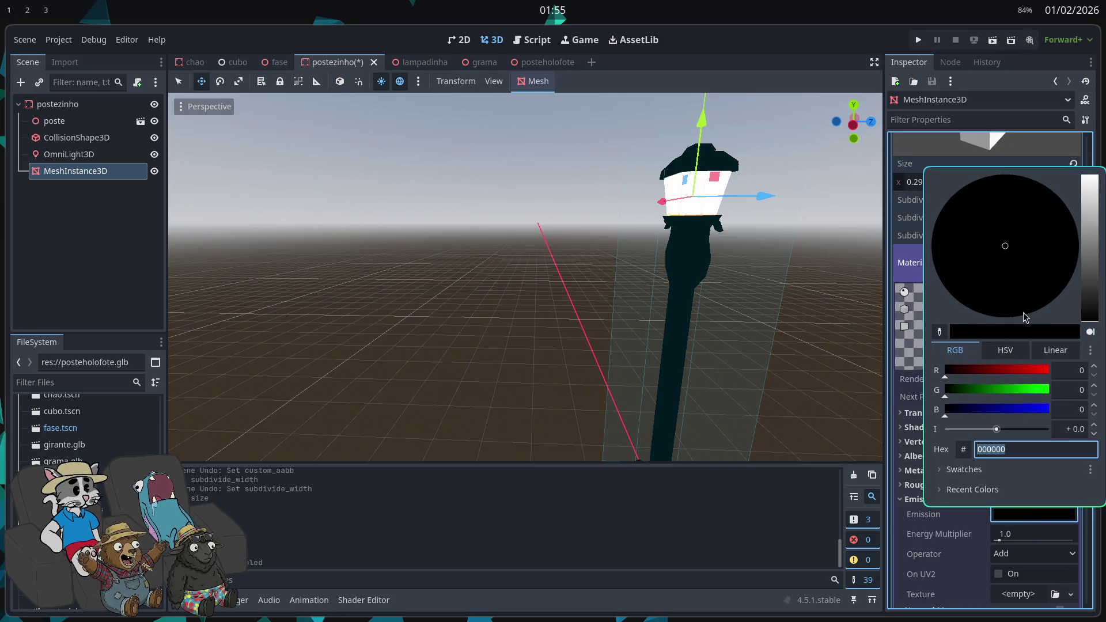
pyautogui.write('ffffff')
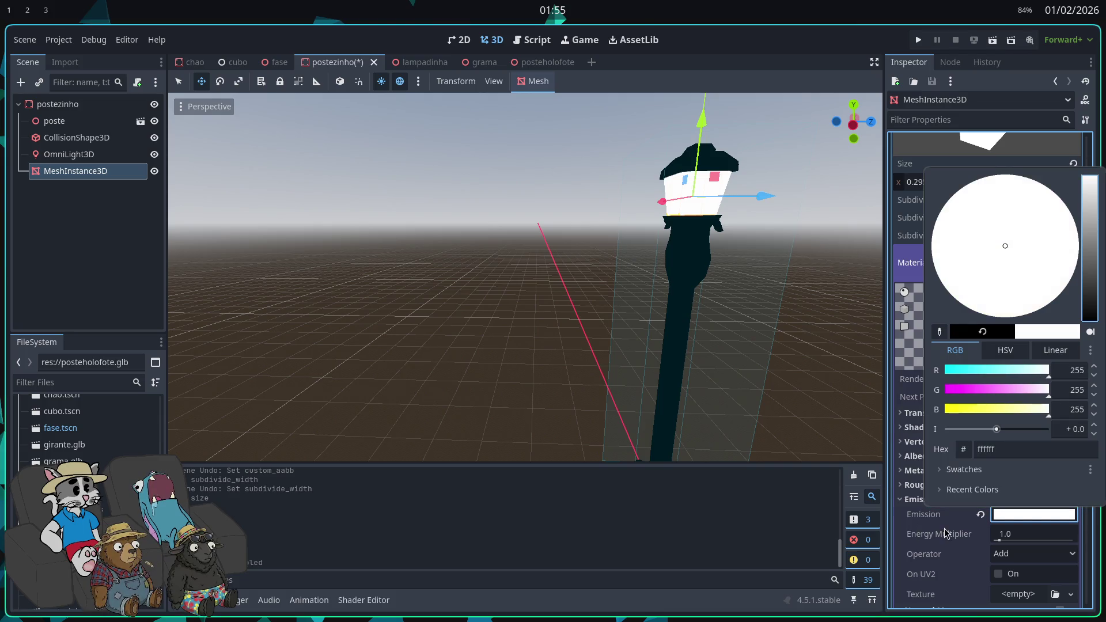
pyautogui.click(945, 533)
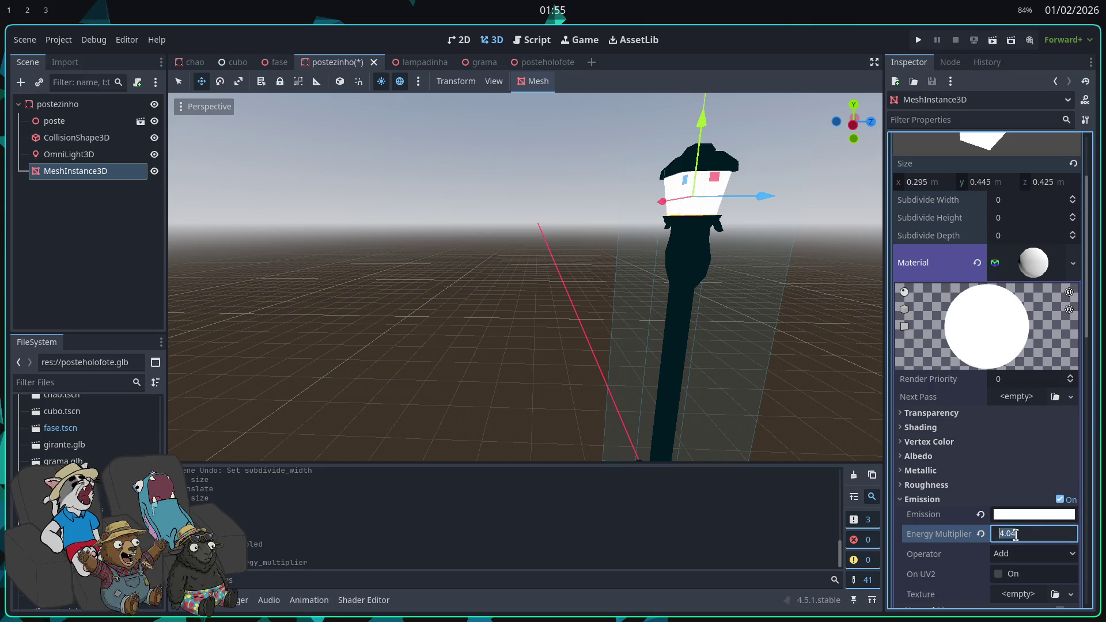
pyautogui.press('Return')
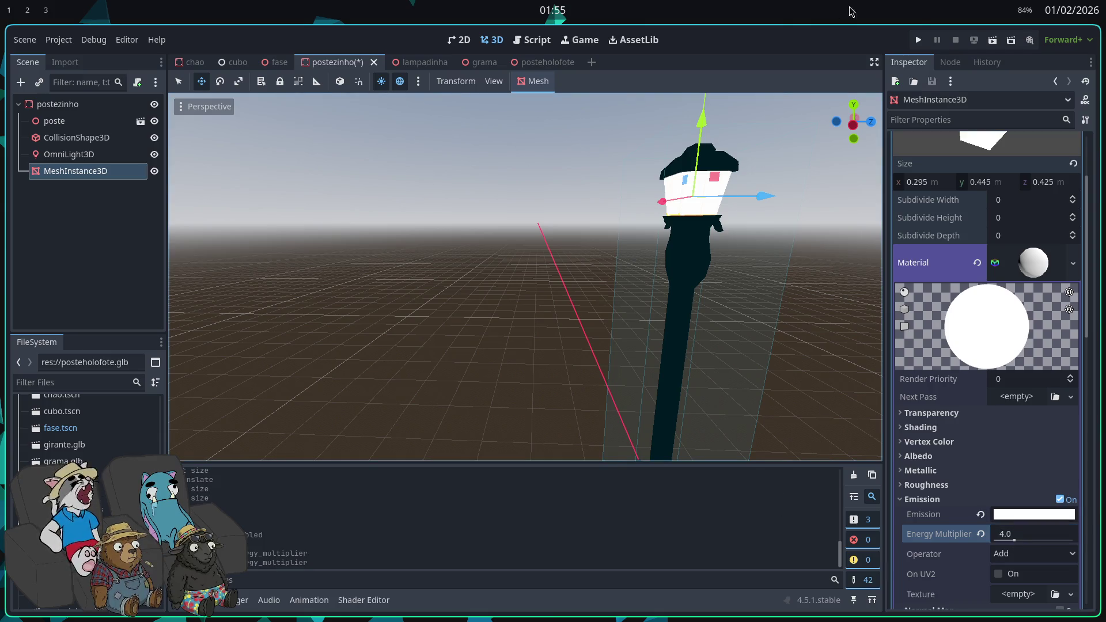
pyautogui.click(920, 39)
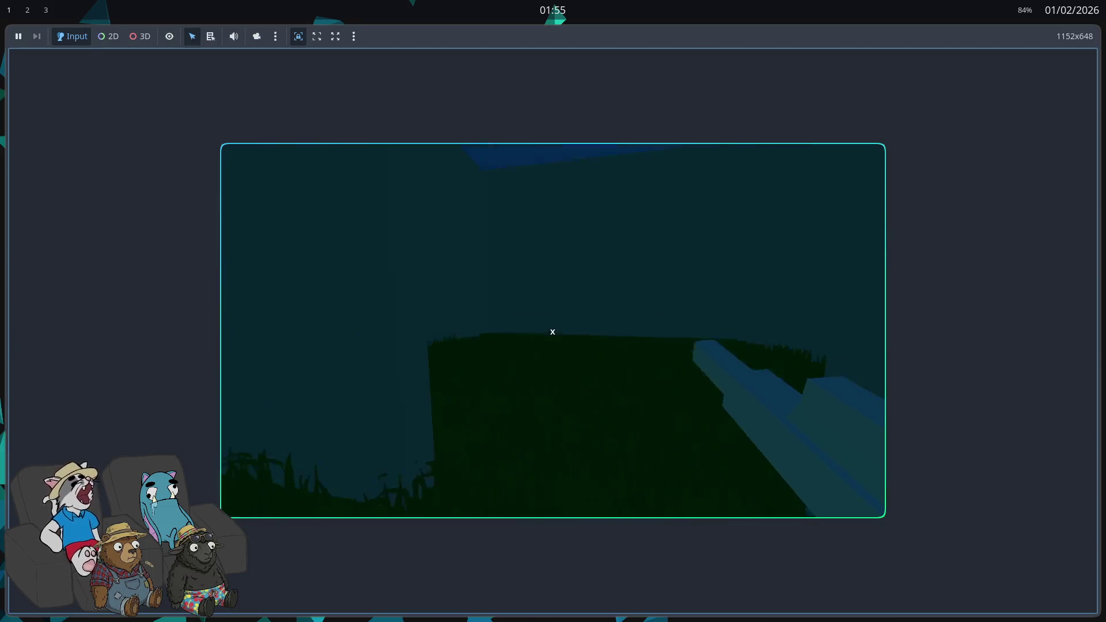
pyautogui.press('w')
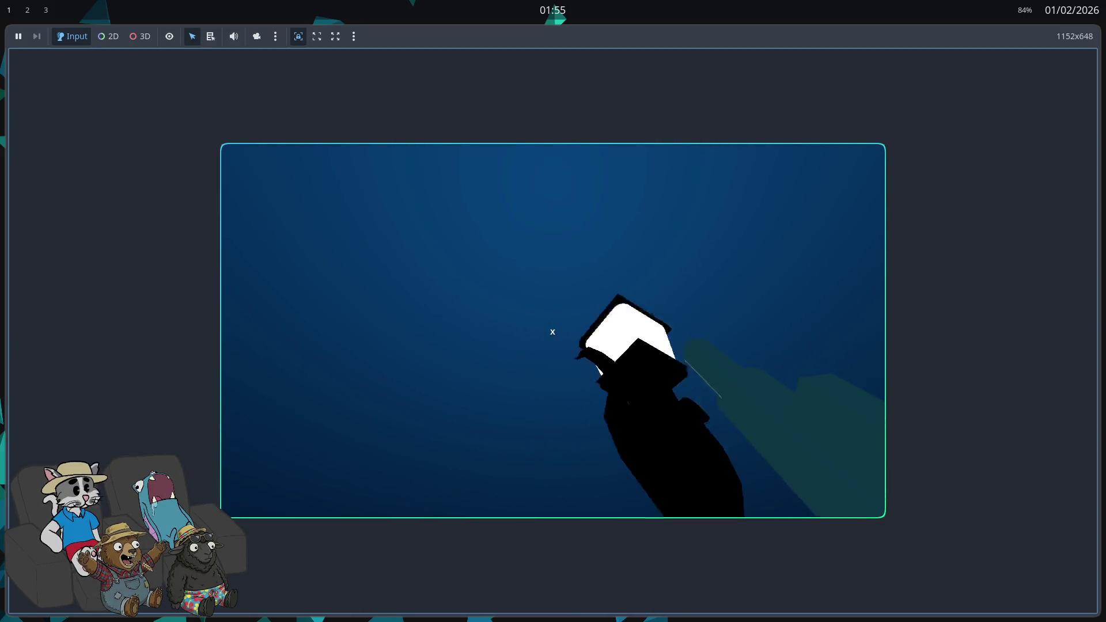
pyautogui.press('w')
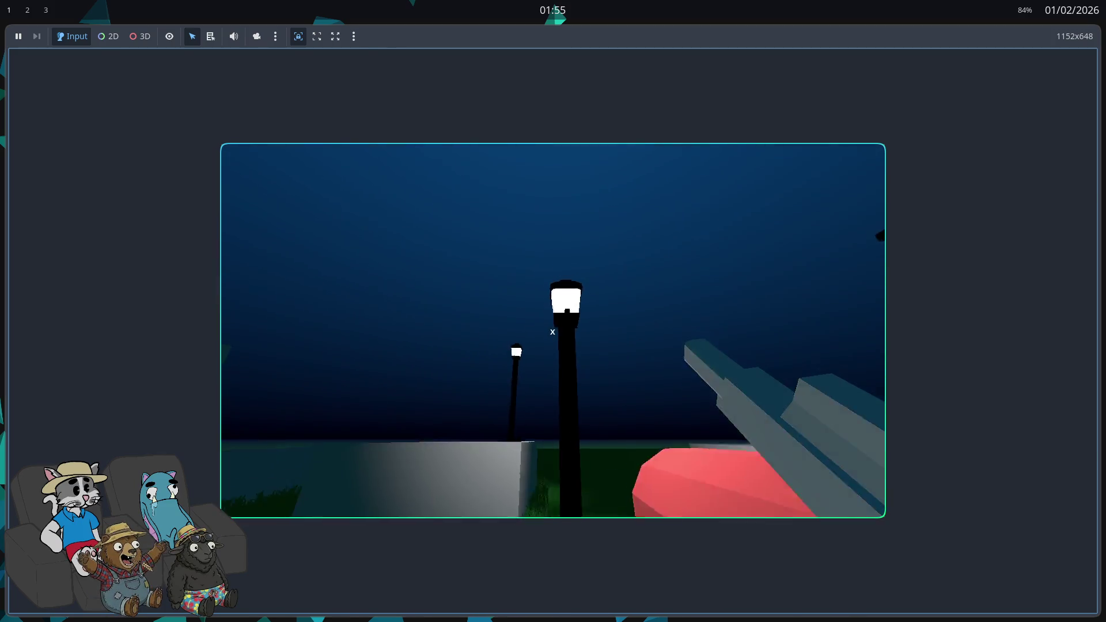
pyautogui.press('Escape')
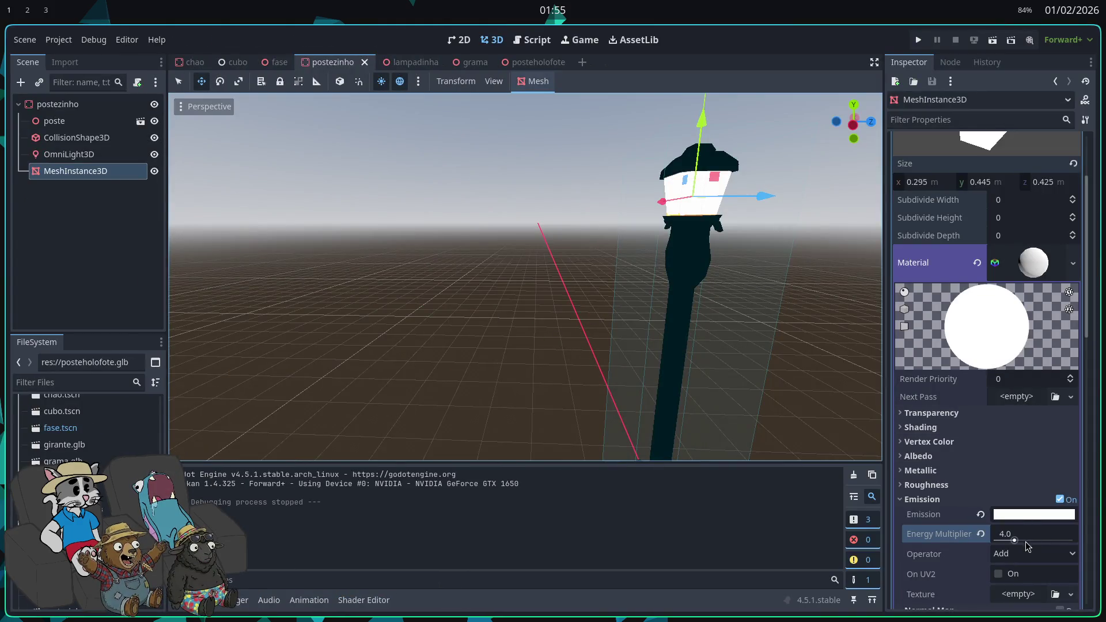
pyautogui.press('F5')
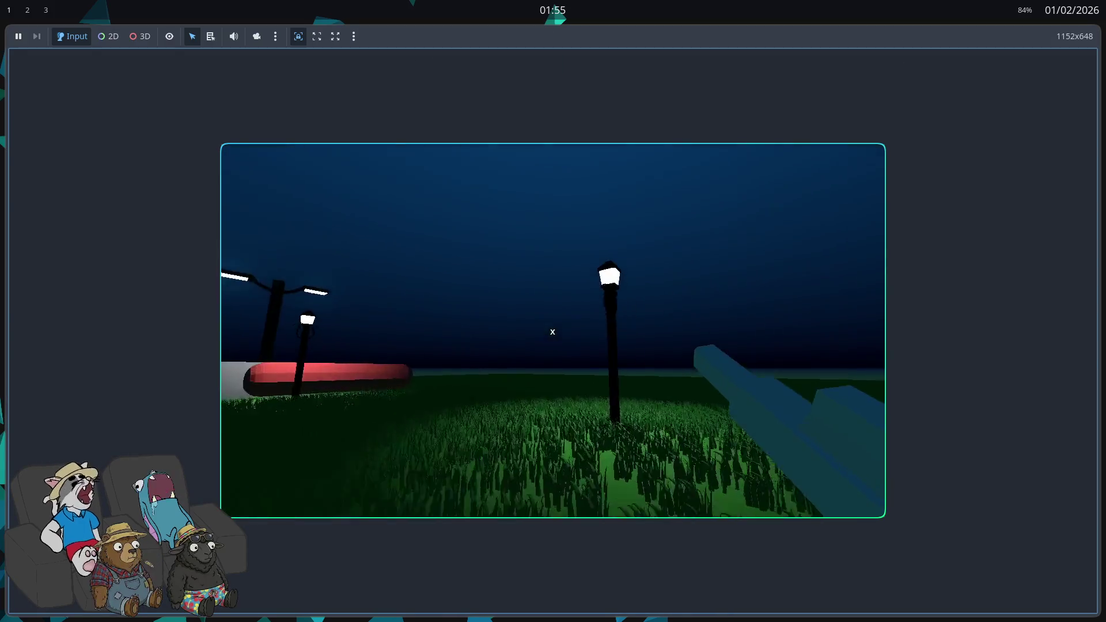
pyautogui.press('w')
pyautogui.press('w')
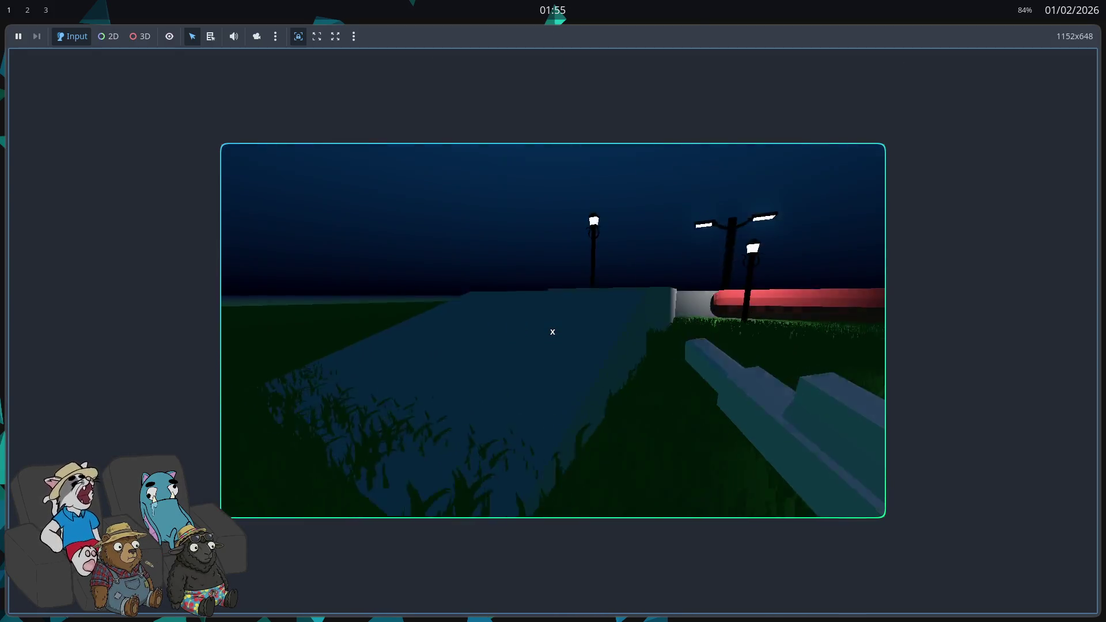
pyautogui.press('w')
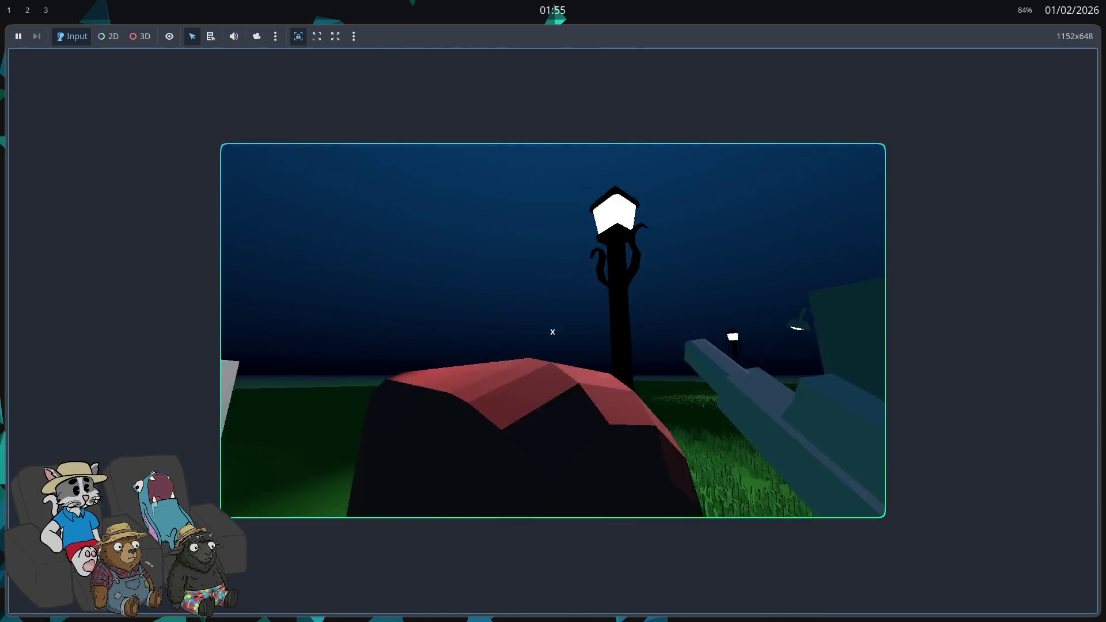
pyautogui.press('F8')
# - Raise the emission energy multiplier, change the blending operator, and test-run the brighter lamp
pyautogui.moveTo(1035, 541); pyautogui.dragTo(1041, 541)
pyautogui.click(1018, 554)
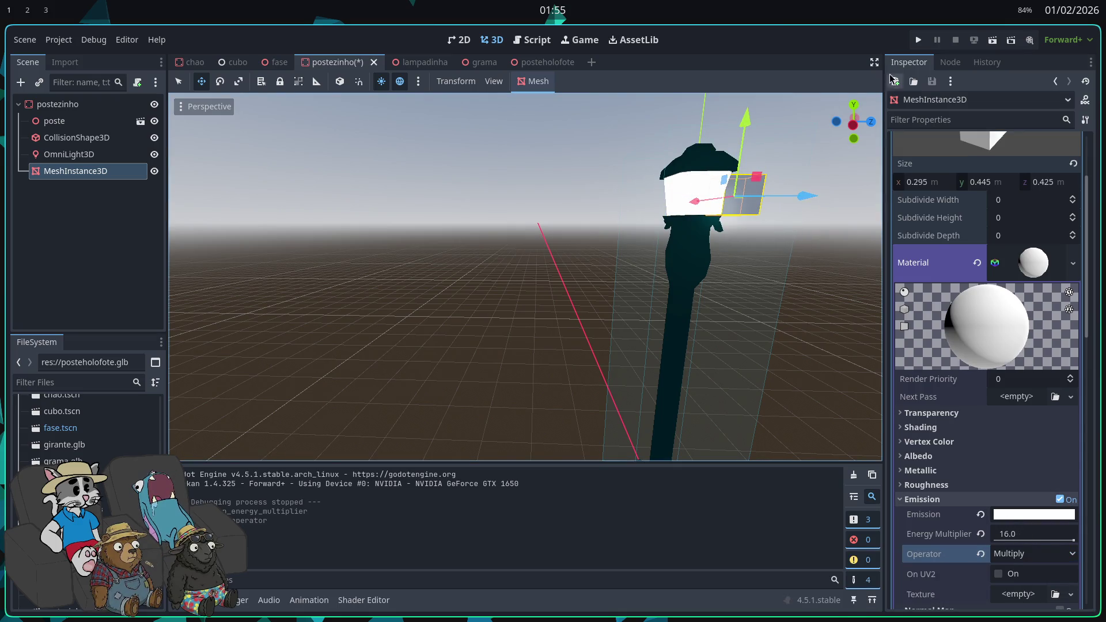
pyautogui.click(919, 40)
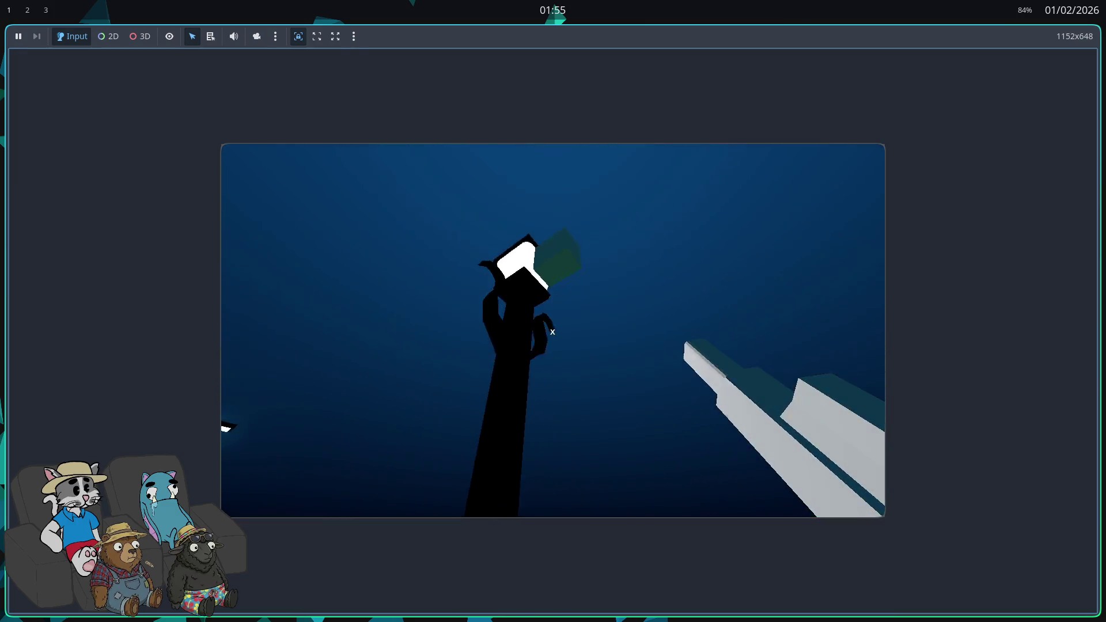
pyautogui.press('F8')
# - Switch emission blending back to Add and test the lamp again in the running game
pyautogui.click(1024, 556)
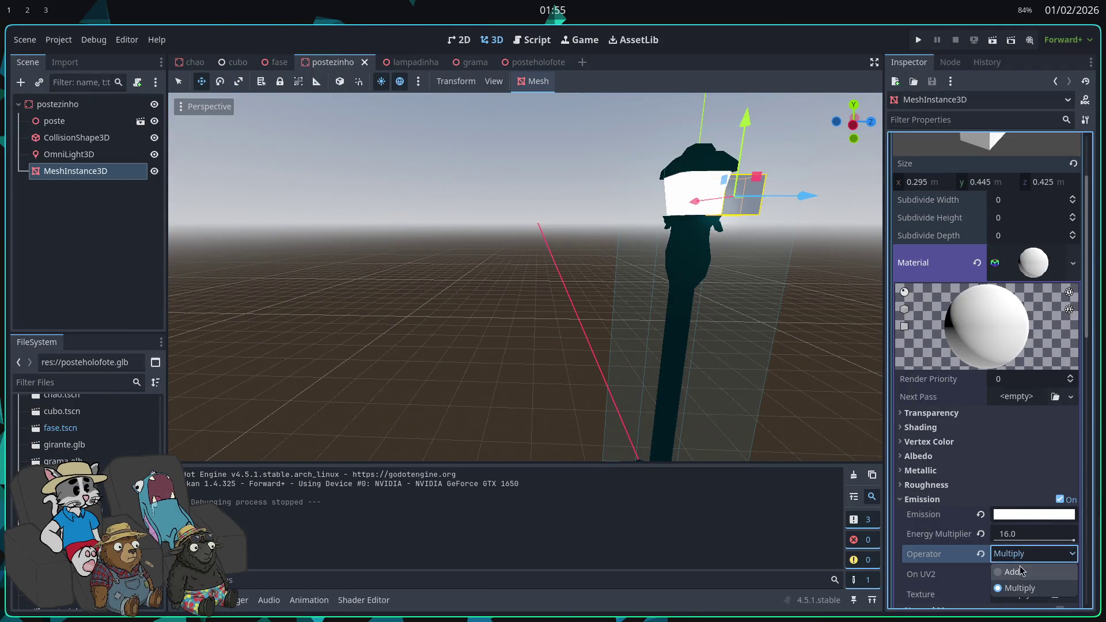
pyautogui.click(1018, 576)
pyautogui.click(919, 39)
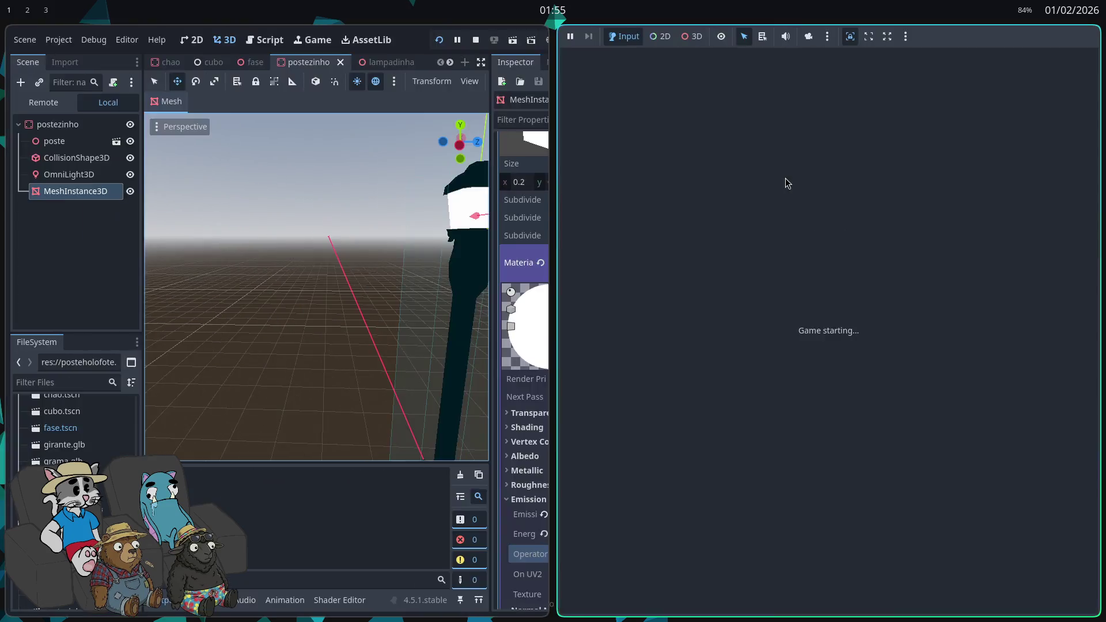
pyautogui.press('w')
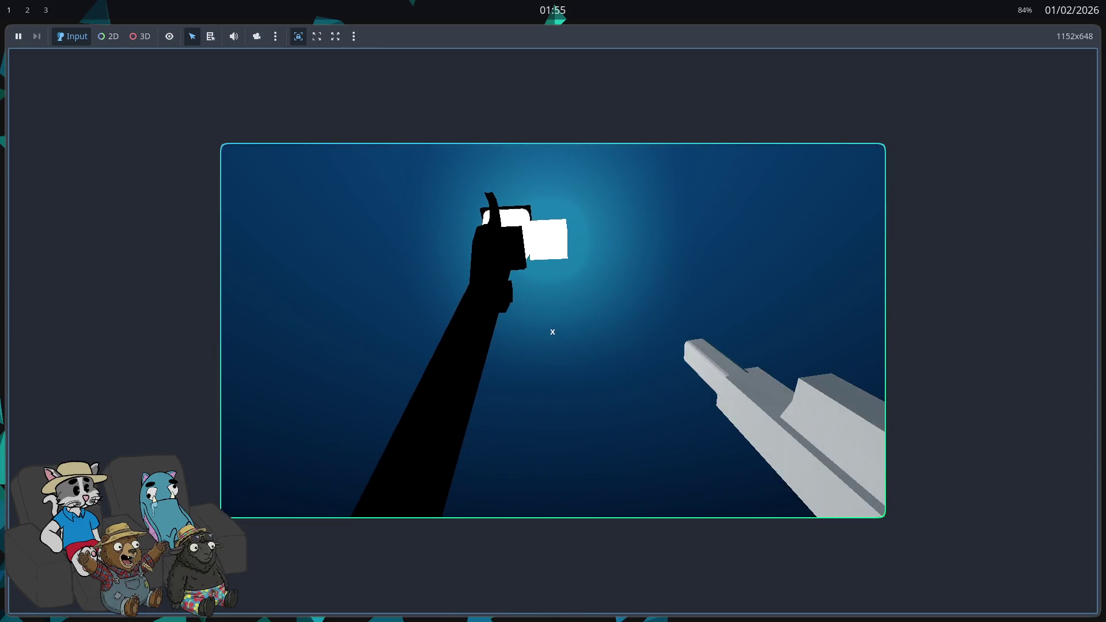
pyautogui.press('F8')
# - Move the lamp-head box along Z, test it, then undo back to 0.5 × 0.465 × 0.525 m
pyautogui.moveTo(809, 198)
pyautogui.mouseDown()
pyautogui.moveTo(767, 201)
pyautogui.moveTo(841, 185)
pyautogui.moveTo(976, 99)
pyautogui.mouseUp()
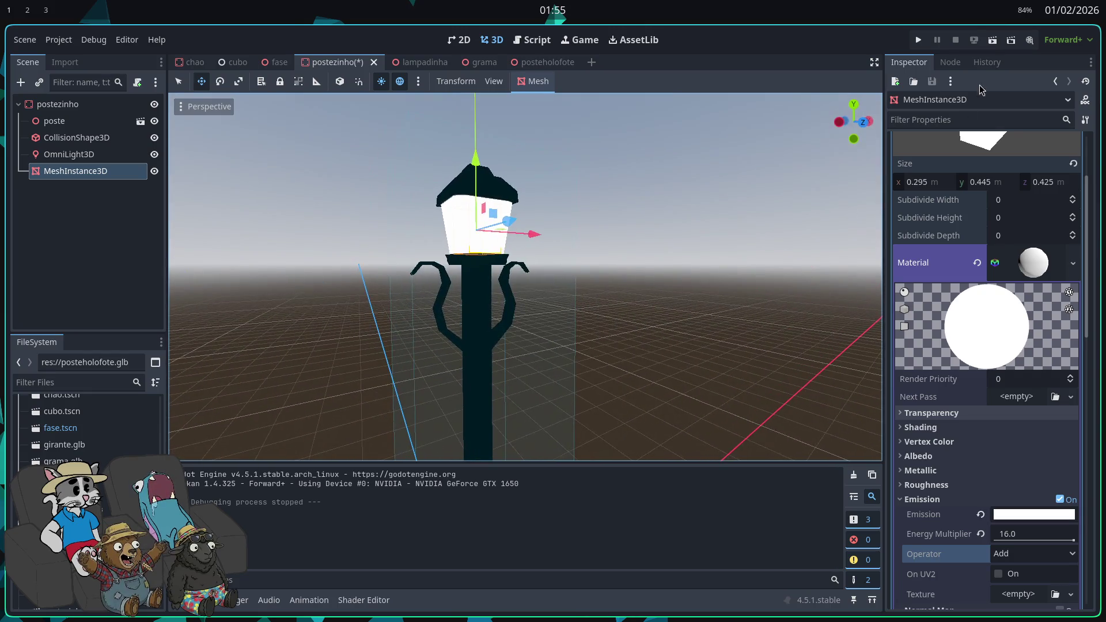
pyautogui.click(918, 40)
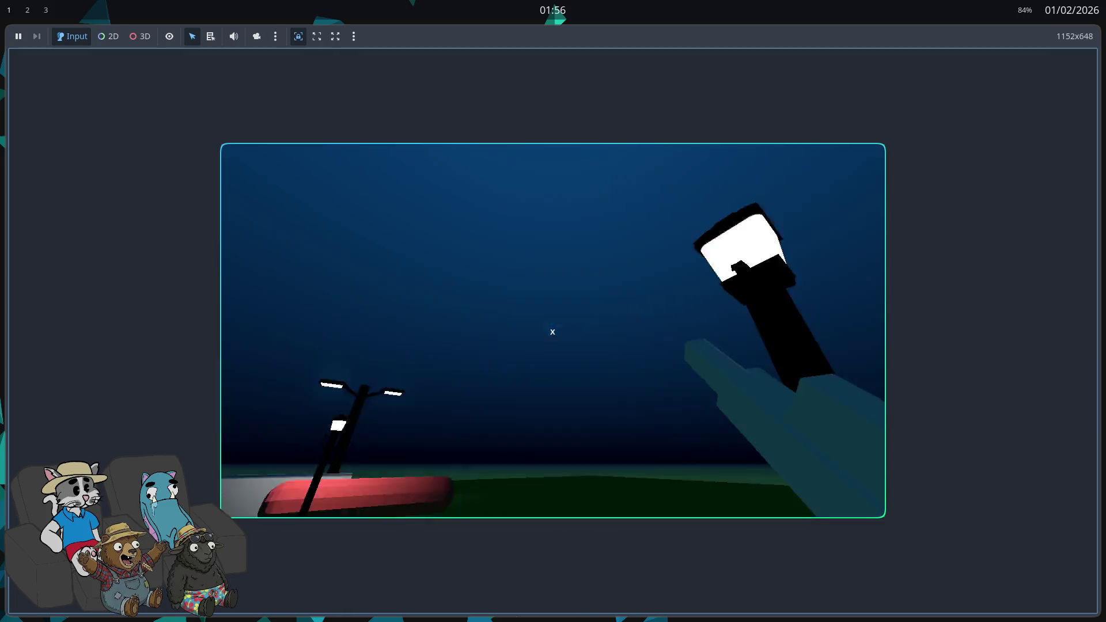
pyautogui.press('F8')
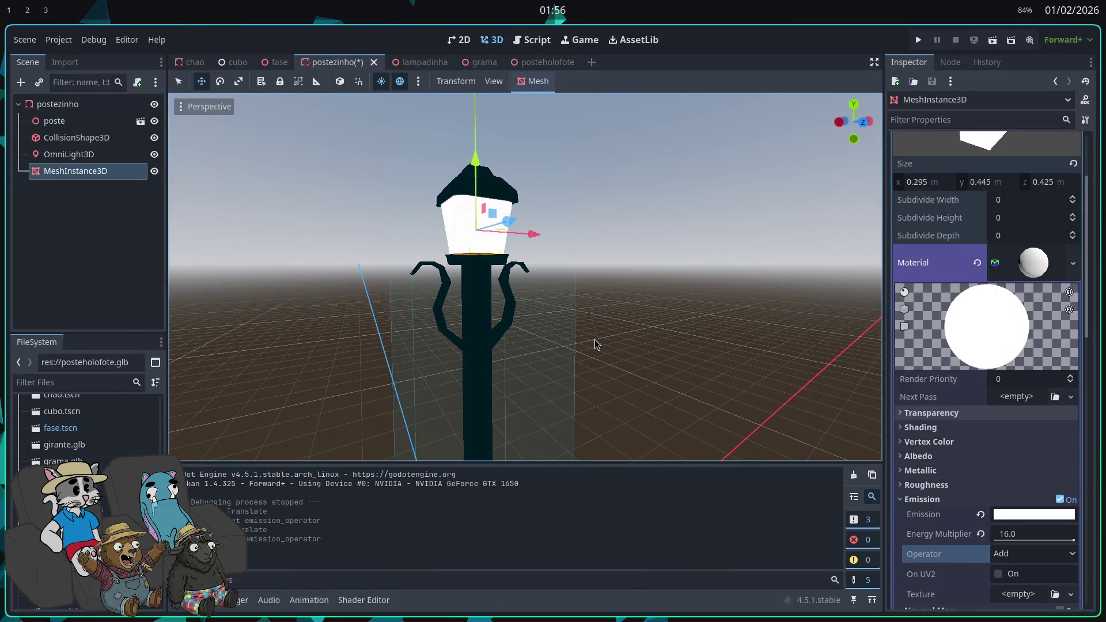
pyautogui.hotkey('ctrl', 'z')
pyautogui.hotkey('ctrl', 'z')
pyautogui.hotkey('ctrl', 'z')
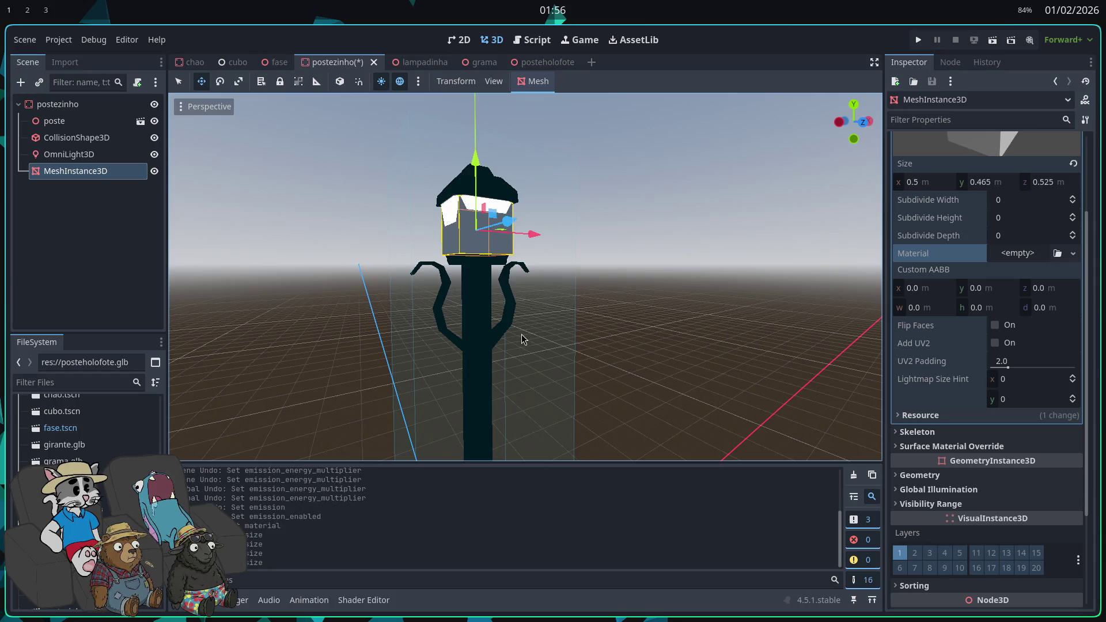
# - Undo the lamp-head MeshInstance3D node's creation and save the postezinho scene
pyautogui.hotkey('ctrl', 'z')
pyautogui.hotkey('ctrl', 'z')
pyautogui.hotkey('ctrl', 'z')
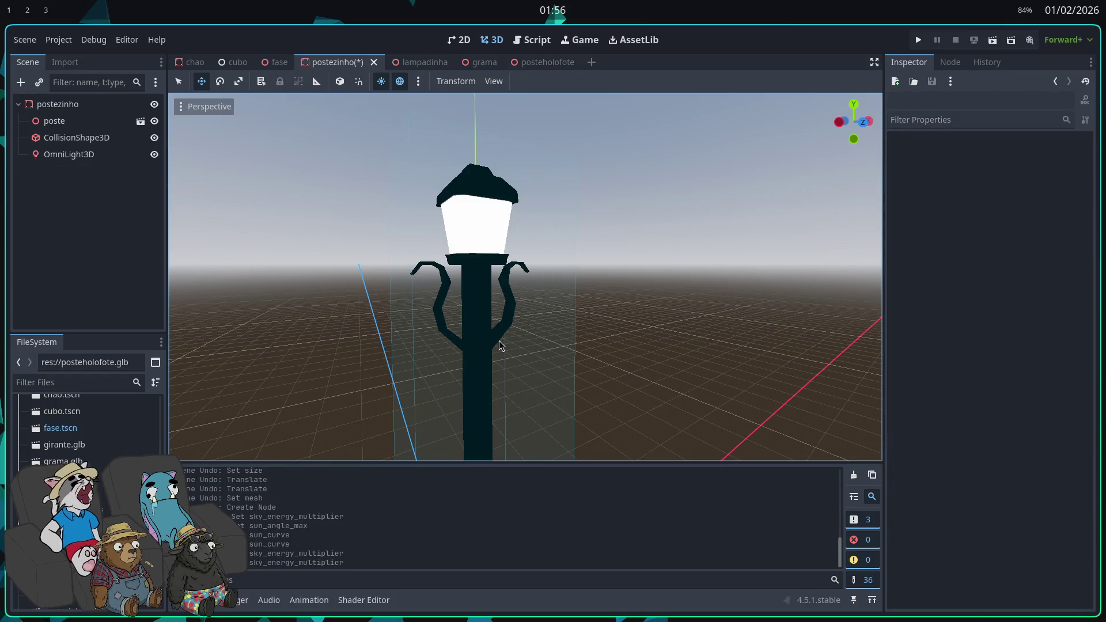
pyautogui.hotkey('ctrl', 'shift', 'z')
pyautogui.hotkey('ctrl', 'z')
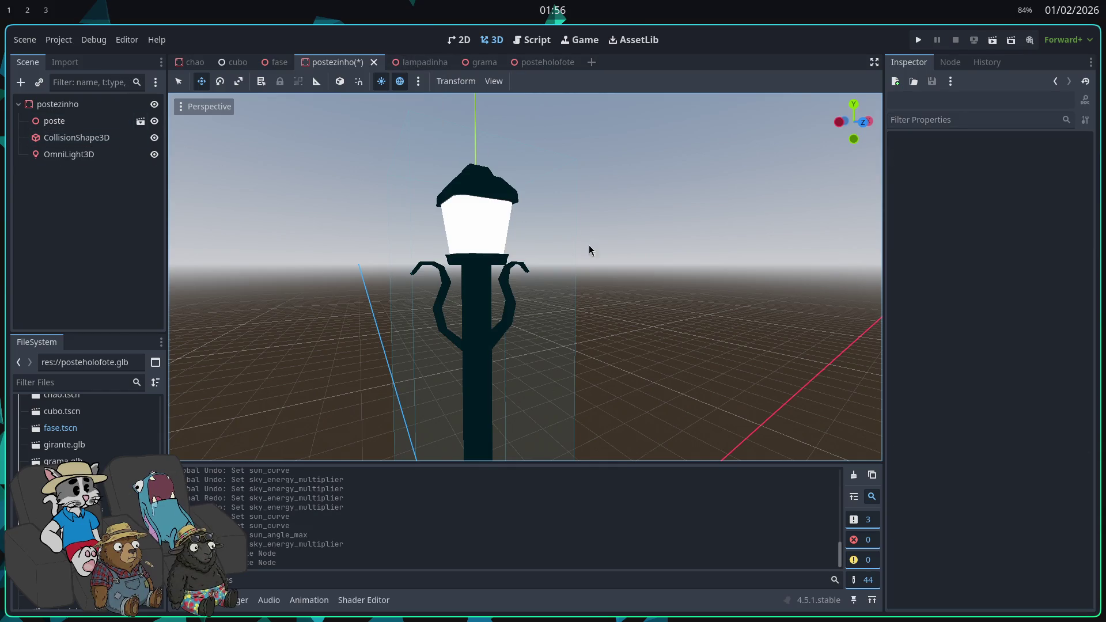
pyautogui.hotkey('ctrl', 's')
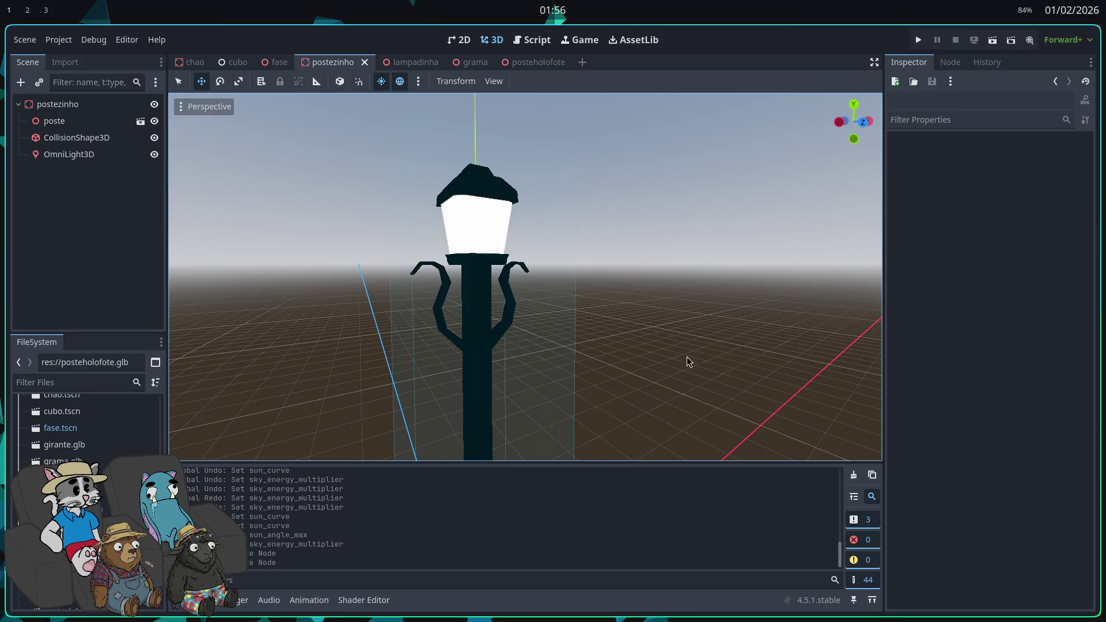
pyautogui.click(465, 49)
pyautogui.click(484, 48)
# - Switch to the fase level and fly past the tall lamp post into the lamp's light
pyautogui.click(268, 62)
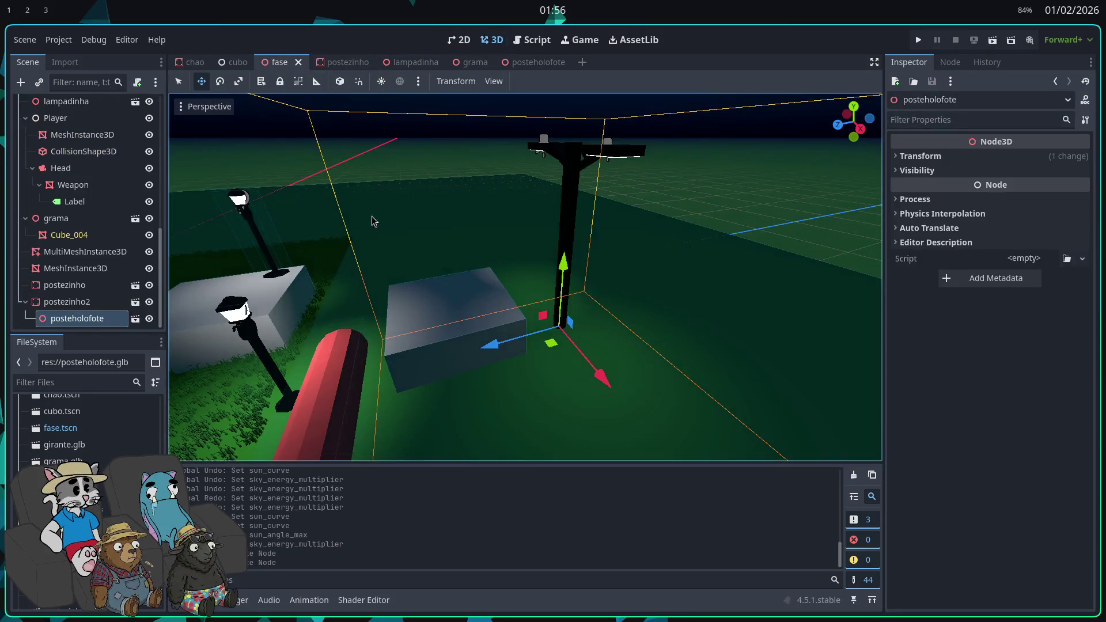
pyautogui.press('w')
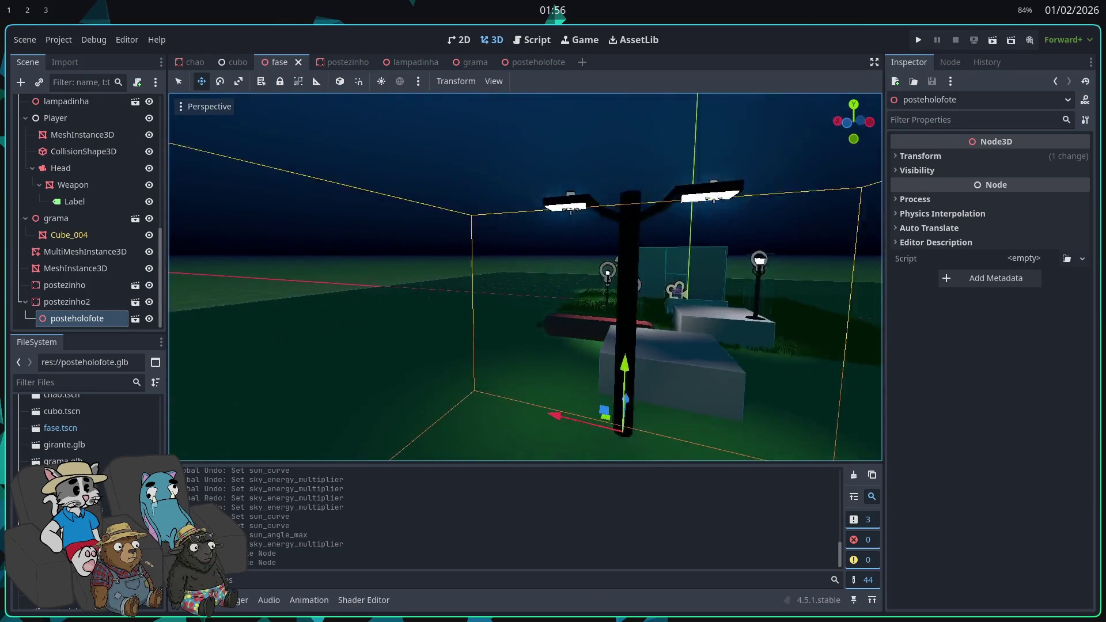
pyautogui.press('w')
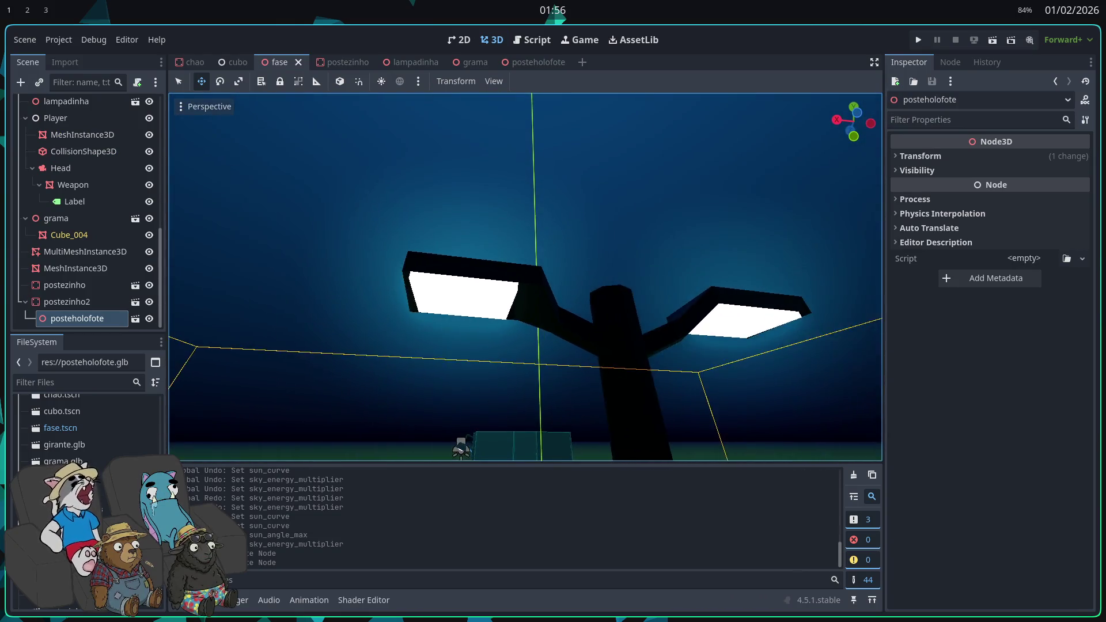
pyautogui.press('w')
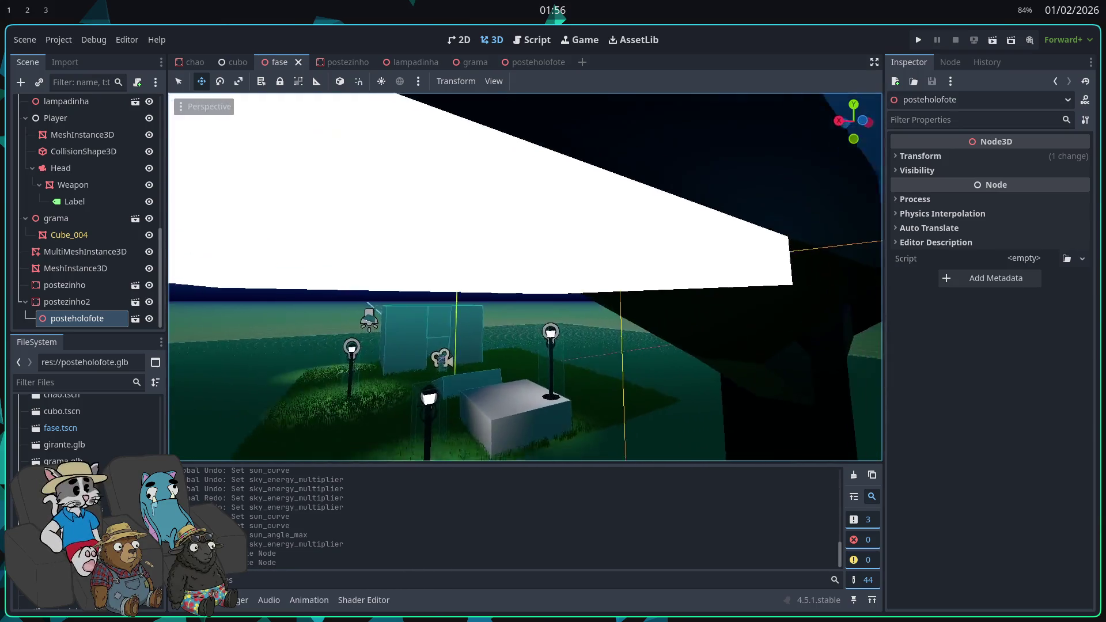
pyautogui.press('w')
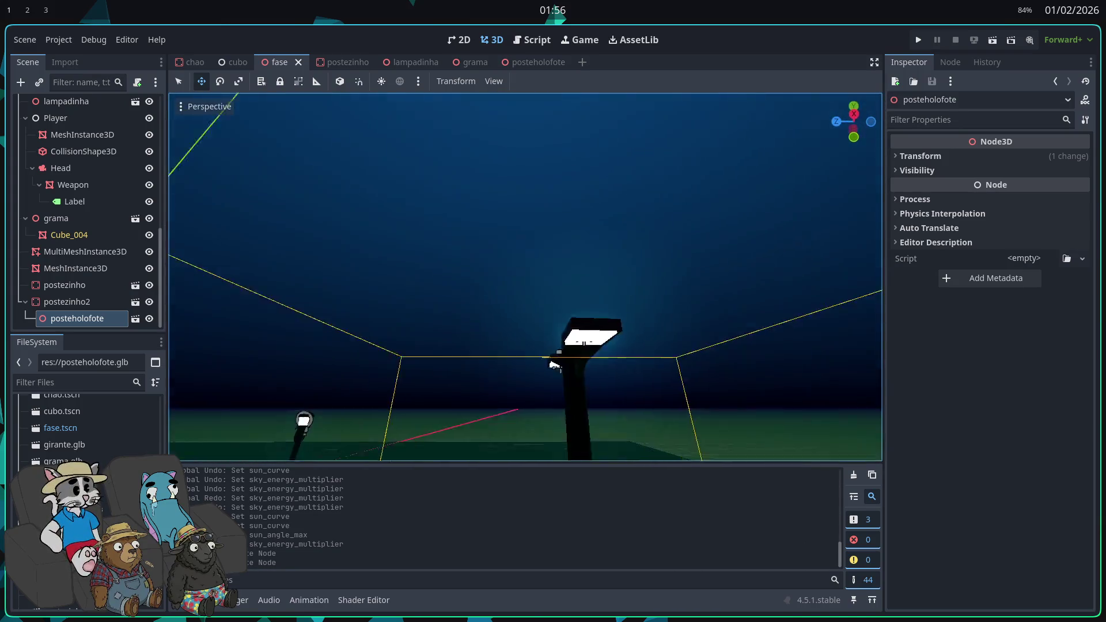
pyautogui.press('w')
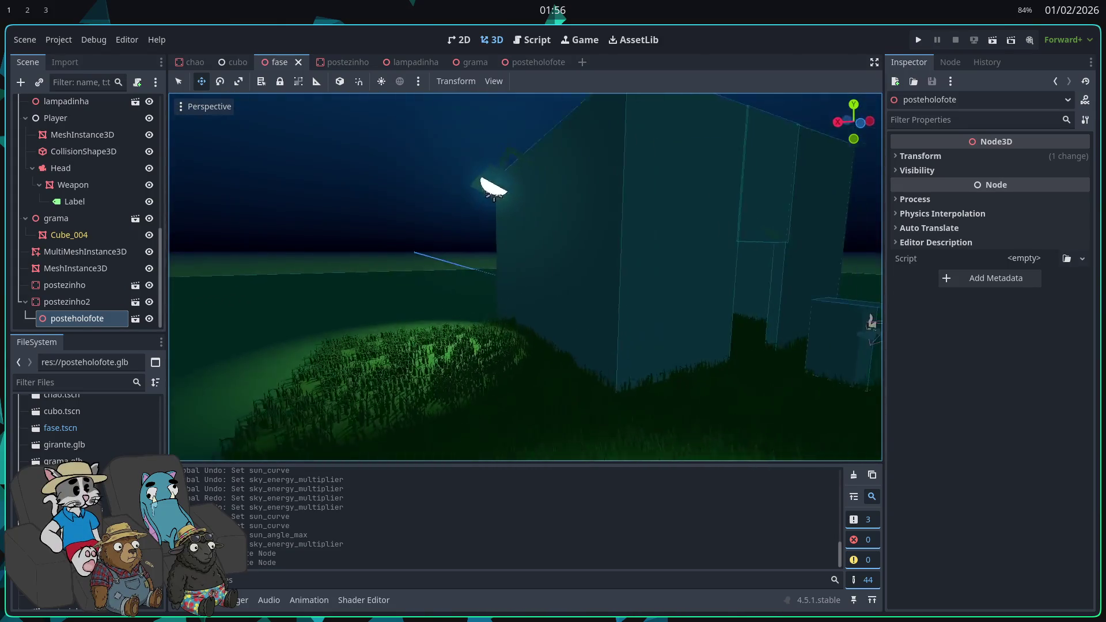
pyautogui.press('s')
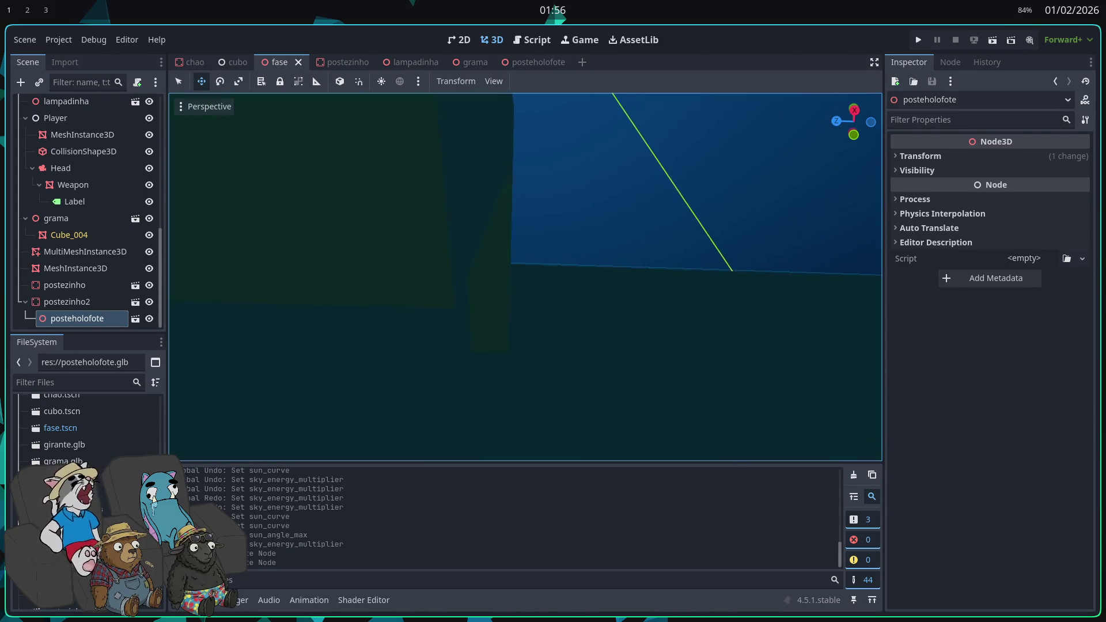
# - Select the lampadinha lamp and postezinho post, surveying them from ground level and above
pyautogui.click(597, 301)
pyautogui.click(573, 308)
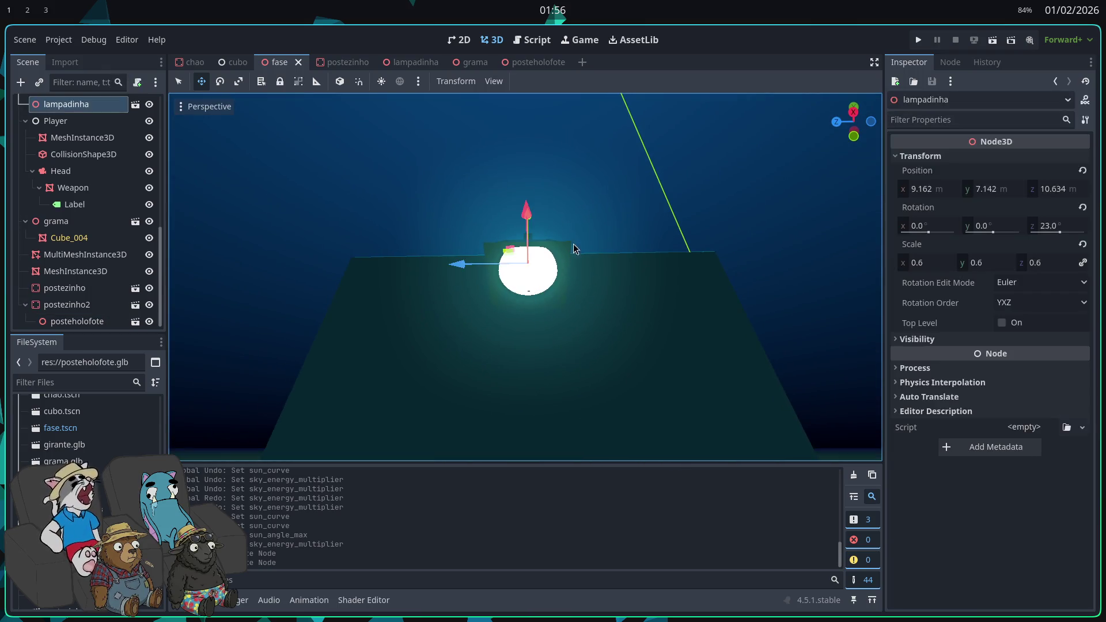
pyautogui.press('s')
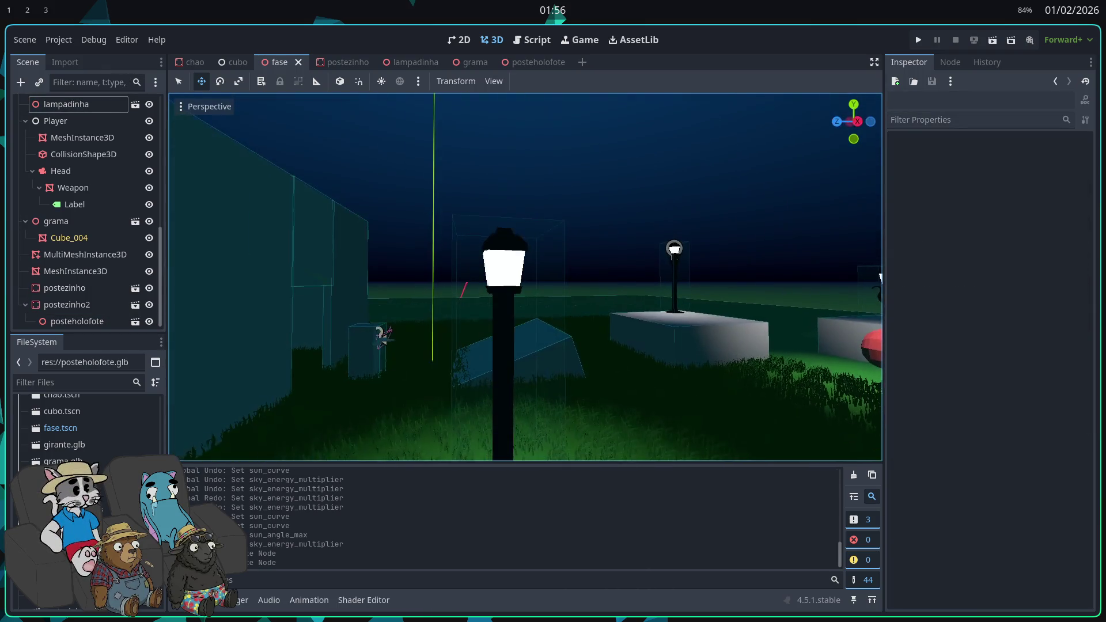
pyautogui.click(612, 275)
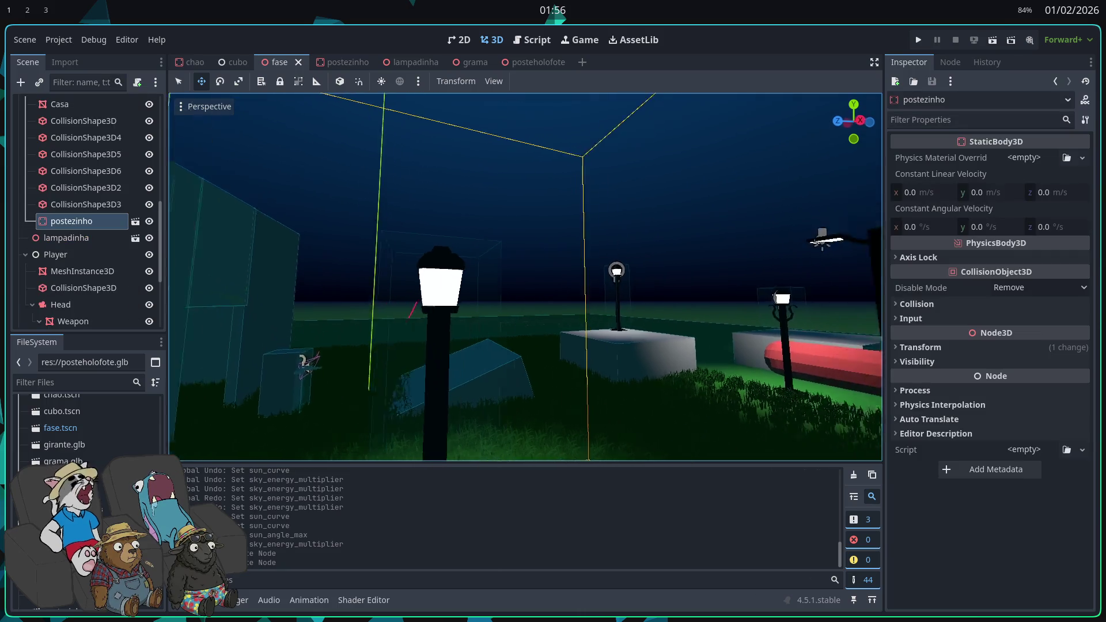
pyautogui.moveTo(525, 277); pyautogui.dragTo(346, 277)
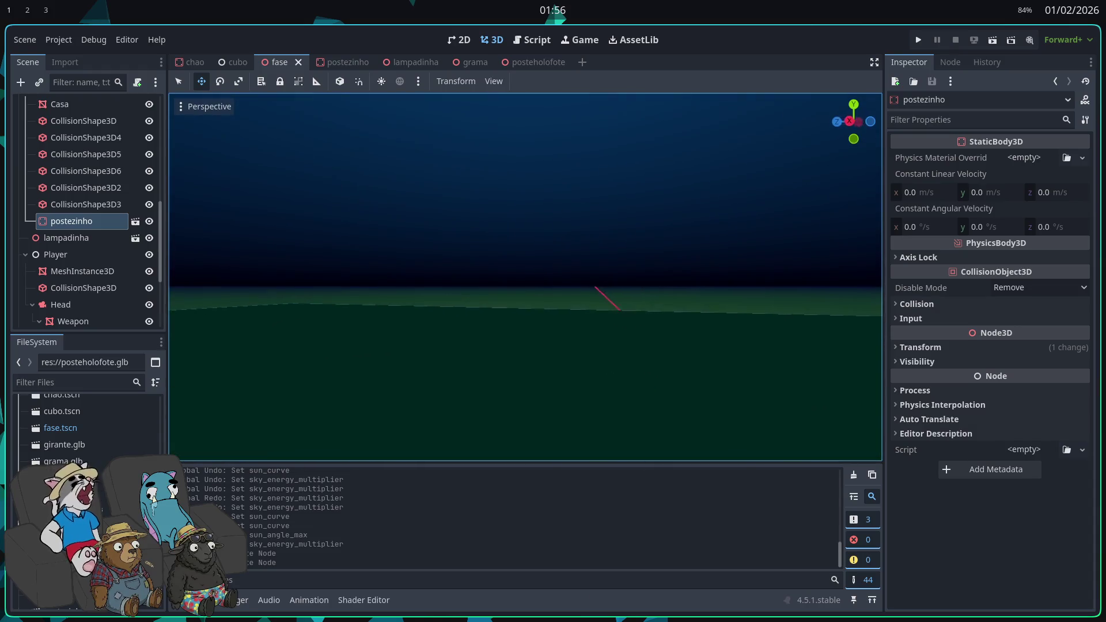
pyautogui.moveTo(525, 277)
pyautogui.mouseDown()
pyautogui.moveTo(507, 271)
pyautogui.moveTo(496, 288)
pyautogui.moveTo(524, 276)
pyautogui.moveTo(519, 248)
pyautogui.mouseUp()
pyautogui.press('w')
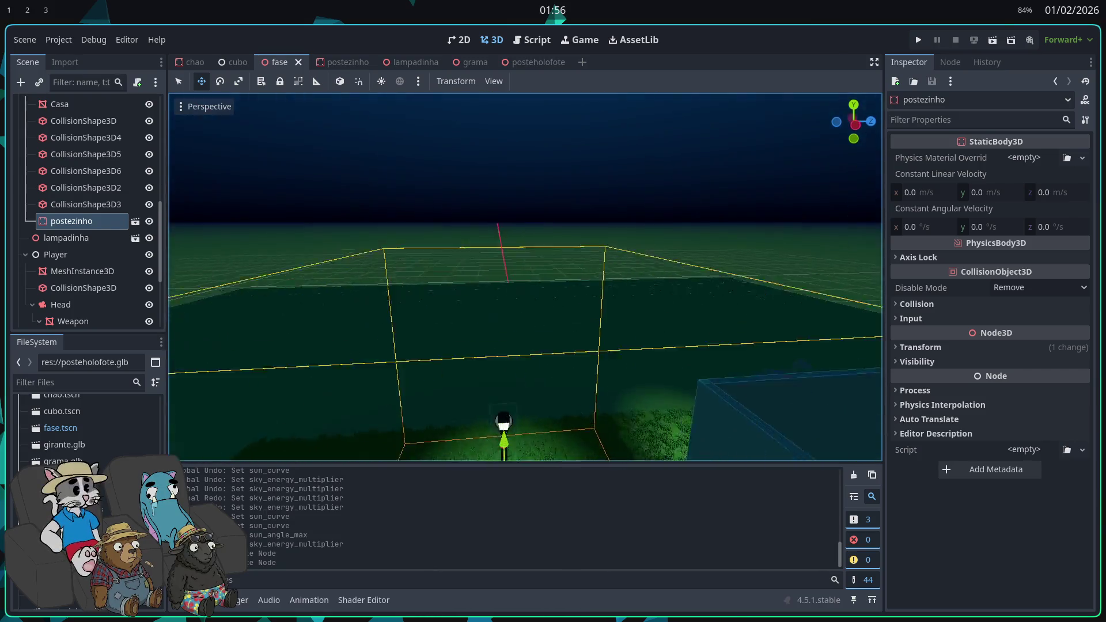
pyautogui.press('w')
pyautogui.click(639, 247)
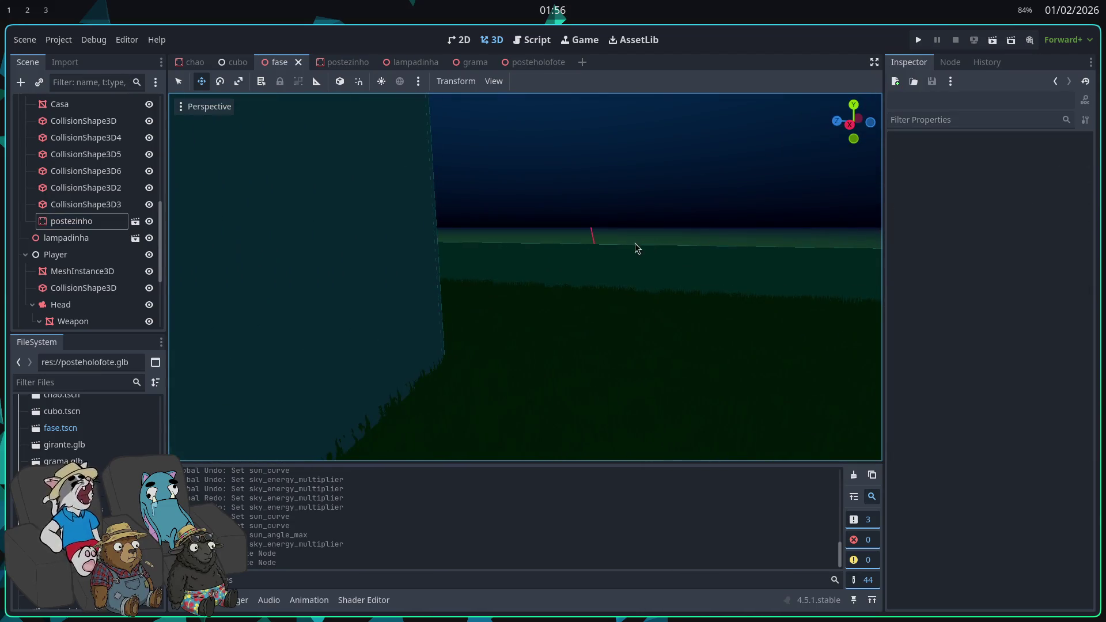
pyautogui.press('s')
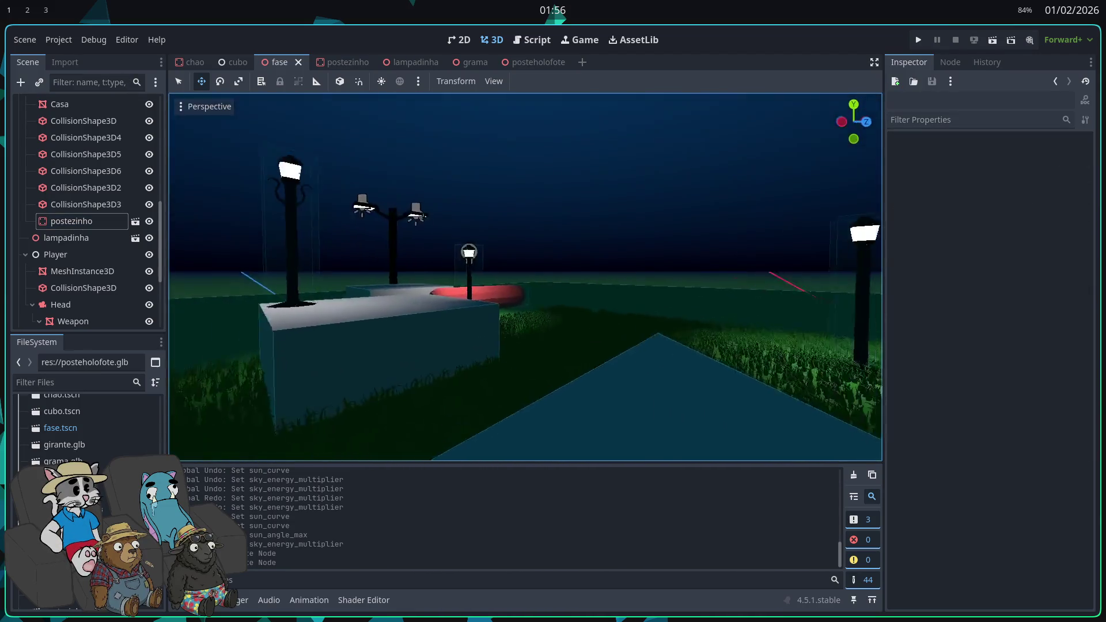
pyautogui.press('e')
# - Collapse casa, StaticBody3D2 and StaticBody3D4, frame the floor mesh, then open posteholofote
pyautogui.scroll(3, 78, 244)
pyautogui.scroll(2, 78, 244)
pyautogui.click(25, 231)
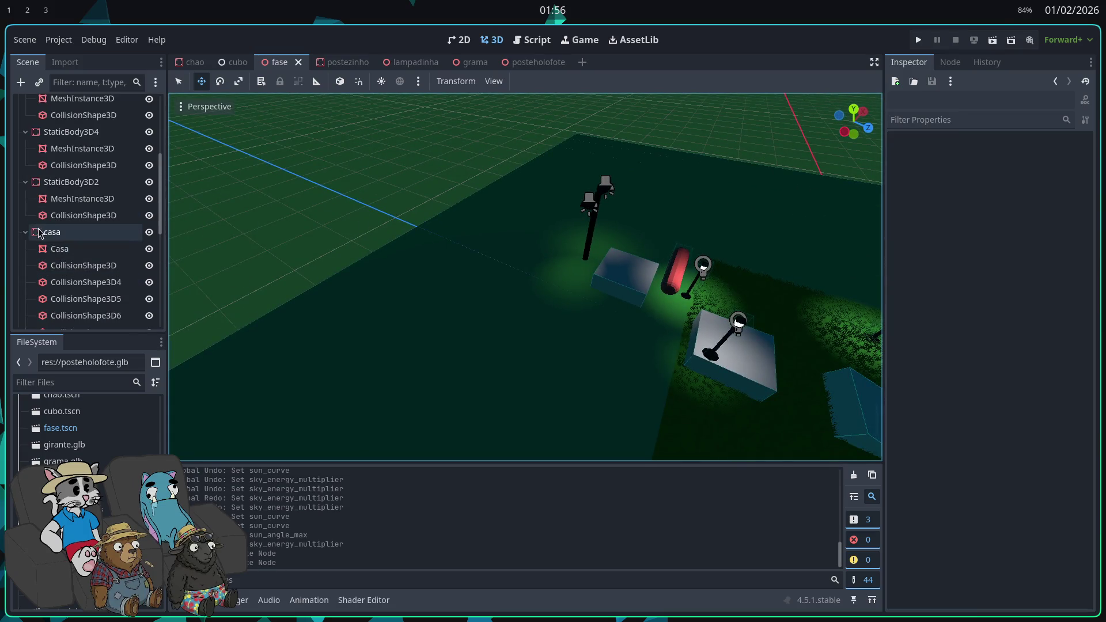
pyautogui.click(25, 182)
pyautogui.doubleClick(70, 132)
pyautogui.click(25, 132)
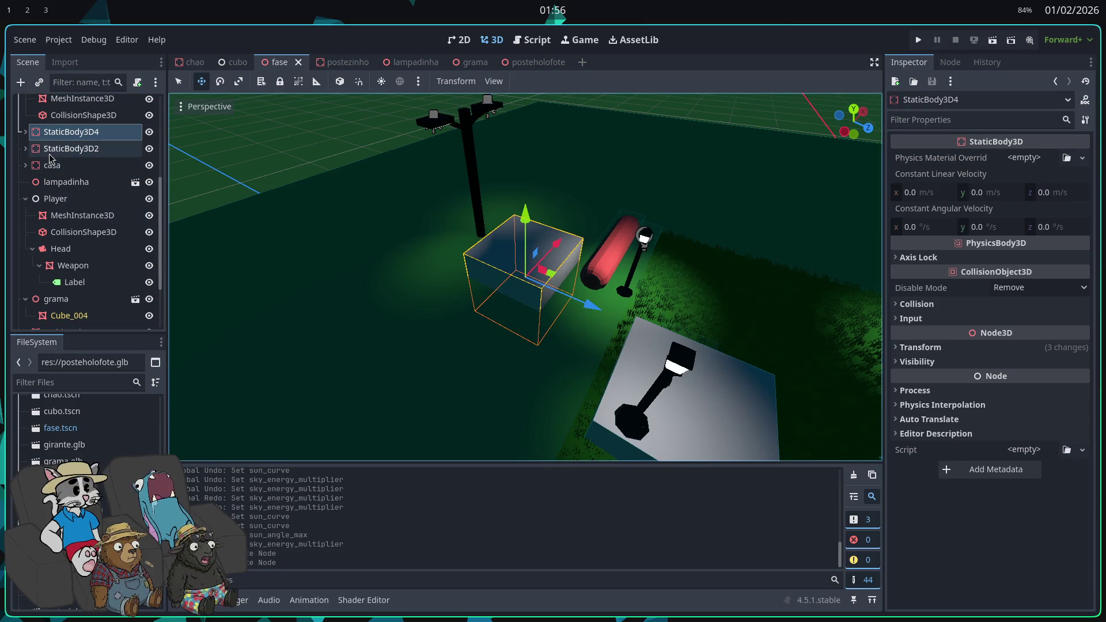
pyautogui.click(292, 239)
pyautogui.press('f')
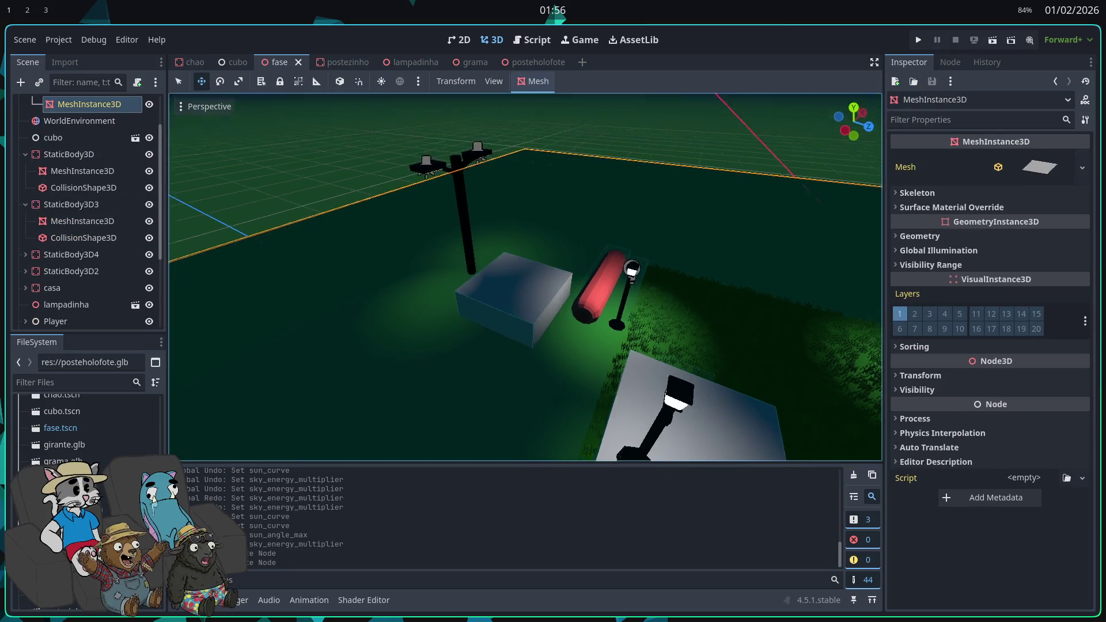
pyautogui.click(661, 185)
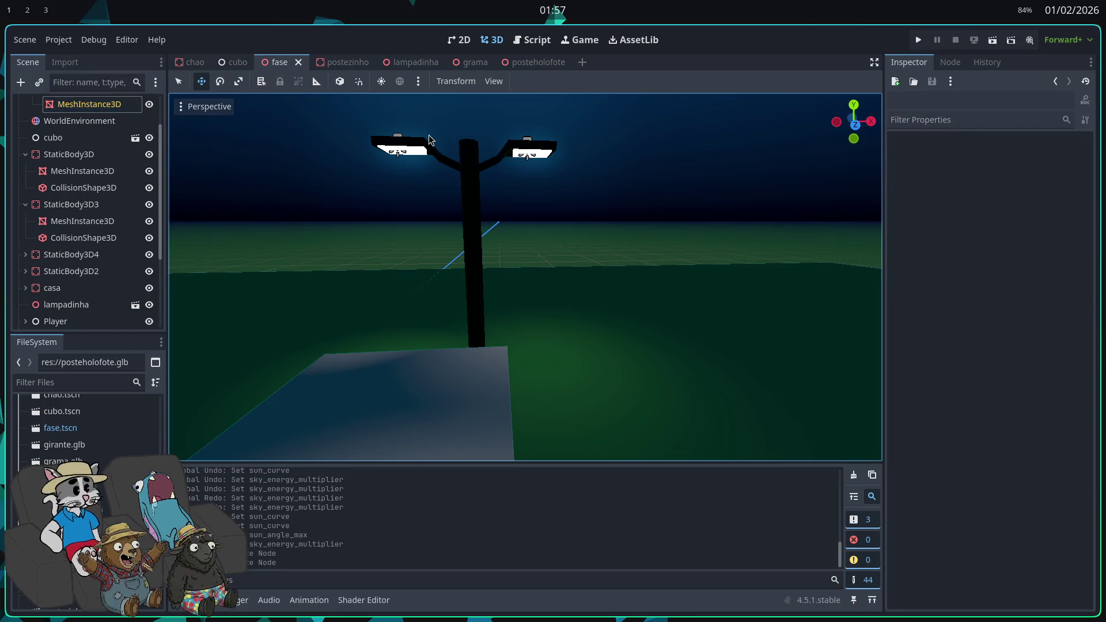
pyautogui.scroll(3, 128, 182)
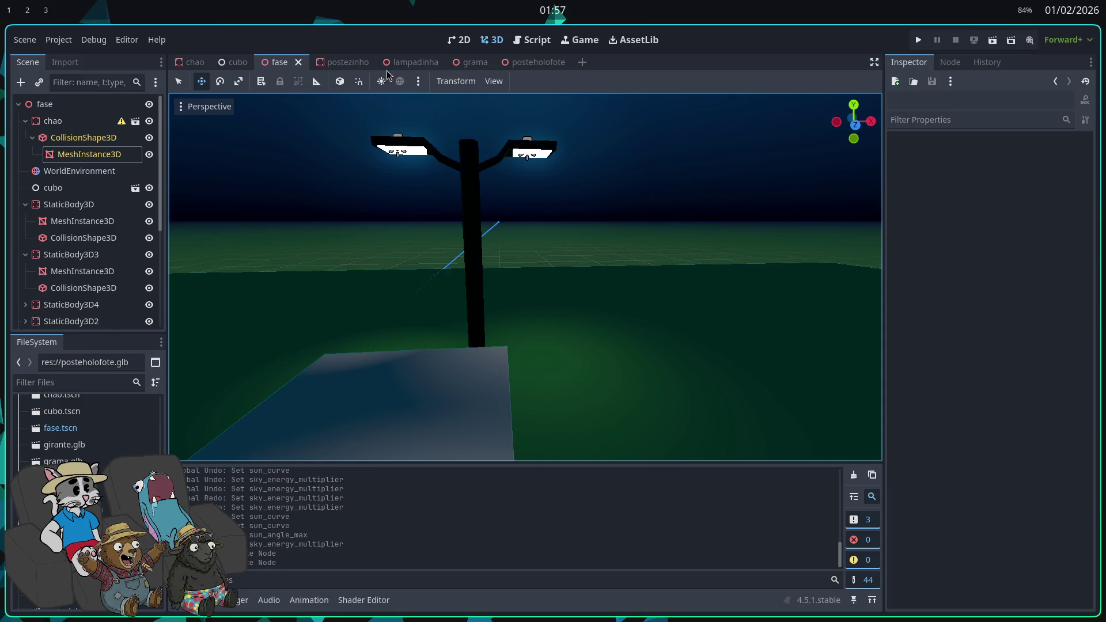
pyautogui.click(530, 62)
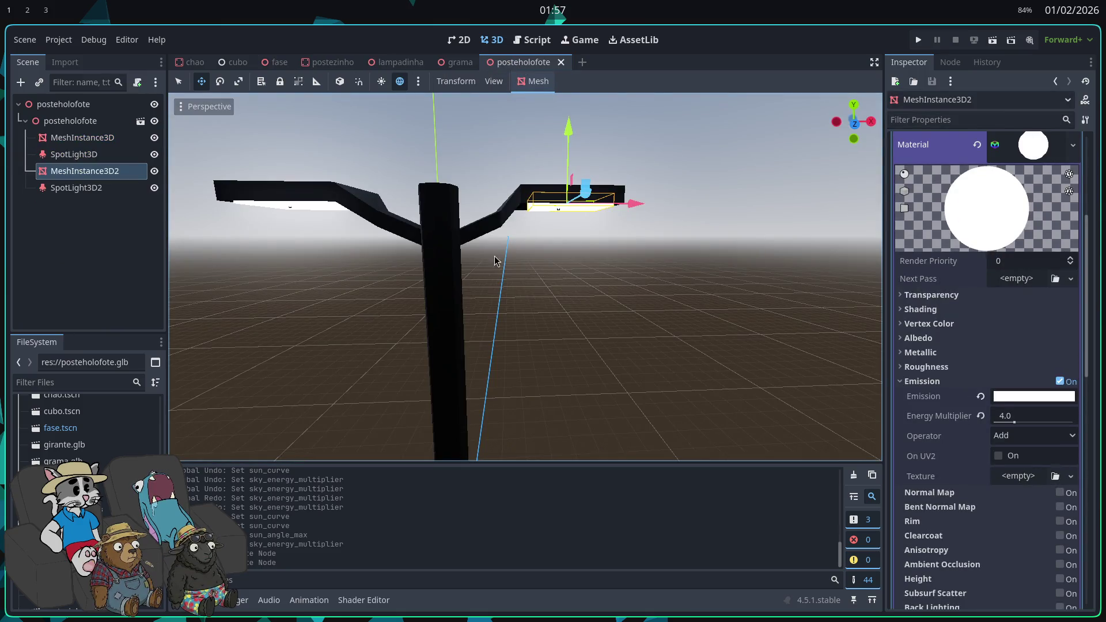
# - Inspect SpotLight3D and SpotLight3D2 (15 m range, 45°, energy 2.0), frame the second, and run
pyautogui.click(74, 154)
pyautogui.click(77, 187)
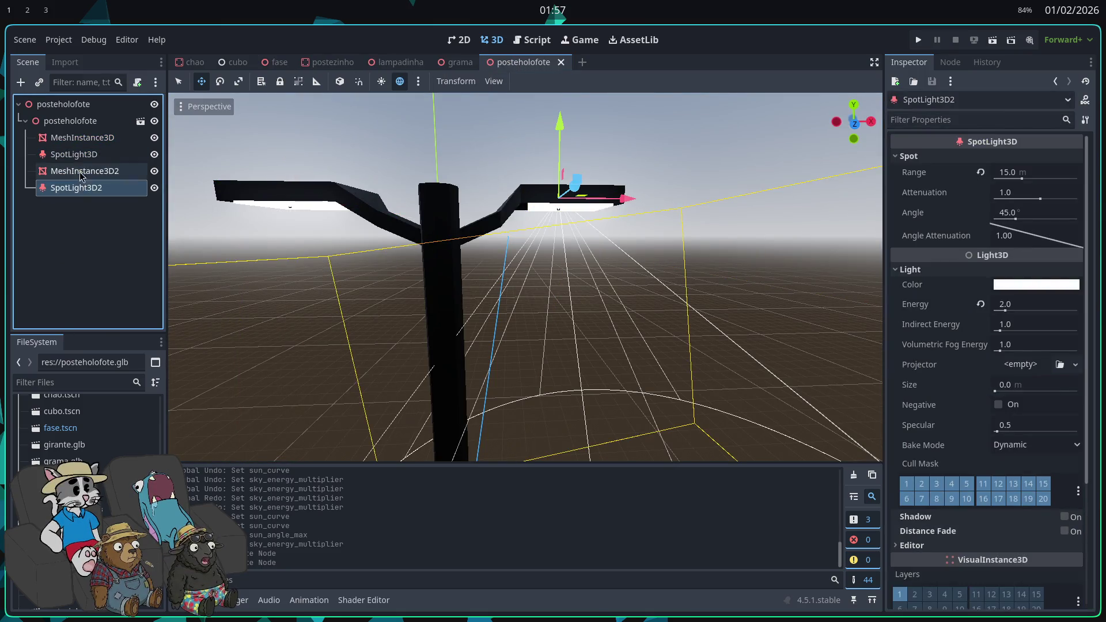
pyautogui.click(78, 160)
pyautogui.doubleClick(84, 189)
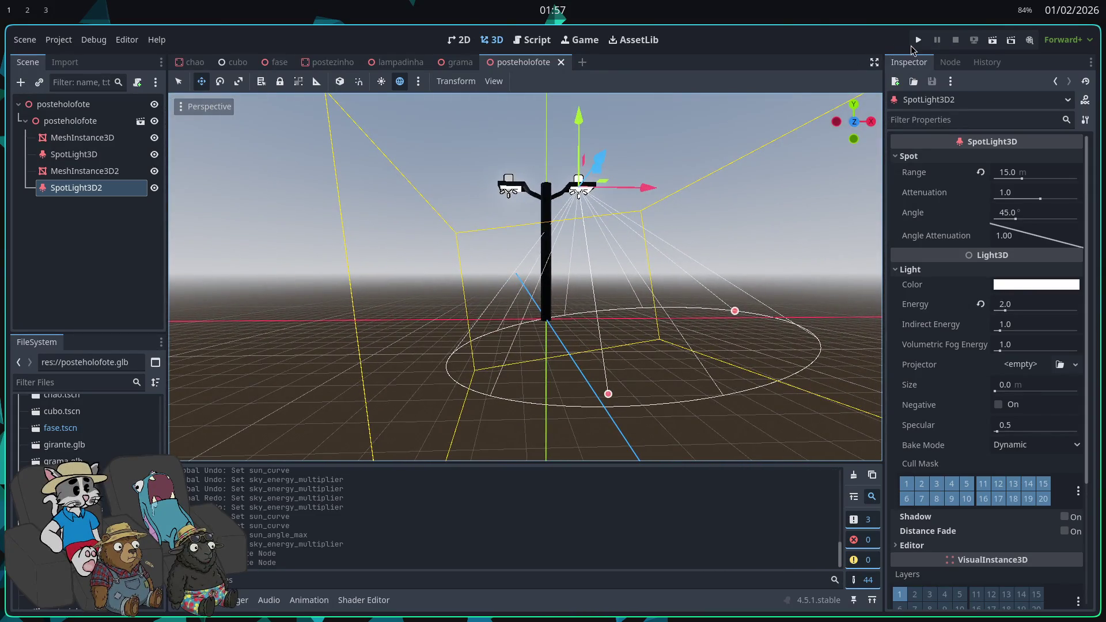
pyautogui.click(913, 44)
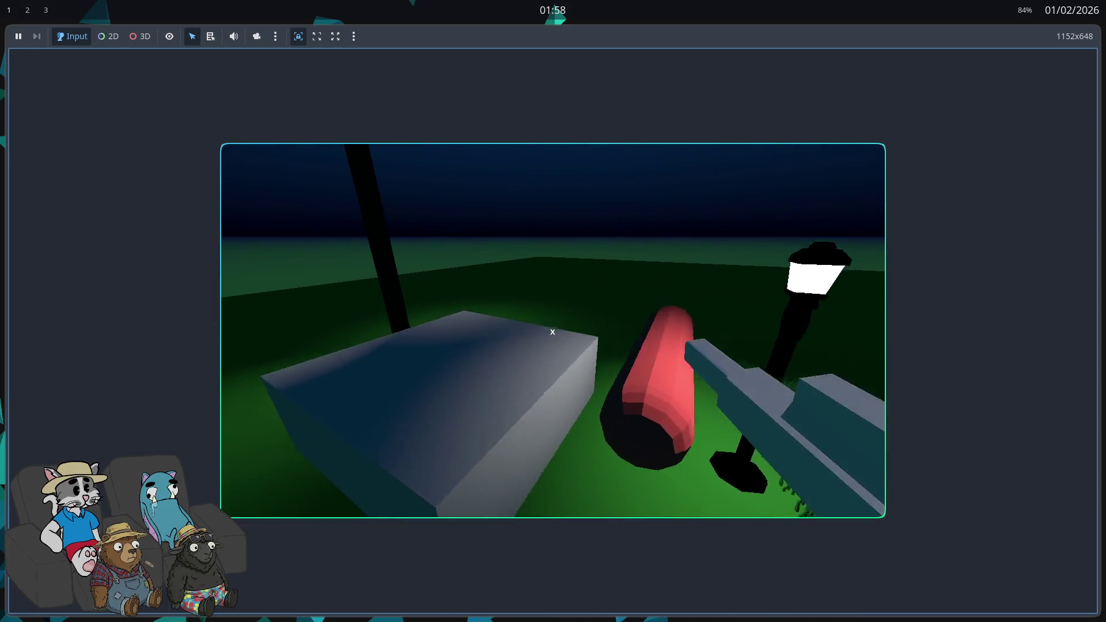
# - Walk forward toward the box and the red-topped ledge by a lamp post
pyautogui.press('w')
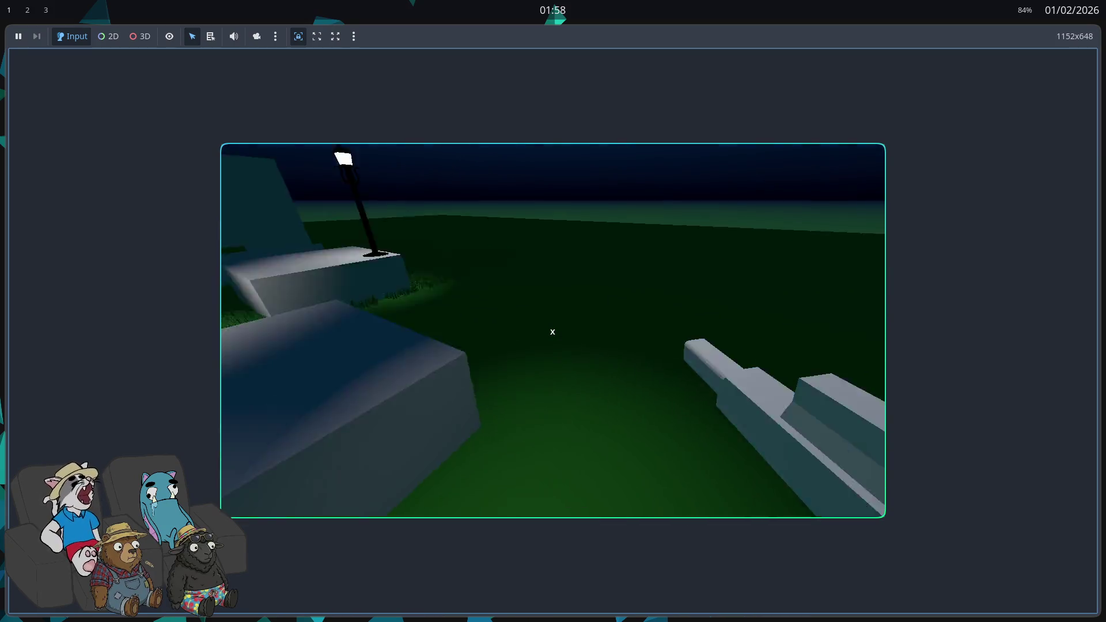
pyautogui.press('w')
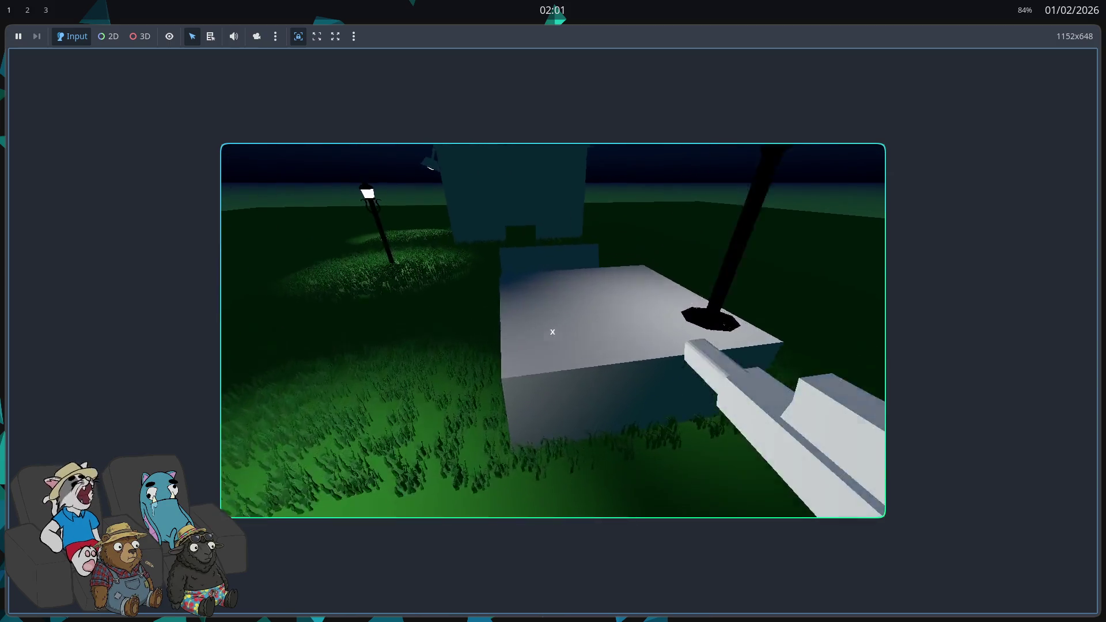
# - Keep walking across the lamp-lit grass tufts and pale stone slabs past the glowing lamp posts
pyautogui.moveTo(552, 332)
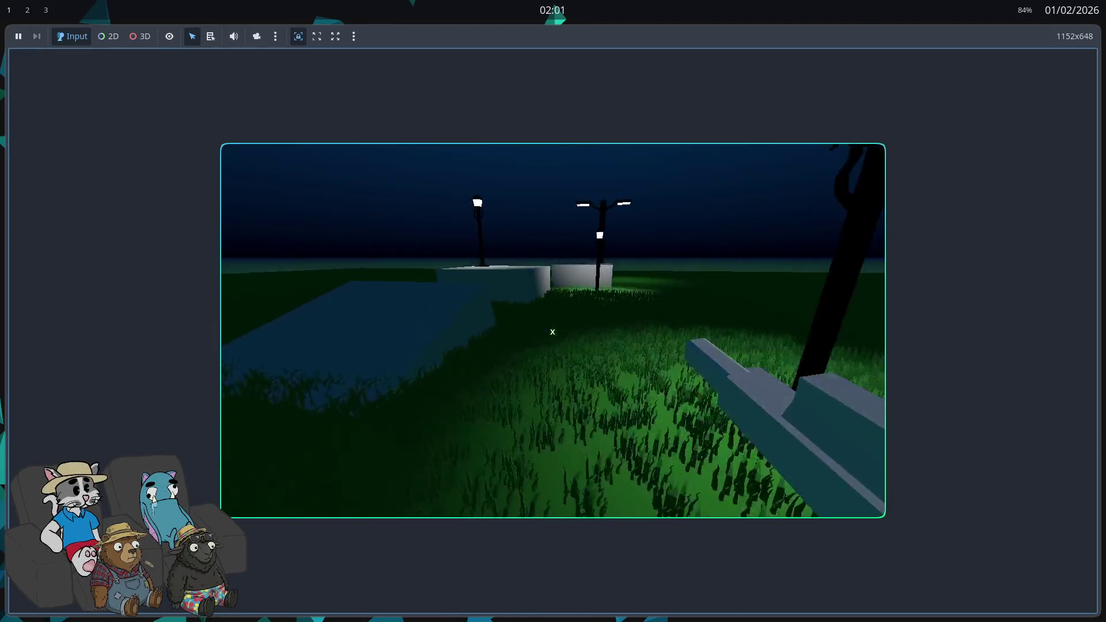
# - Walk back and forth between the lit slab and the dark grass by the water
pyautogui.press('w')
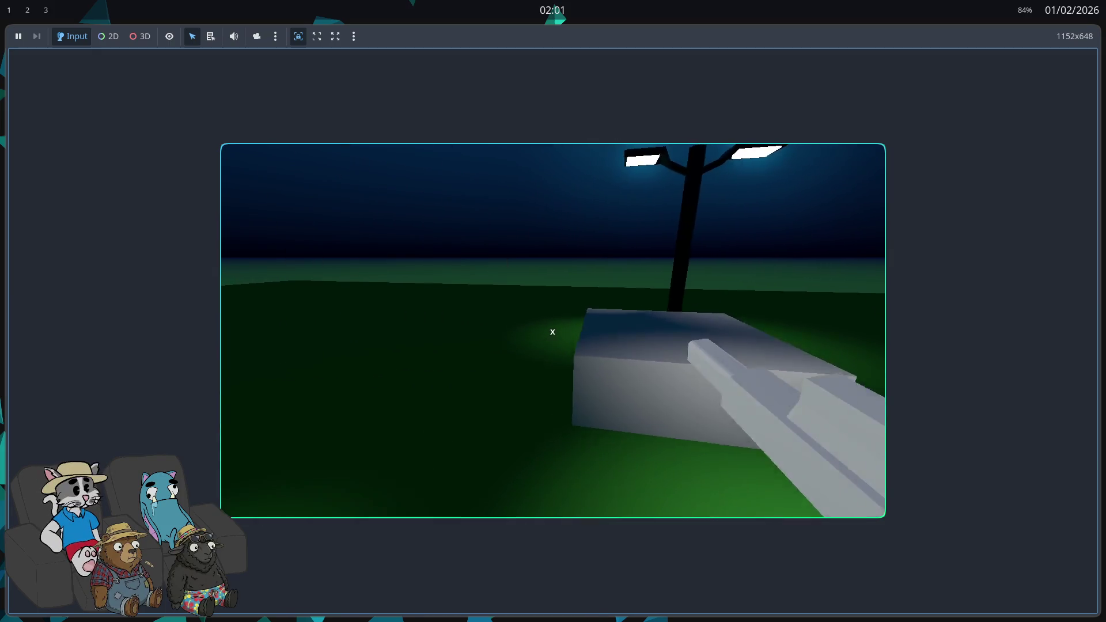
pyautogui.press('w')
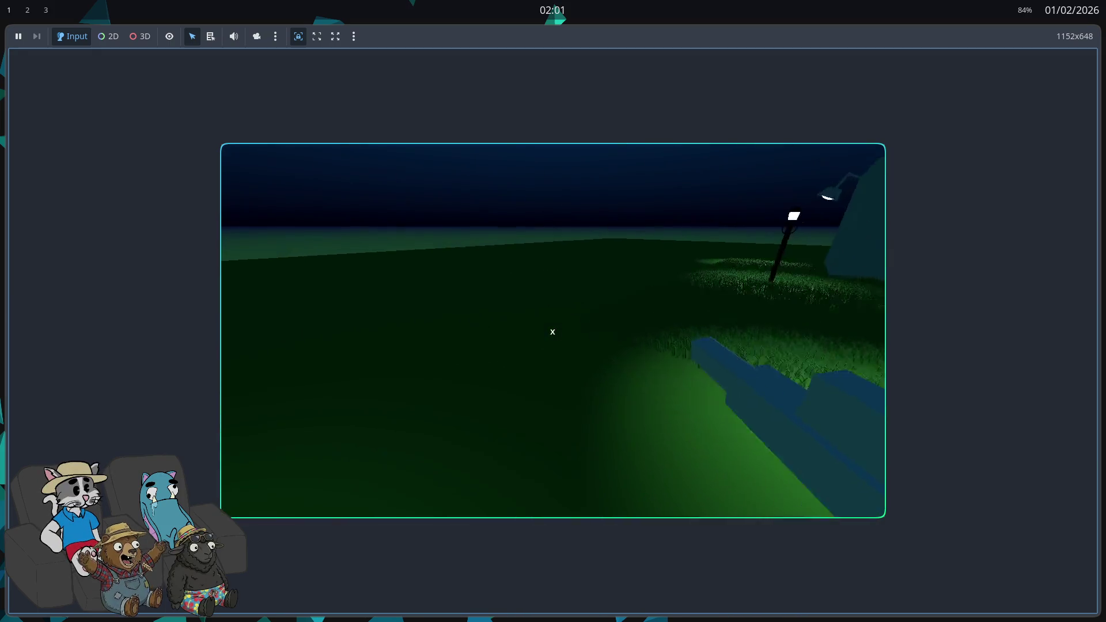
pyautogui.press('w')
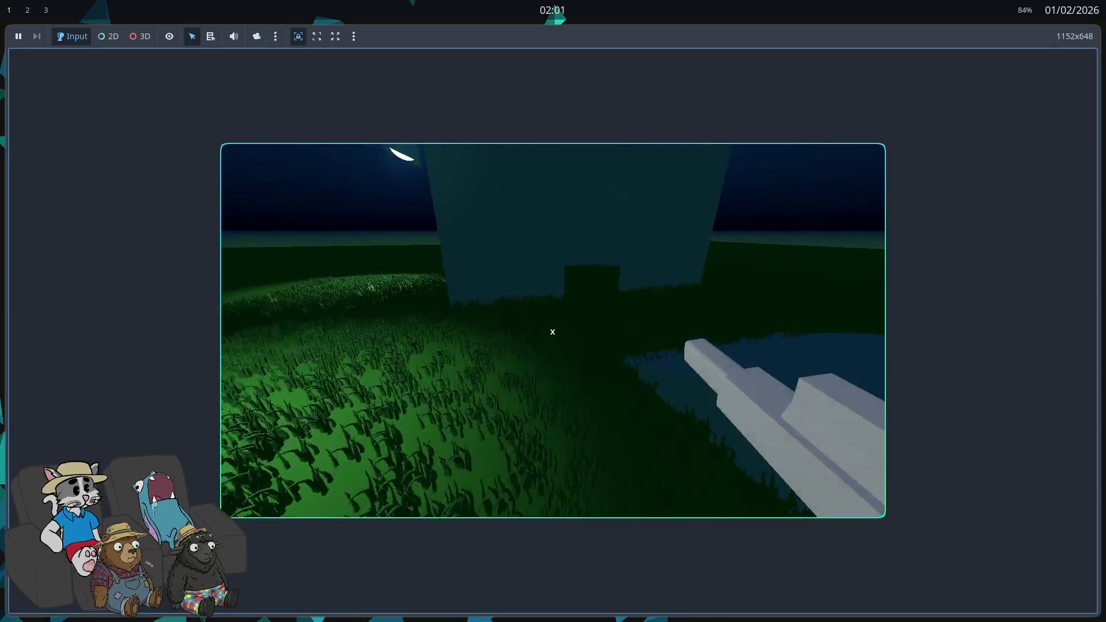
pyautogui.press('w')
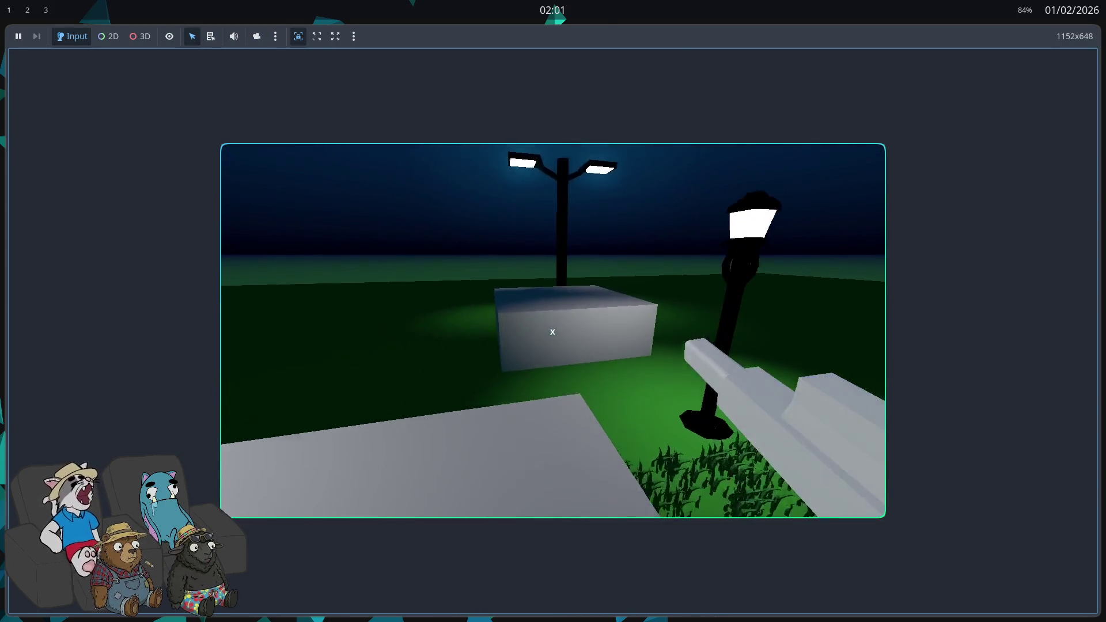
pyautogui.press('w')
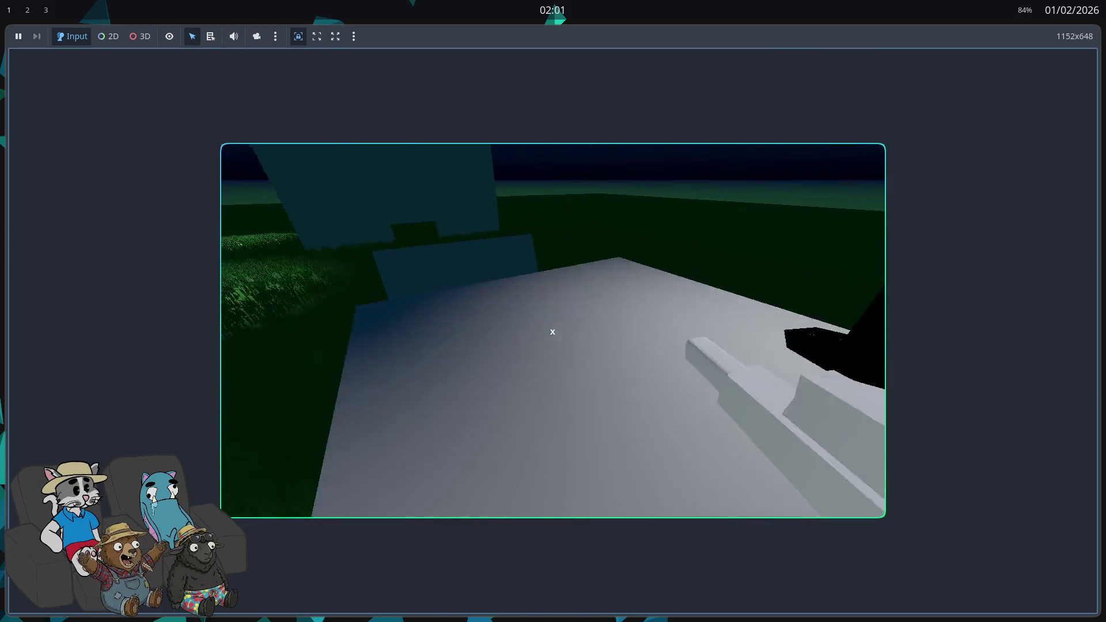
pyautogui.press('w')
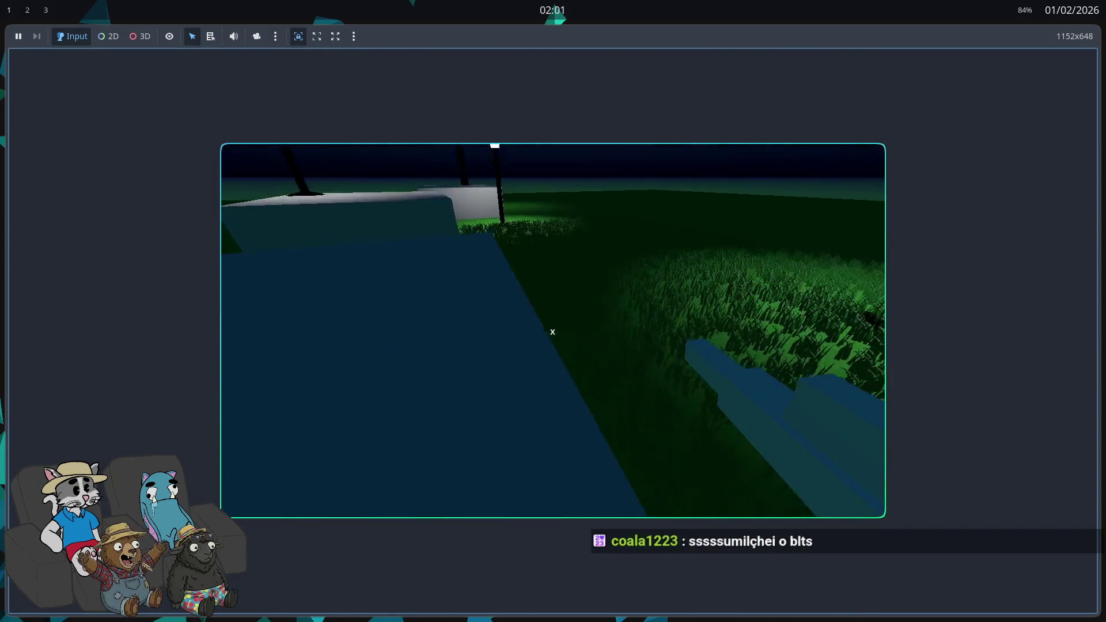
pyautogui.press('w')
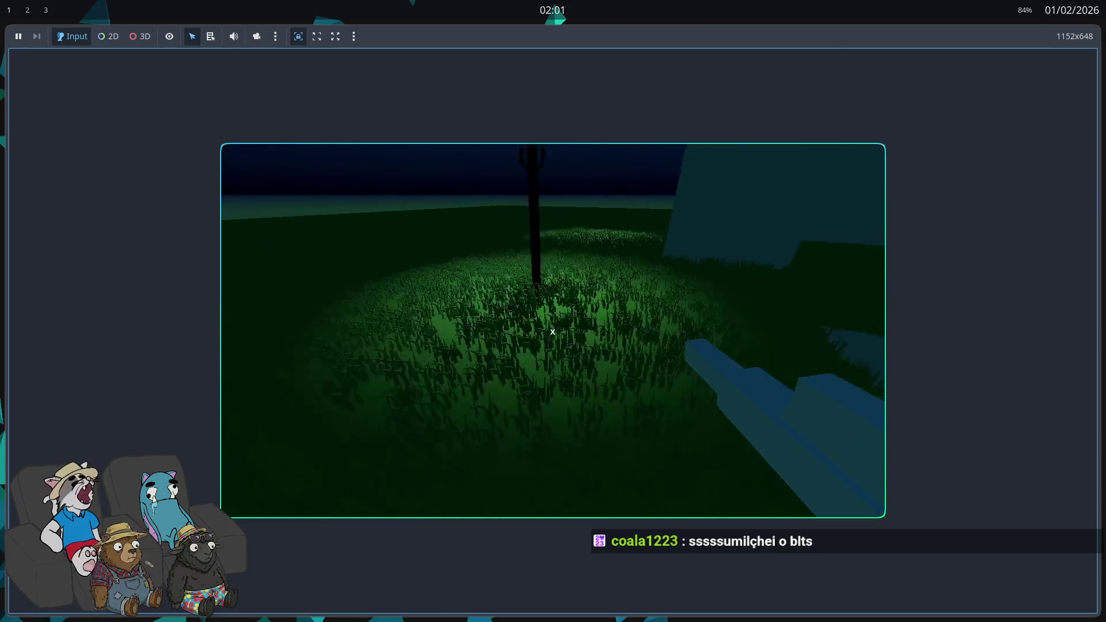
pyautogui.press('w')
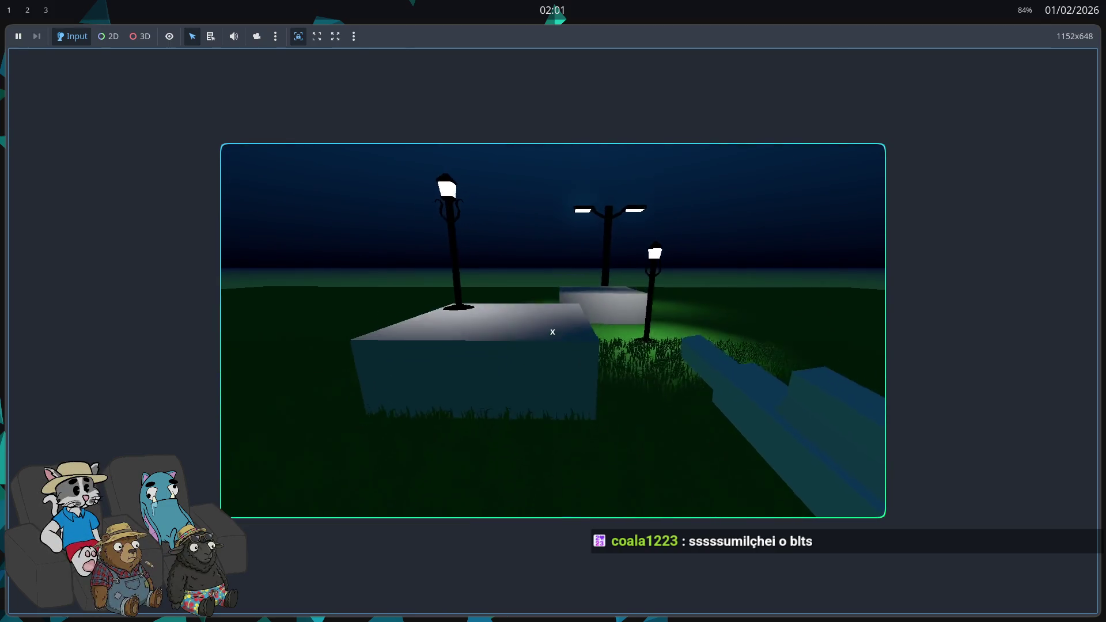
pyautogui.press('w')
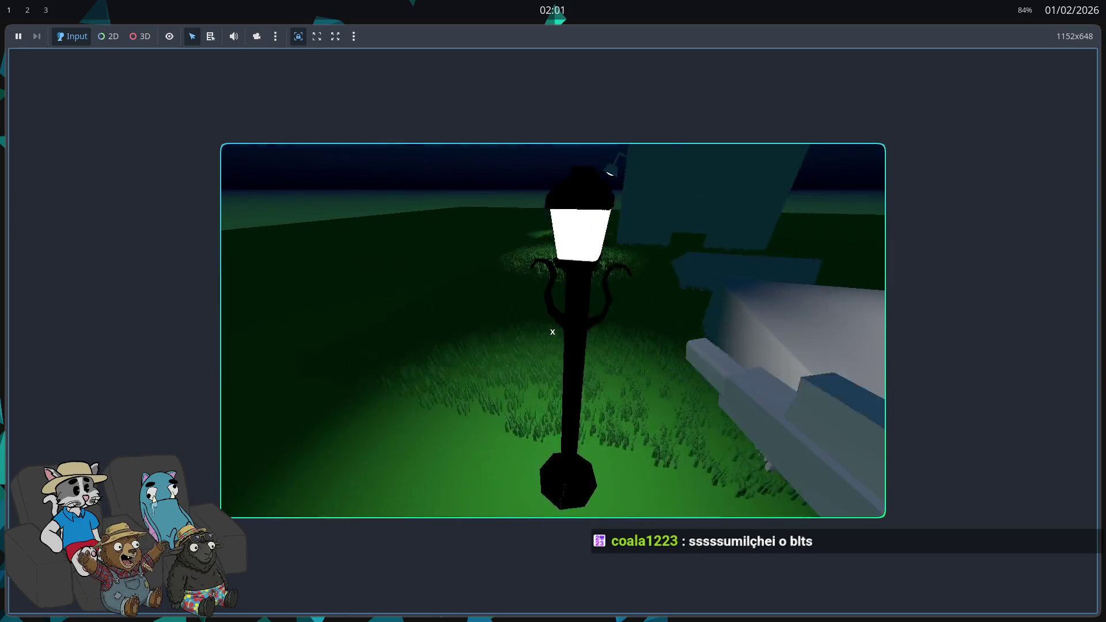
pyautogui.press('w')
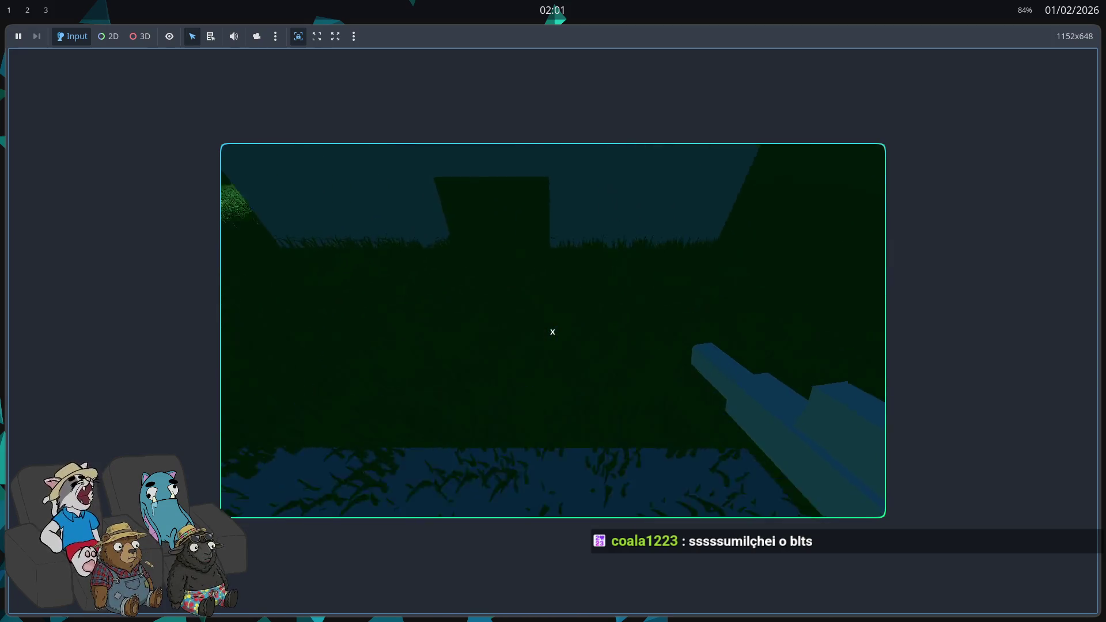
pyautogui.press('w')
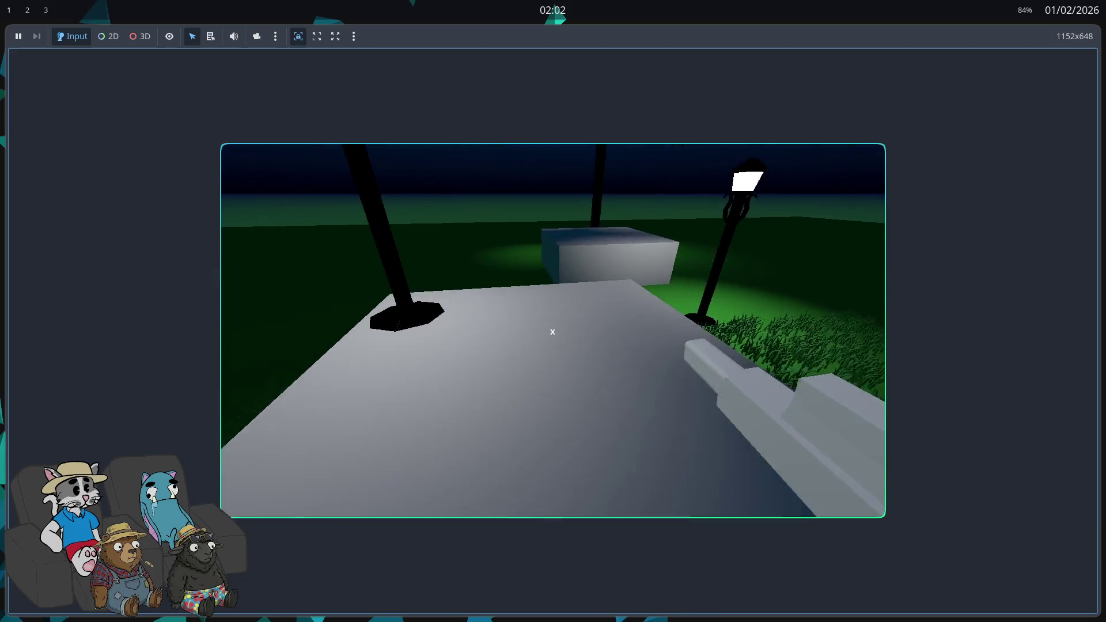
pyautogui.press('w')
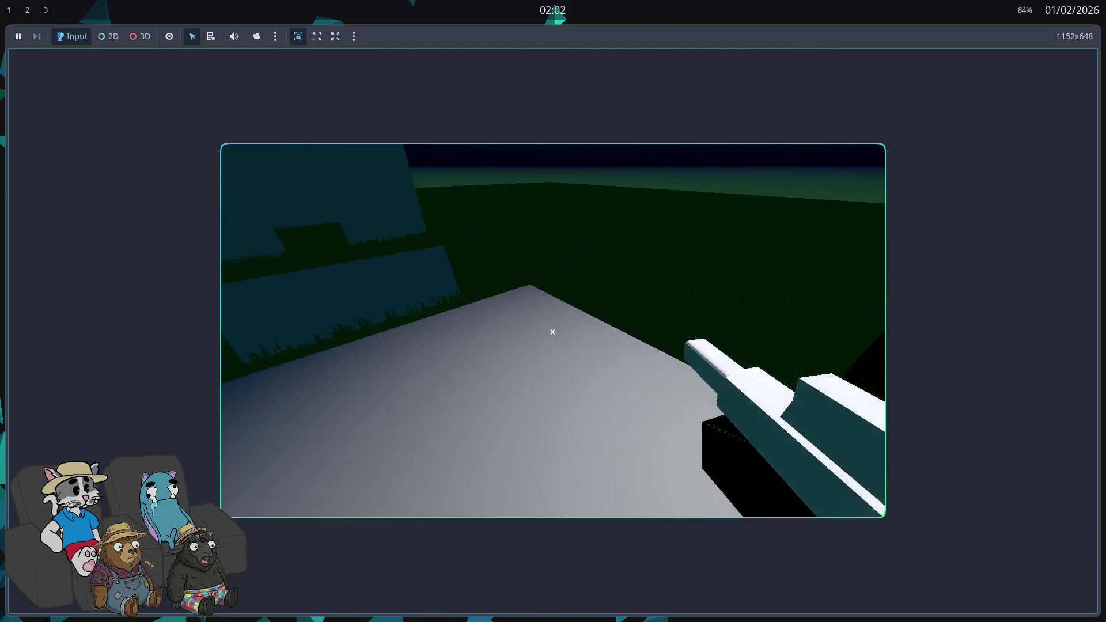
pyautogui.press('w')
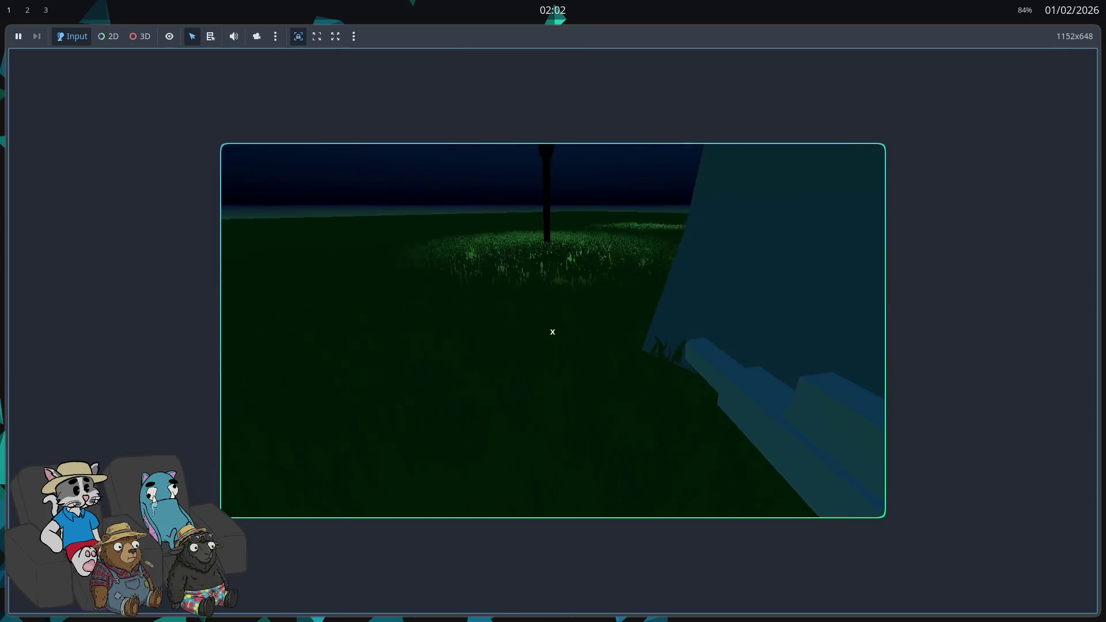
pyautogui.press('w')
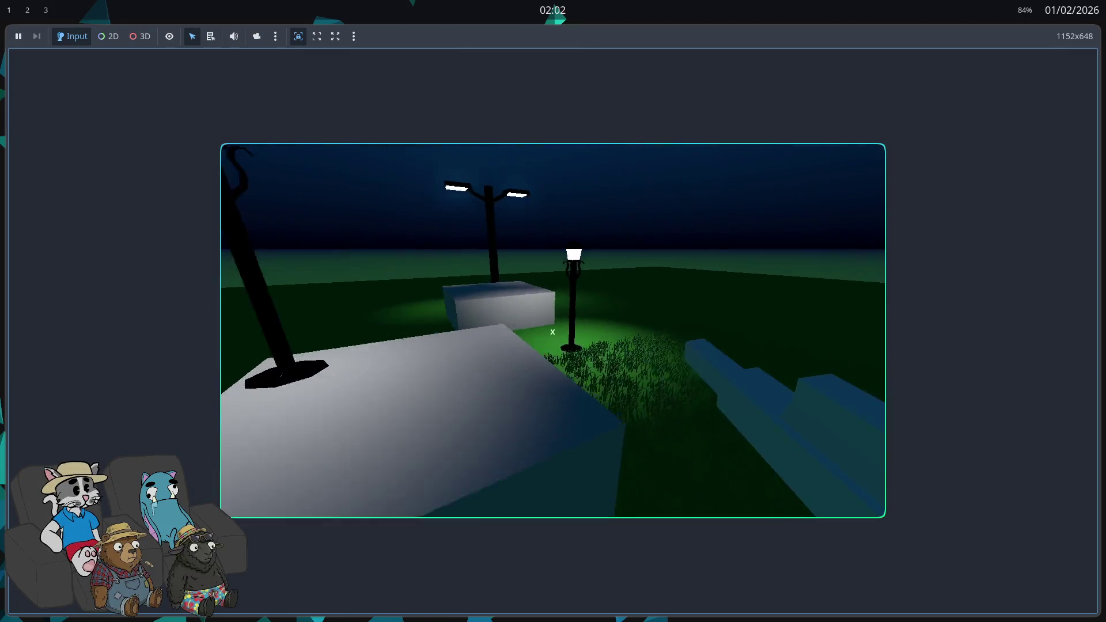
# - Approach the double lamp post, wander the lawn and blocks, then close the game with F8
pyautogui.press('w')
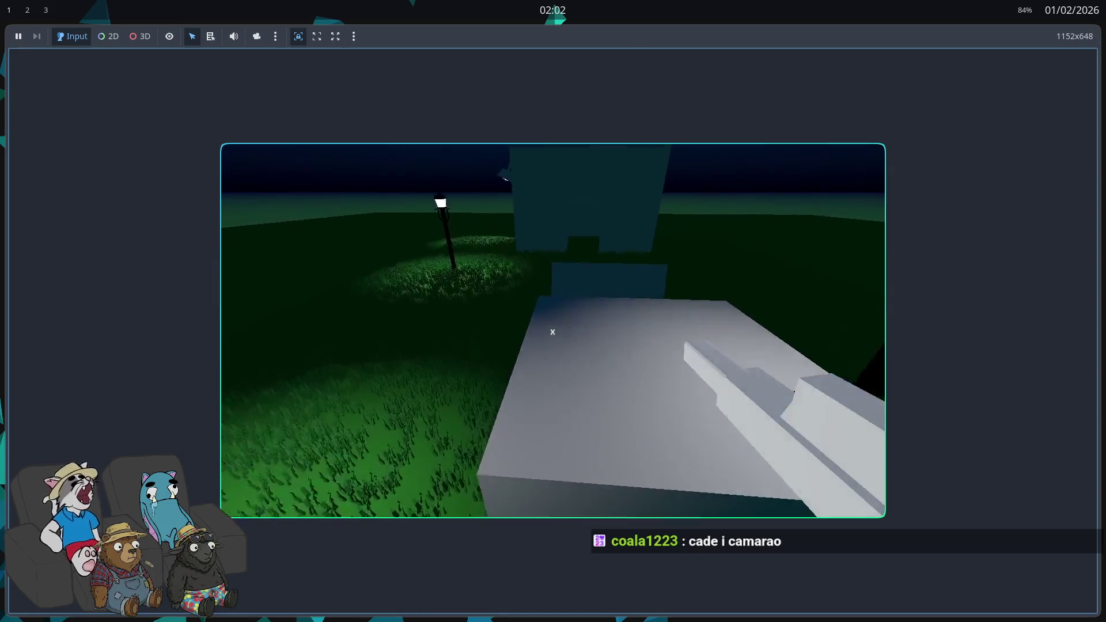
pyautogui.press('w')
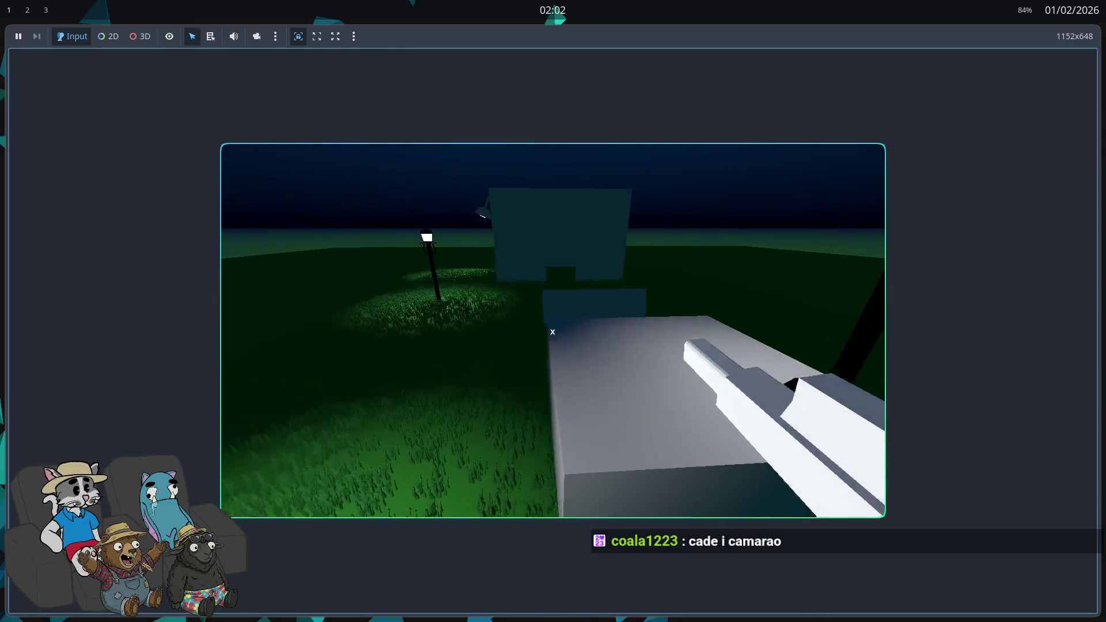
pyautogui.press('w')
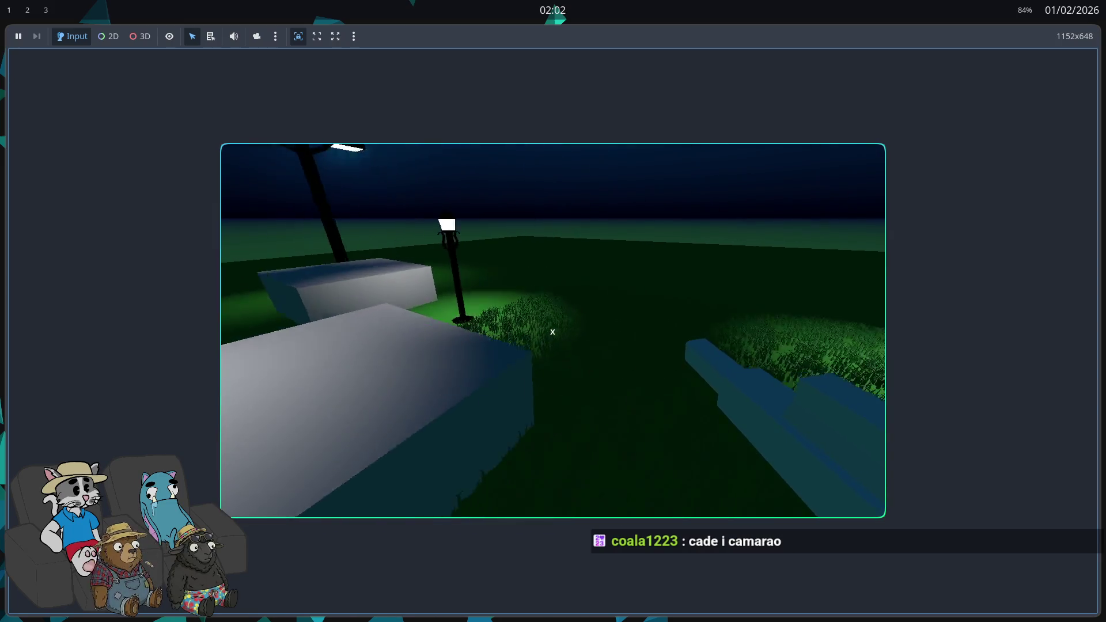
pyautogui.press('w')
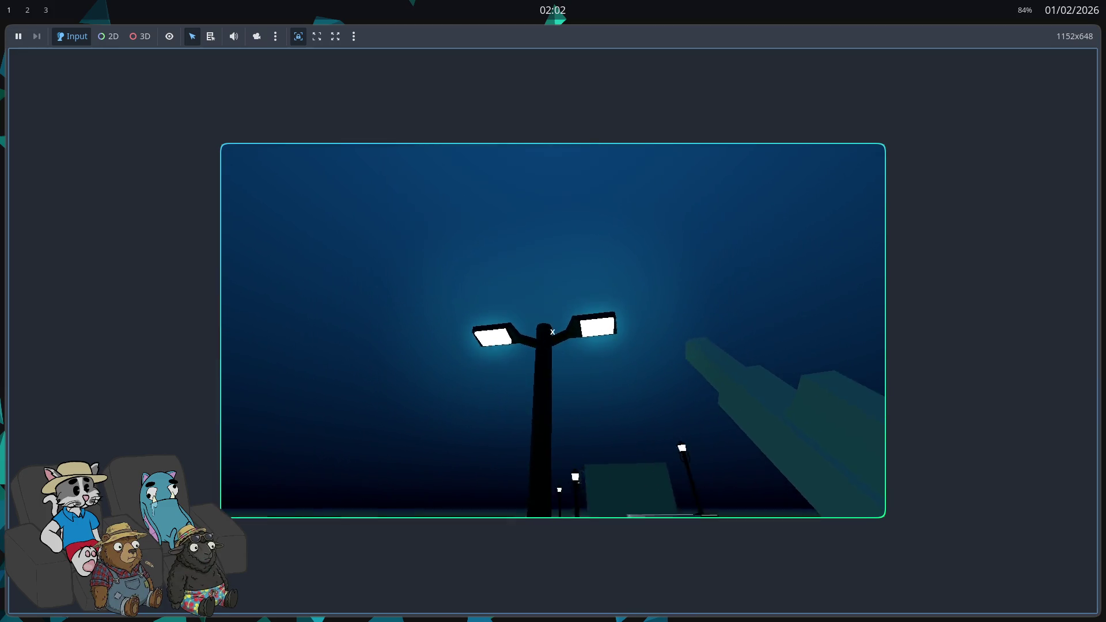
pyautogui.press('w')
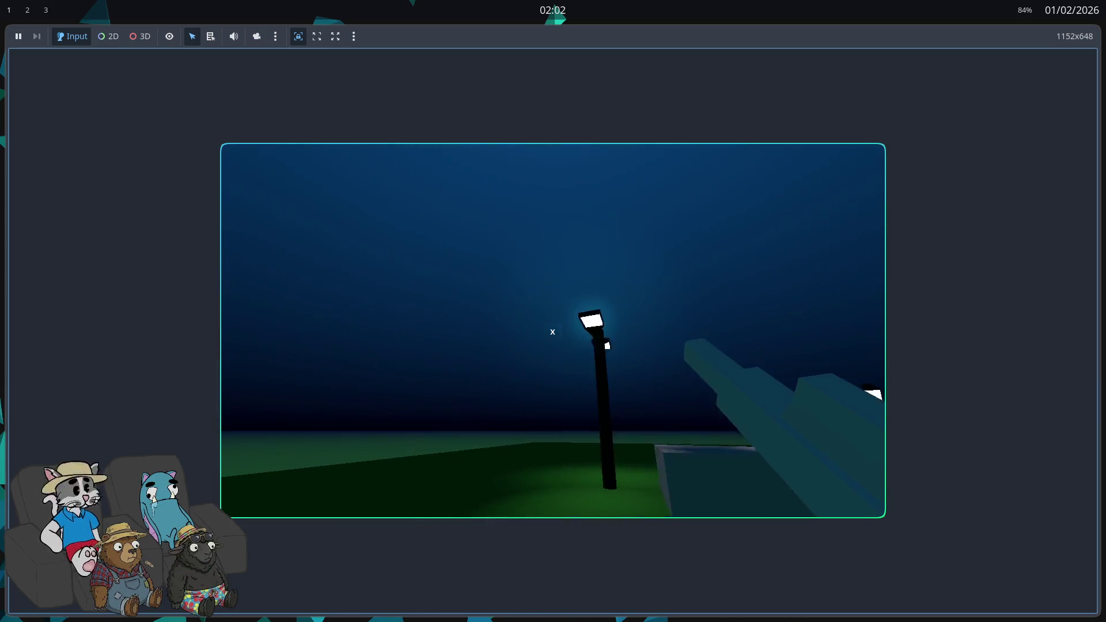
pyautogui.press('w')
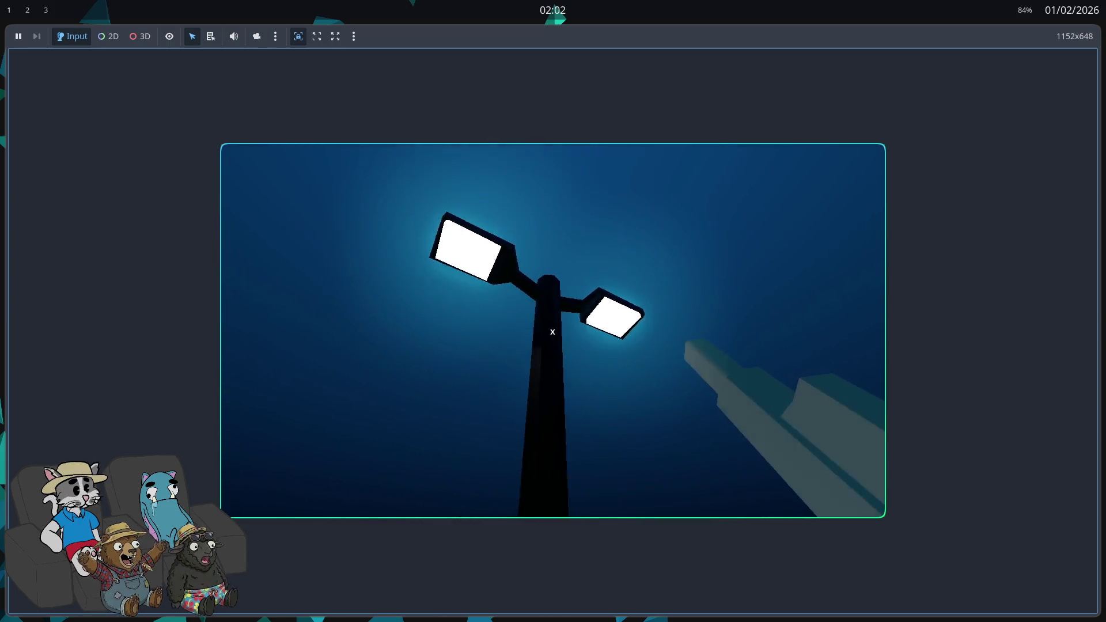
pyautogui.press('w')
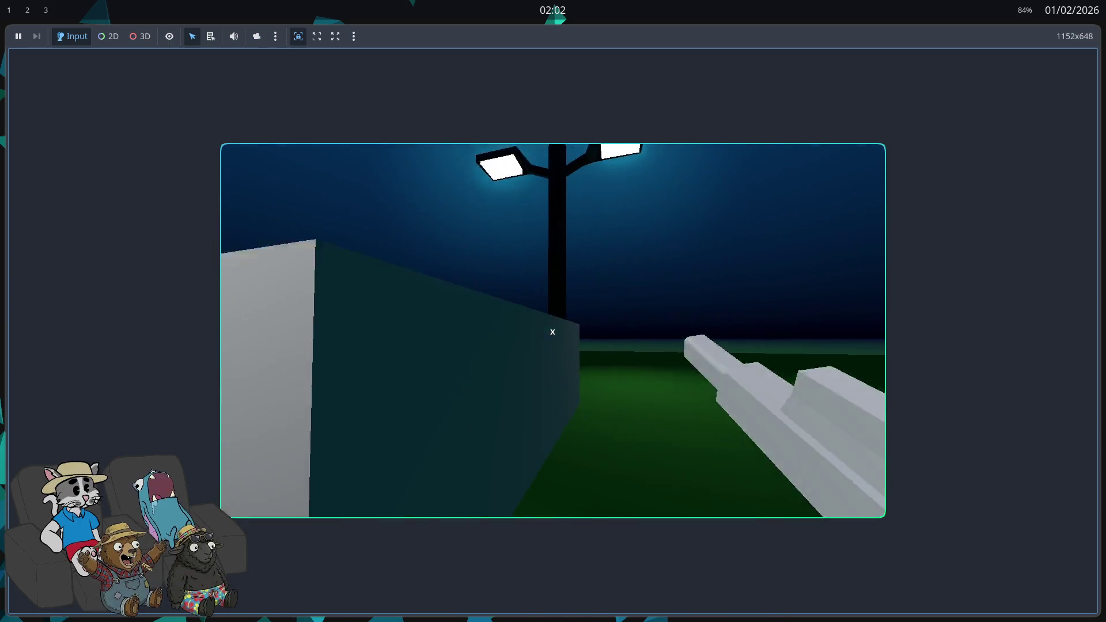
pyautogui.press('w')
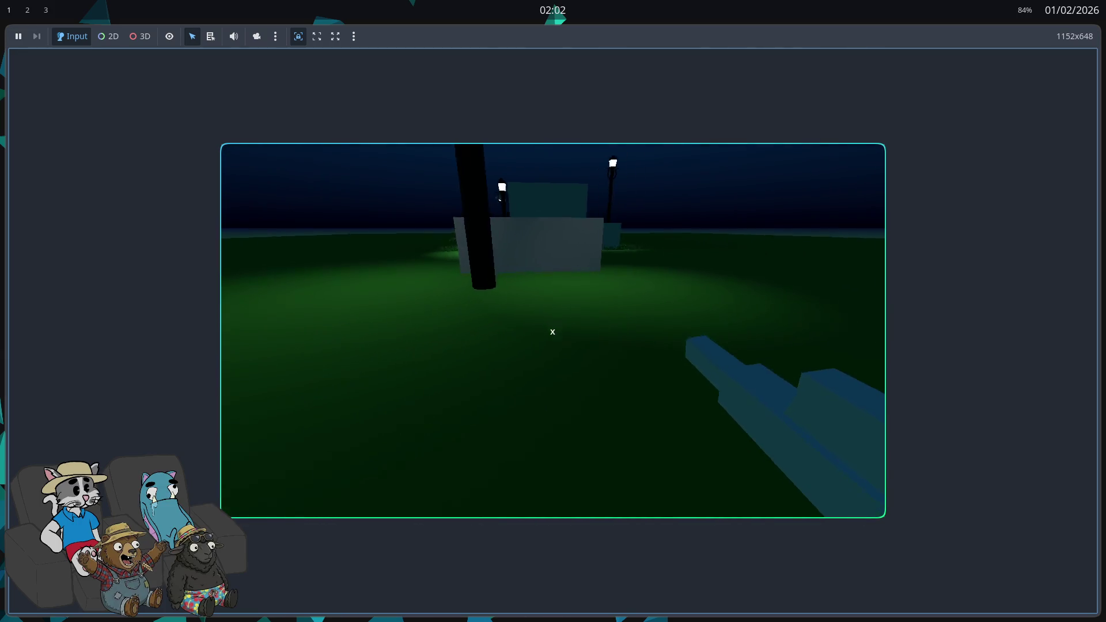
pyautogui.press('w')
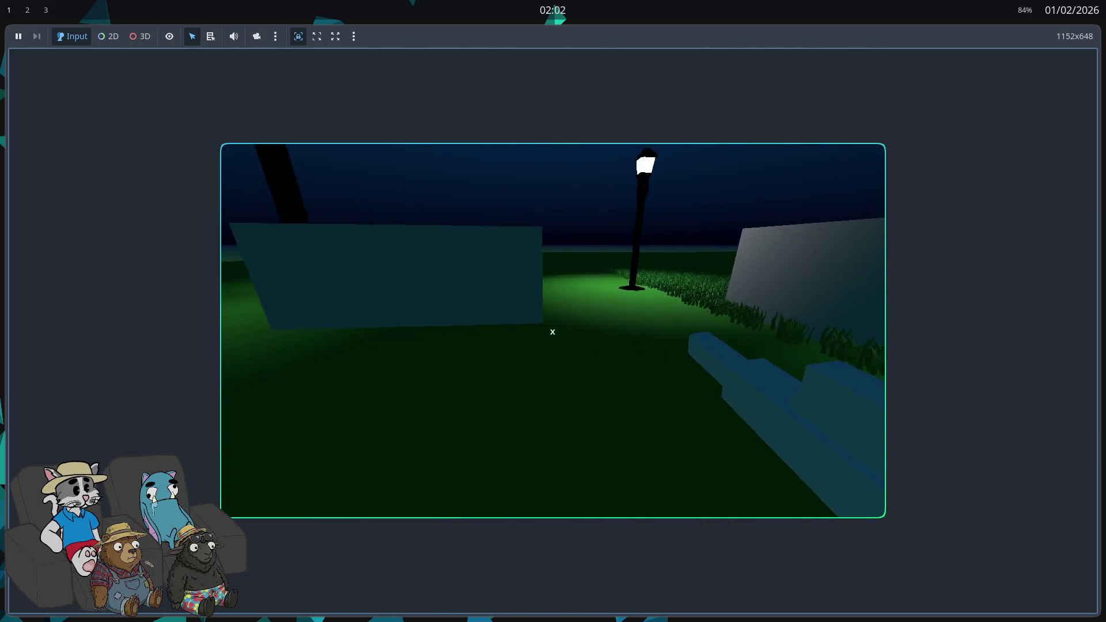
pyautogui.press('w')
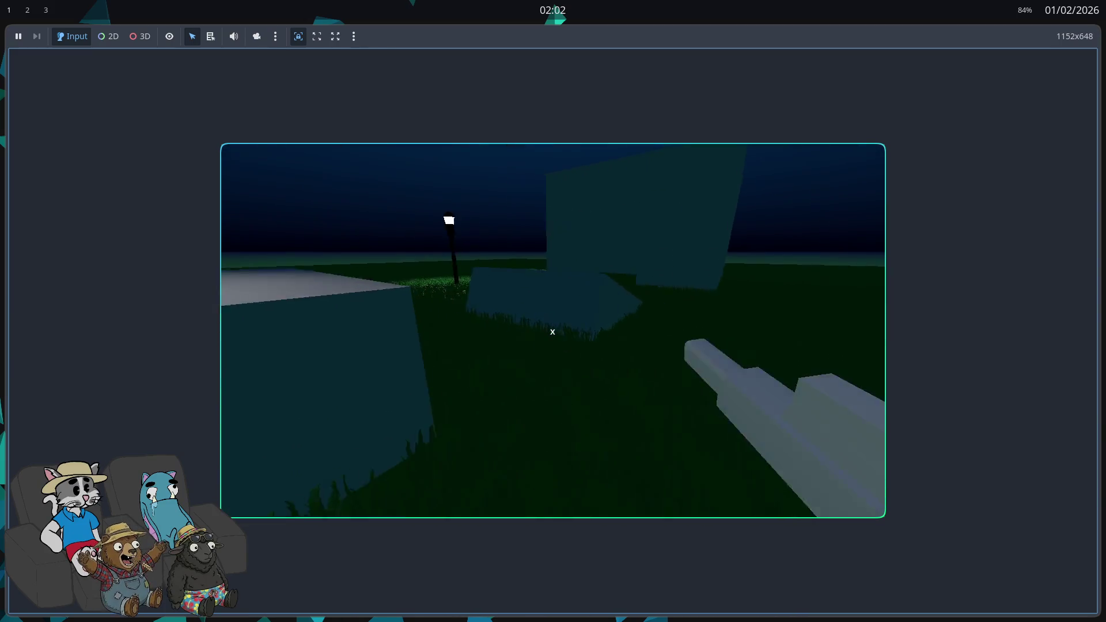
pyautogui.press('w')
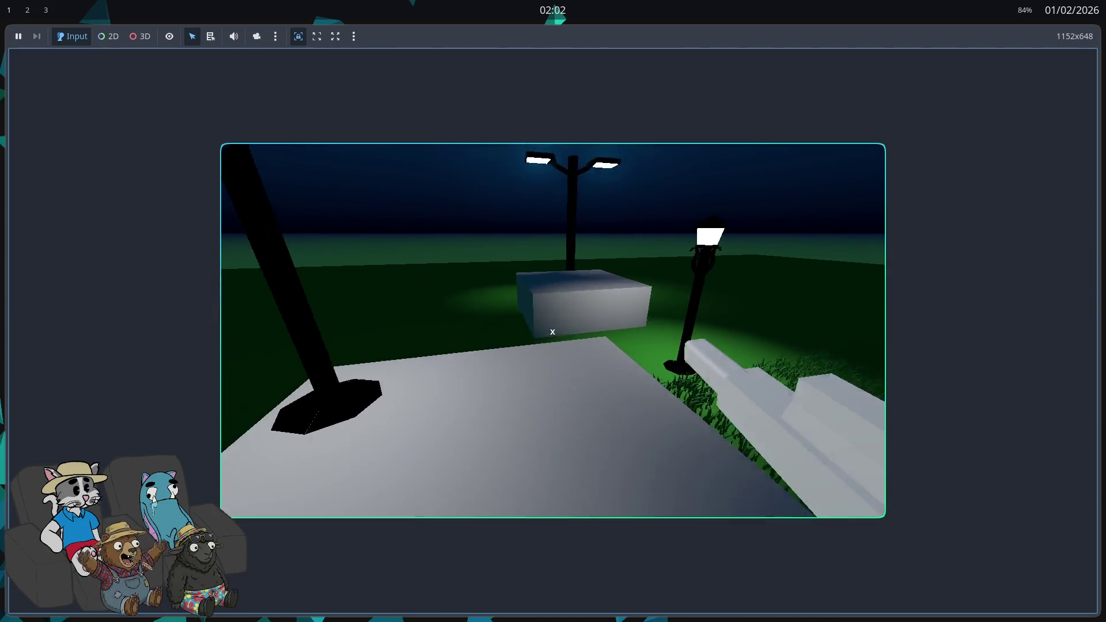
pyautogui.press('w')
pyautogui.press('F8')
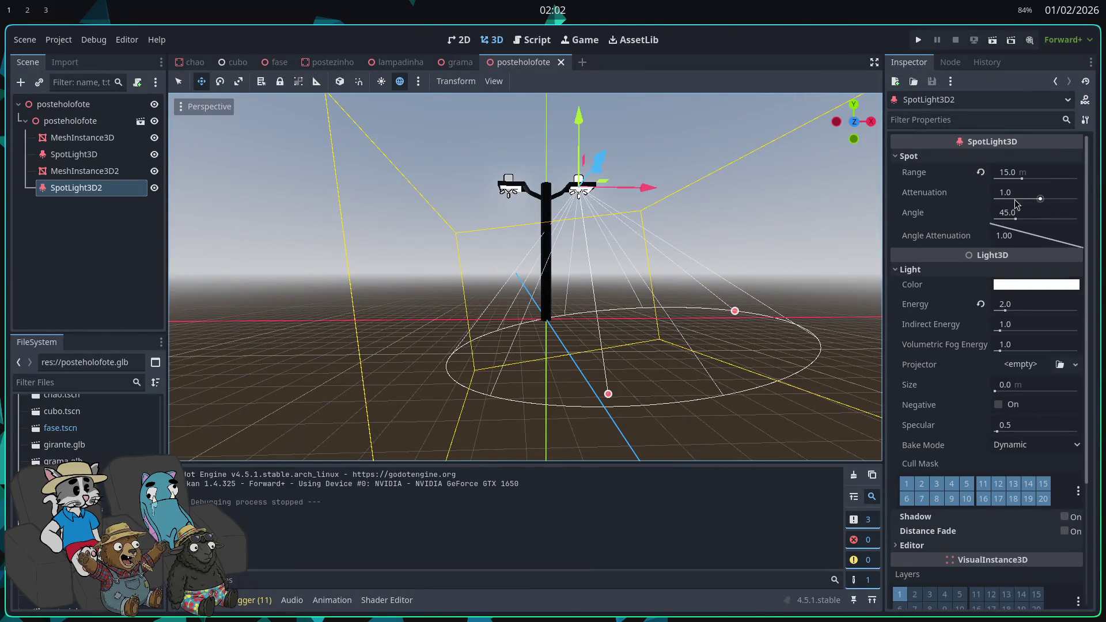
# - Set SpotLight3D2's cone angle to 60° and its range to 30 m
pyautogui.moveTo(1018, 222)
pyautogui.mouseDown()
pyautogui.moveTo(996, 222)
pyautogui.moveTo(1027, 222)
pyautogui.mouseUp()
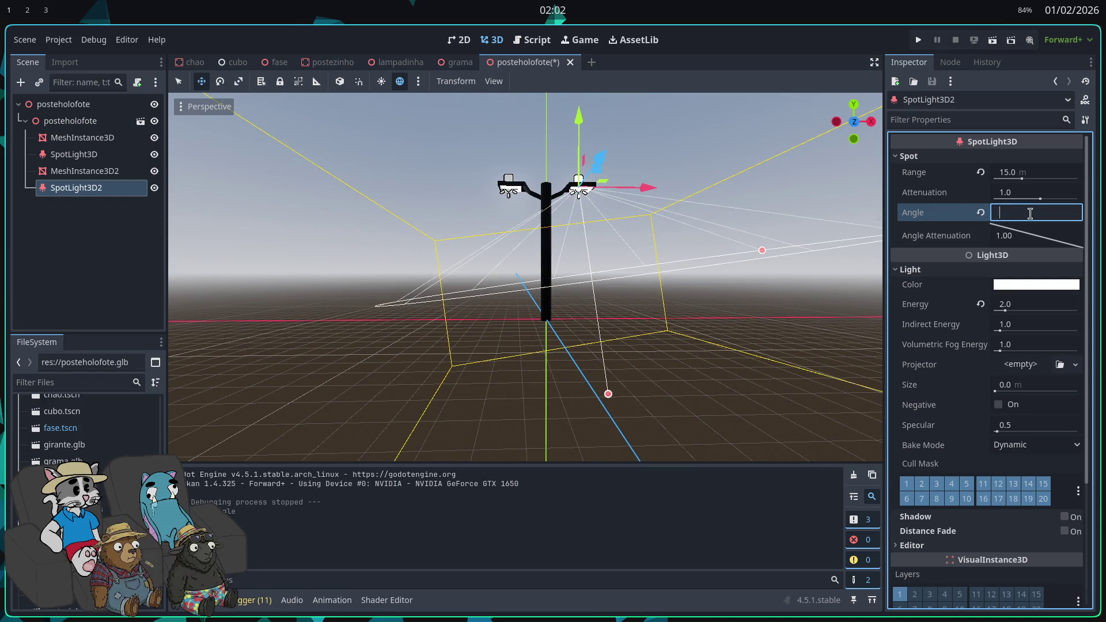
pyautogui.click(980, 213)
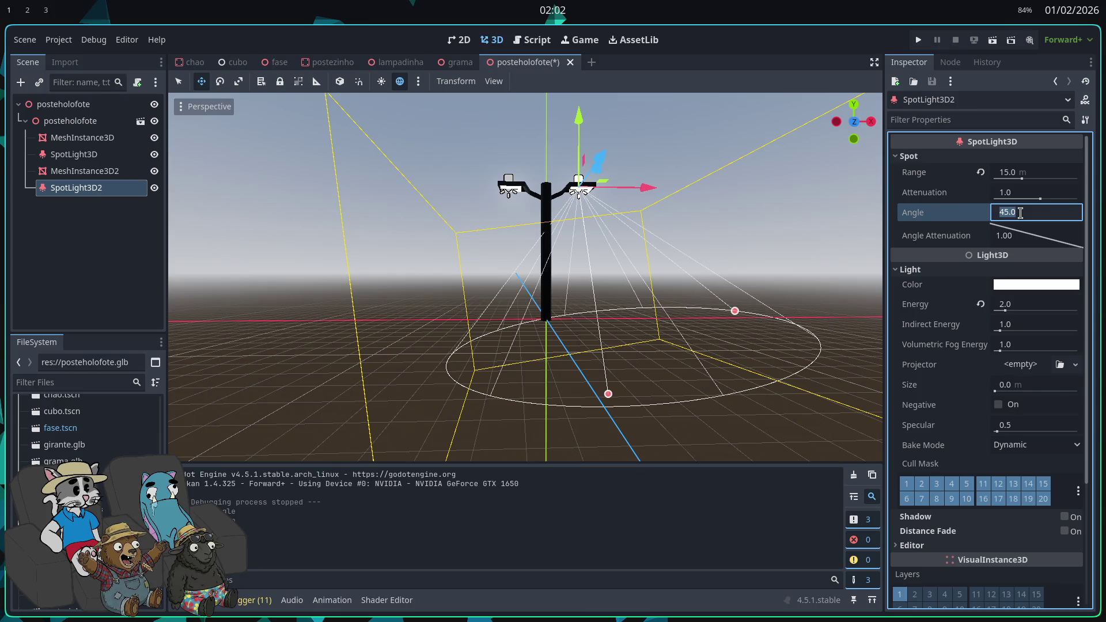
pyautogui.write('60')
pyautogui.press('Return')
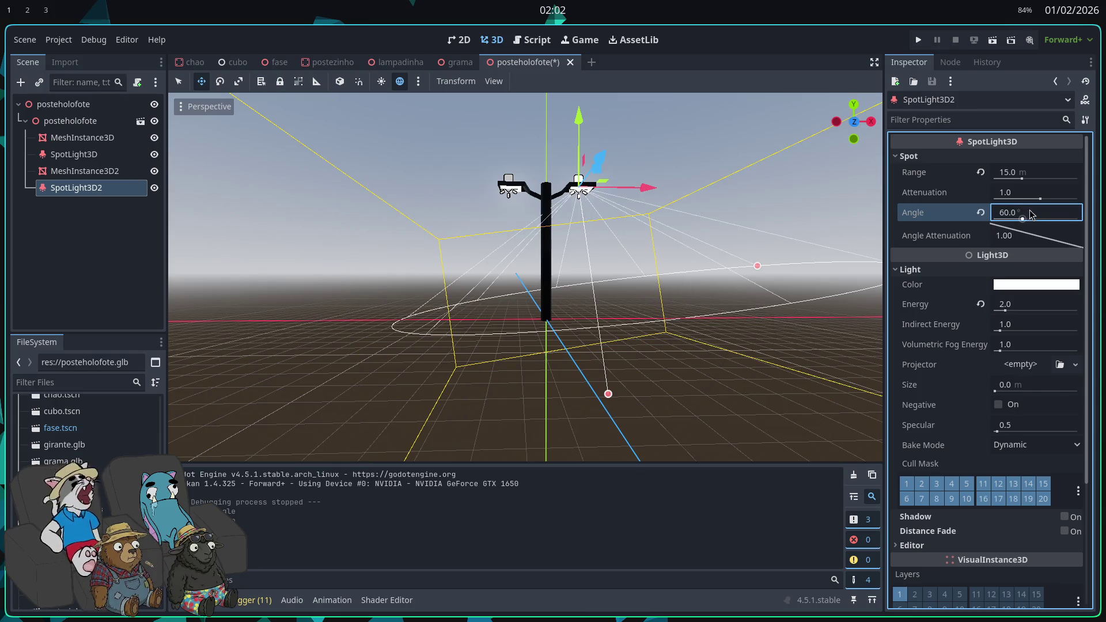
pyautogui.moveTo(1029, 182); pyautogui.dragTo(1031, 181)
pyautogui.moveTo(726, 242); pyautogui.dragTo(691, 220)
pyautogui.click(1018, 174)
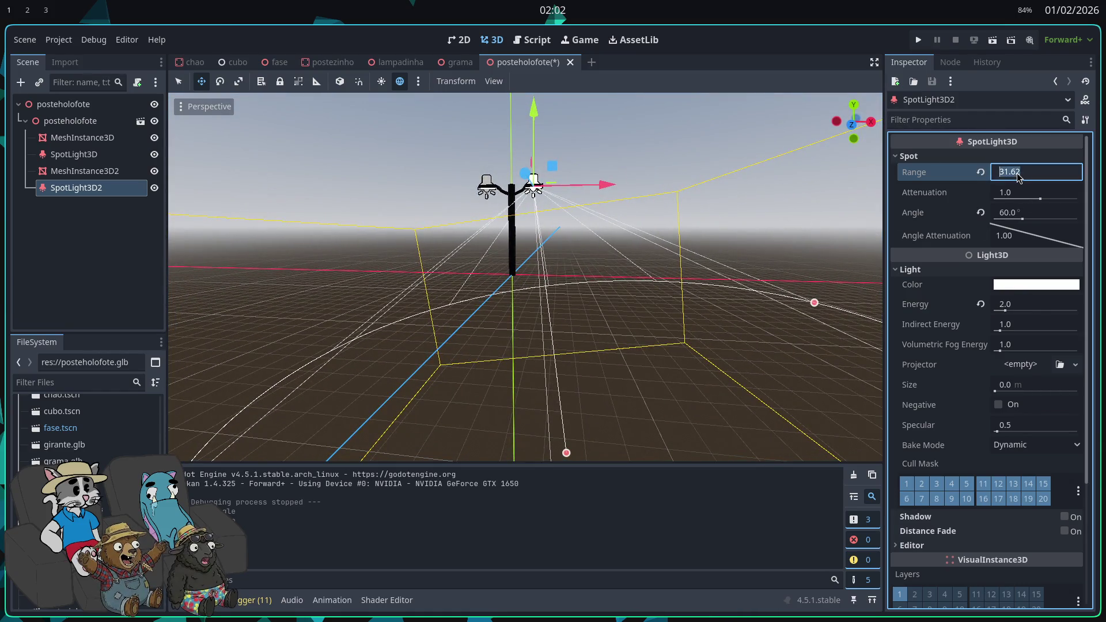
pyautogui.write('30')
pyautogui.press('Return')
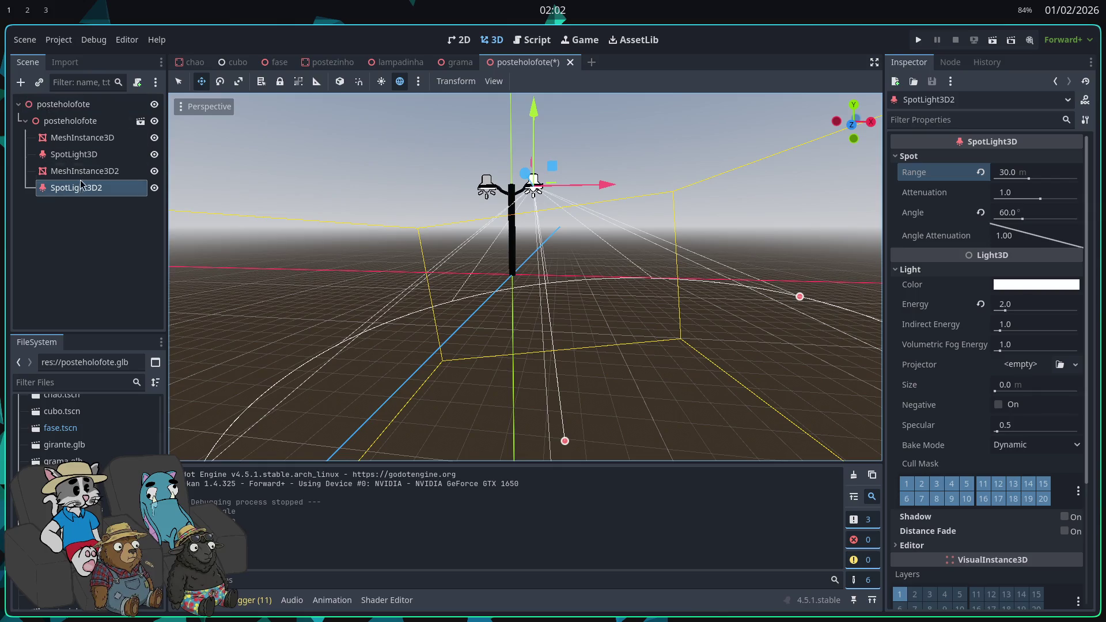
# - Give SpotLight3D the same 30 m range and 60° angle
pyautogui.click(78, 160)
pyautogui.click(1010, 174)
pyautogui.write('3')
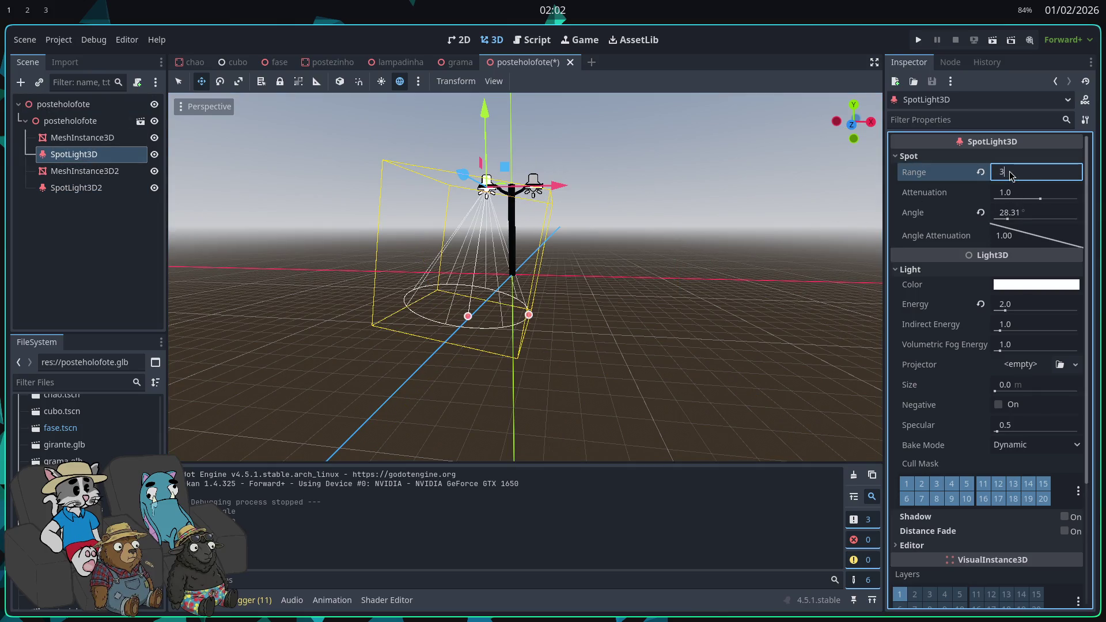
pyautogui.press('Return')
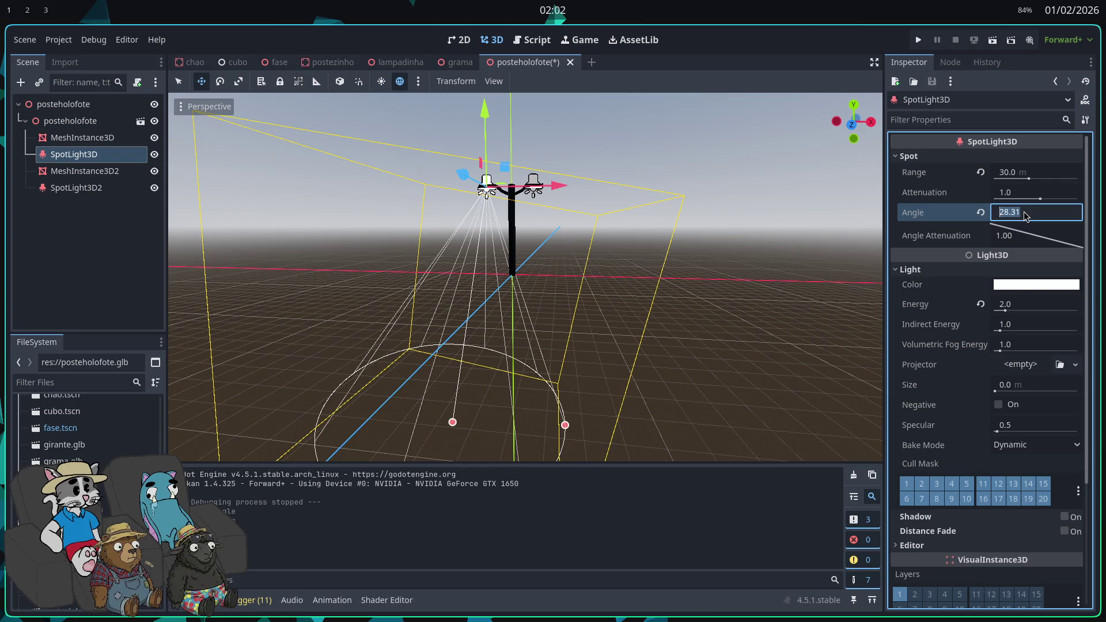
pyautogui.write('60')
pyautogui.press('Return')
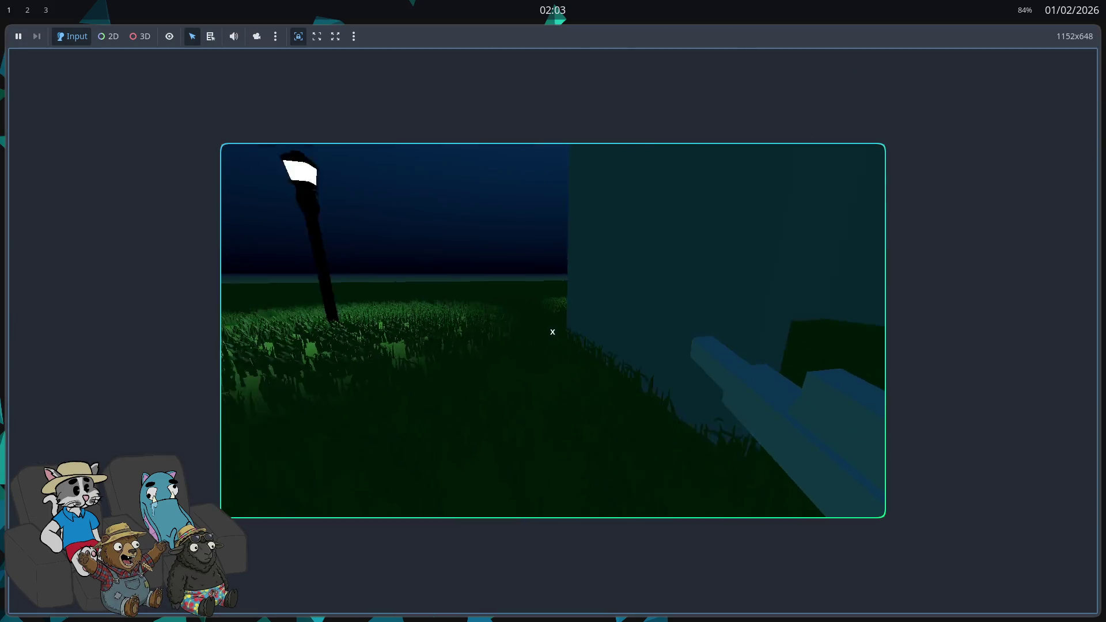
pyautogui.press('w')
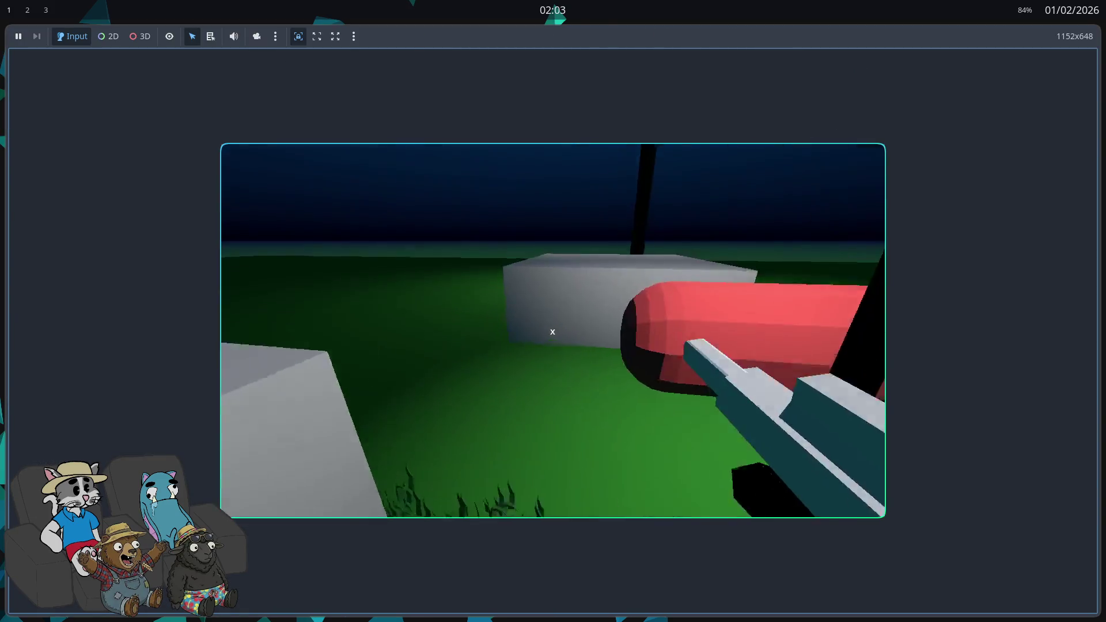
pyautogui.moveTo(553, 332)
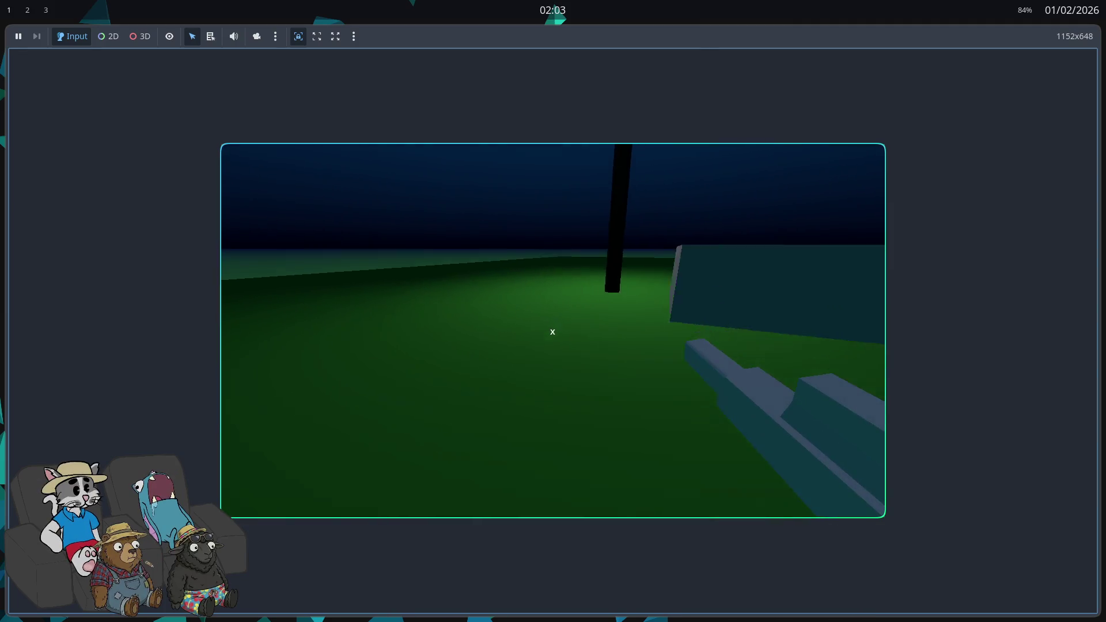
pyautogui.press('w')
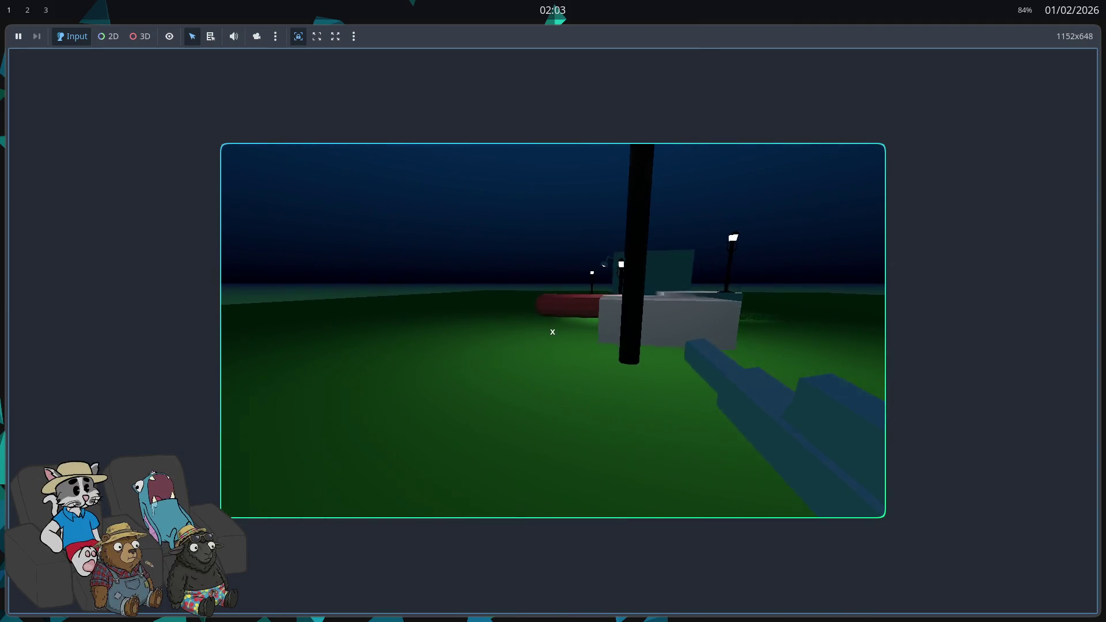
pyautogui.press('w')
pyautogui.press('w')
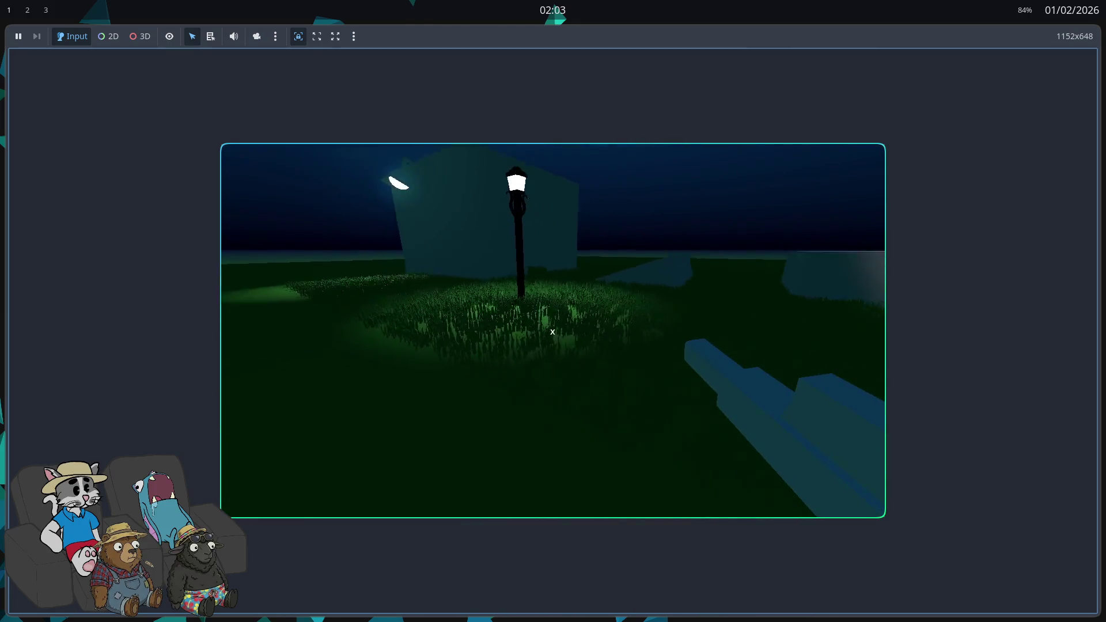
pyautogui.press('w')
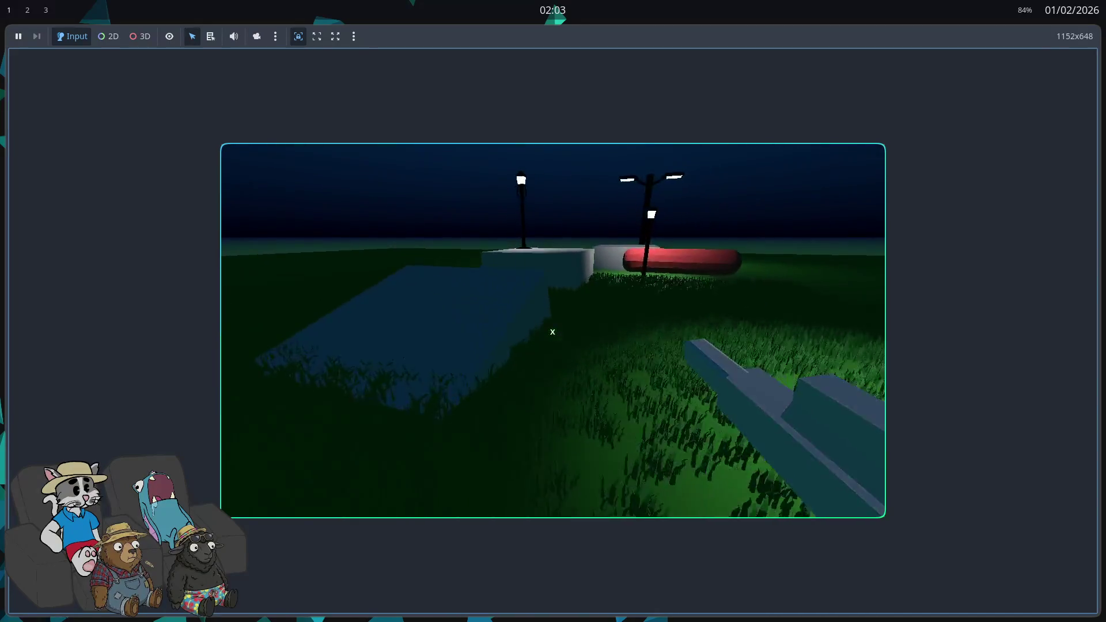
pyautogui.press('w')
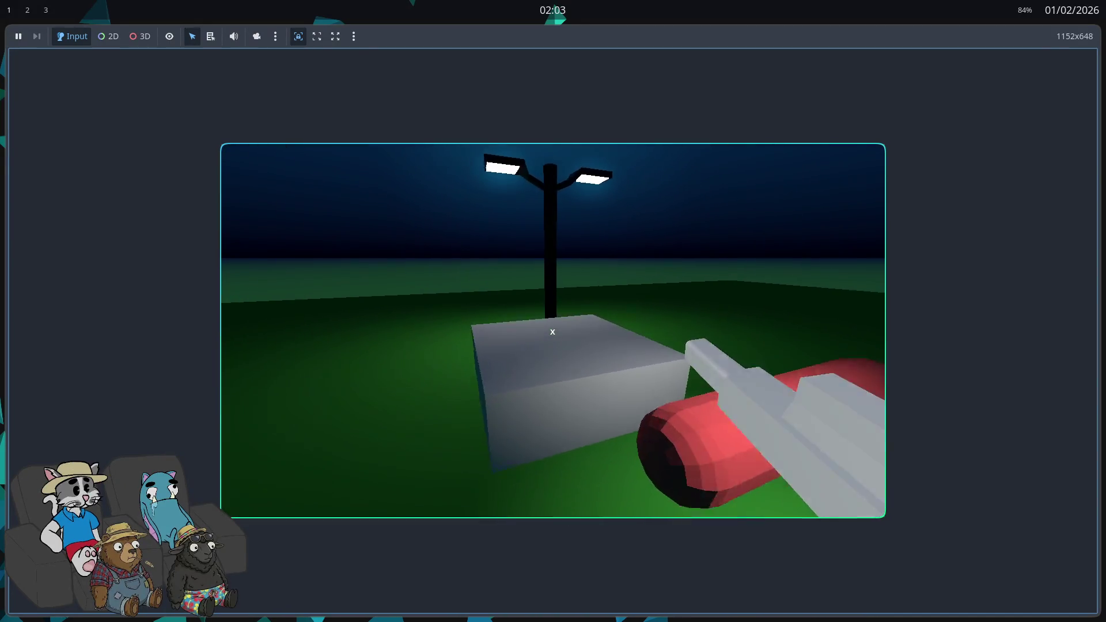
pyautogui.press('w')
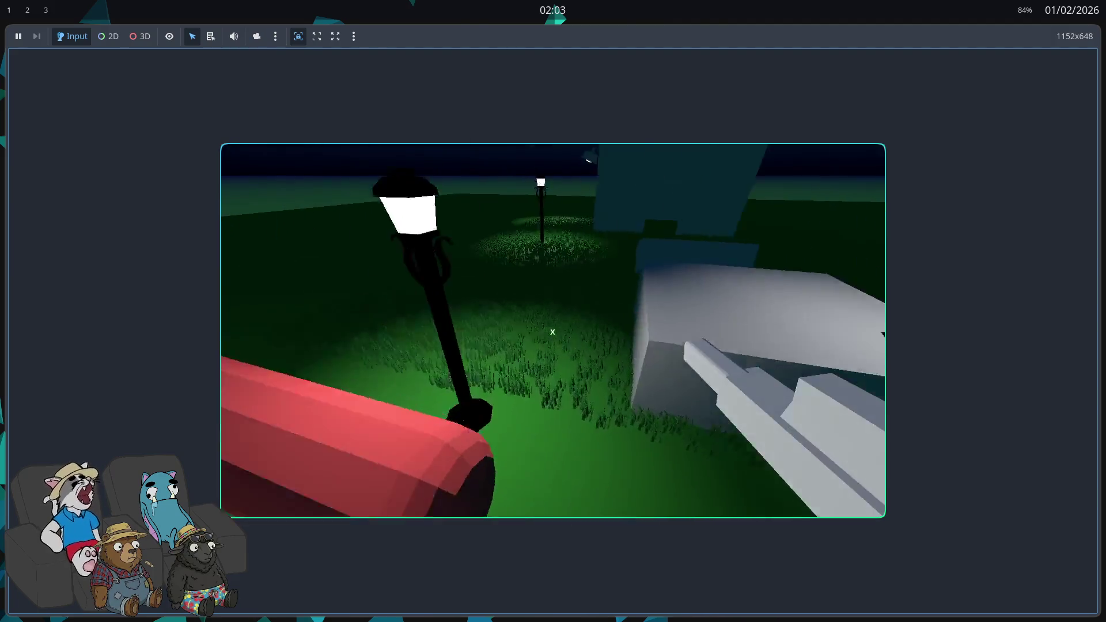
pyautogui.press('w')
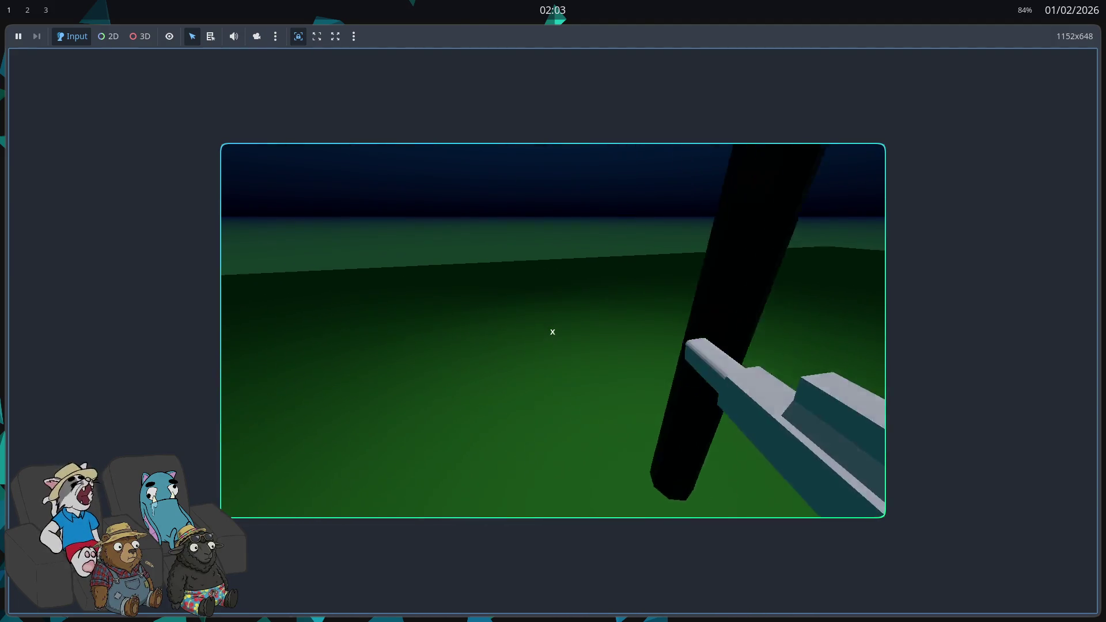
pyautogui.press('w')
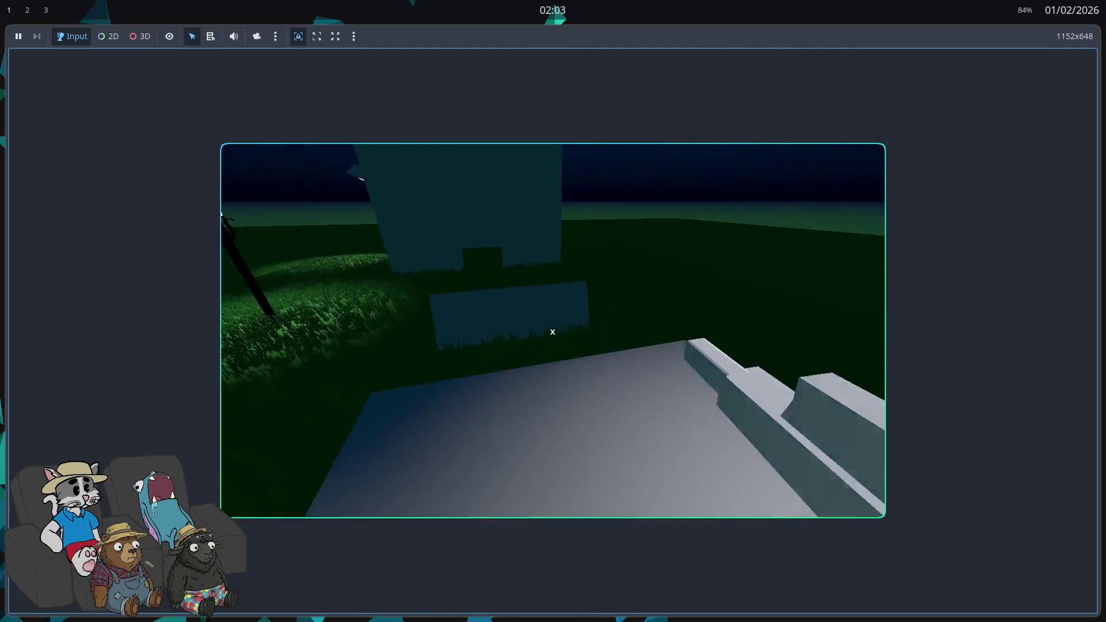
pyautogui.press('w')
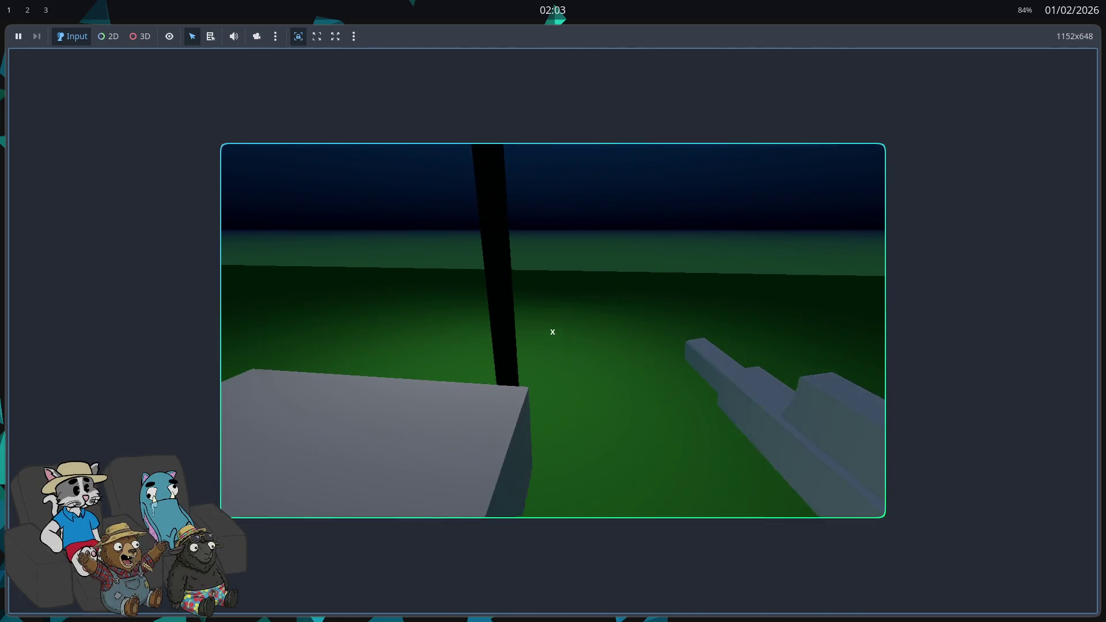
pyautogui.press('w')
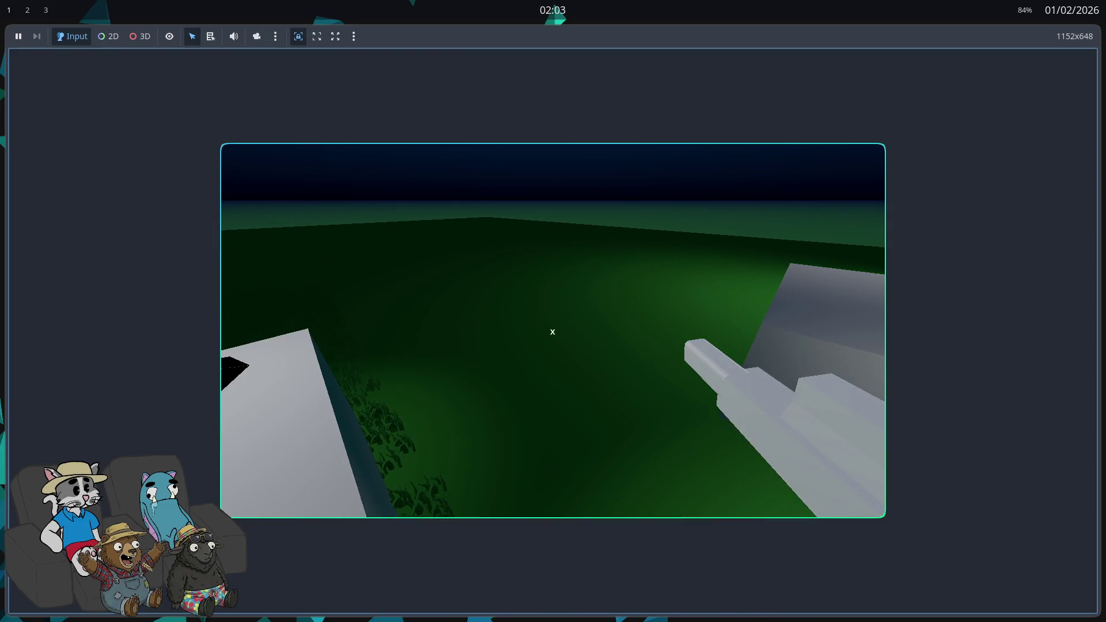
pyautogui.press('w')
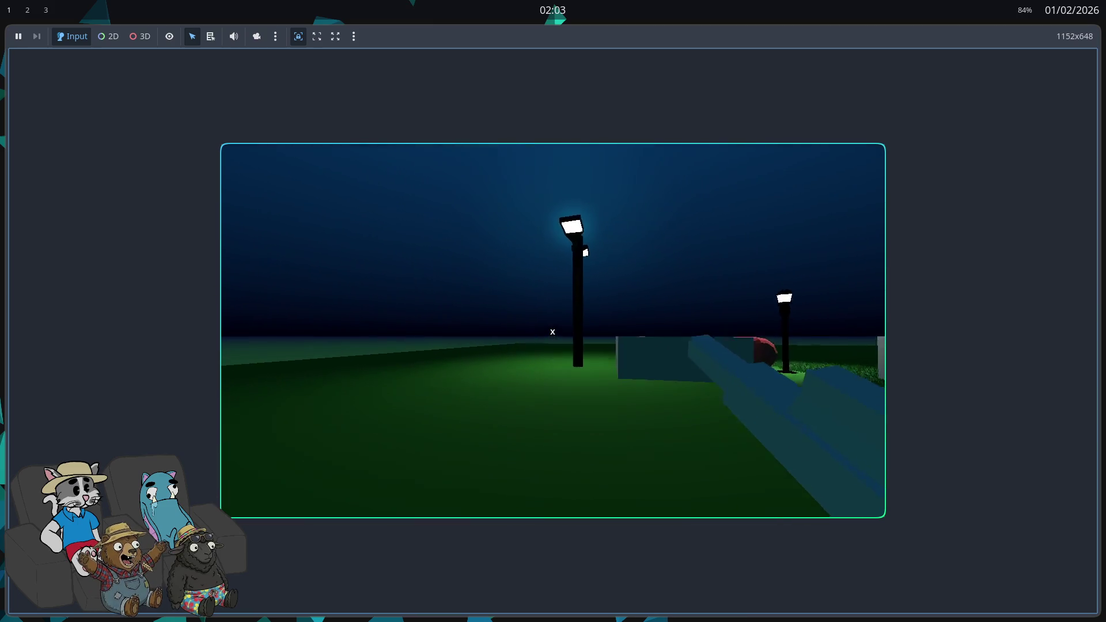
pyautogui.press('w')
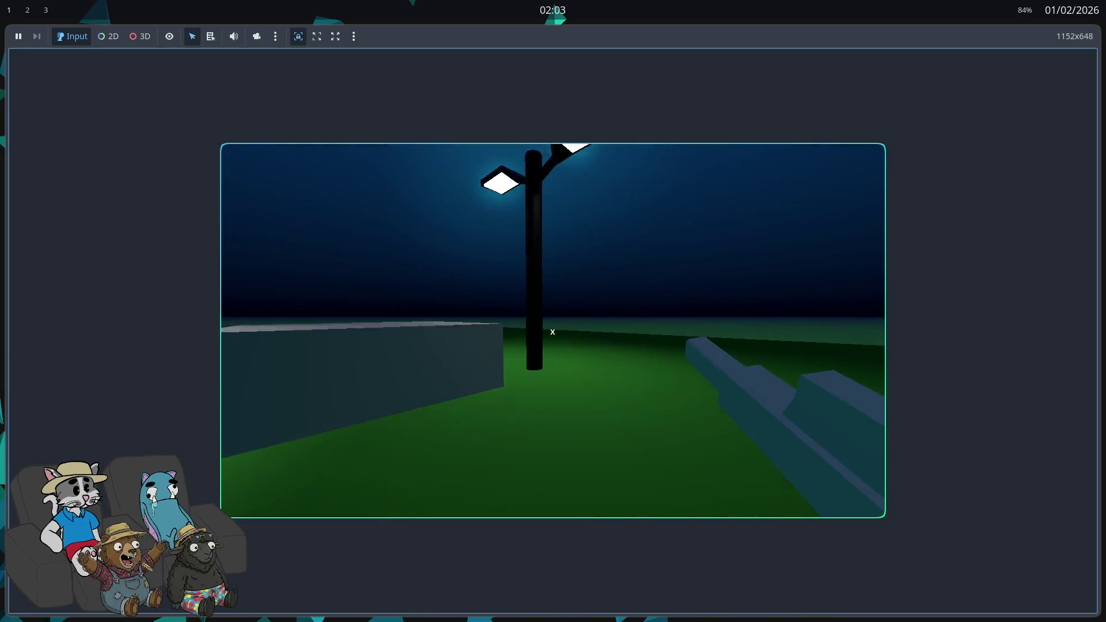
pyautogui.press('w')
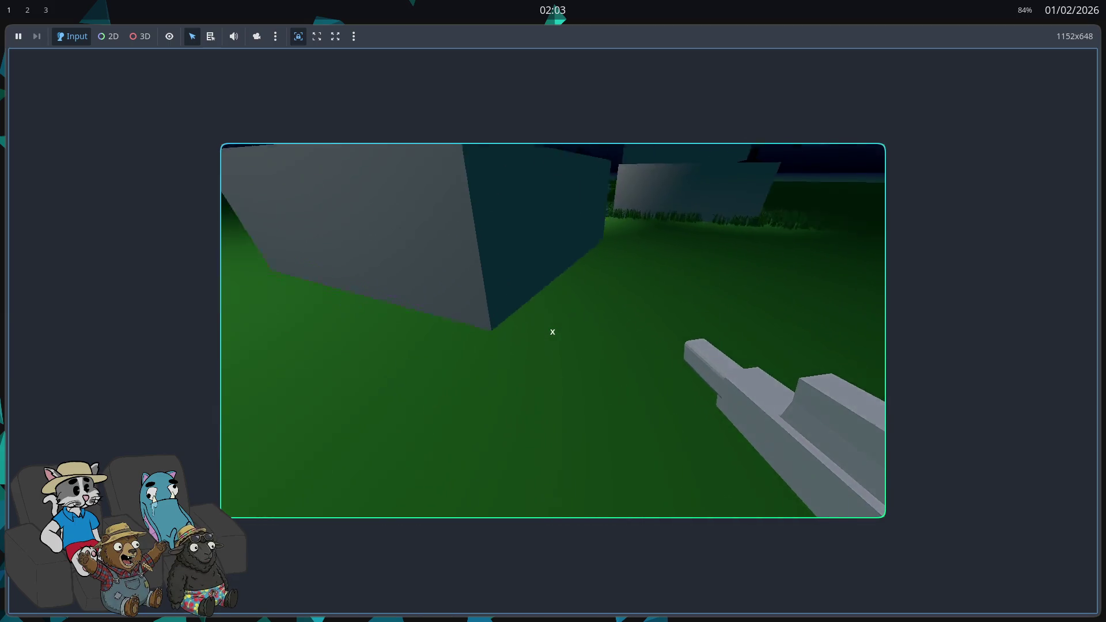
pyautogui.press('w')
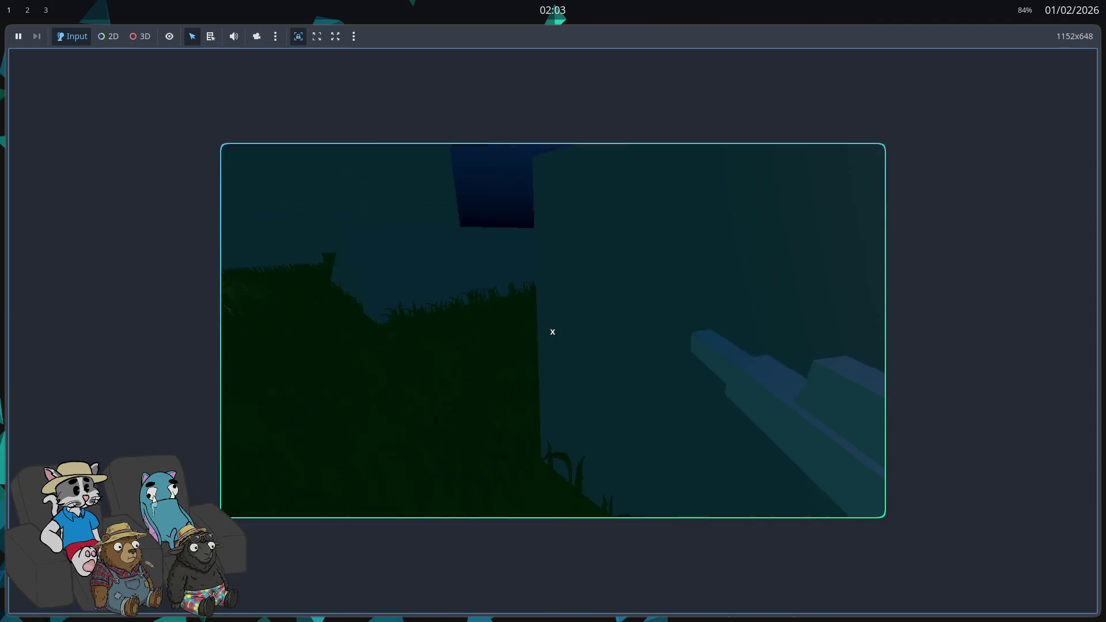
pyautogui.press('w')
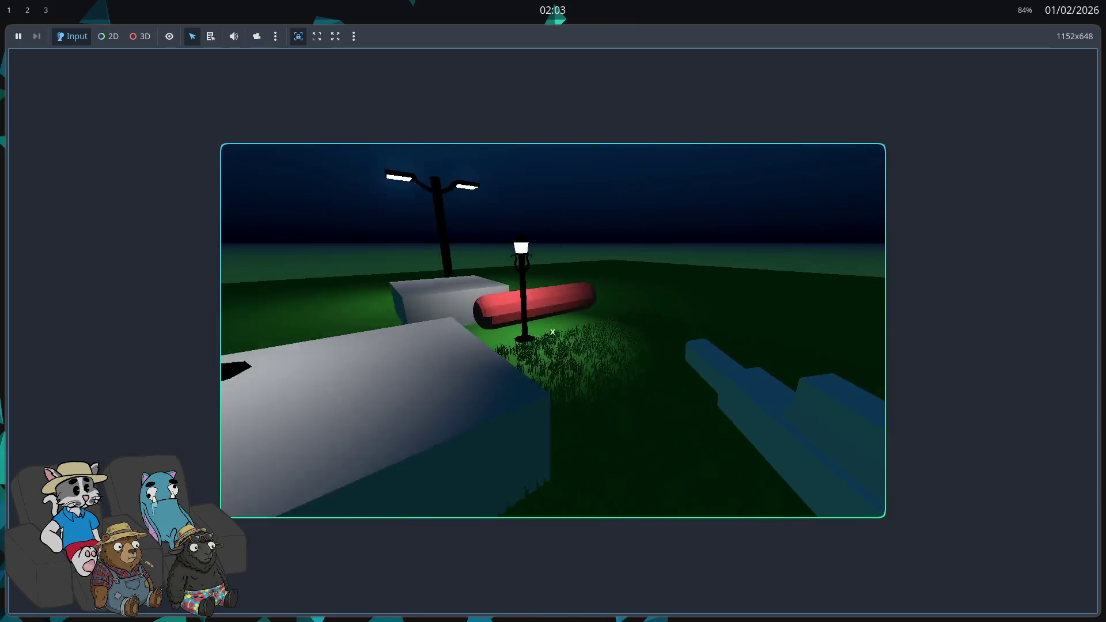
pyautogui.press('w')
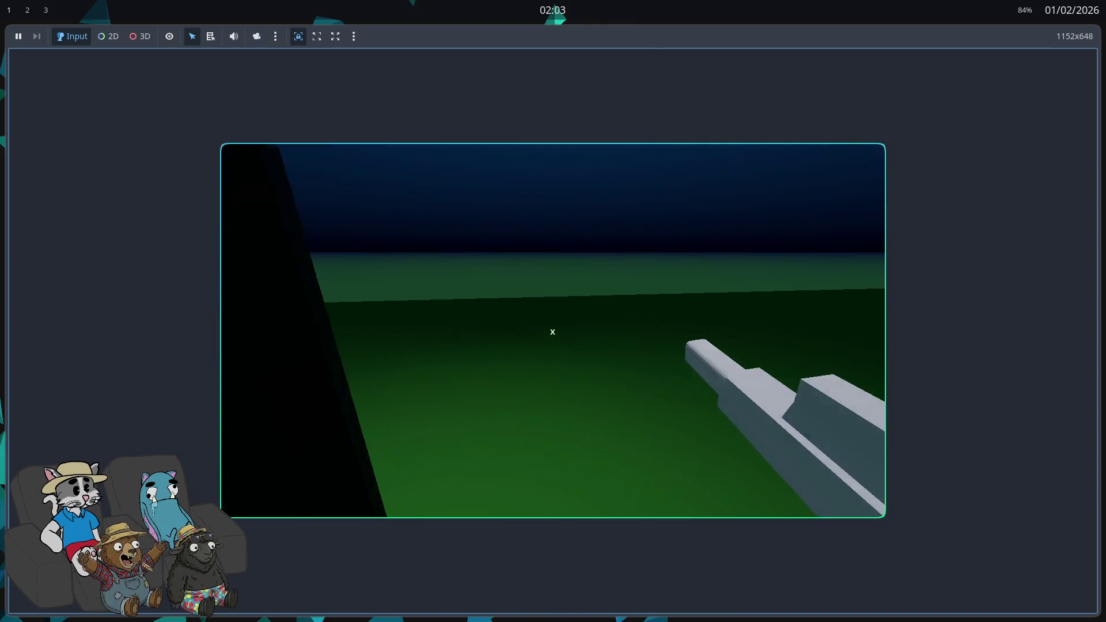
pyautogui.press('w')
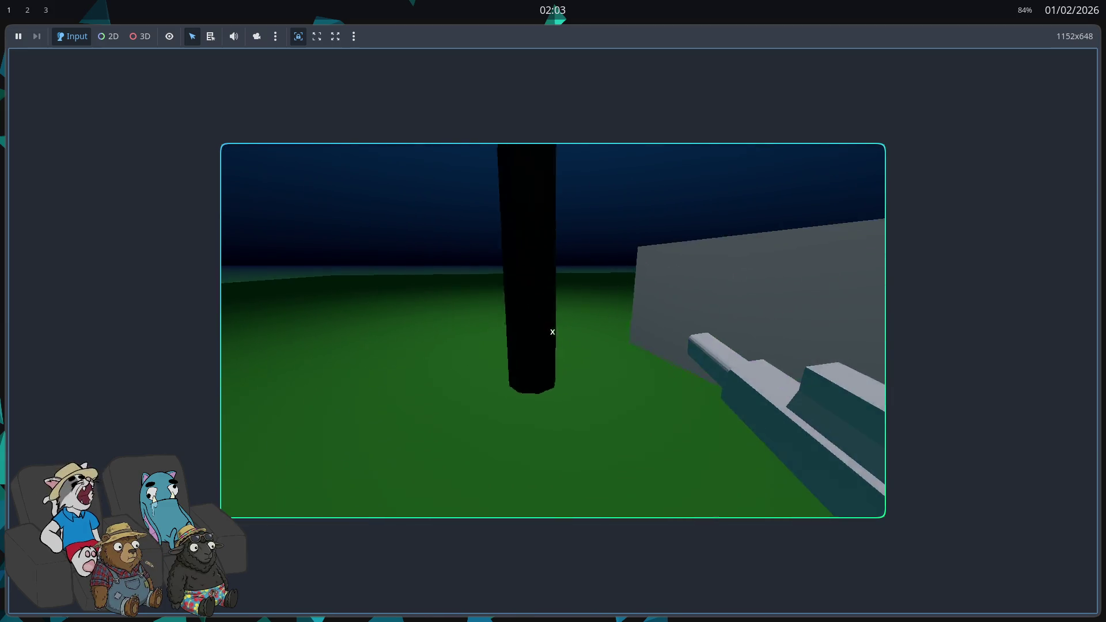
pyautogui.press('w')
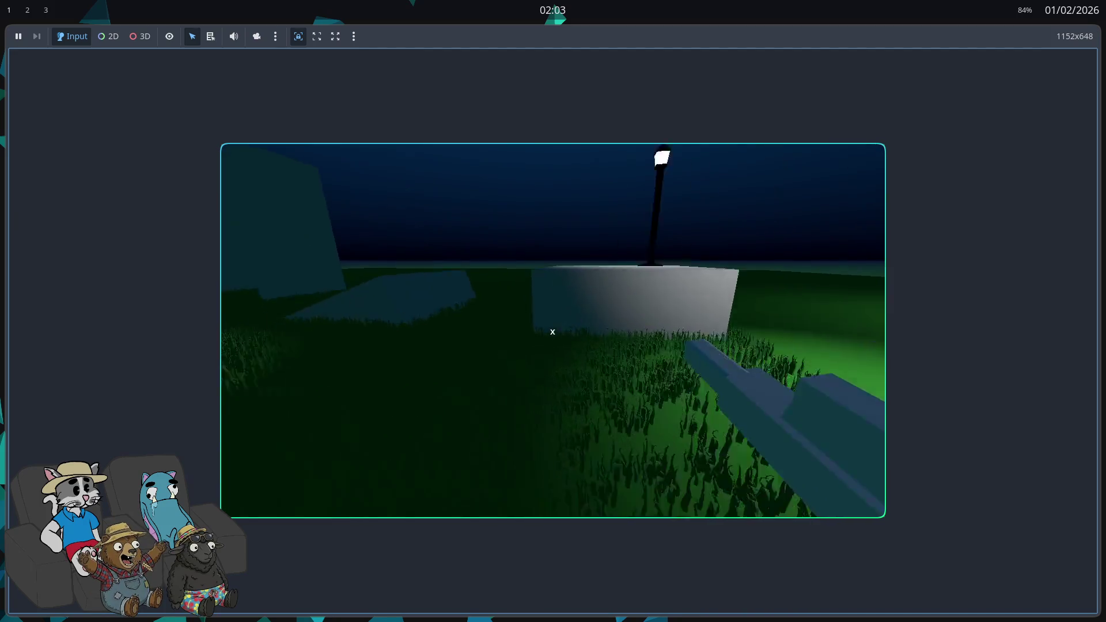
pyautogui.press('w')
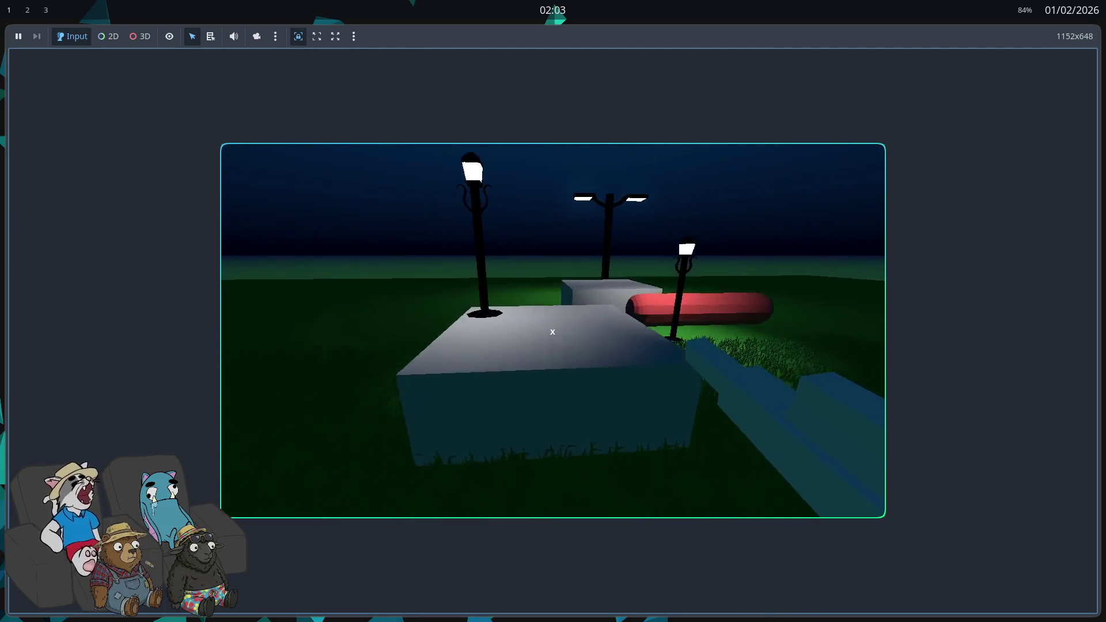
pyautogui.press('w')
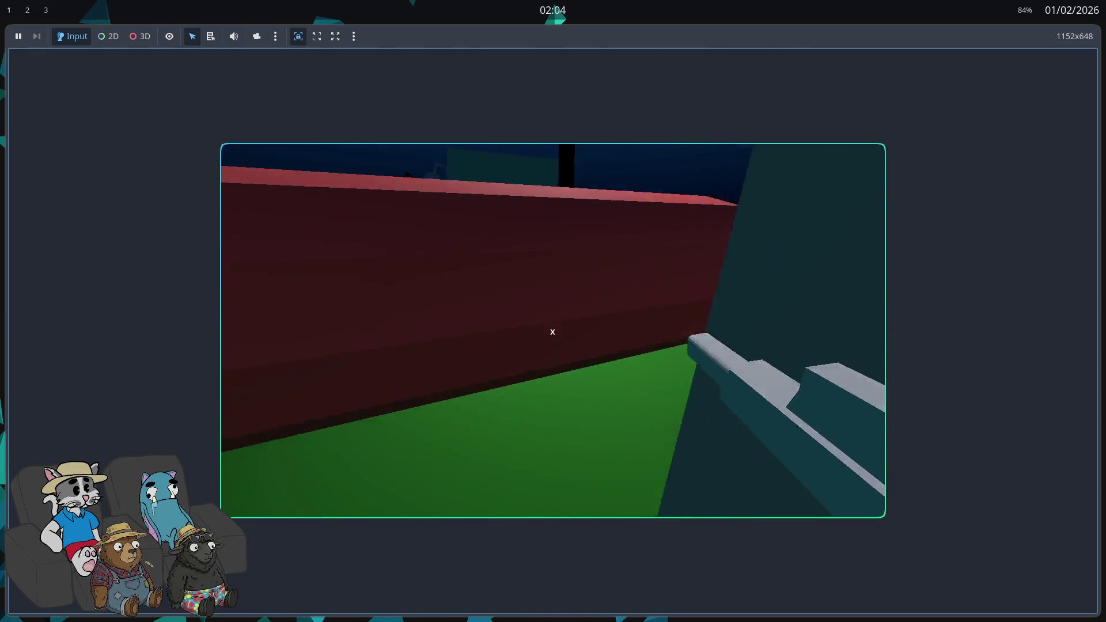
pyautogui.press('space')
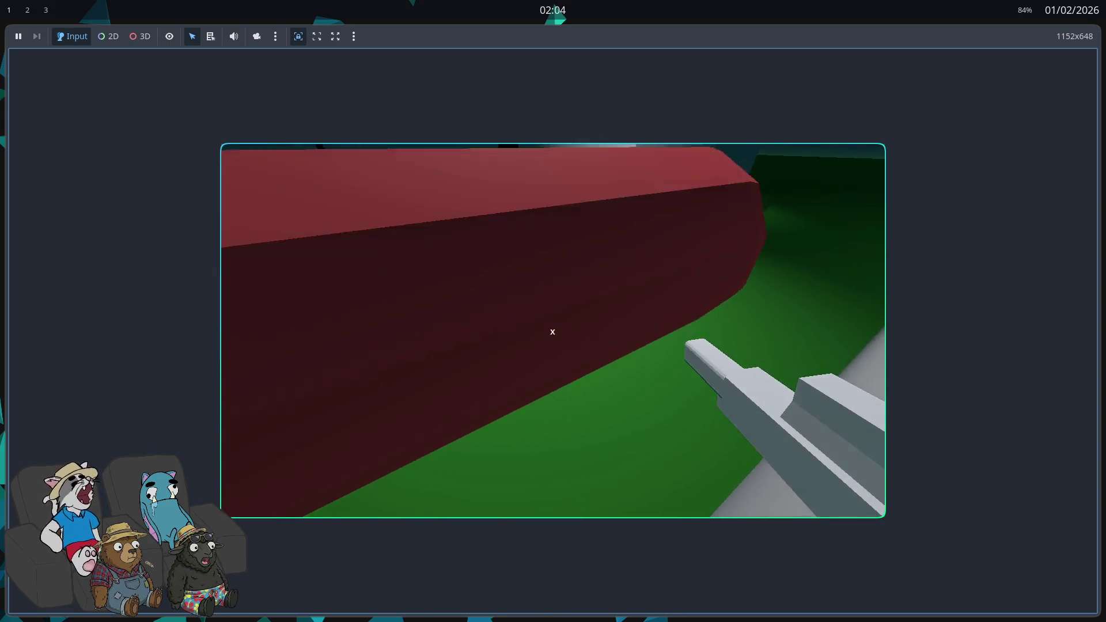
pyautogui.press('w')
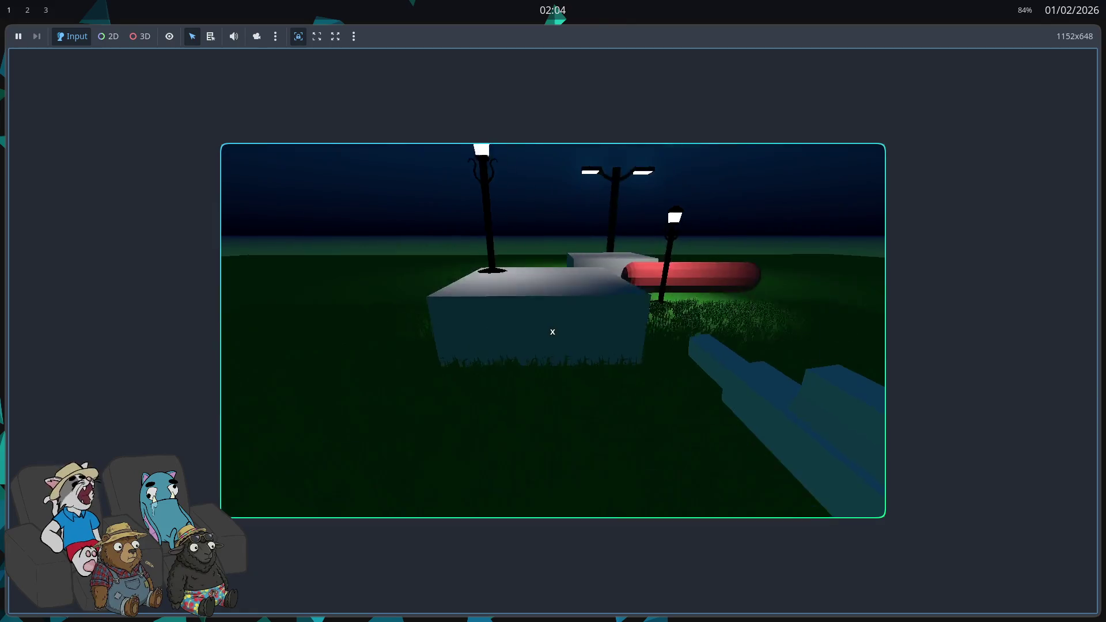
pyautogui.press('w')
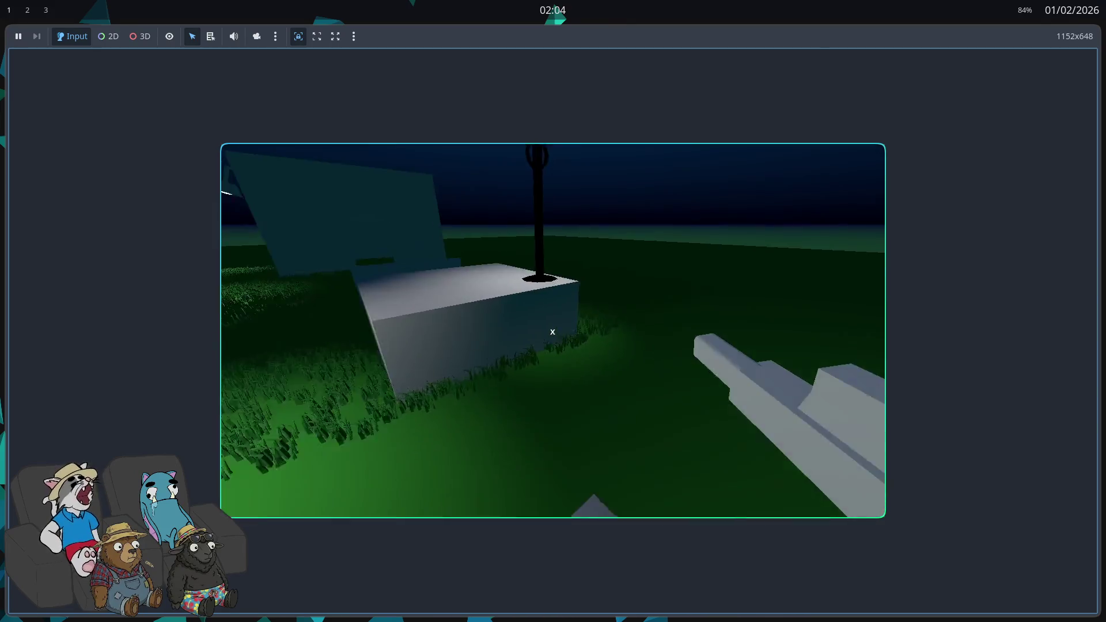
pyautogui.press('w')
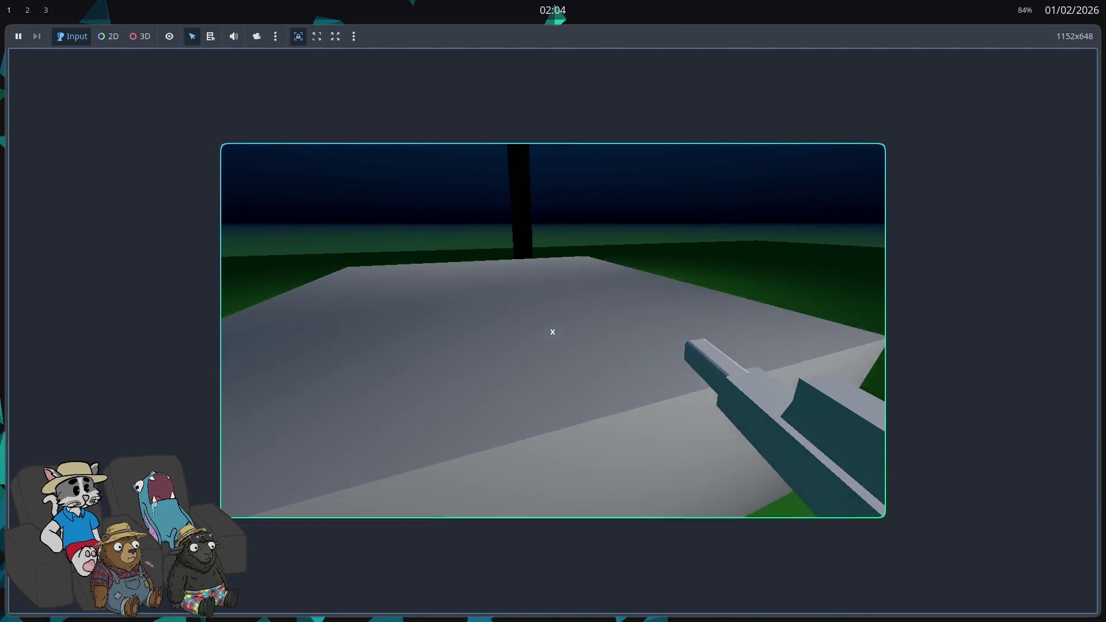
pyautogui.press('w')
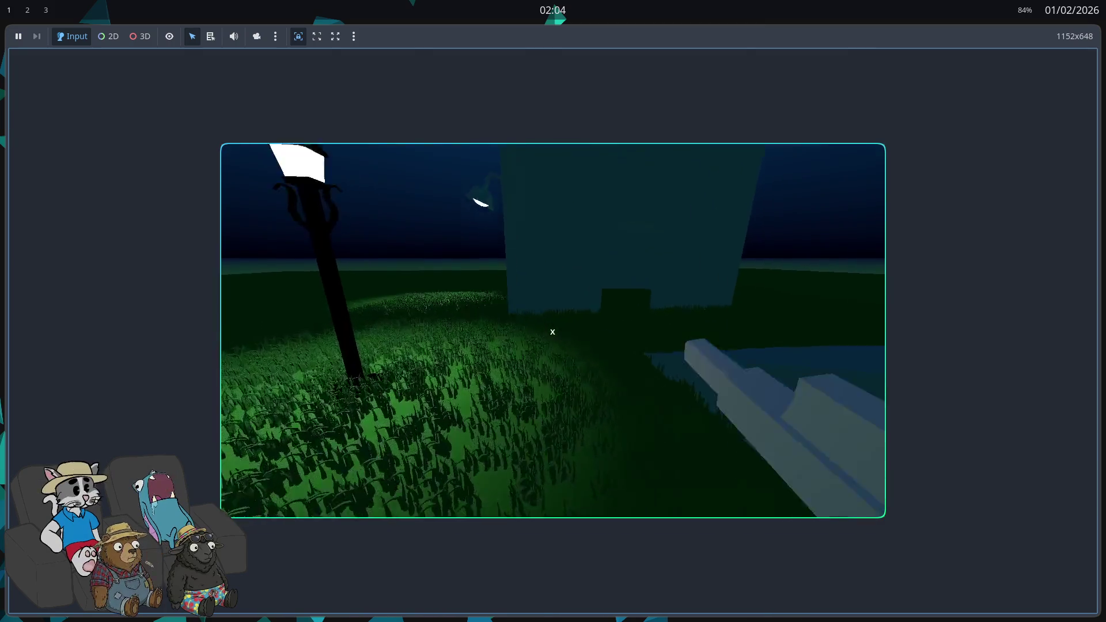
pyautogui.press('w')
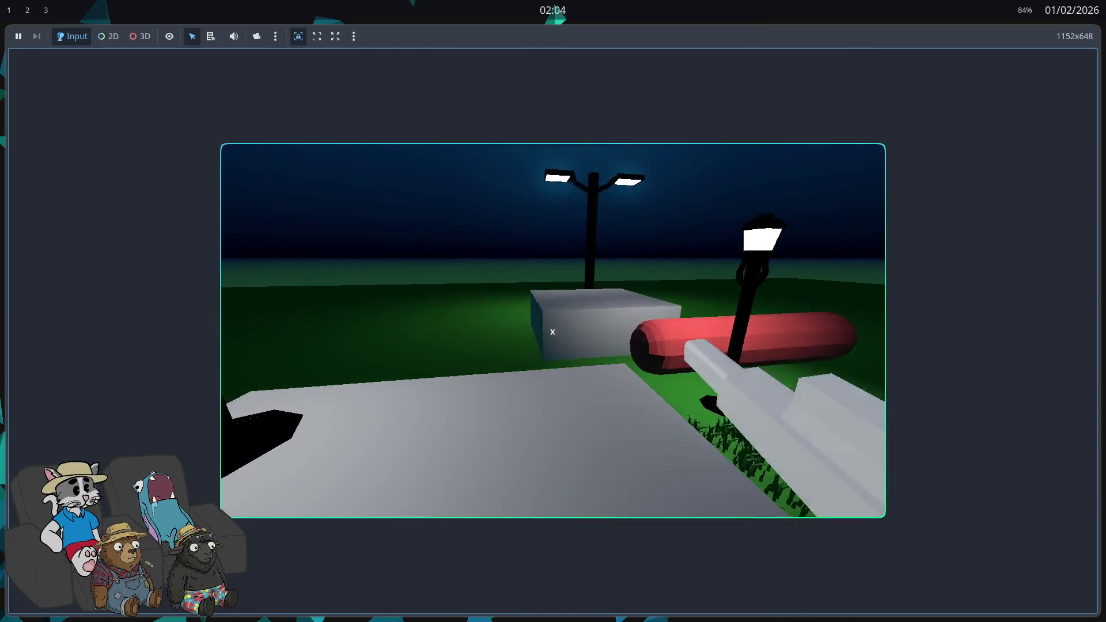
pyautogui.press('w')
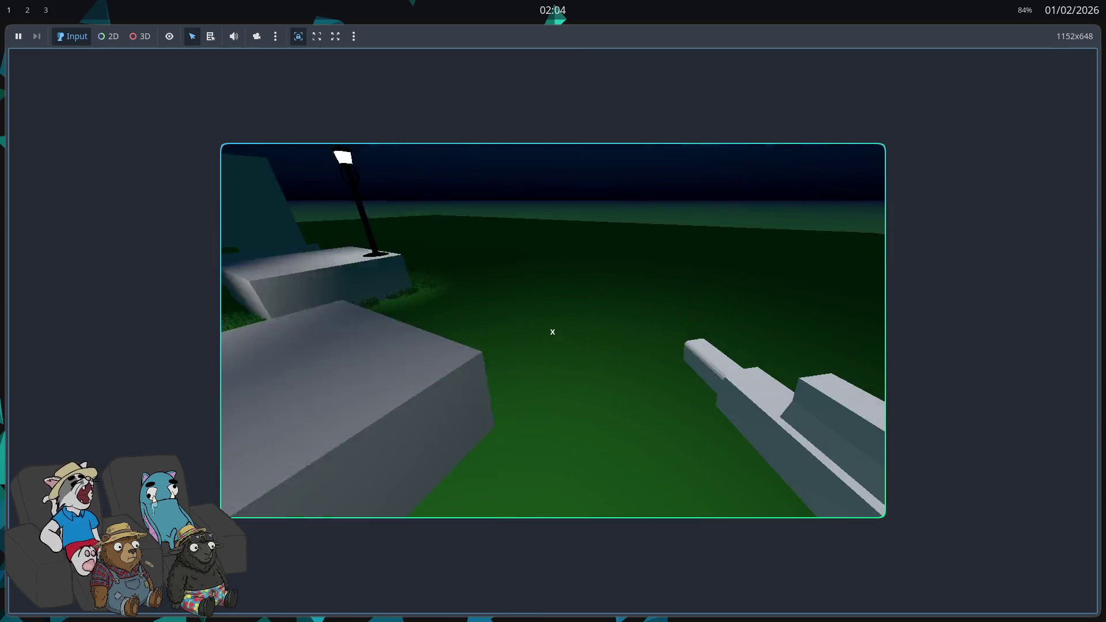
pyautogui.press('w')
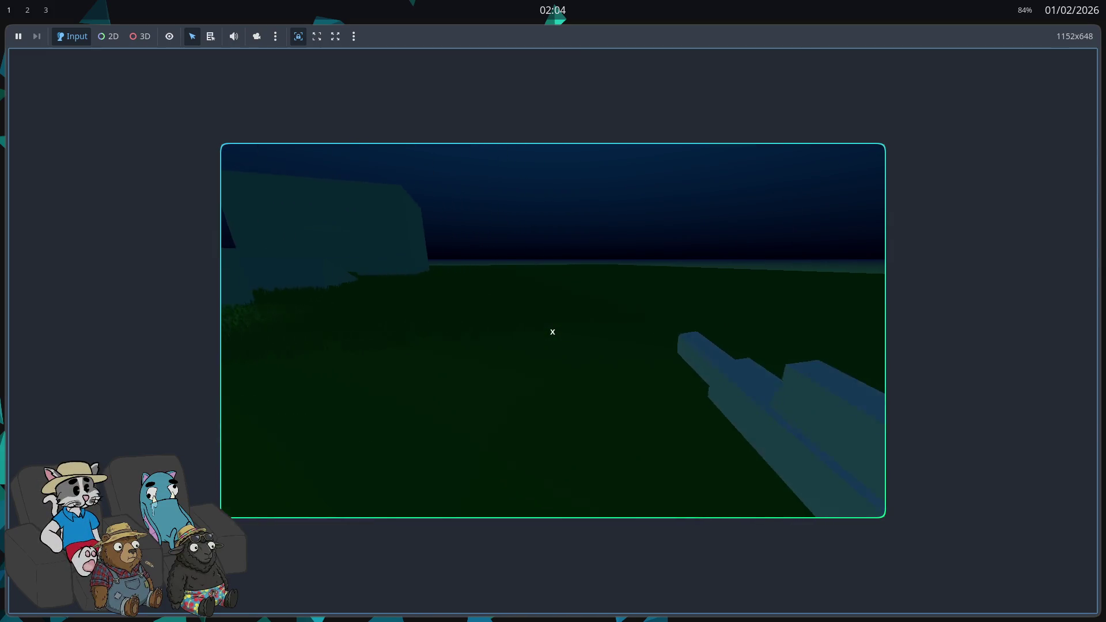
pyautogui.press('w')
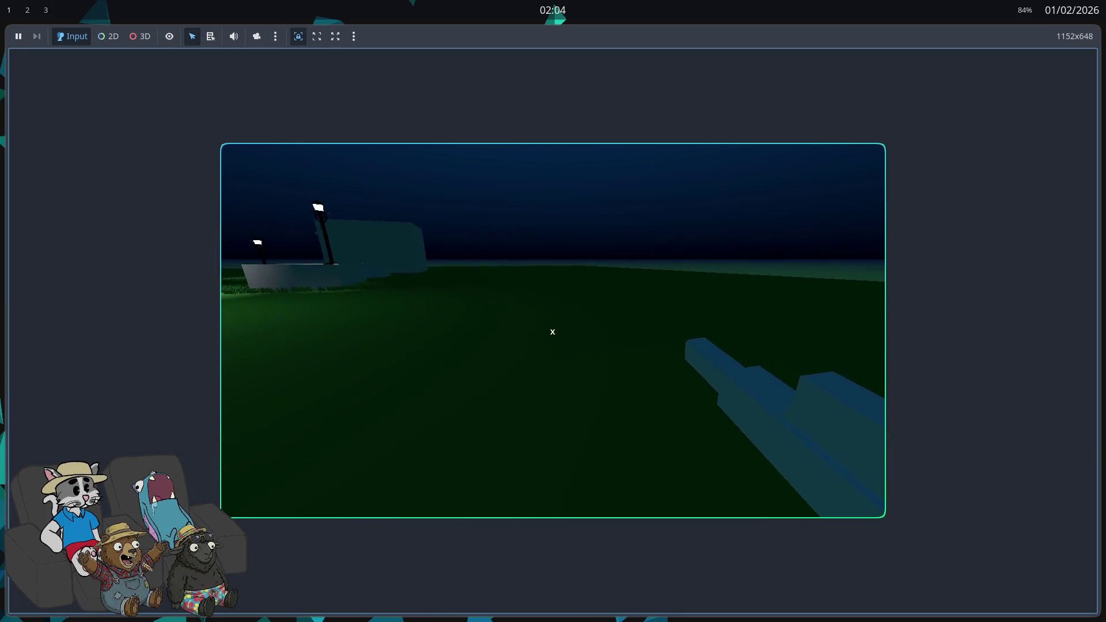
pyautogui.press('w')
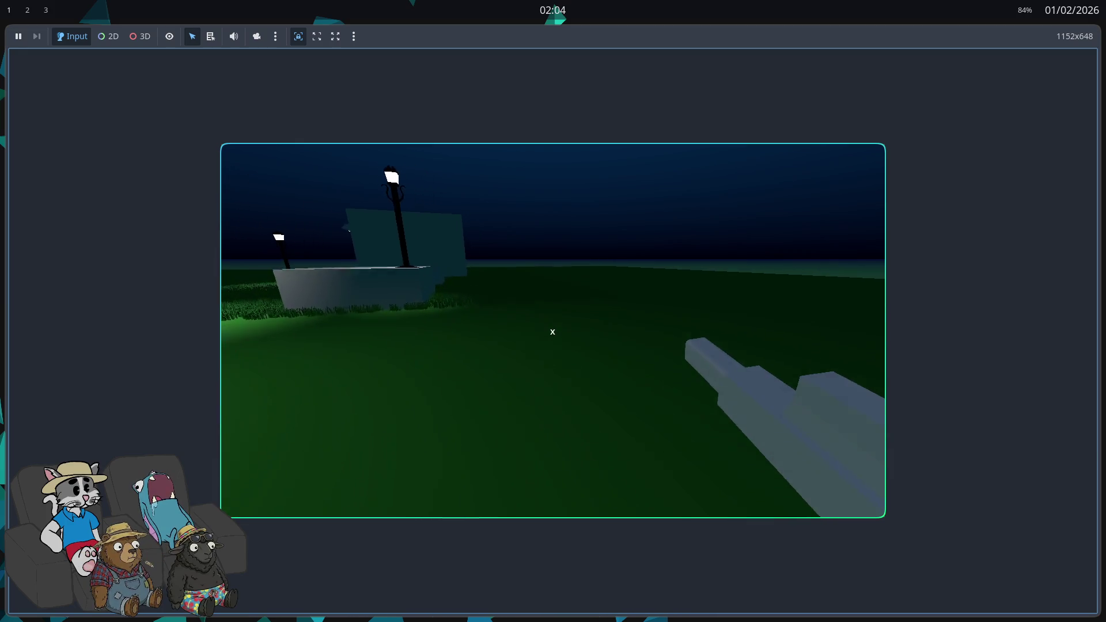
pyautogui.press('w')
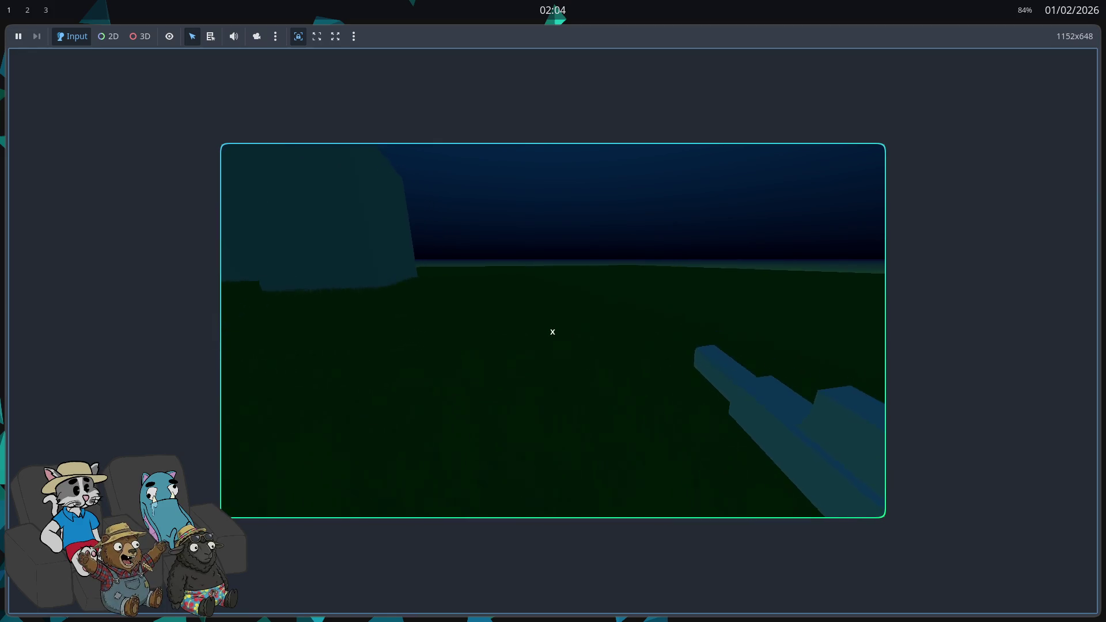
pyautogui.press('w')
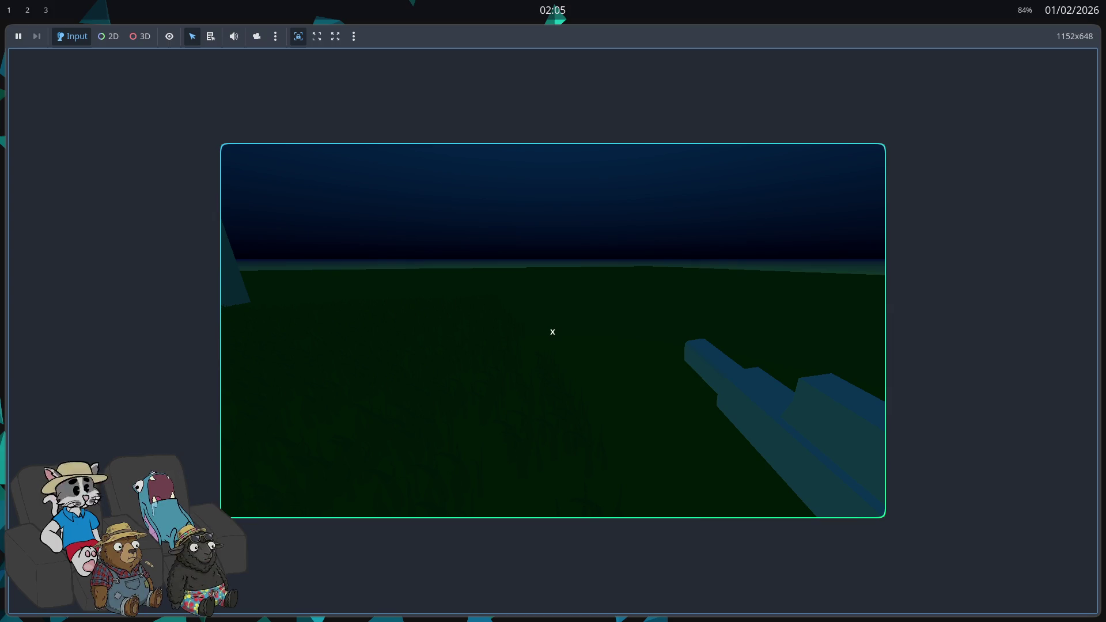
pyautogui.moveTo(552, 332)
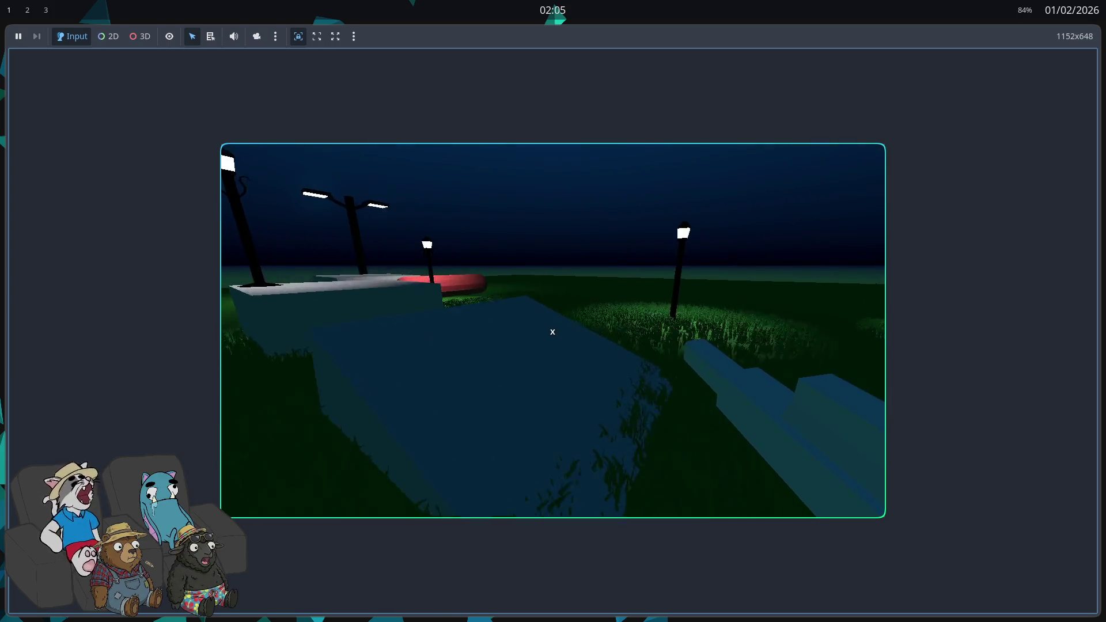
pyautogui.press('w')
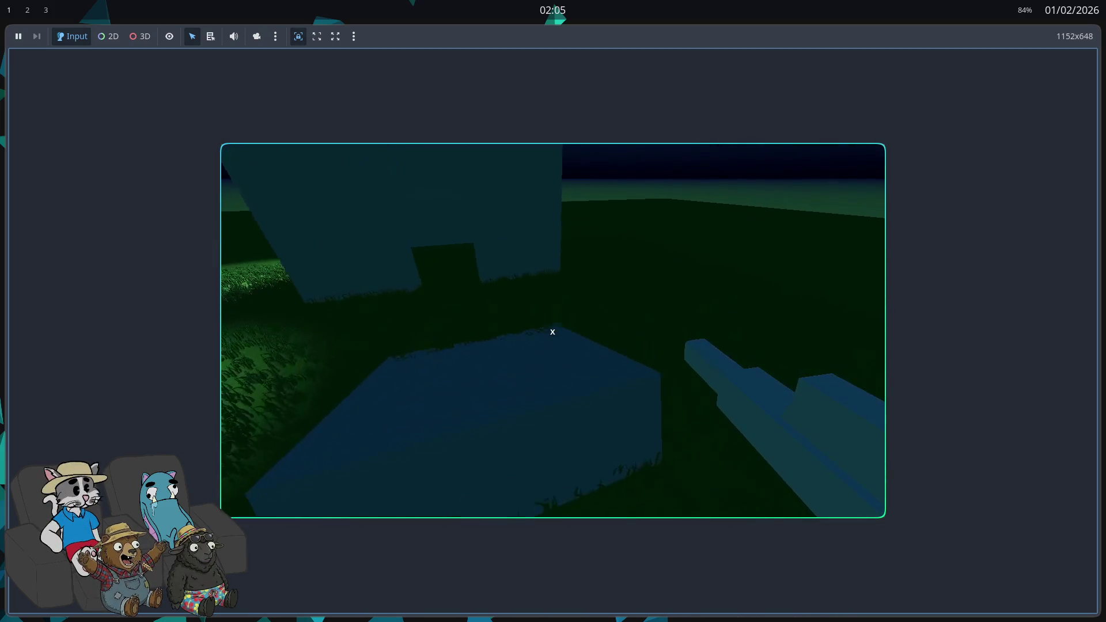
pyautogui.press('w')
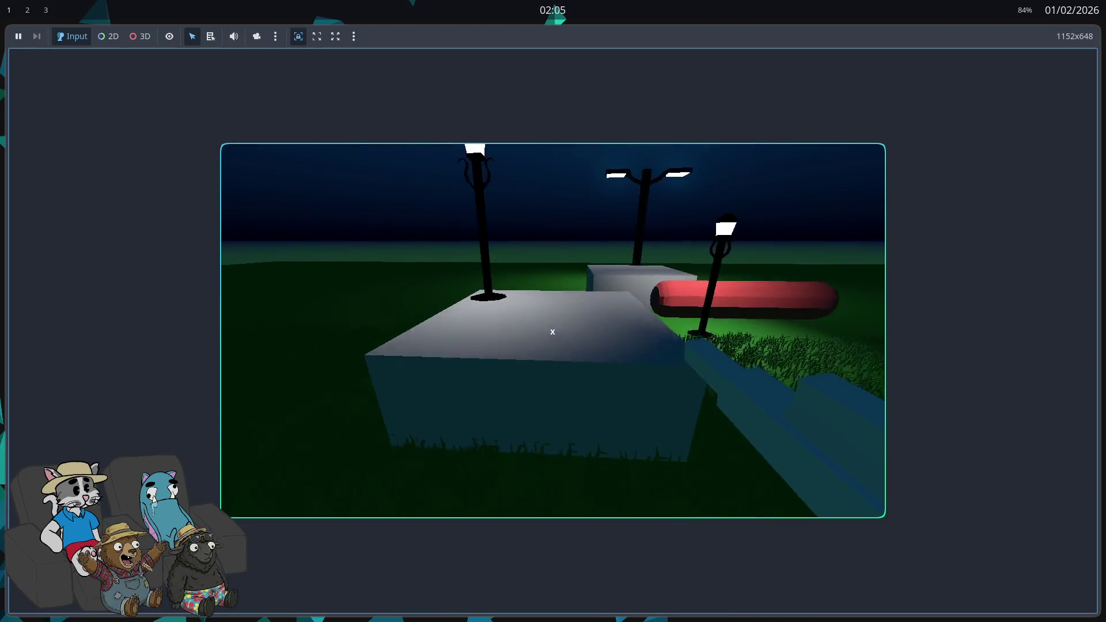
pyautogui.press('w')
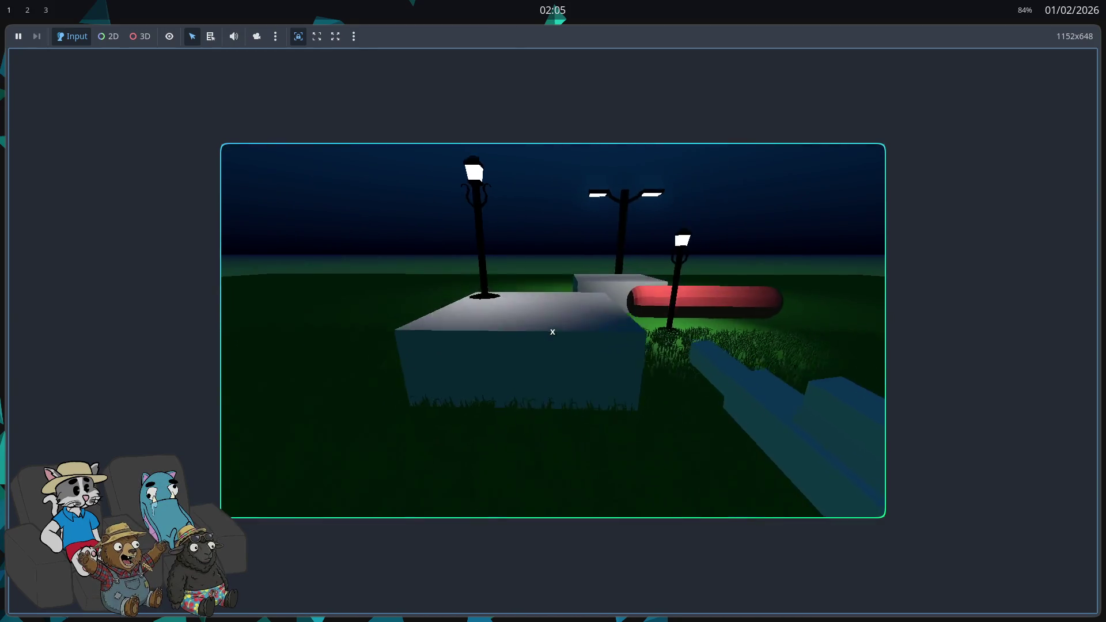
pyautogui.press('w')
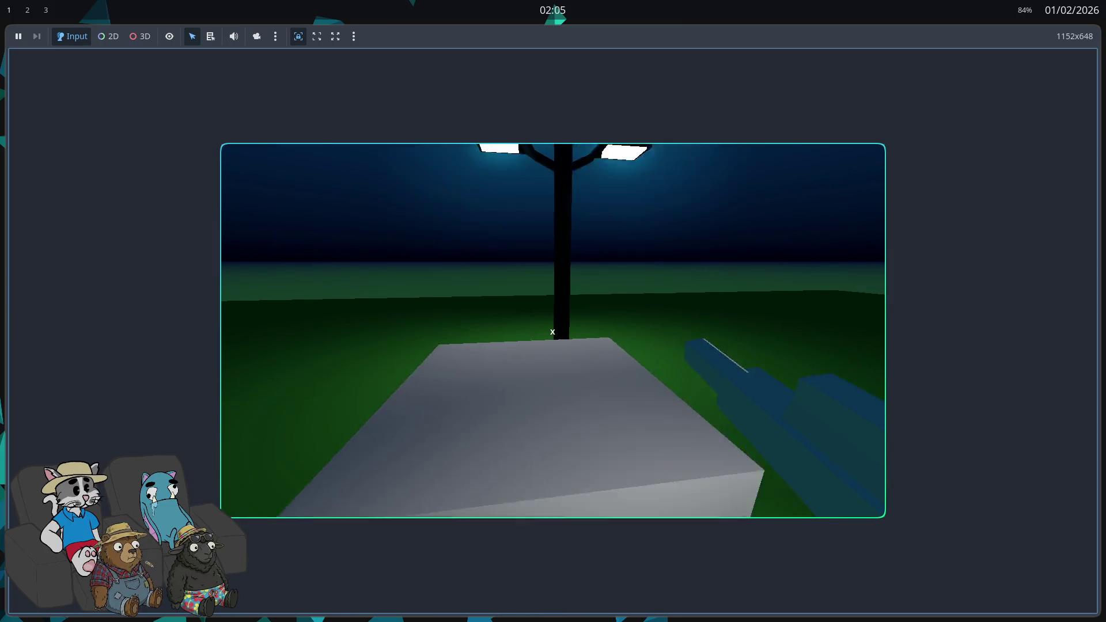
pyautogui.press('w')
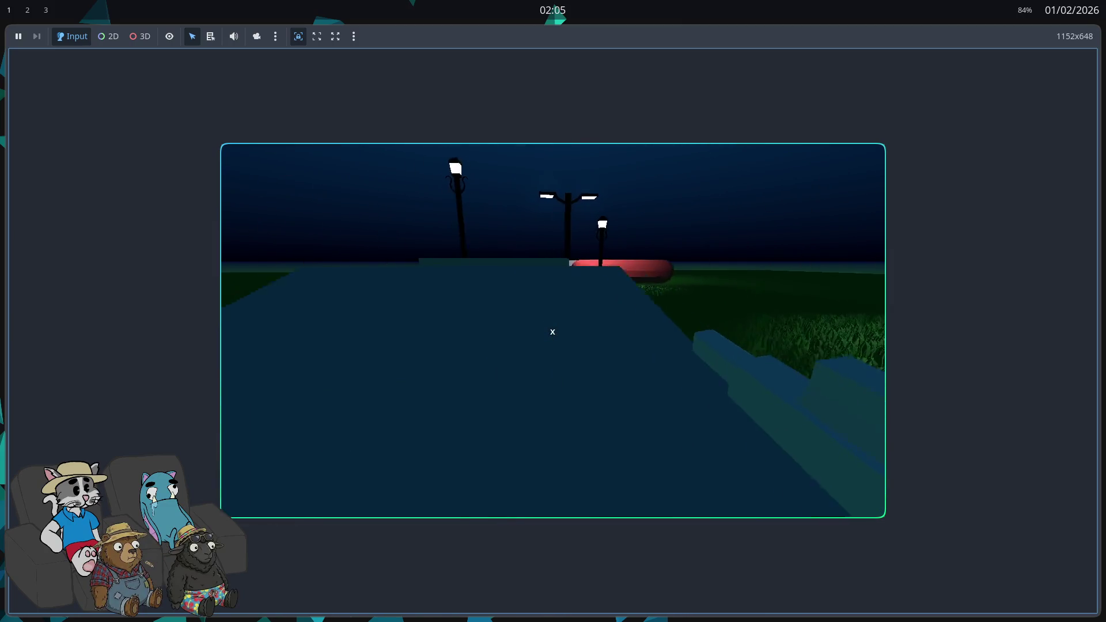
pyautogui.press('w')
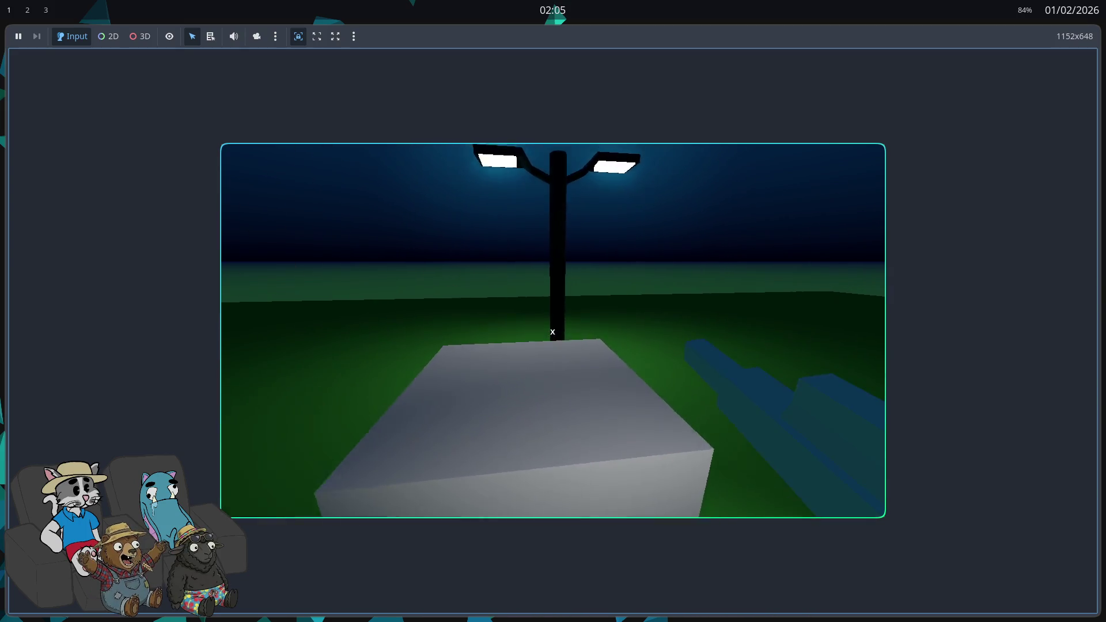
pyautogui.press('w')
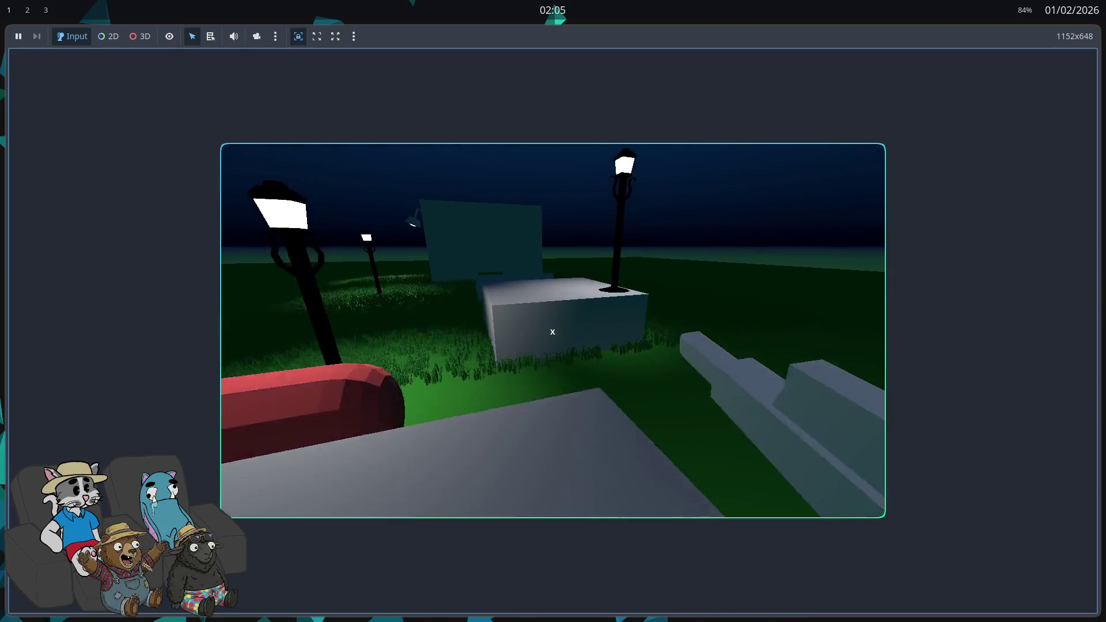
pyautogui.press('w')
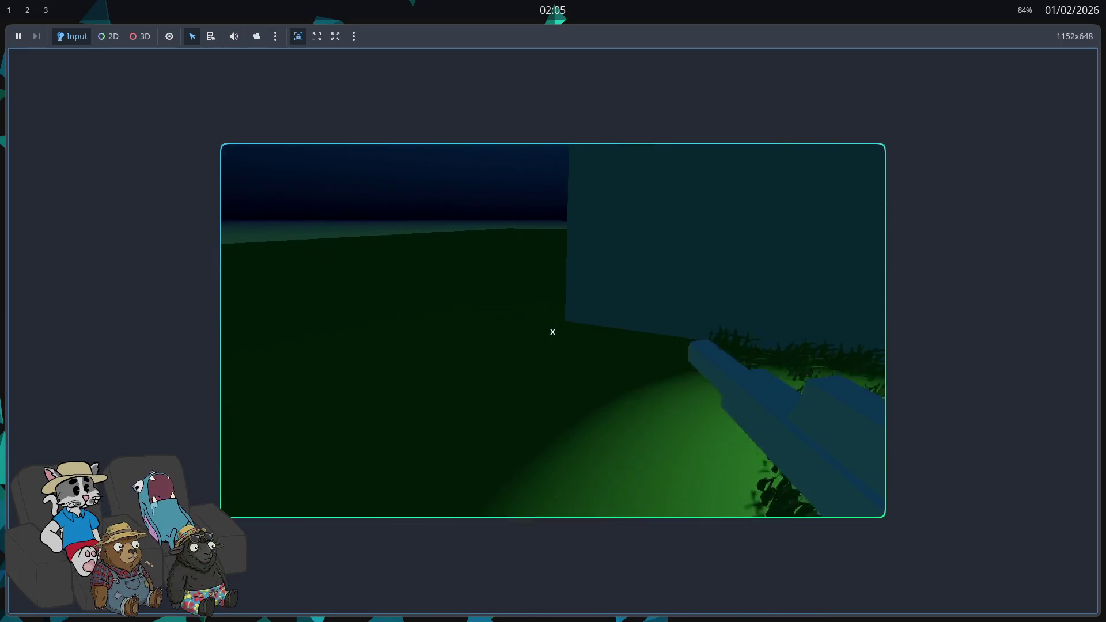
pyautogui.press('w')
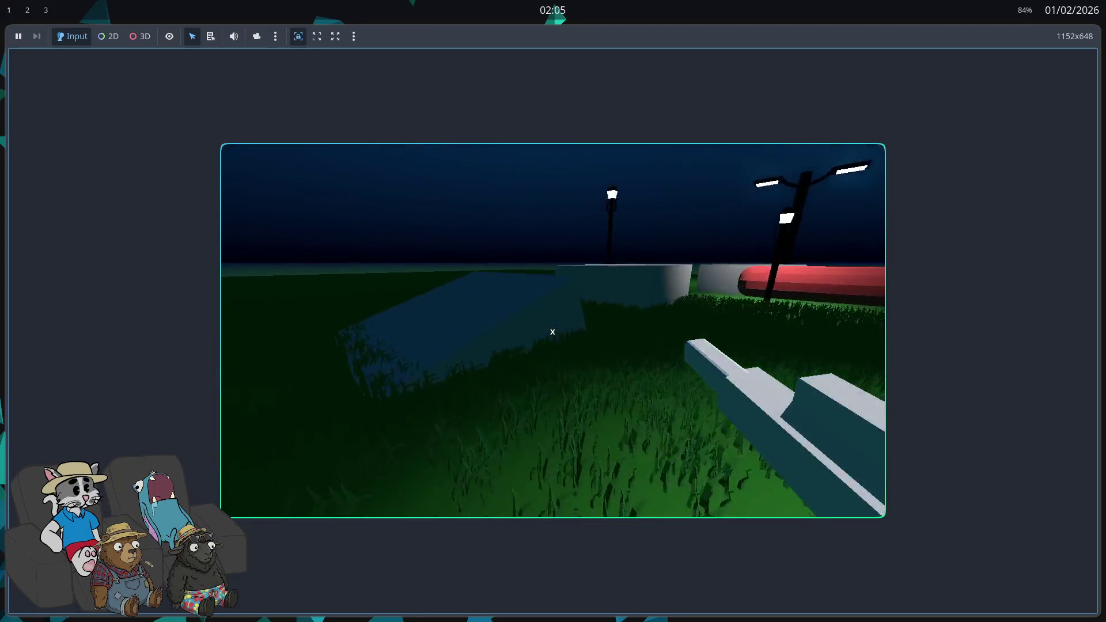
pyautogui.press('w')
pyautogui.press('w')
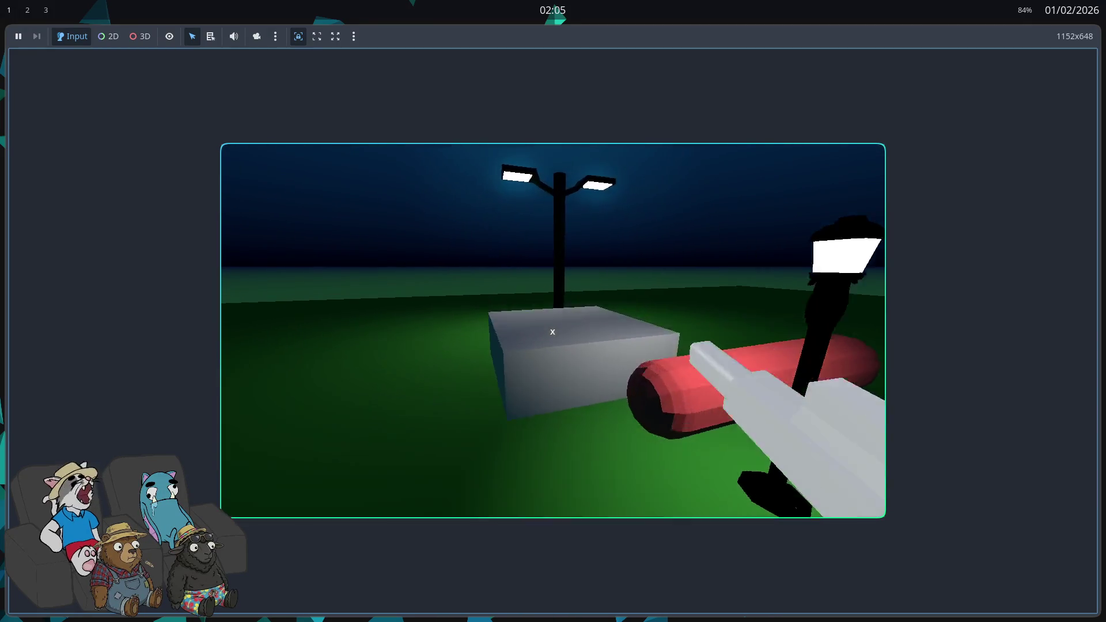
pyautogui.press('w')
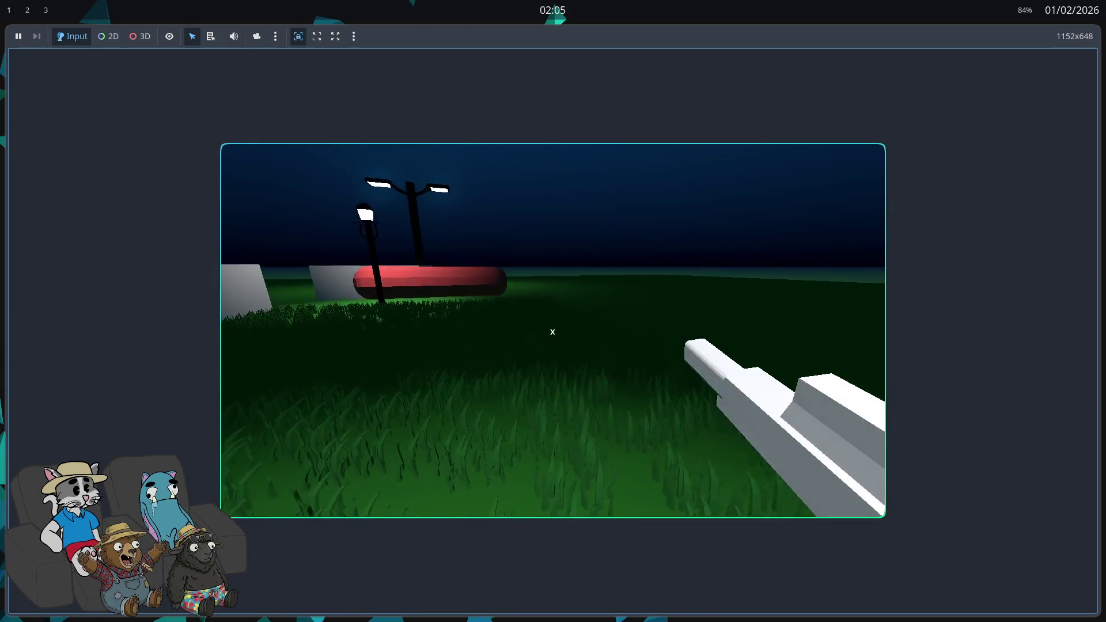
pyautogui.press('w')
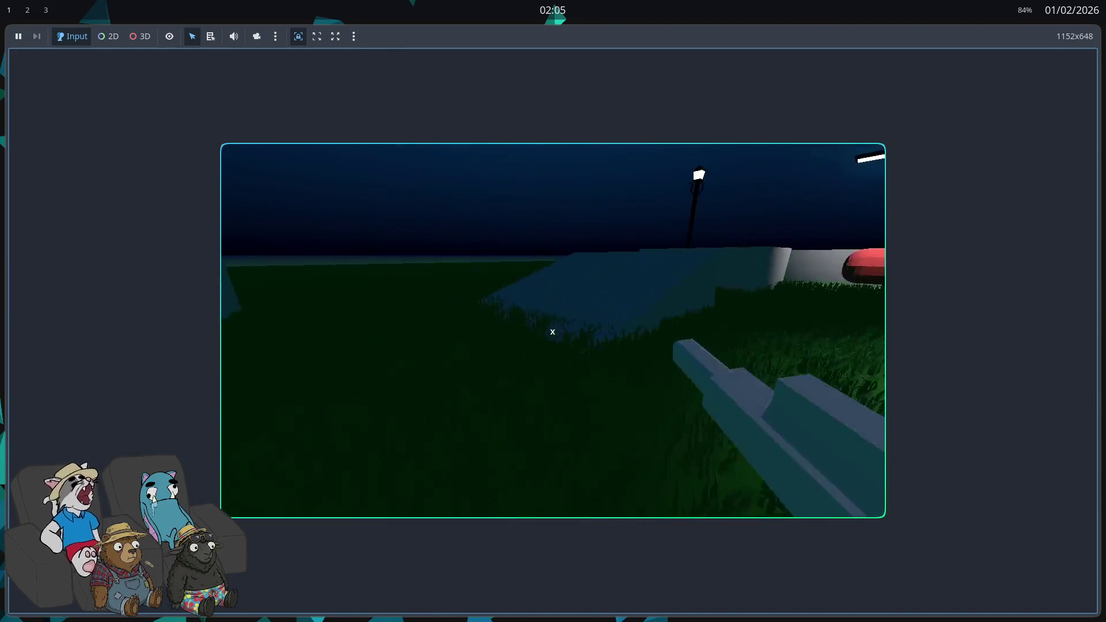
pyautogui.press('w')
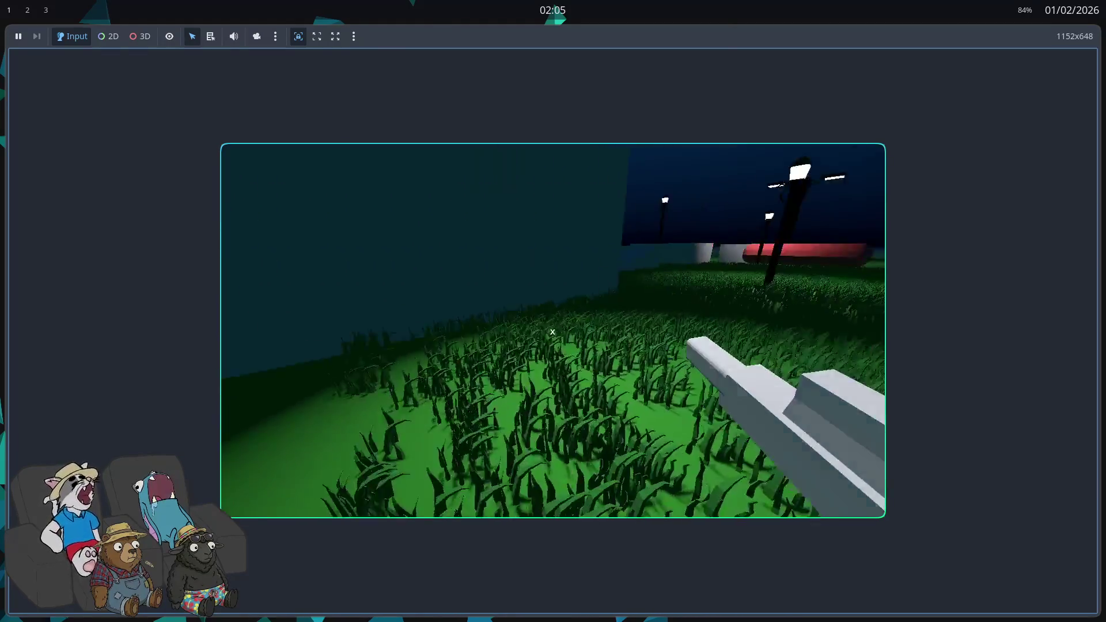
pyautogui.press('w')
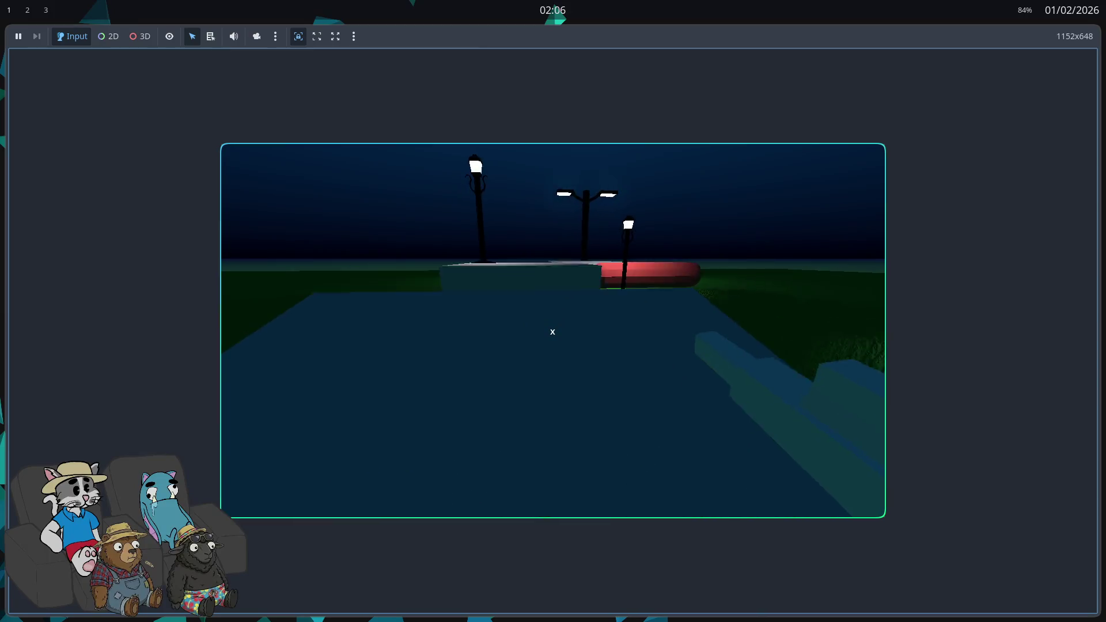
pyautogui.press('space')
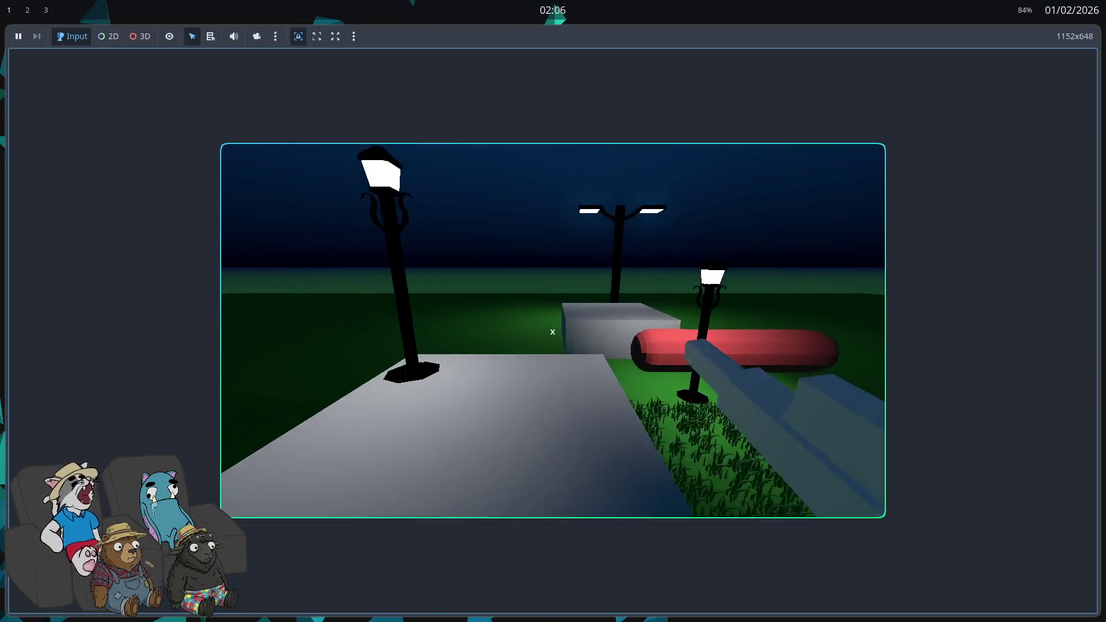
pyautogui.press('w')
pyautogui.press('w')
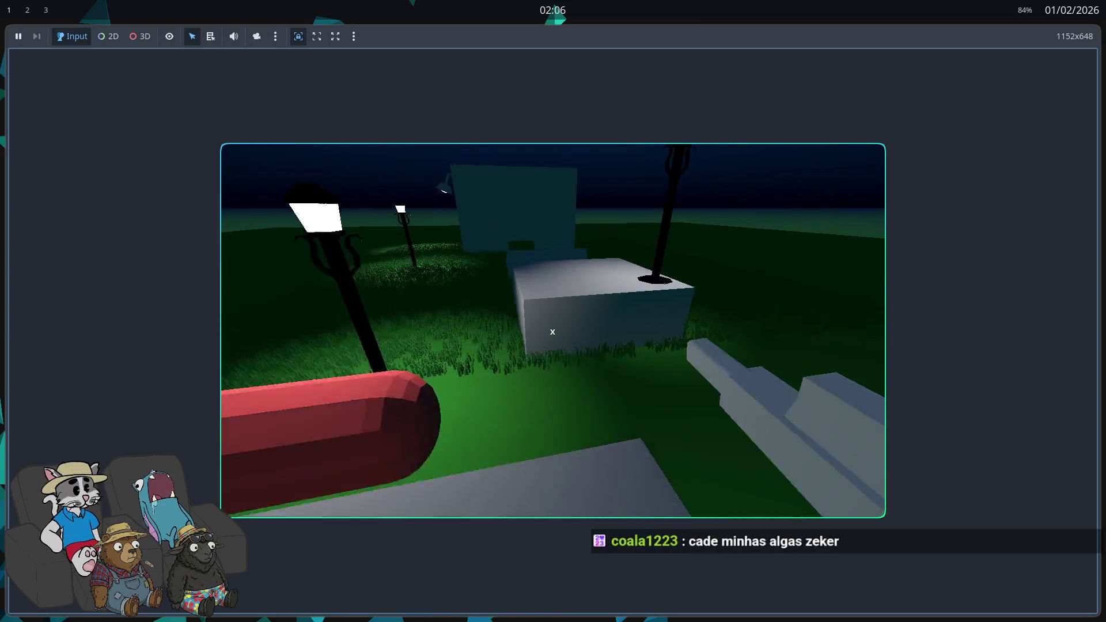
pyautogui.press('w')
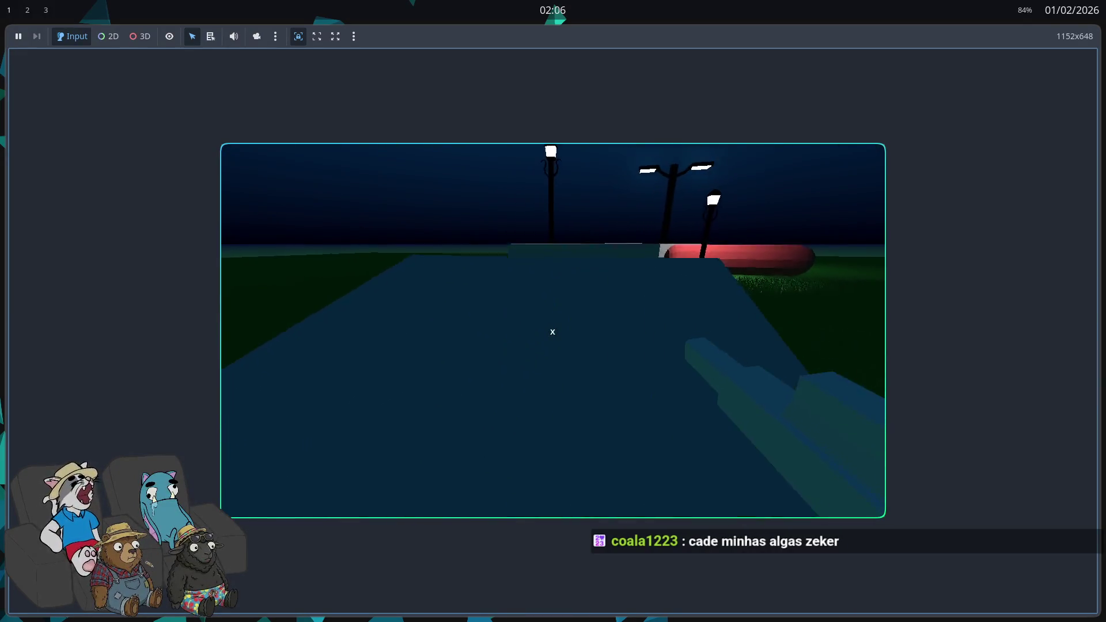
pyautogui.press('w')
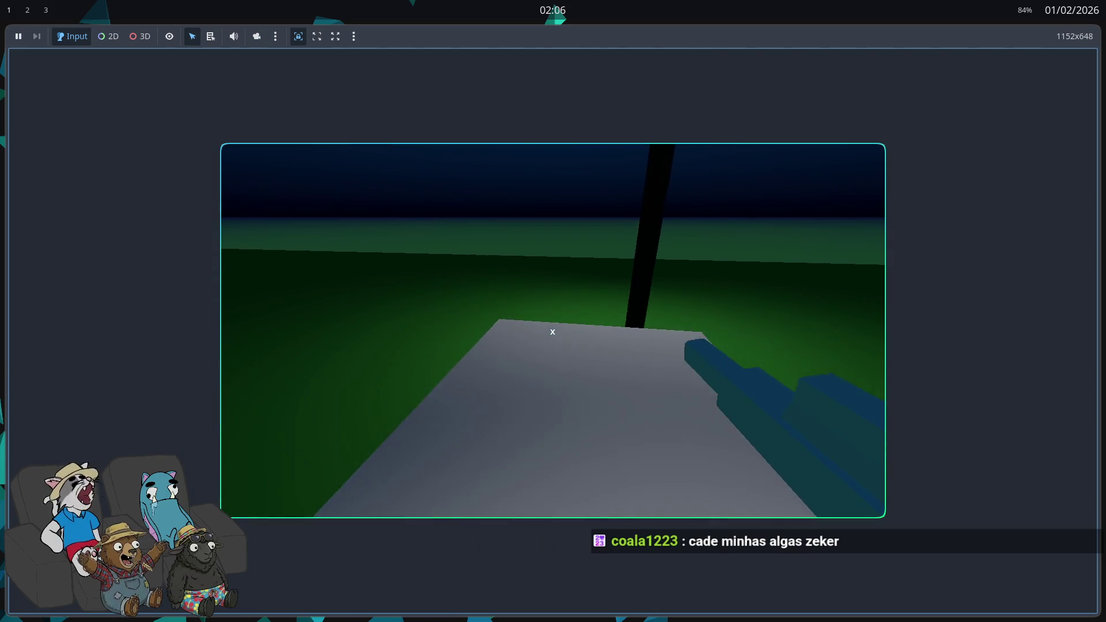
# - Walk from the grey slab out across the grass field and back again
pyautogui.press('w')
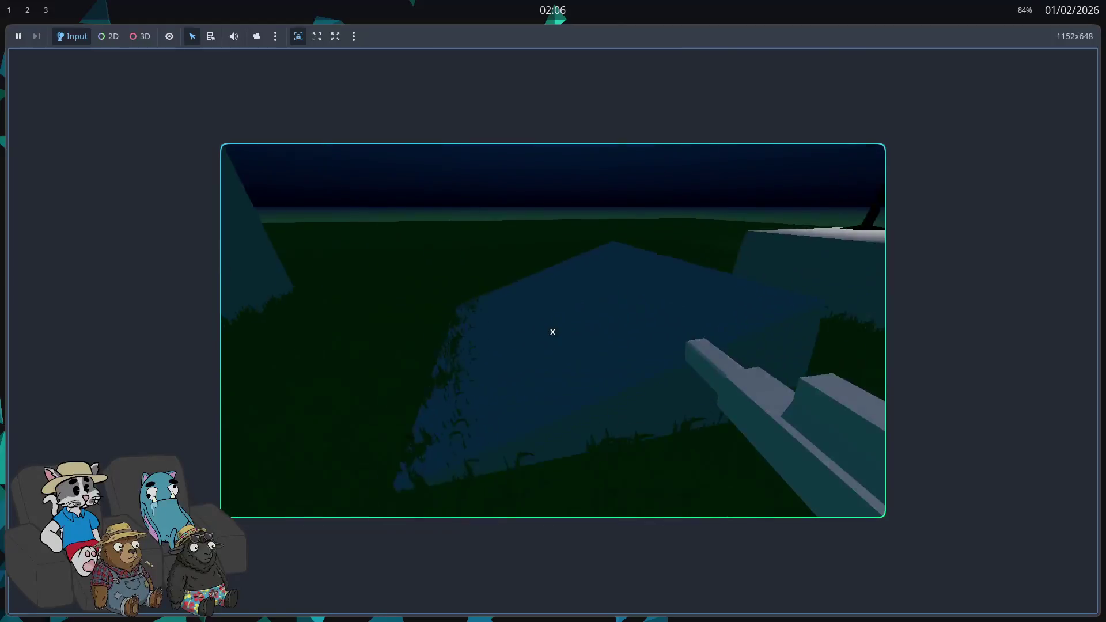
pyautogui.press('w')
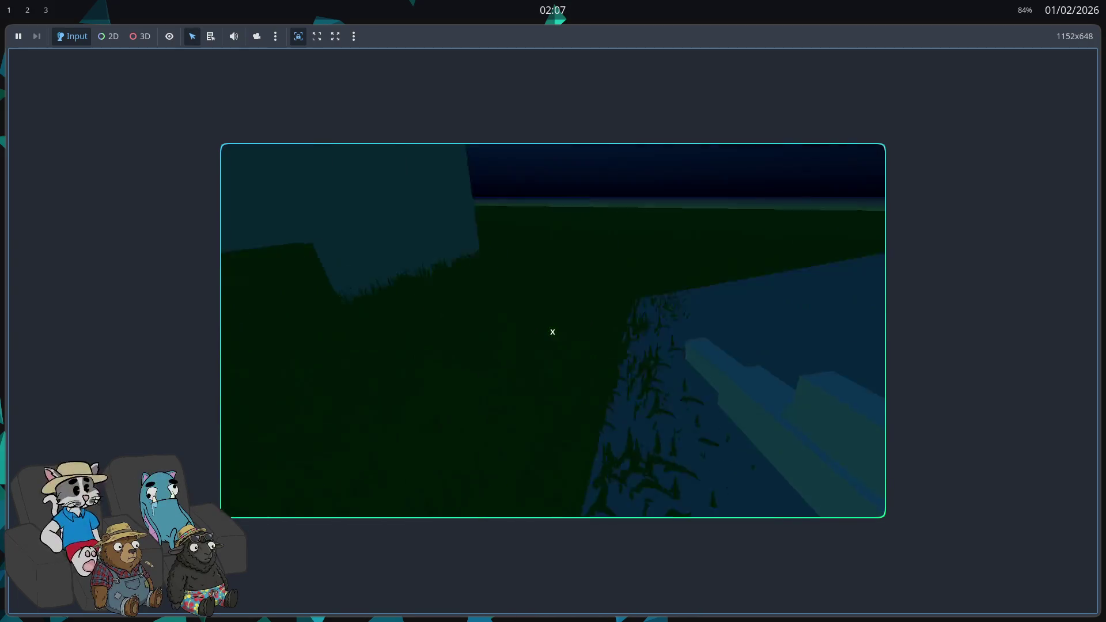
pyautogui.press('w')
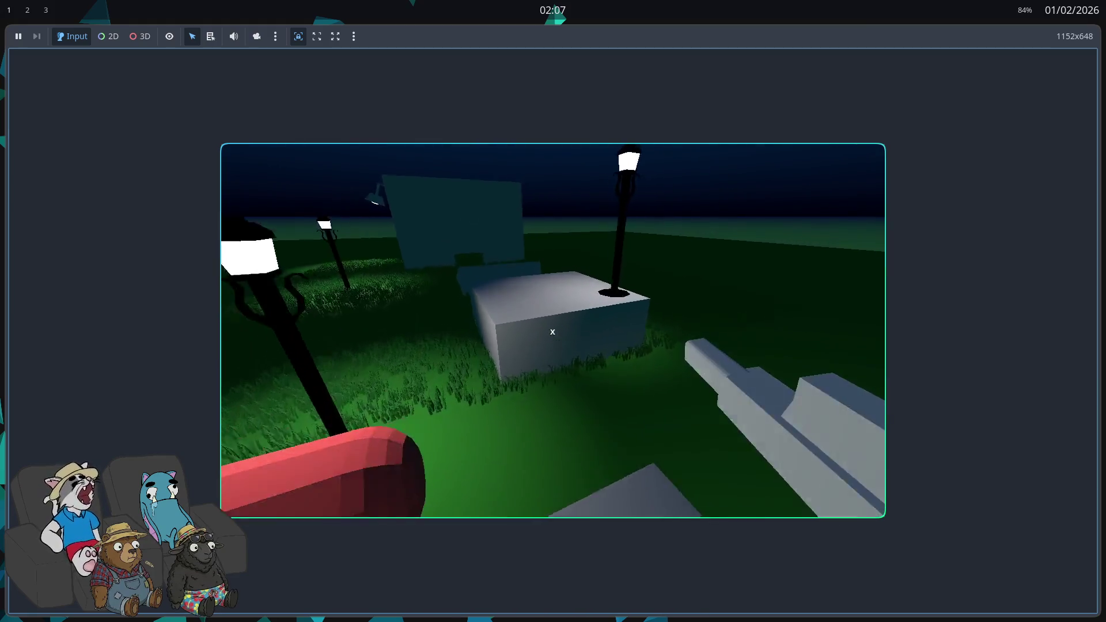
# - Toggle the flashlight off and on while walking up to the red bench
pyautogui.press('f')
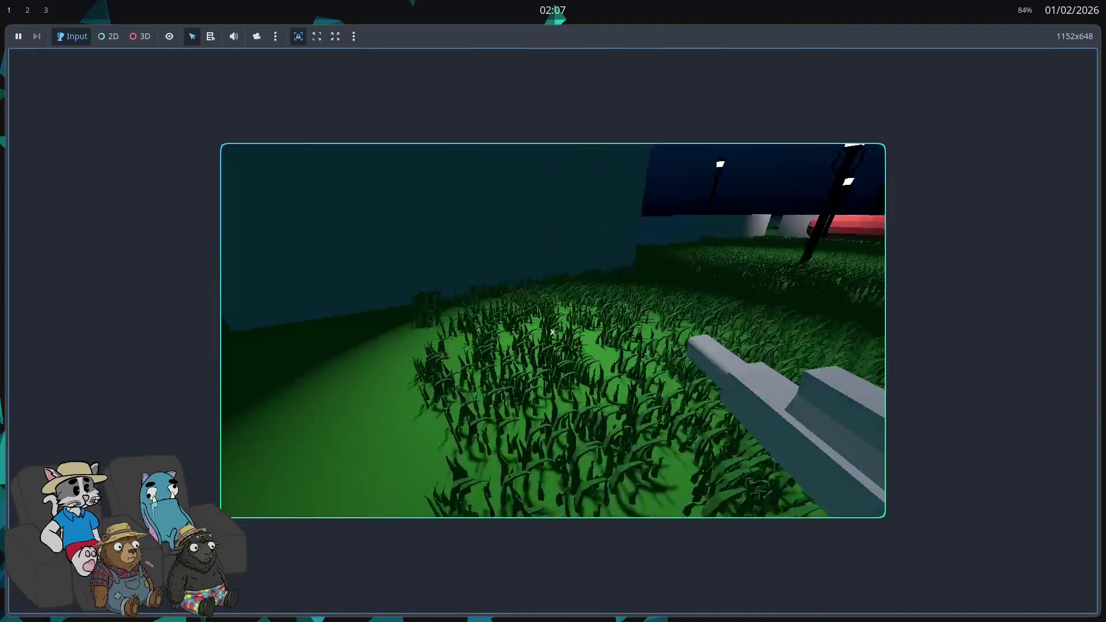
pyautogui.press('f')
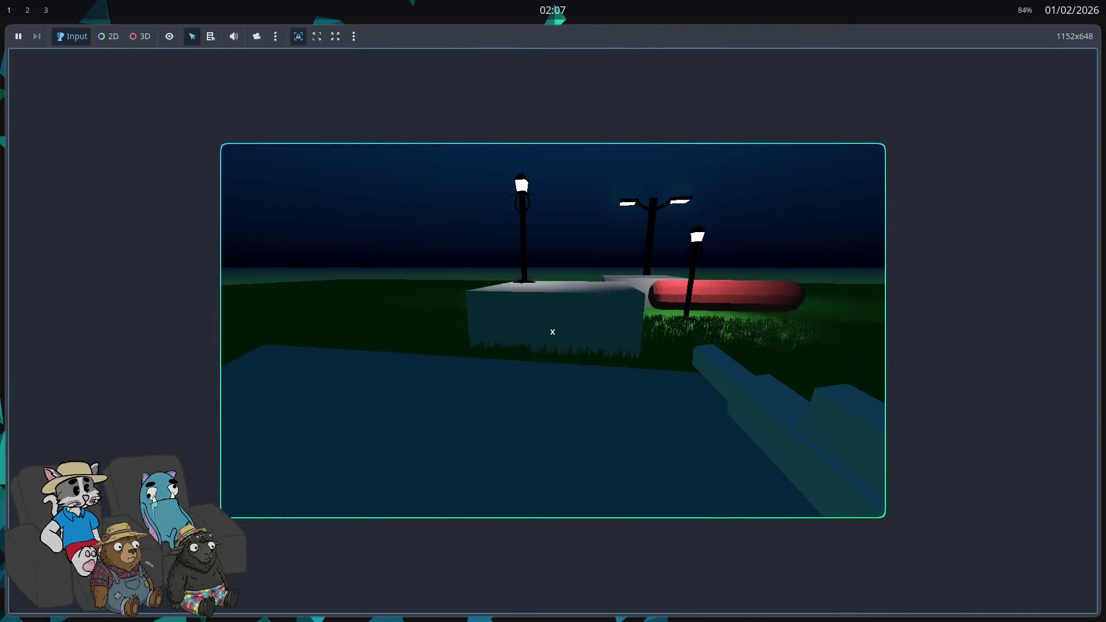
pyautogui.press('f')
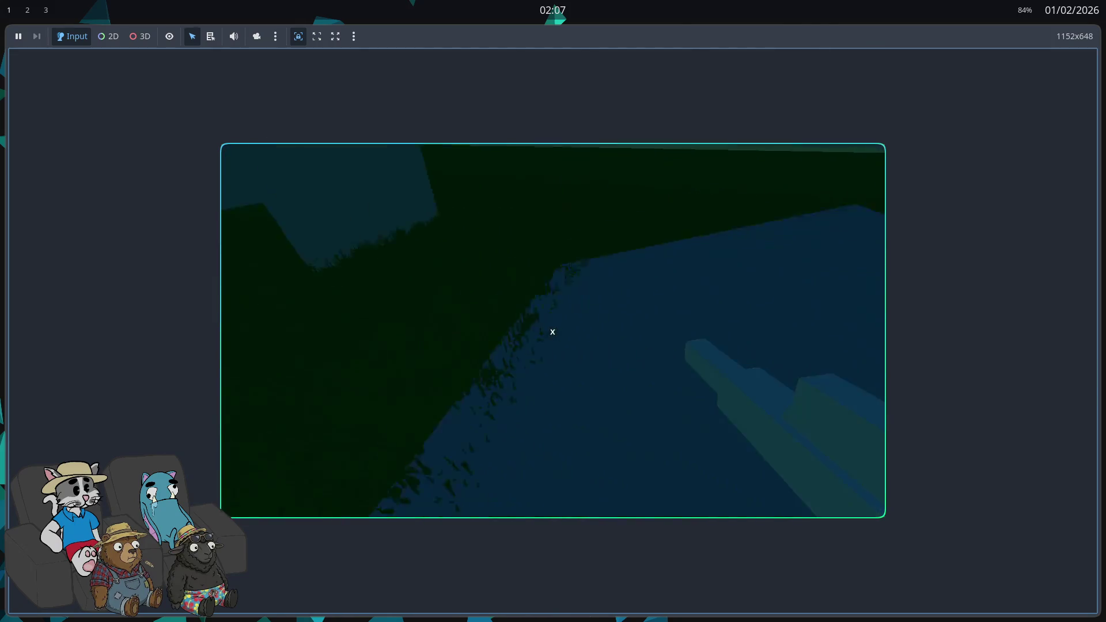
pyautogui.press('w')
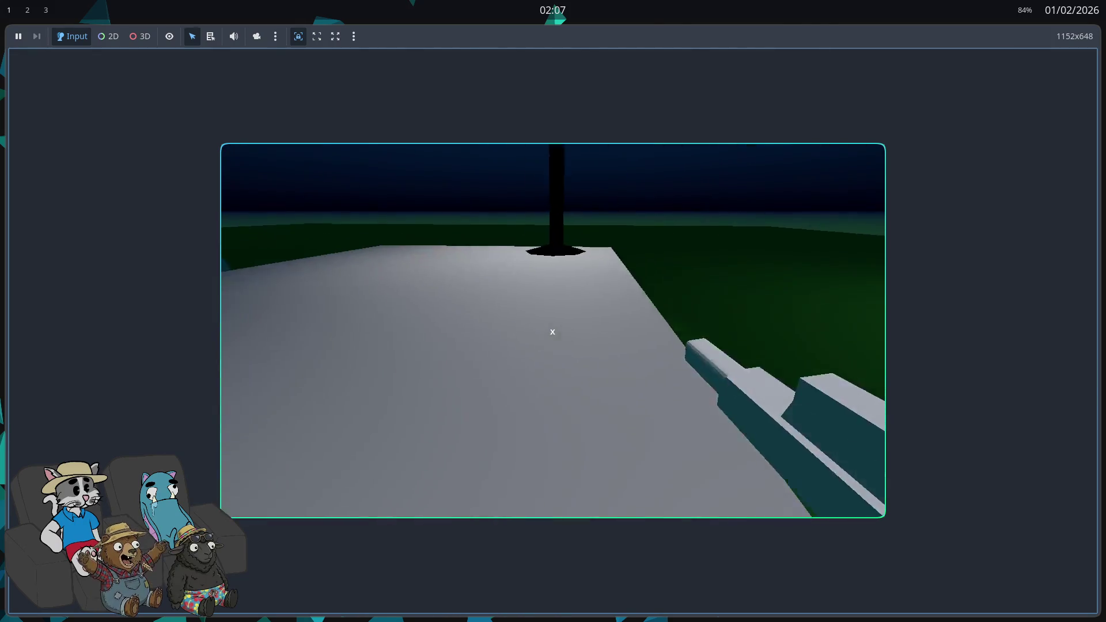
pyautogui.press('f')
pyautogui.press('f')
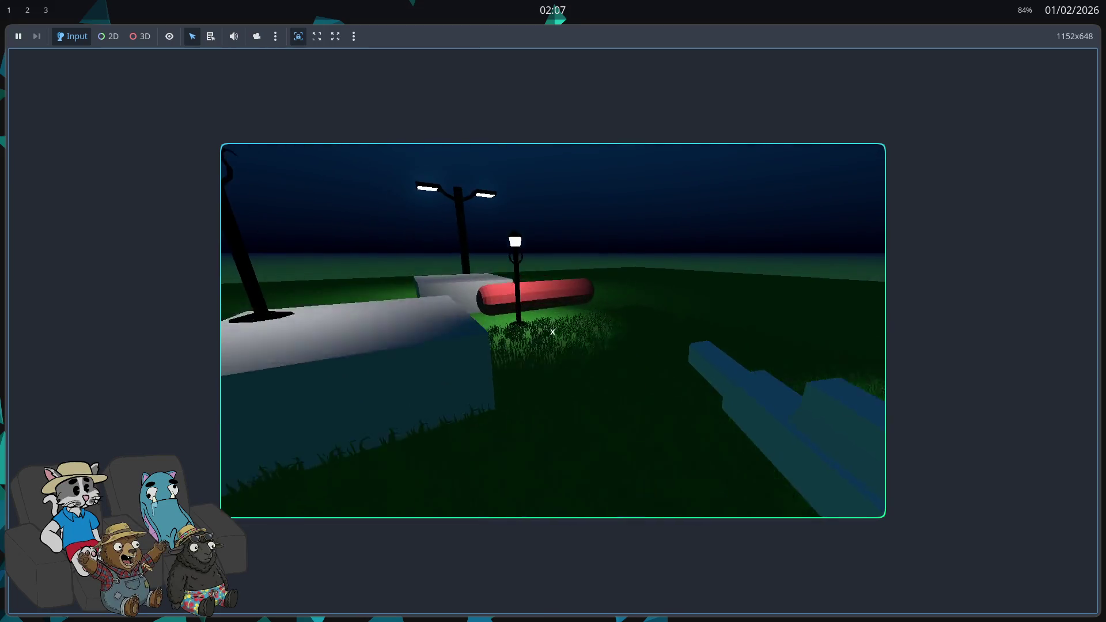
pyautogui.press('w')
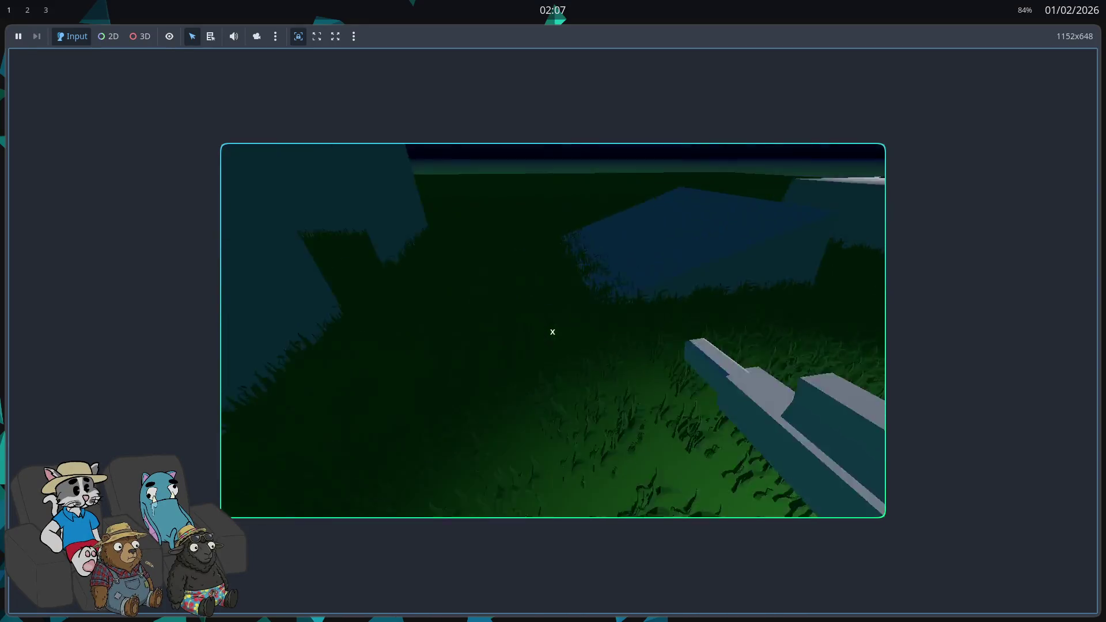
# - Walk toward the concrete block and grey slab, then stop the game with F8
pyautogui.press('w')
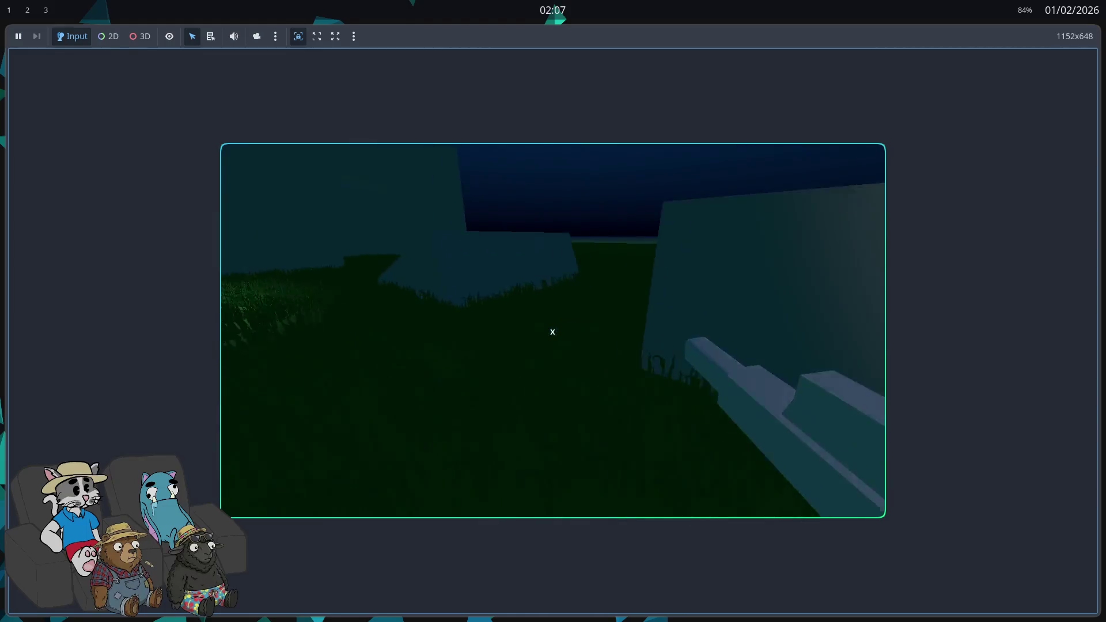
pyautogui.press('w')
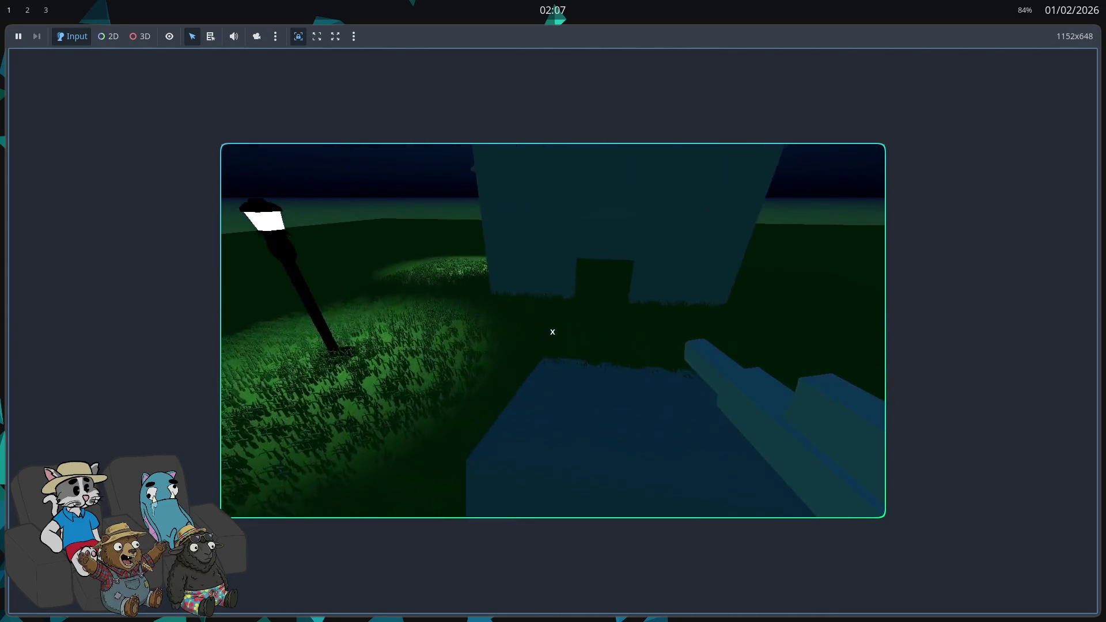
pyautogui.press('F8')
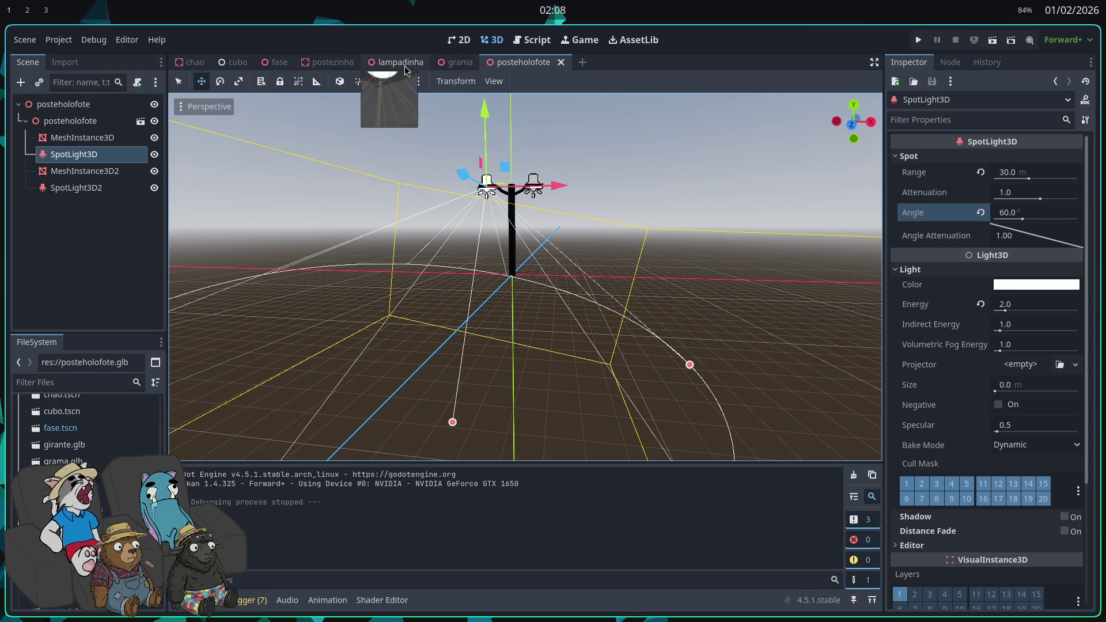
# - Switch to the fase level and collapse the chao and StaticBody3D nodes
pyautogui.click(294, 73)
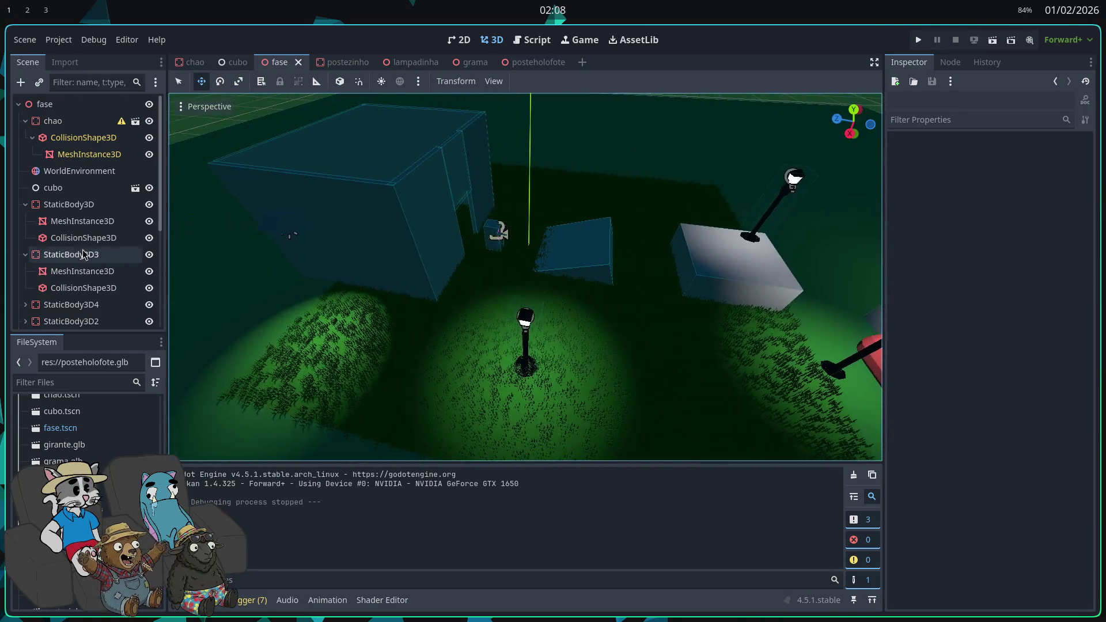
pyautogui.click(26, 121)
pyautogui.click(25, 171)
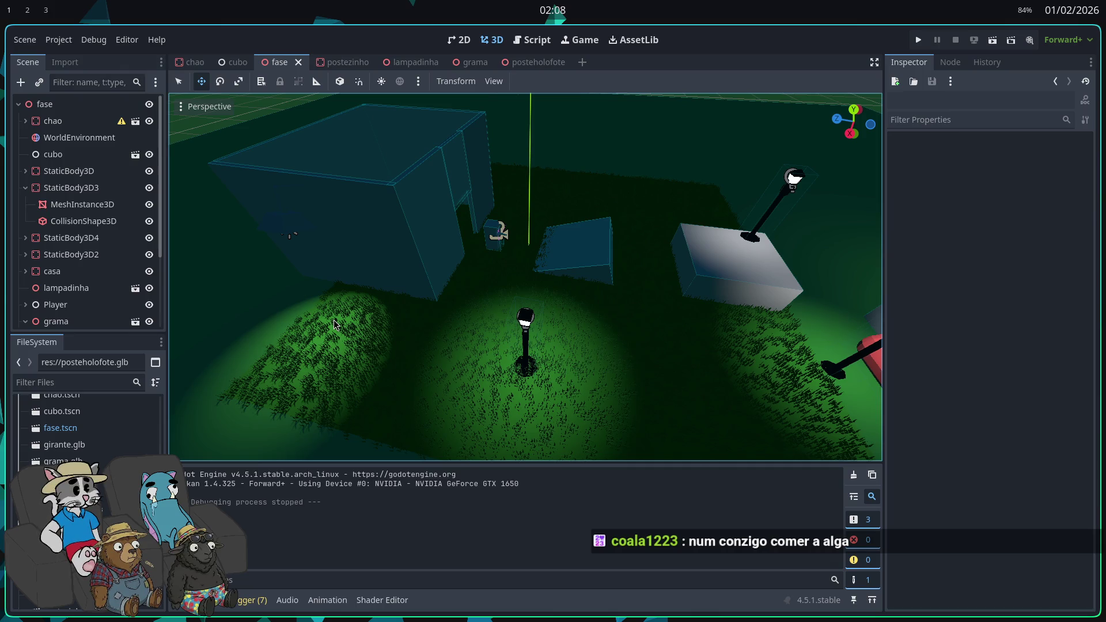
# - Check the grass MeshInstance3D's 32 m PlaneMesh, then open the grama scene
pyautogui.click(94, 287)
pyautogui.click(76, 271)
pyautogui.scroll(-5, 80, 270)
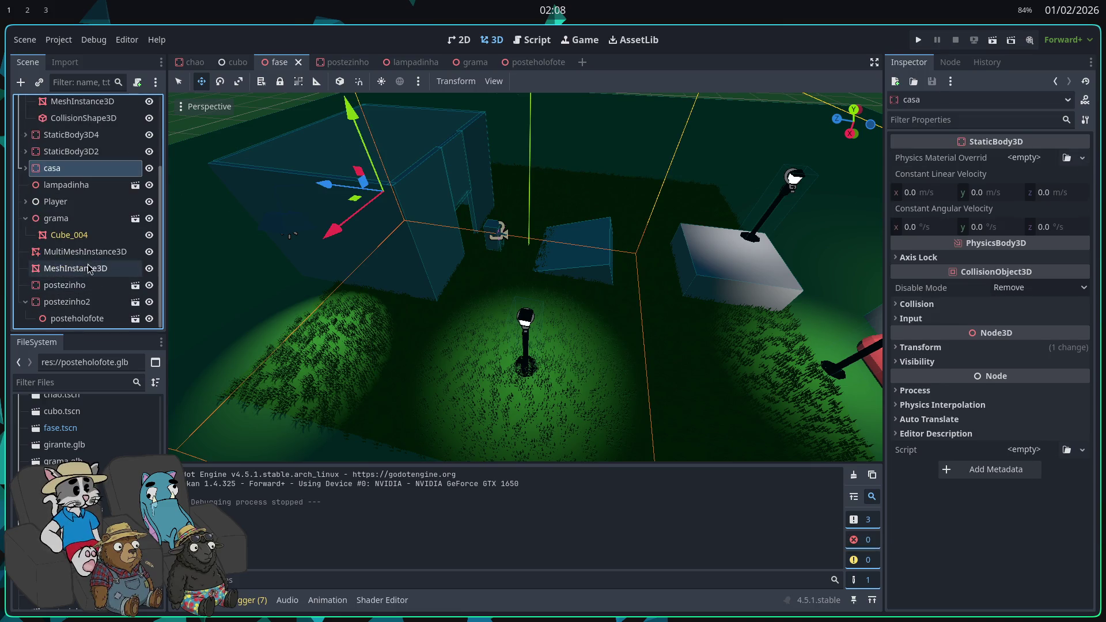
pyautogui.click(89, 268)
pyautogui.click(89, 253)
pyautogui.click(92, 268)
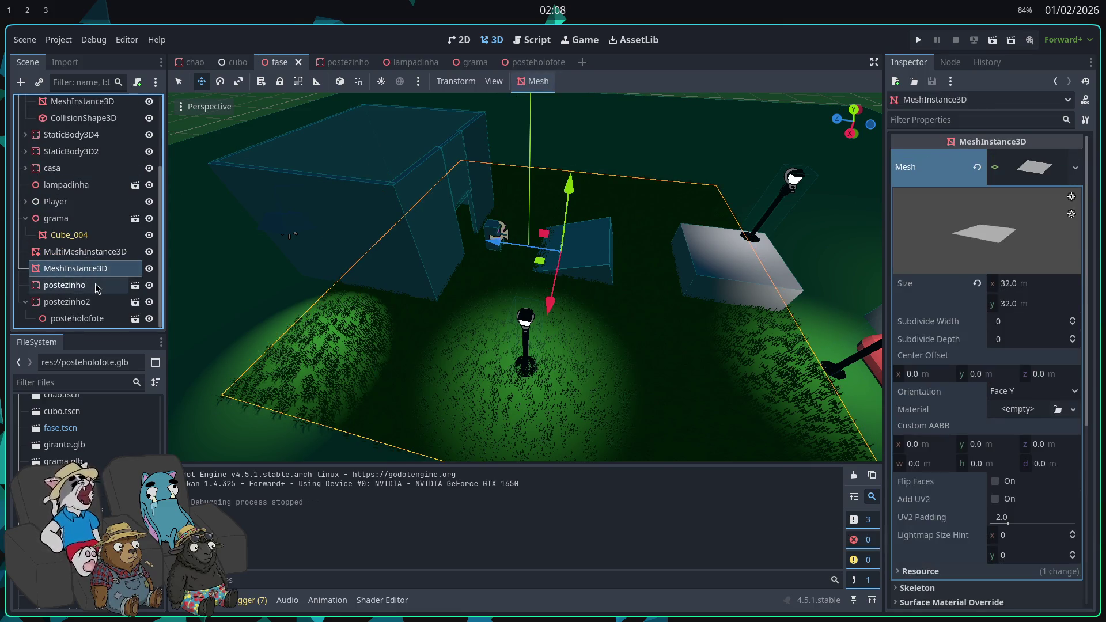
pyautogui.click(135, 218)
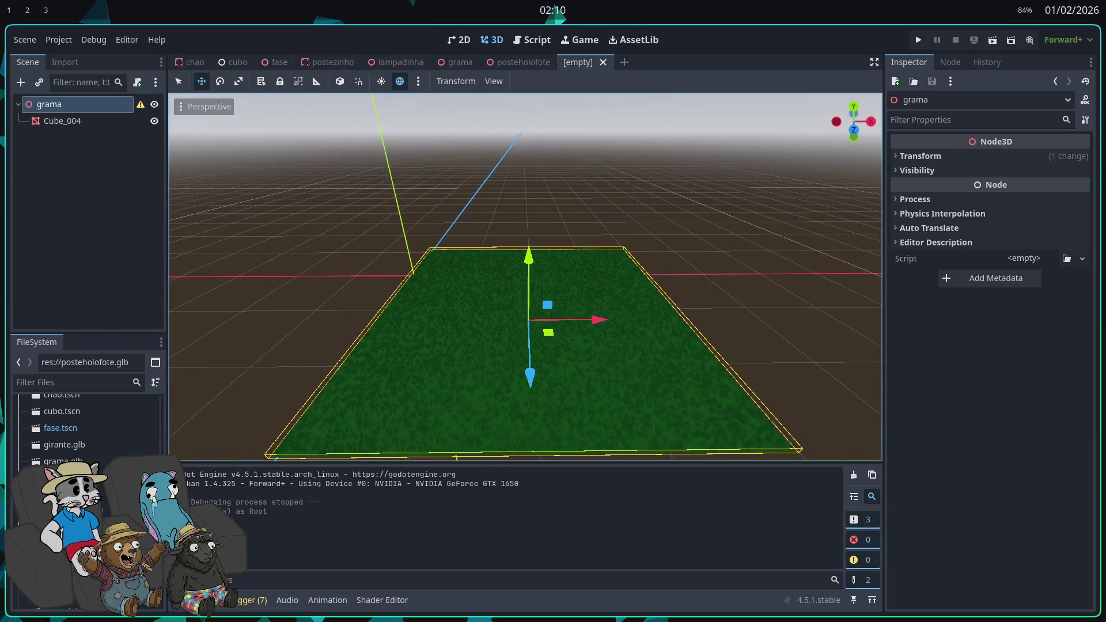
# - Select the grama root node and dismiss its root-transform warning
pyautogui.click(63, 121)
pyautogui.click(49, 104)
pyautogui.click(113, 147)
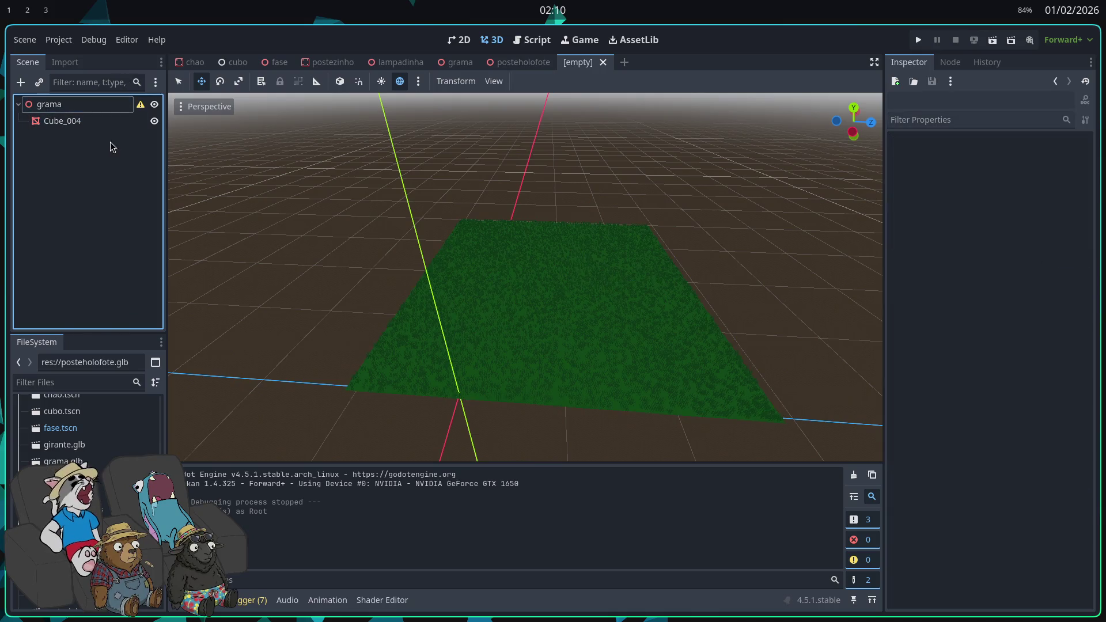
pyautogui.click(115, 104)
pyautogui.click(140, 104)
pyautogui.click(526, 356)
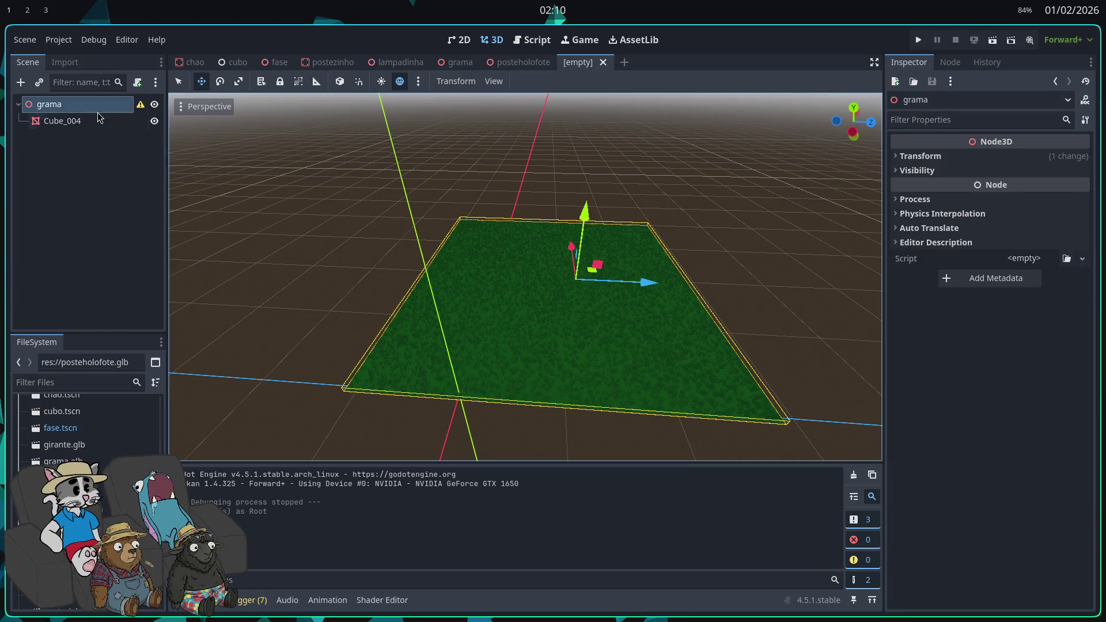
# - Add a StaticBody3D child under grama
pyautogui.rightClick(93, 108)
pyautogui.click(127, 119)
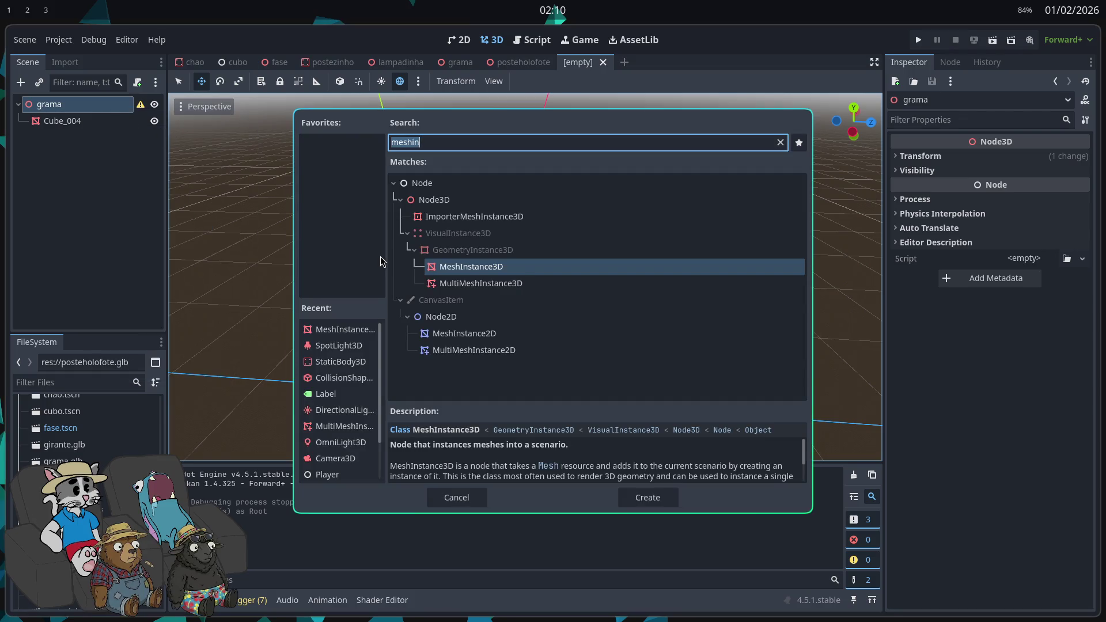
pyautogui.press('BackSpace')
pyautogui.write('sp')
pyautogui.press('BackSpace')
pyautogui.press('BackSpace')
pyautogui.write('static')
pyautogui.press('Return')
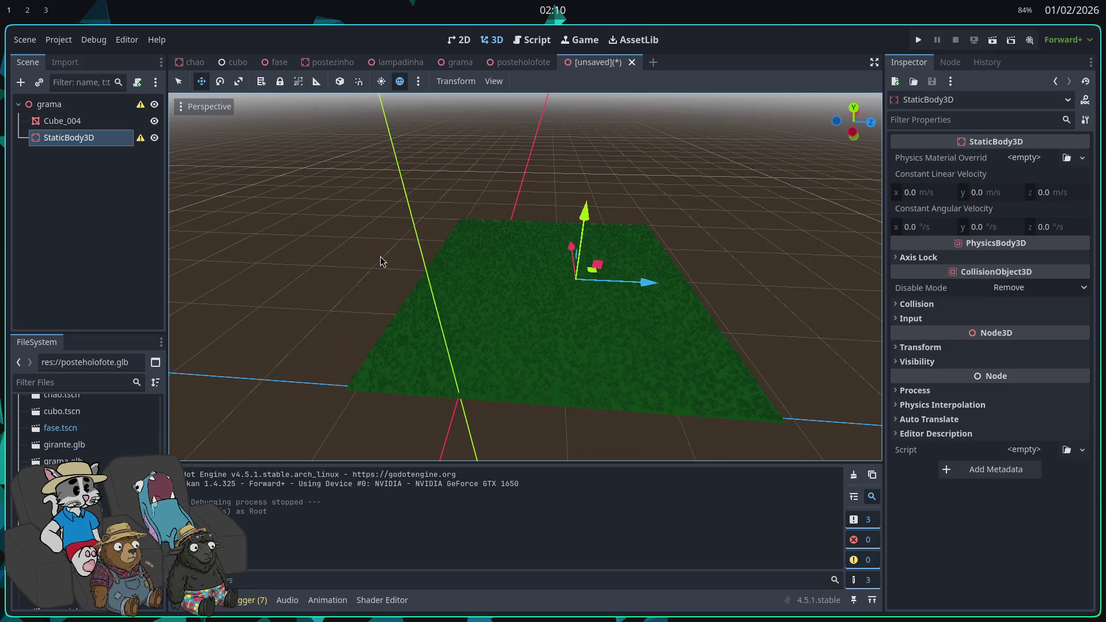
# - Make StaticBody3D the root of the grama scene
pyautogui.moveTo(98, 141); pyautogui.dragTo(87, 118)
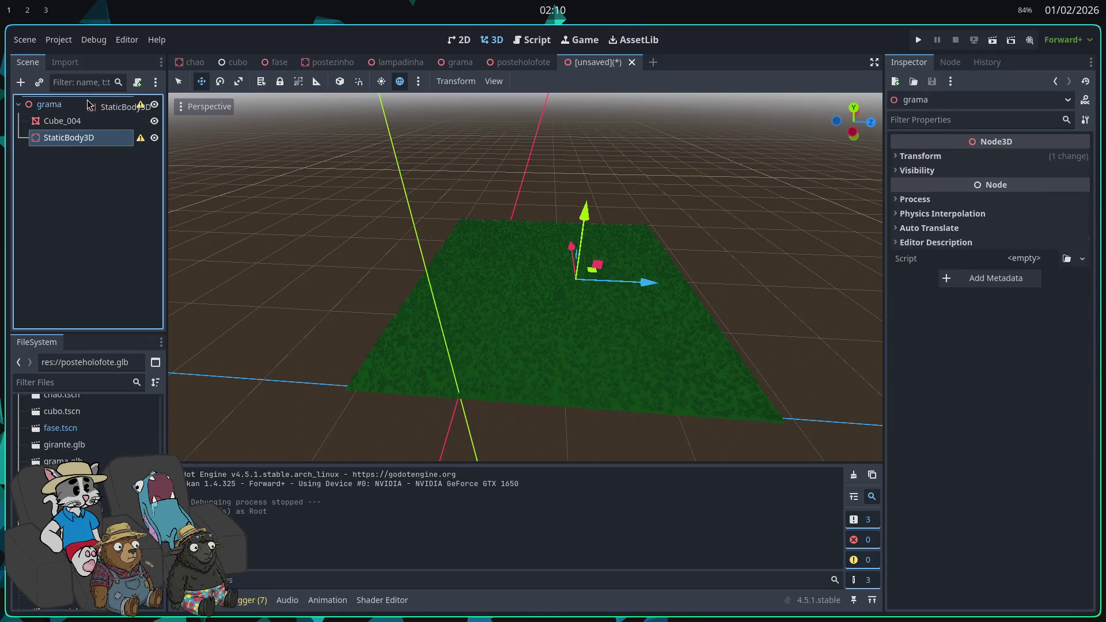
pyautogui.rightClick(75, 137)
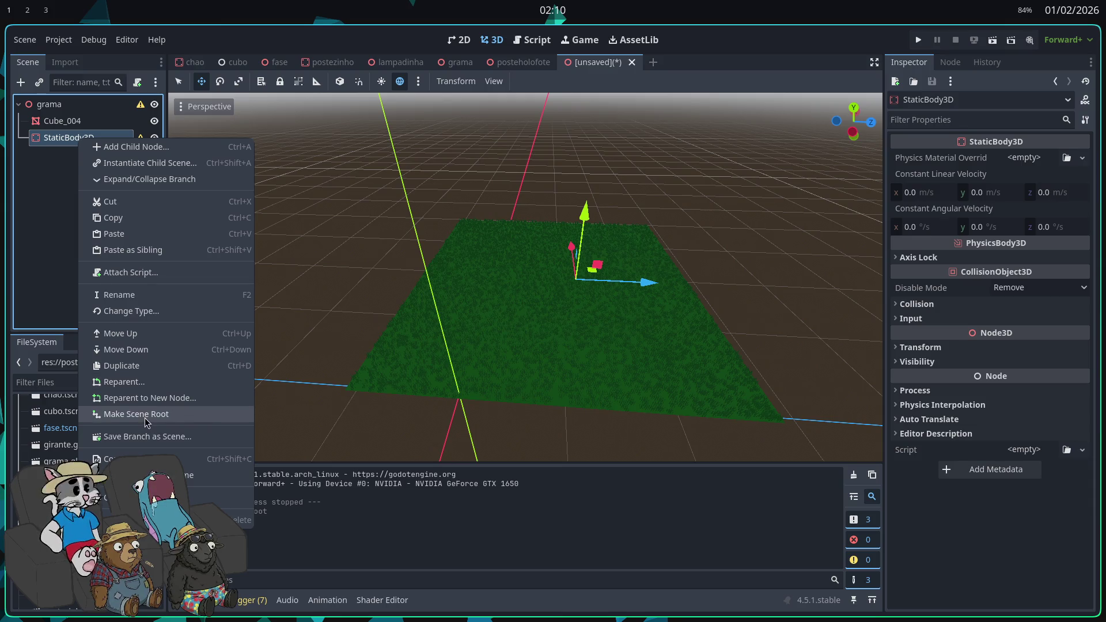
pyautogui.click(116, 424)
pyautogui.click(90, 110)
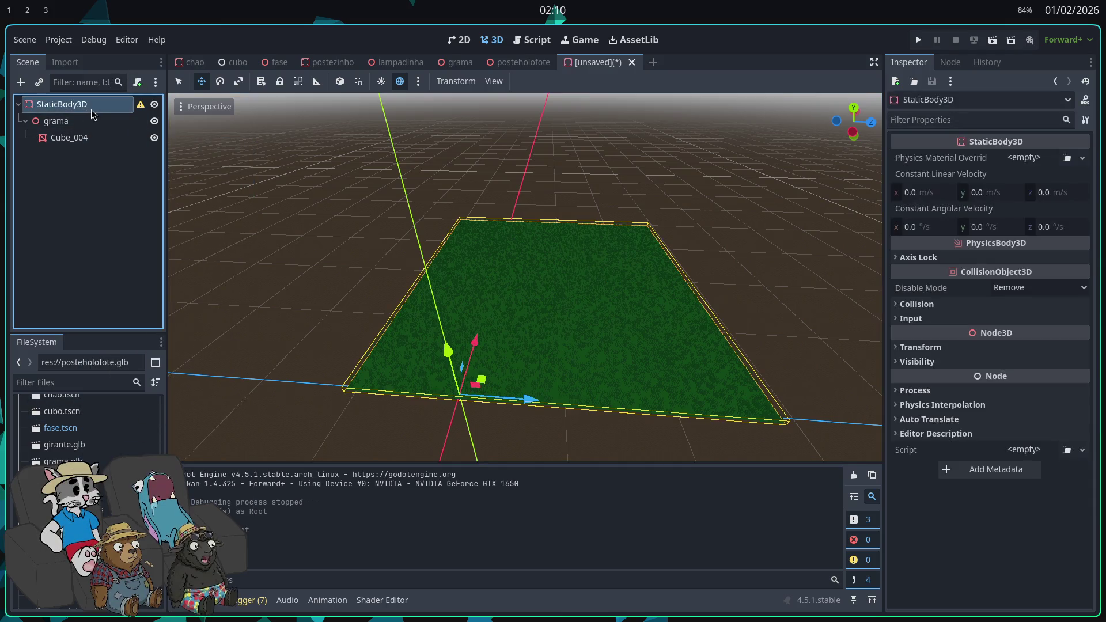
# - Add a CollisionShape3D child to StaticBody3D
pyautogui.rightClick(97, 106)
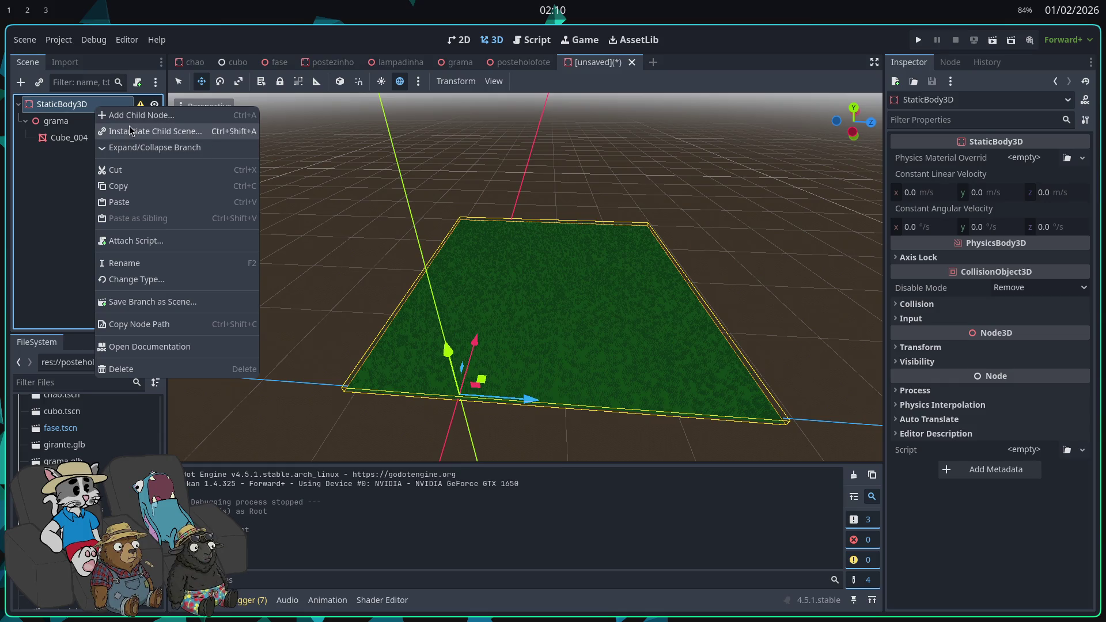
pyautogui.click(127, 115)
pyautogui.write('c')
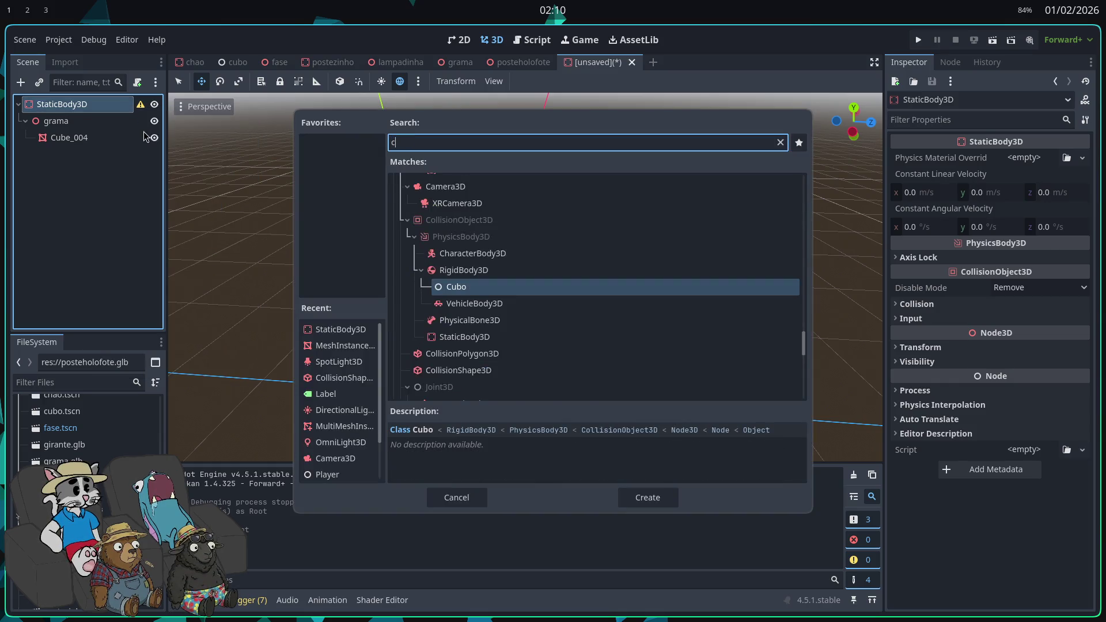
pyautogui.write('ollis')
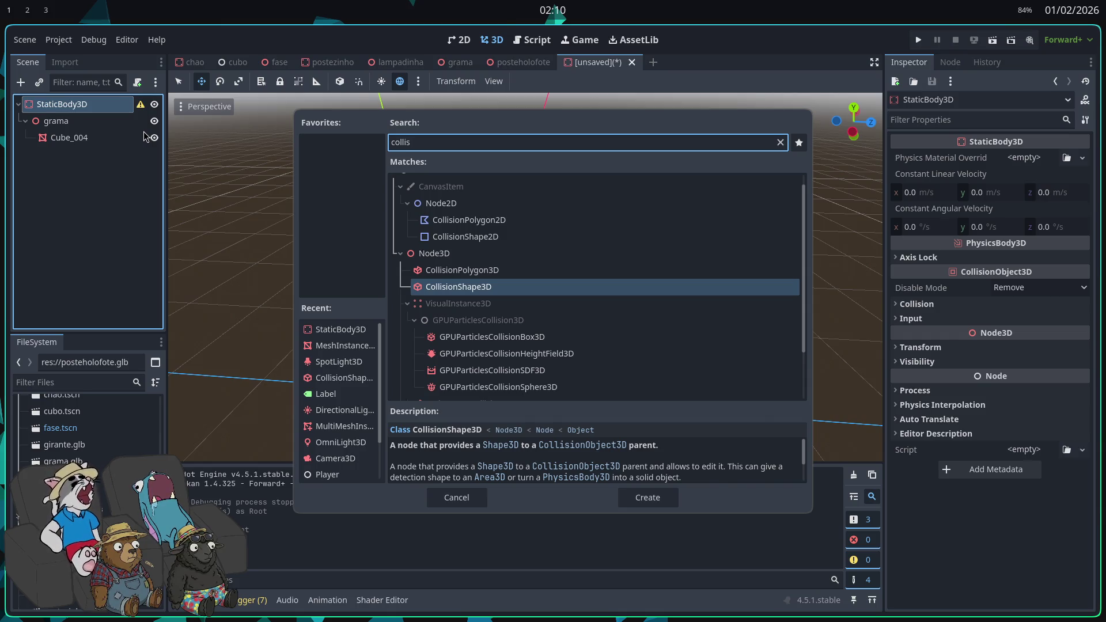
pyautogui.press('Return')
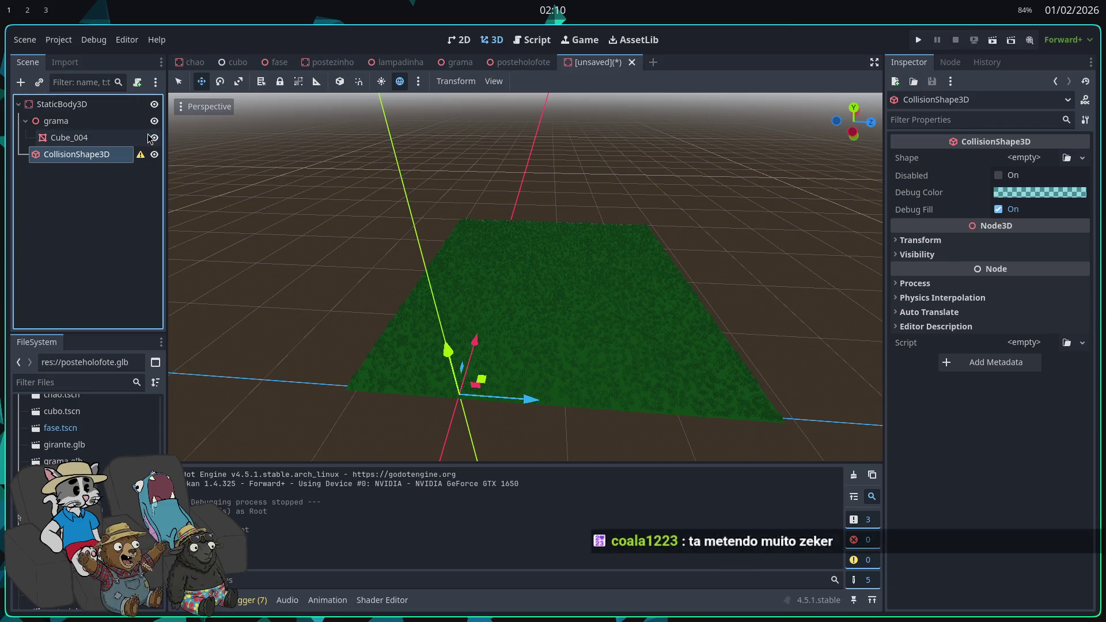
# - Give the CollisionShape3D a new BoxShape3D
pyautogui.scroll(5, 525, 277)
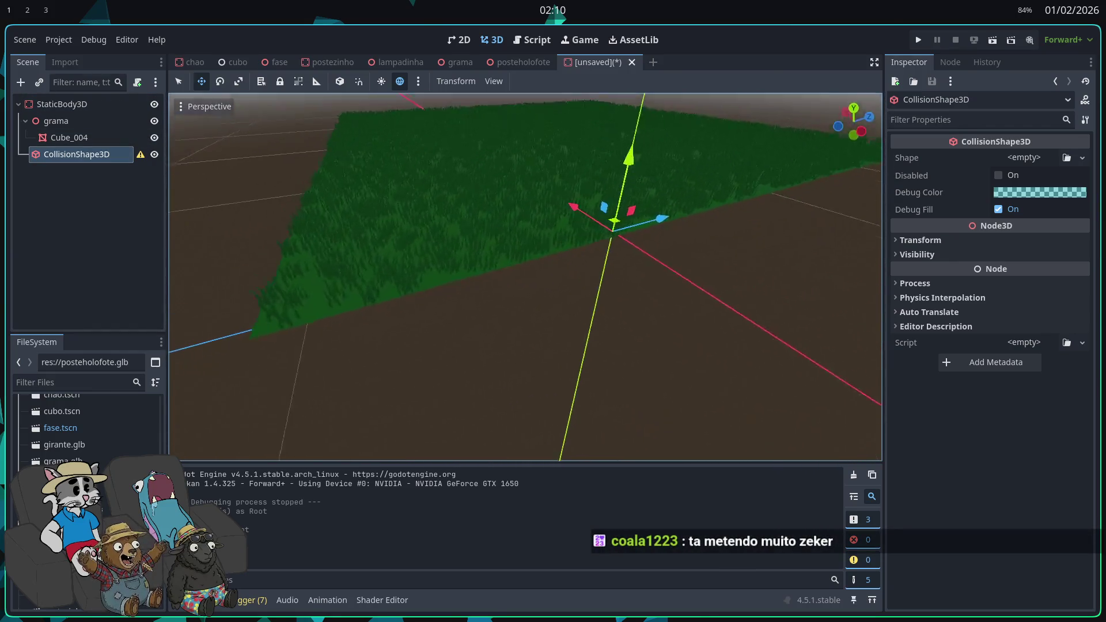
pyautogui.moveTo(577, 363)
pyautogui.mouseDown()
pyautogui.moveTo(565, 352)
pyautogui.moveTo(578, 363)
pyautogui.mouseUp()
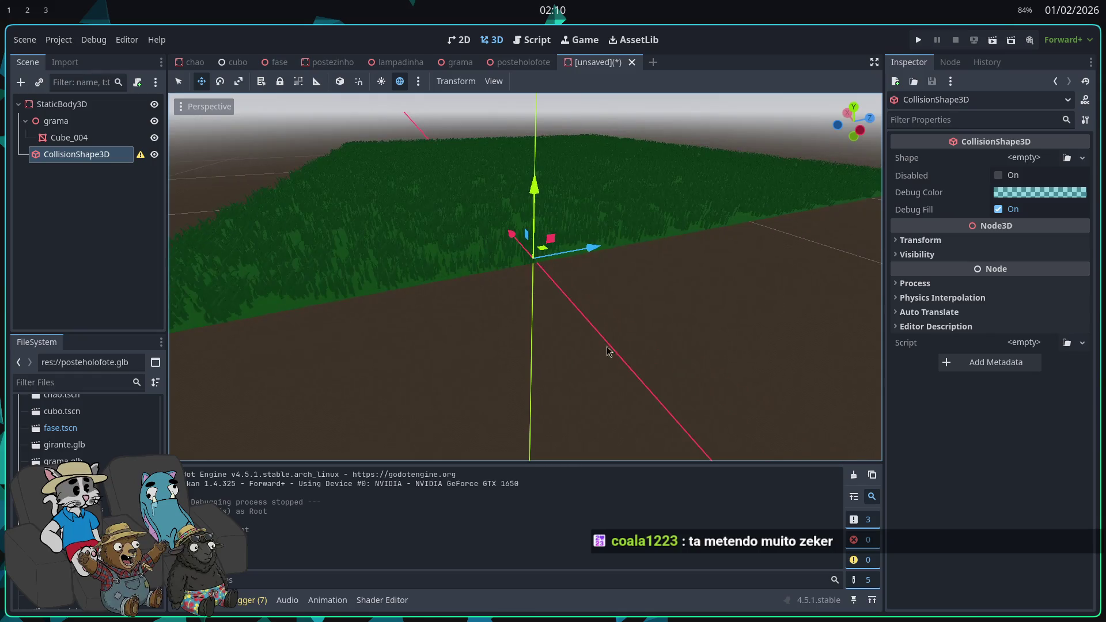
pyautogui.click(1024, 157)
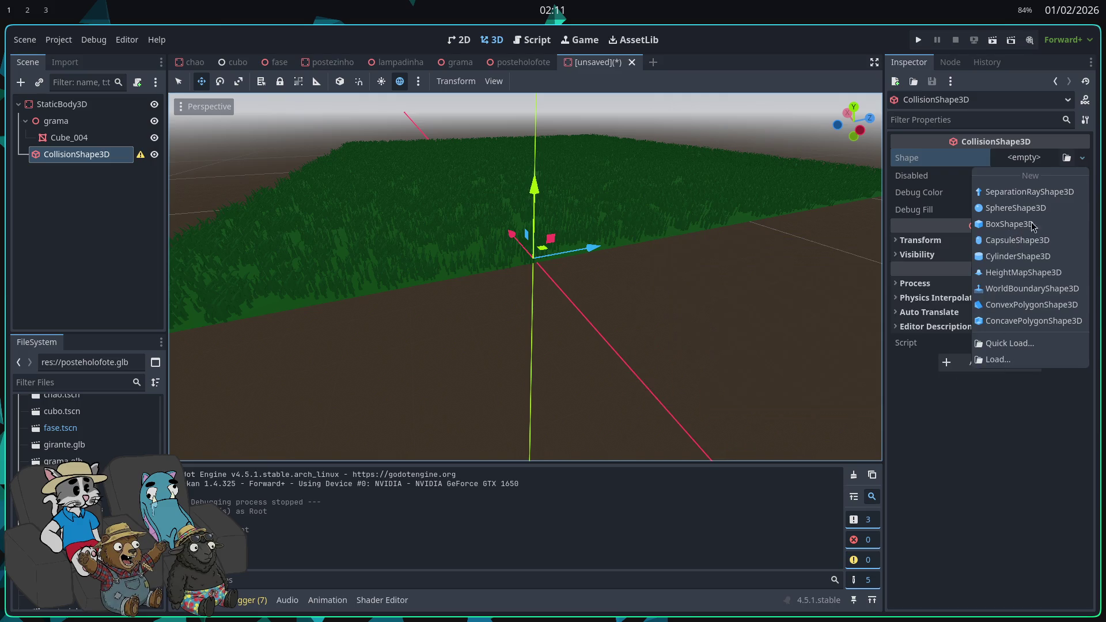
pyautogui.click(1023, 168)
pyautogui.click(1033, 163)
pyautogui.click(1014, 224)
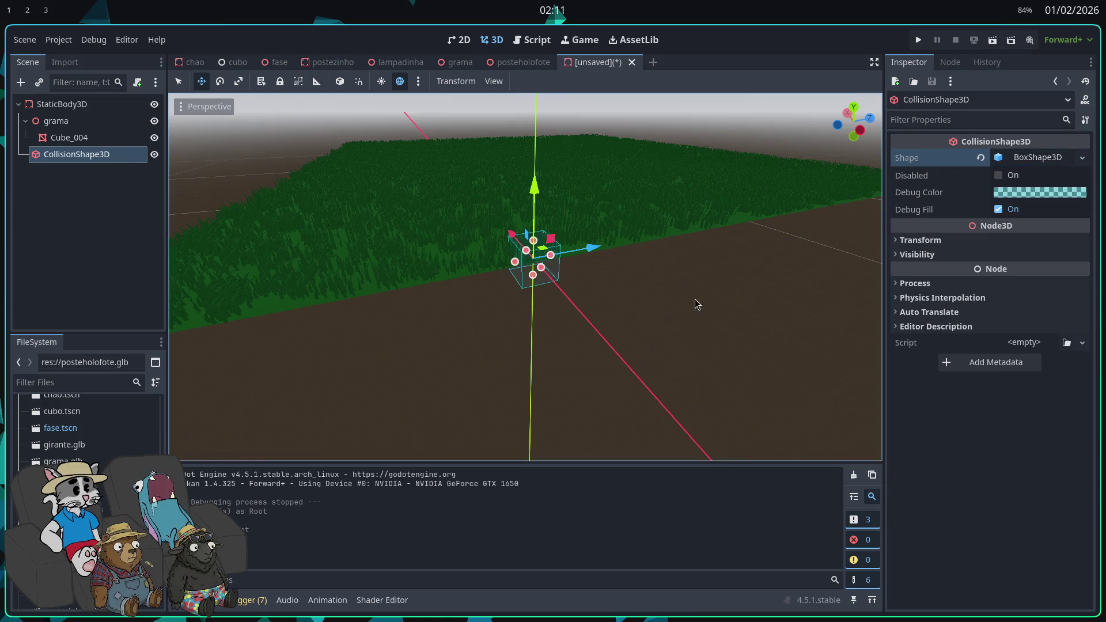
# - Stretch the collision box to about 32 m along both Z and X
pyautogui.moveTo(703, 300); pyautogui.dragTo(695, 291)
pyautogui.moveTo(566, 262); pyautogui.dragTo(172, 288)
pyautogui.scroll(-3, 259, 302)
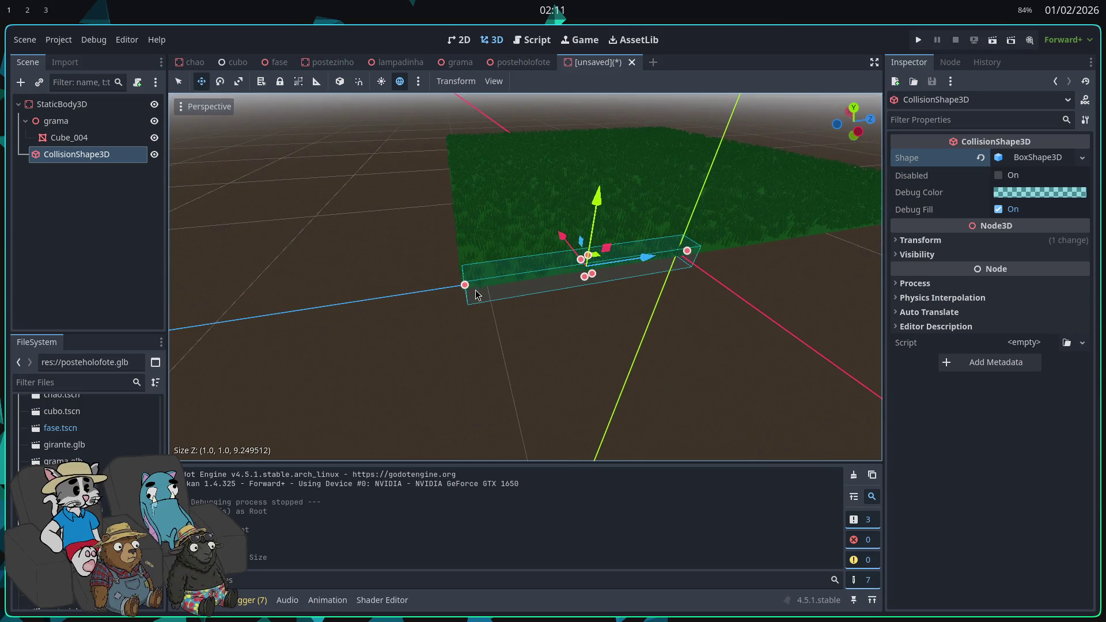
pyautogui.moveTo(476, 294)
pyautogui.mouseDown()
pyautogui.moveTo(351, 285)
pyautogui.moveTo(513, 293)
pyautogui.moveTo(403, 455)
pyautogui.moveTo(425, 376)
pyautogui.moveTo(369, 396)
pyautogui.mouseUp()
pyautogui.moveTo(510, 294); pyautogui.dragTo(750, 378)
pyautogui.moveTo(488, 257)
pyautogui.mouseDown()
pyautogui.moveTo(714, 291)
pyautogui.moveTo(865, 294)
pyautogui.mouseUp()
pyautogui.scroll(-3, 685, 308)
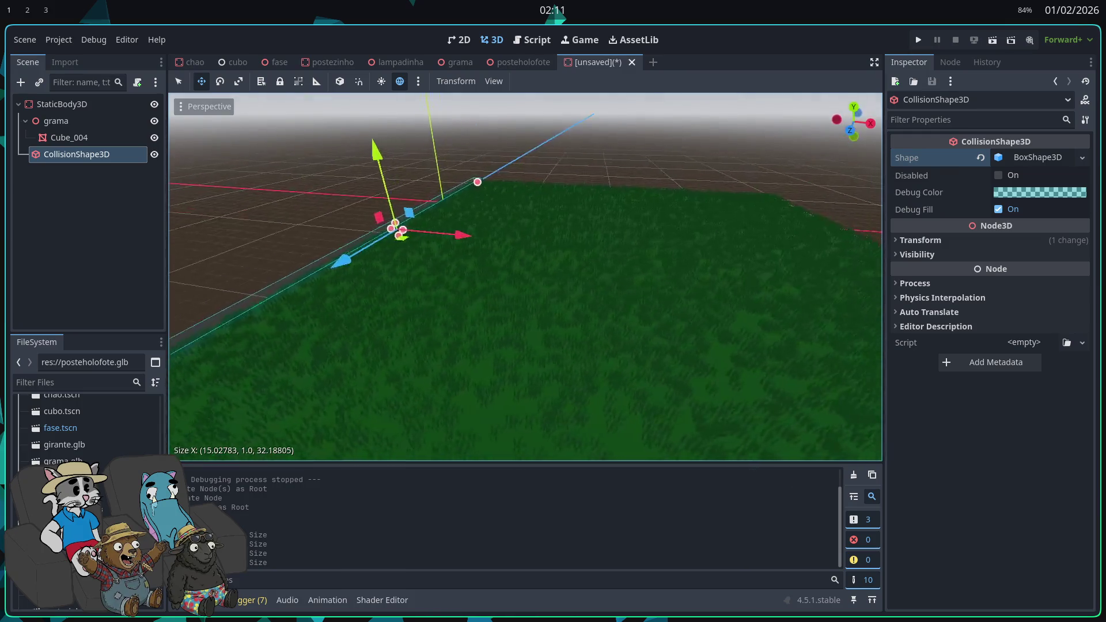
pyautogui.moveTo(402, 245)
pyautogui.mouseDown()
pyautogui.moveTo(667, 314)
pyautogui.moveTo(790, 326)
pyautogui.mouseUp()
pyautogui.scroll(2, 626, 211)
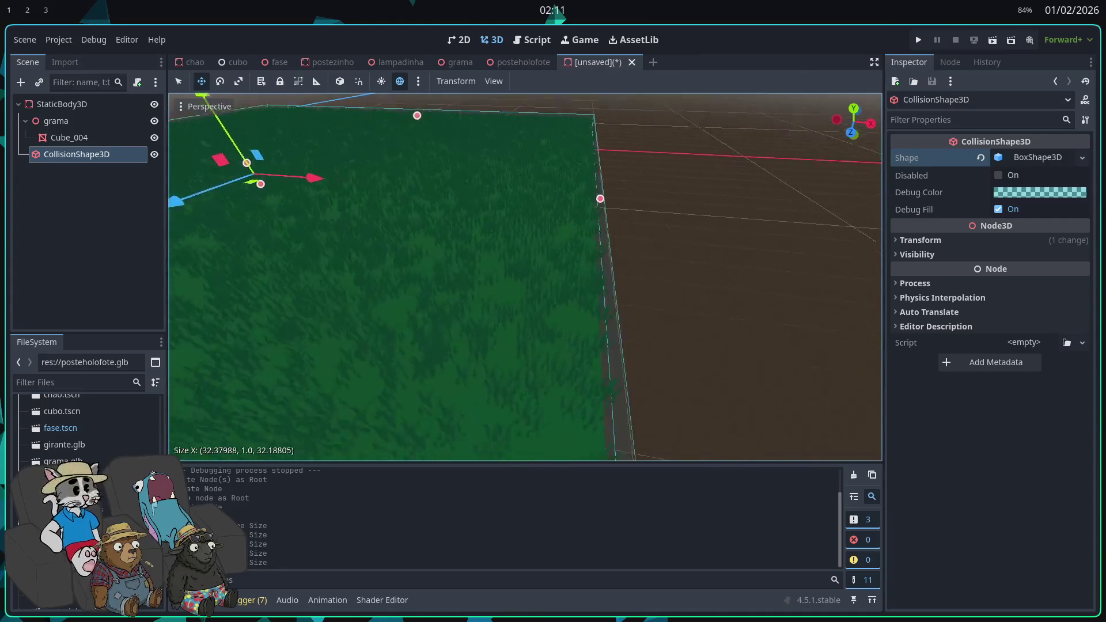
# - Fine-tune the box width to 32 and thin it to about 0.22 m tall
pyautogui.click(590, 205)
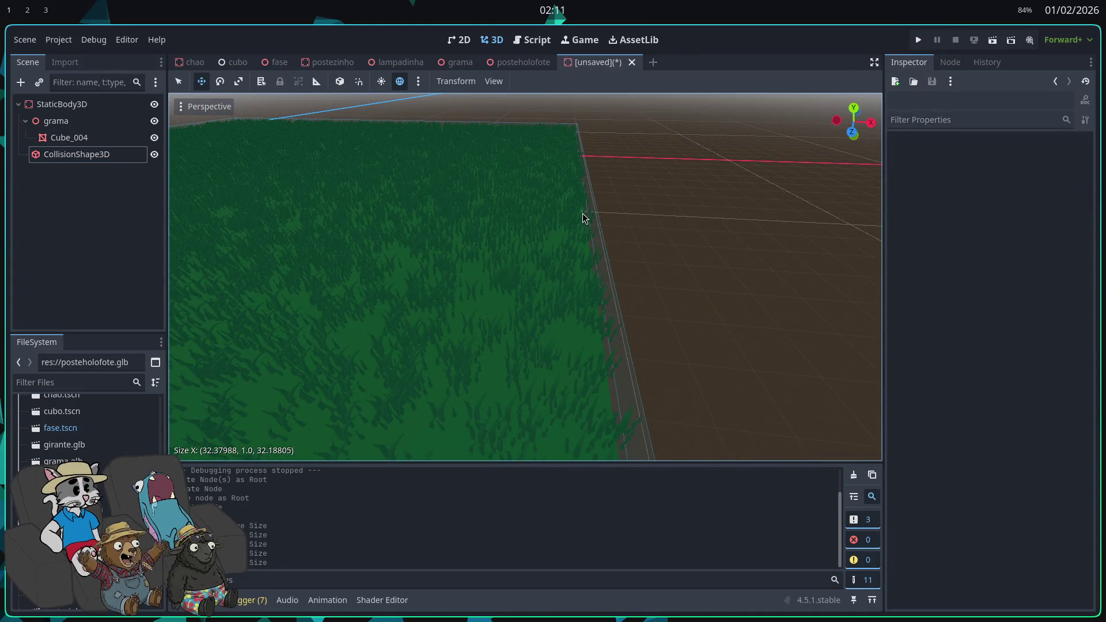
pyautogui.scroll(-3, 427, 209)
pyautogui.click(113, 154)
pyautogui.moveTo(590, 262); pyautogui.dragTo(588, 257)
pyautogui.scroll(5, 587, 257)
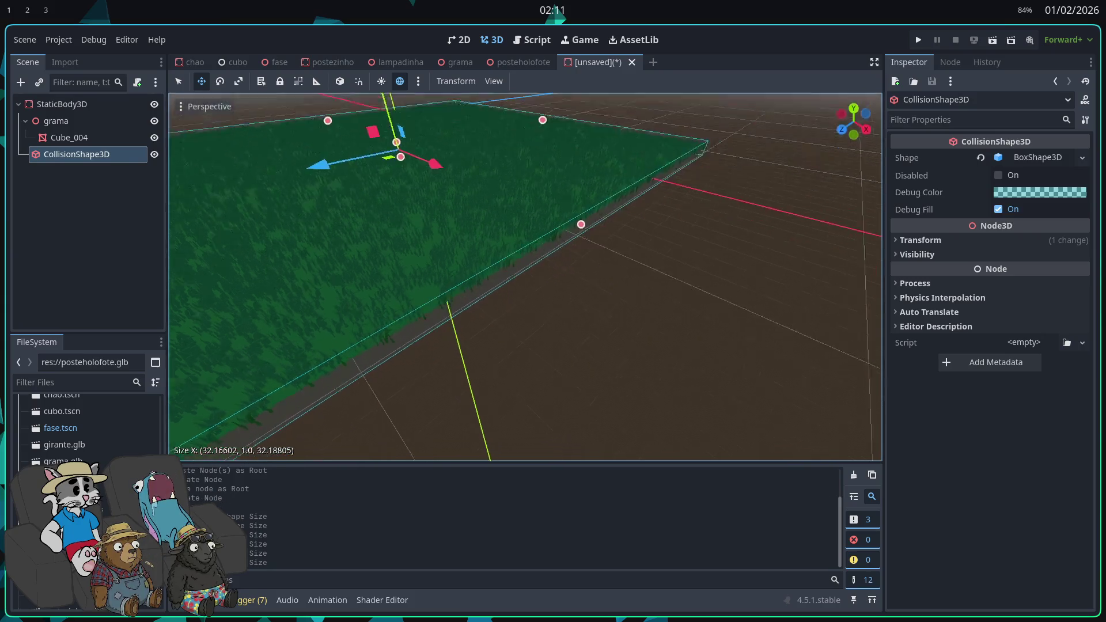
pyautogui.press('s')
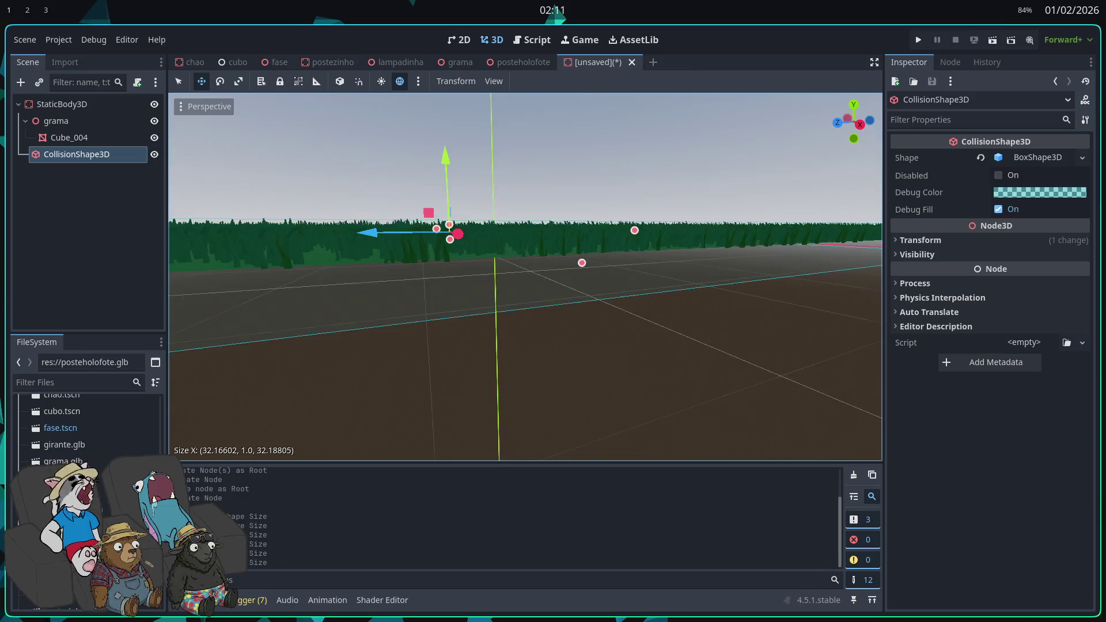
pyautogui.press('w')
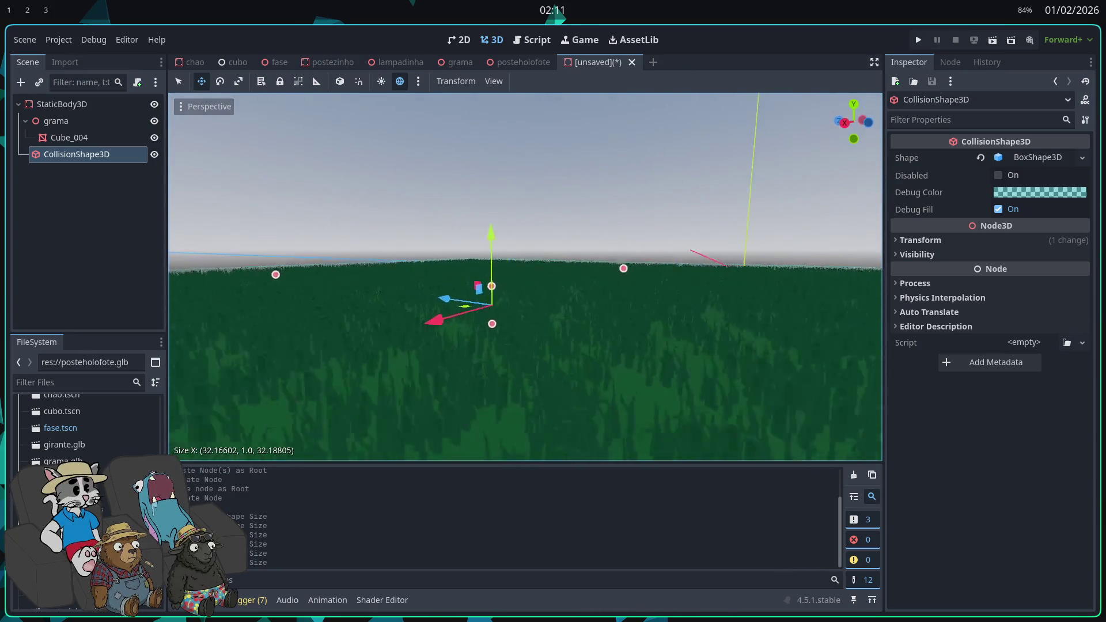
pyautogui.moveTo(485, 299); pyautogui.dragTo(487, 310)
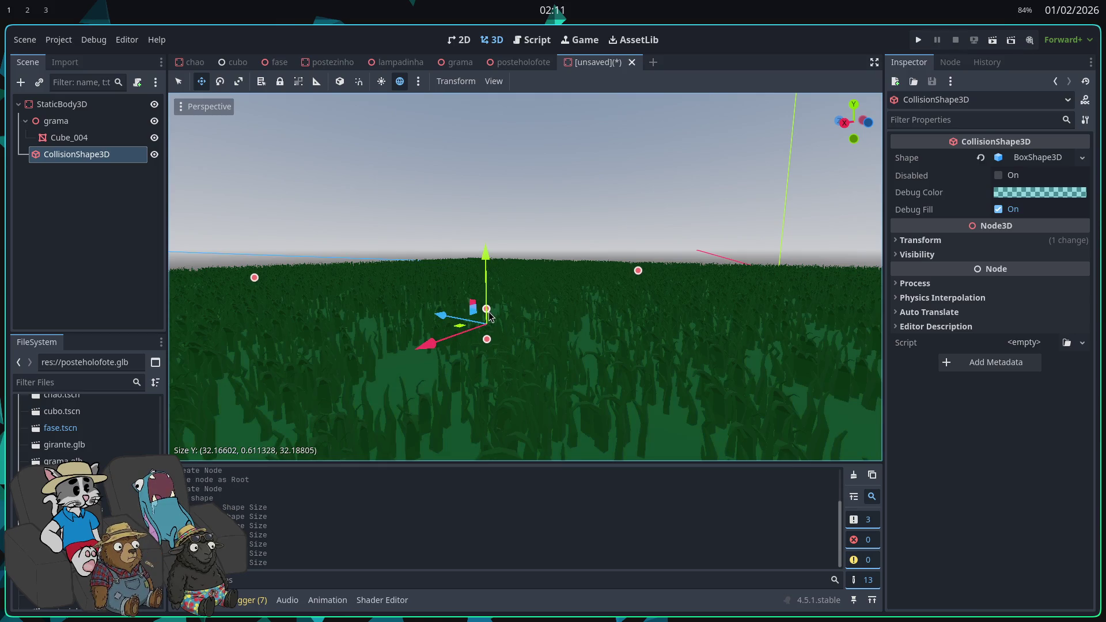
pyautogui.press('w')
# - Fly the view above and below the grass to check the box fit, then press Ctrl+S
pyautogui.press('q')
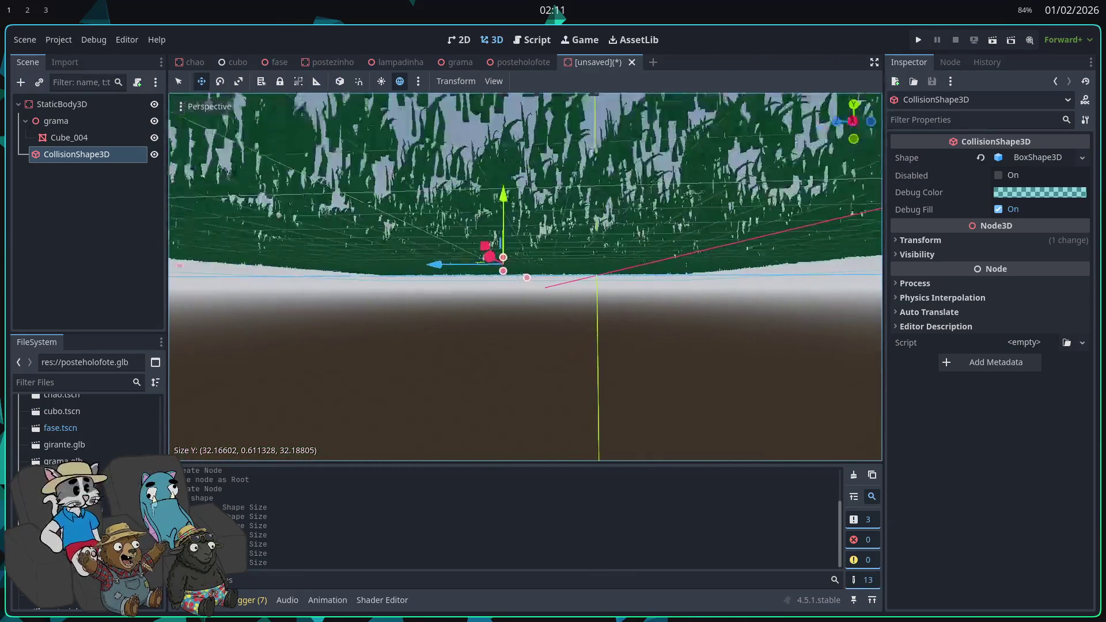
pyautogui.press('e')
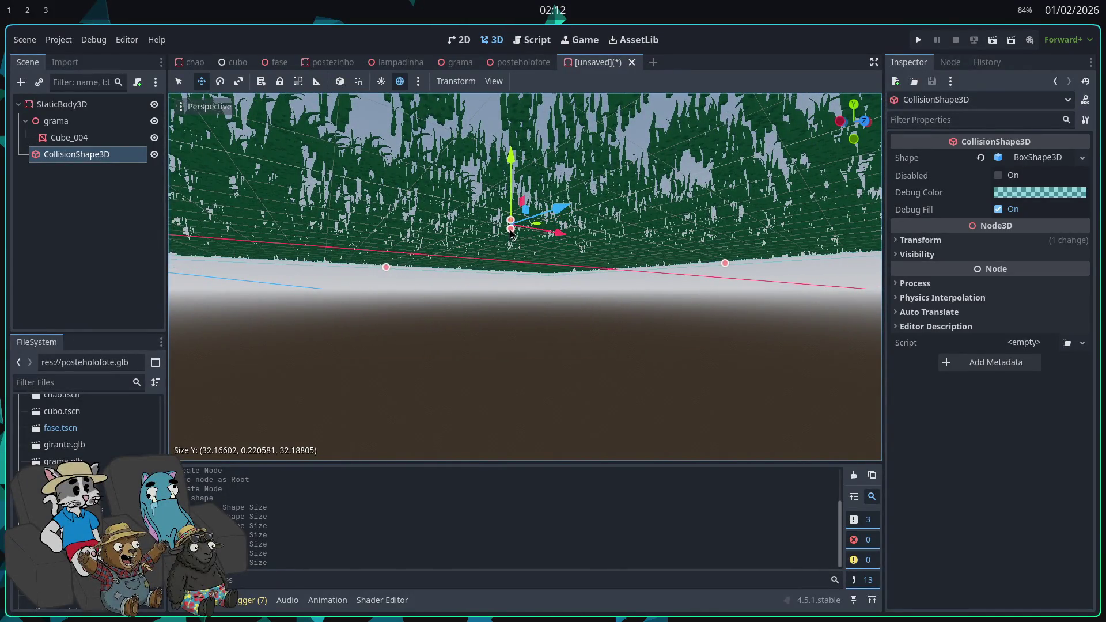
pyautogui.press('e')
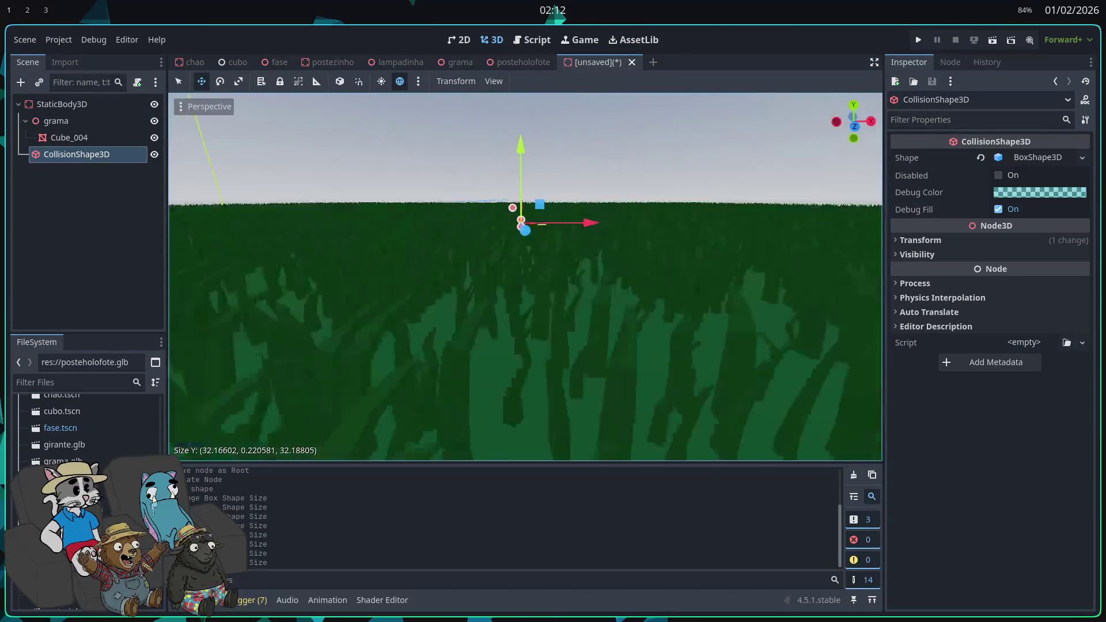
pyautogui.press('q')
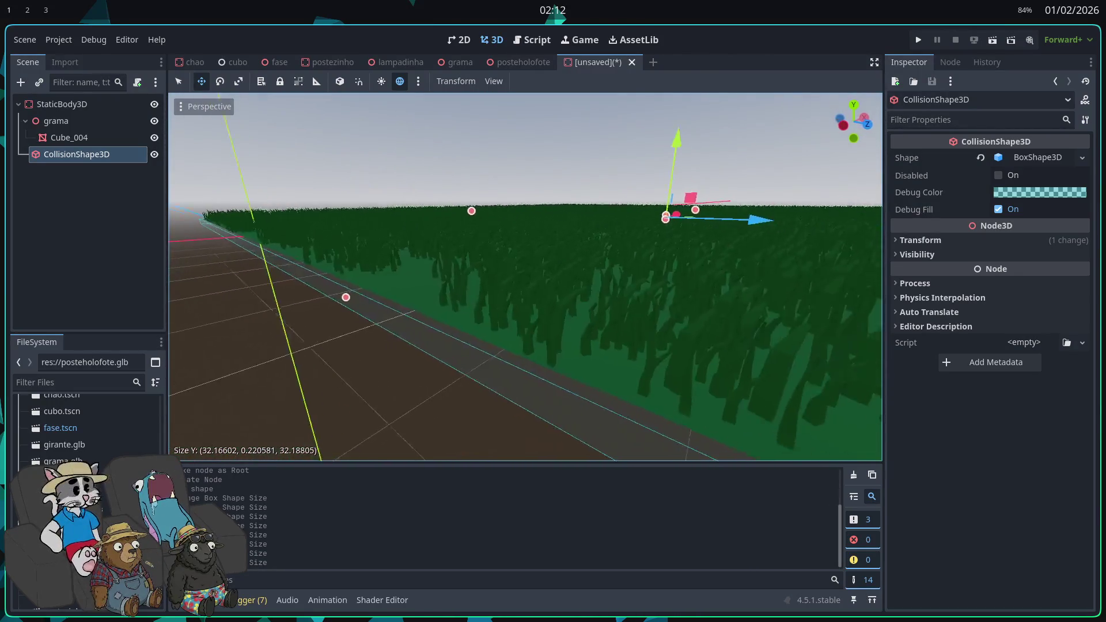
pyautogui.press('q')
pyautogui.press('e')
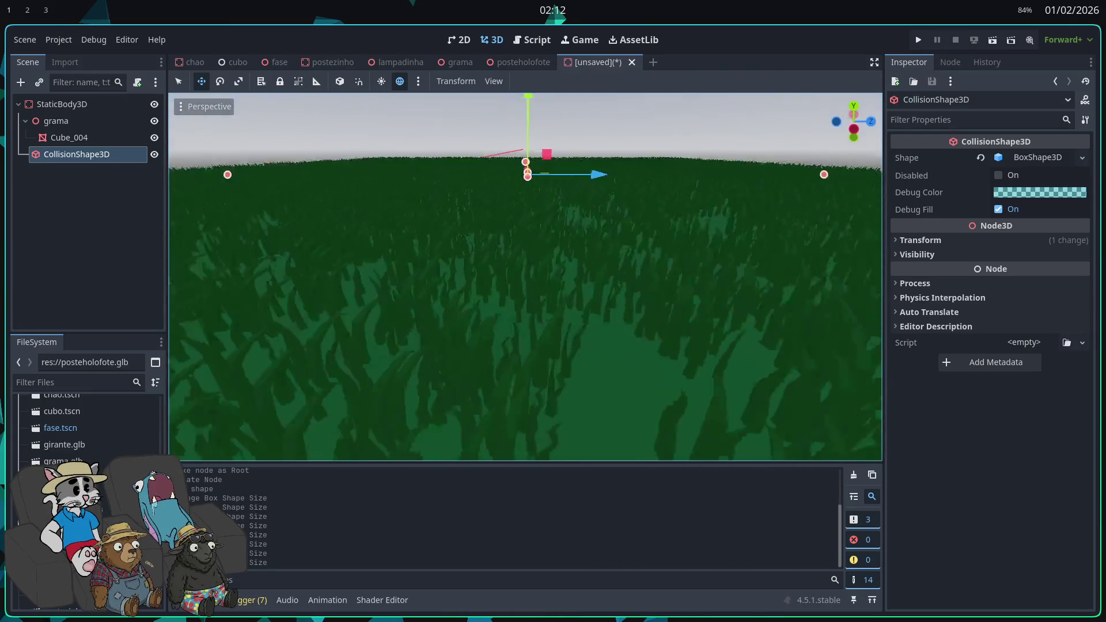
pyautogui.scroll(-3, 553, 239)
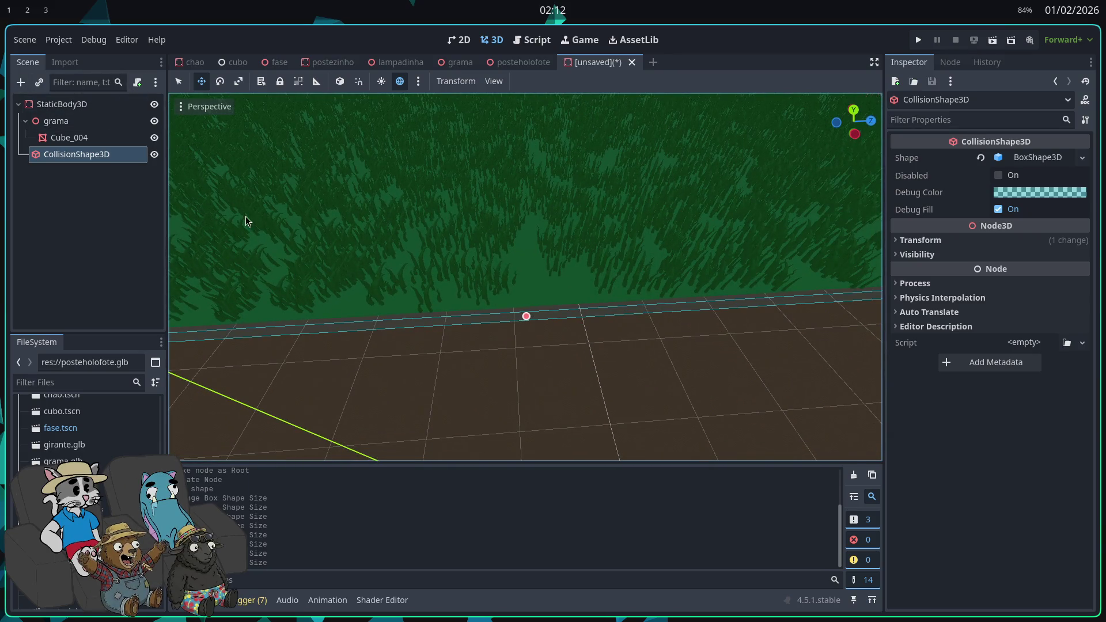
pyautogui.hotkey('ctrl', 's')
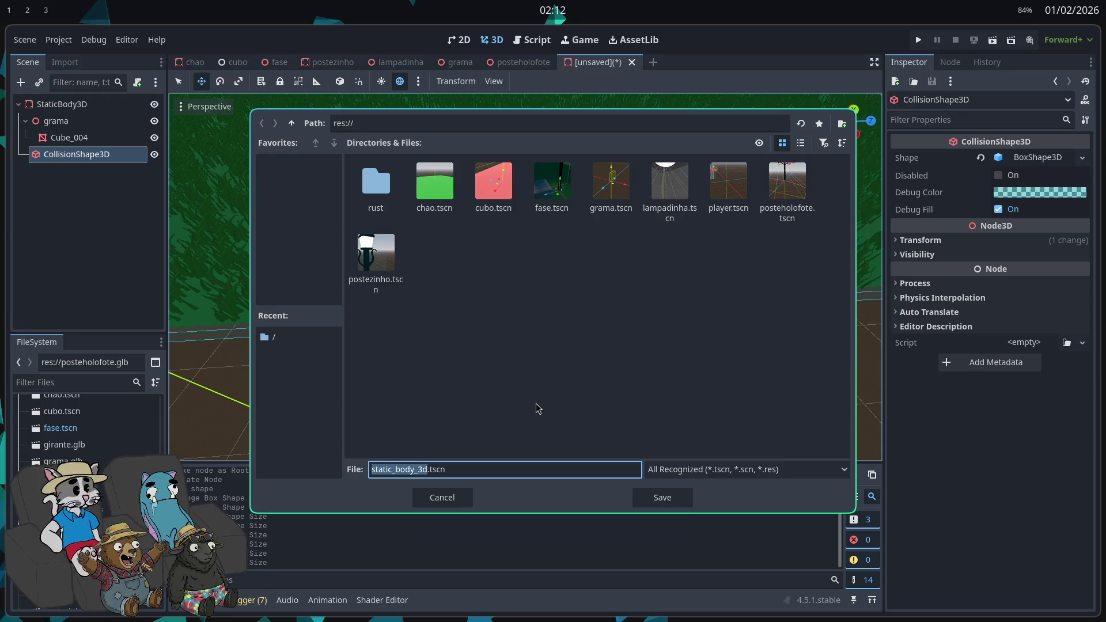
# - Save the grass scene as PTFMInicial.tscn and return to the fase level
pyautogui.press('BackSpace')
pyautogui.write('plataforma')
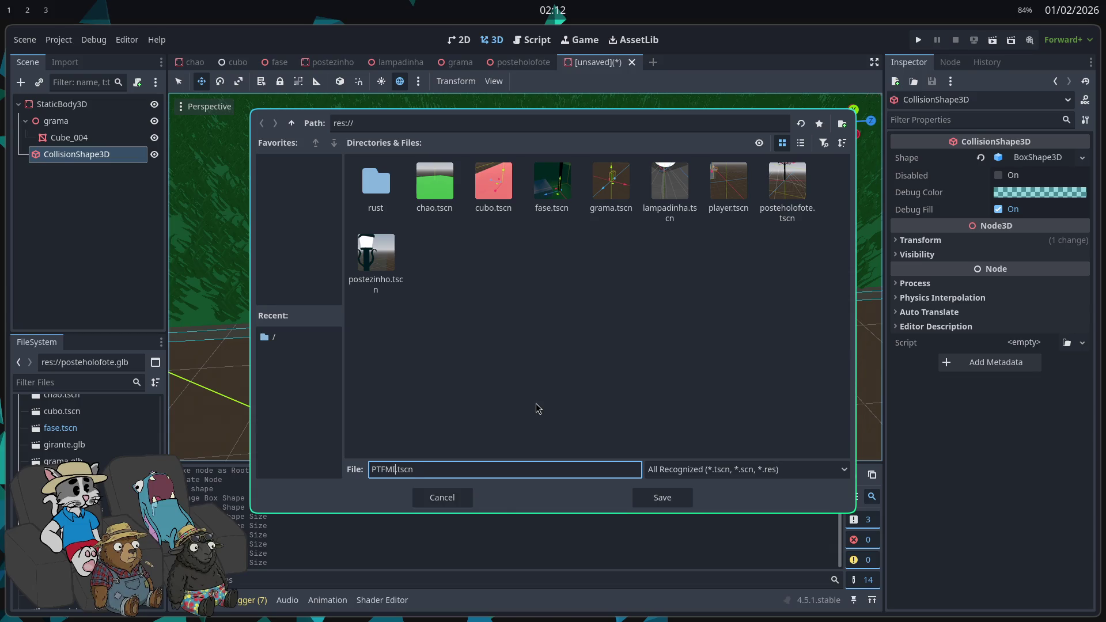
pyautogui.write('nicial')
pyautogui.click(662, 497)
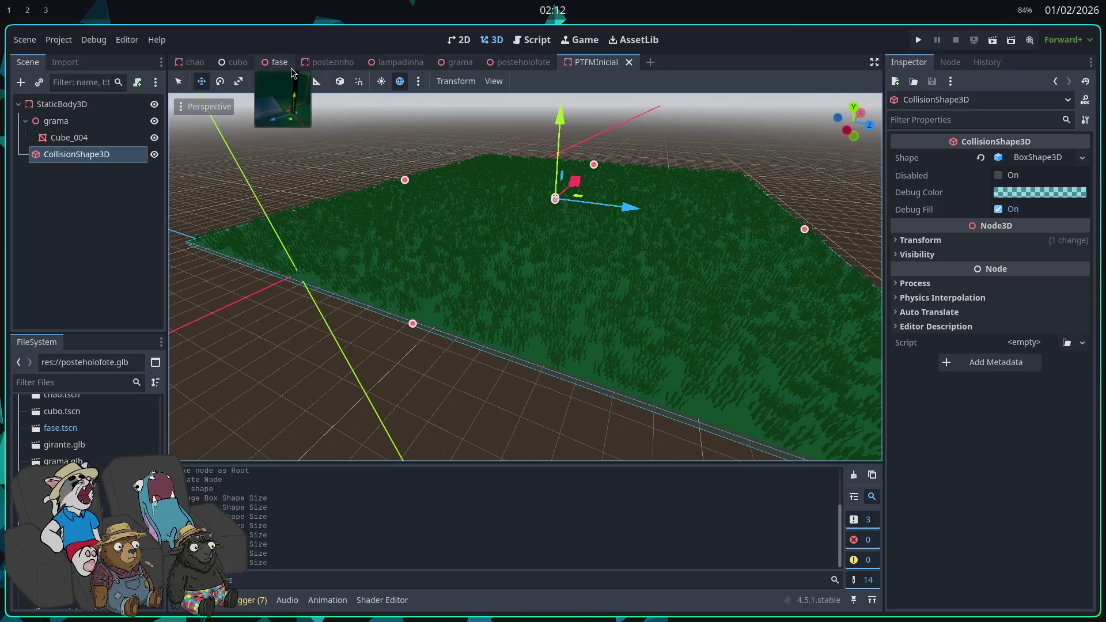
pyautogui.click(285, 65)
# - Delete the old grass nodes from grama through MeshInstance3D in the fase level
pyautogui.scroll(3, 383, 240)
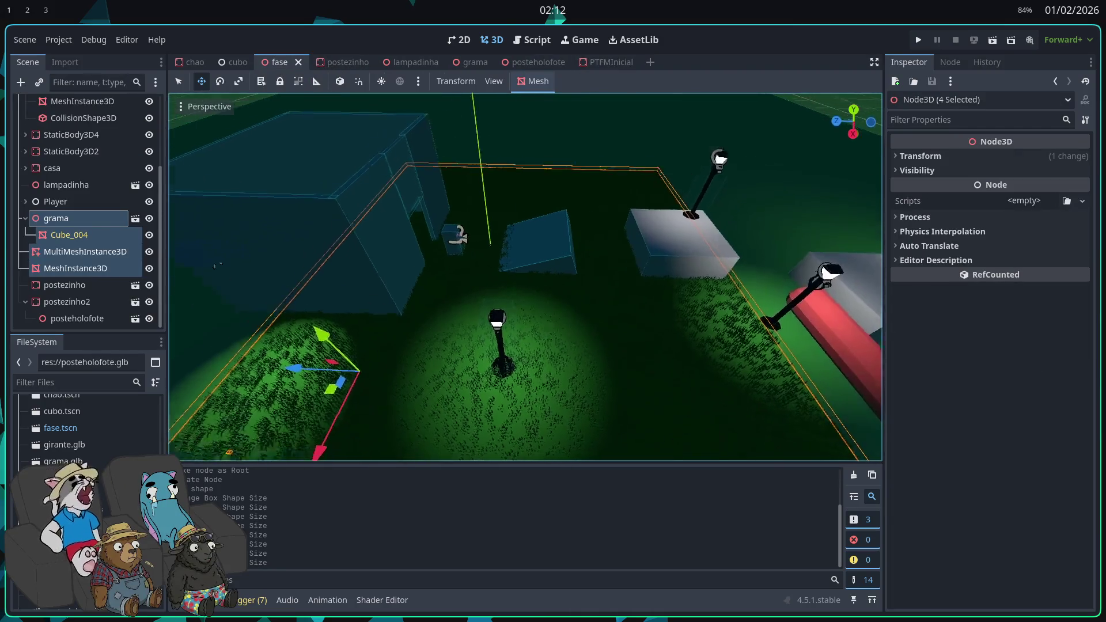
pyautogui.click(58, 219)
pyautogui.click(75, 268)
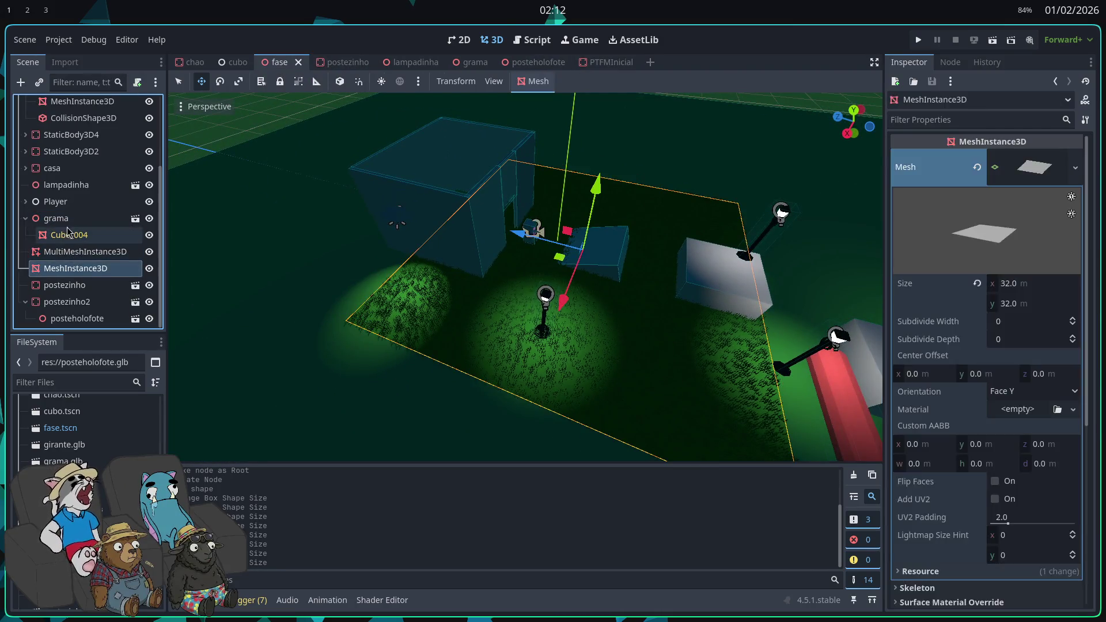
pyautogui.keyDown('shift'); pyautogui.click(69, 220); pyautogui.keyUp('shift')
pyautogui.press('Delete')
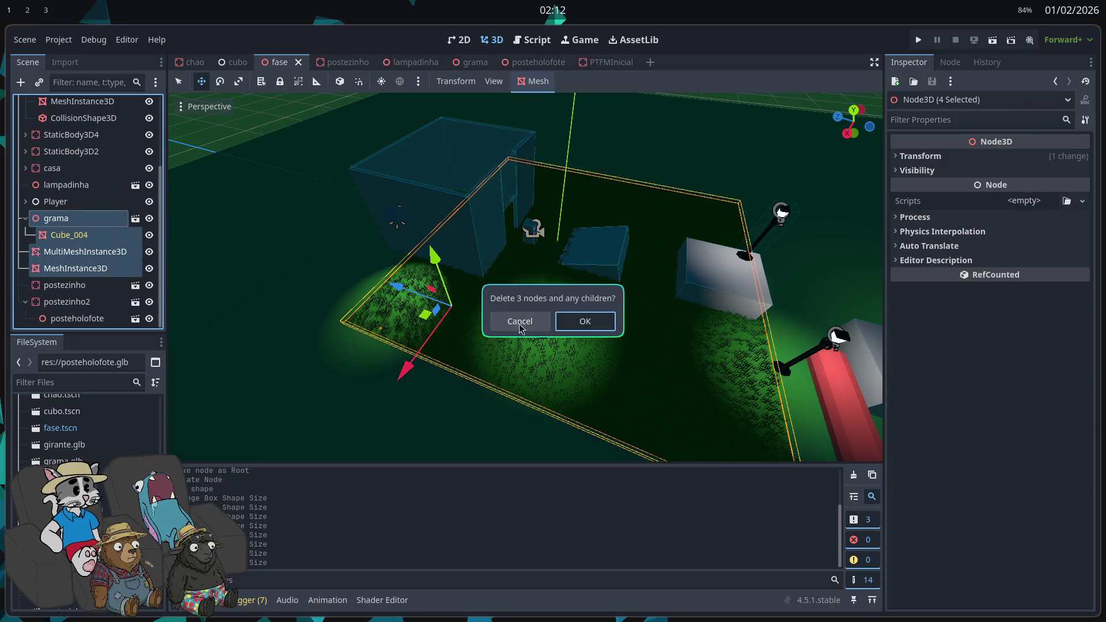
pyautogui.click(583, 325)
# - Instance PTFMInicial.tscn into the fase level and raise it upward
pyautogui.scroll(2, 86, 172)
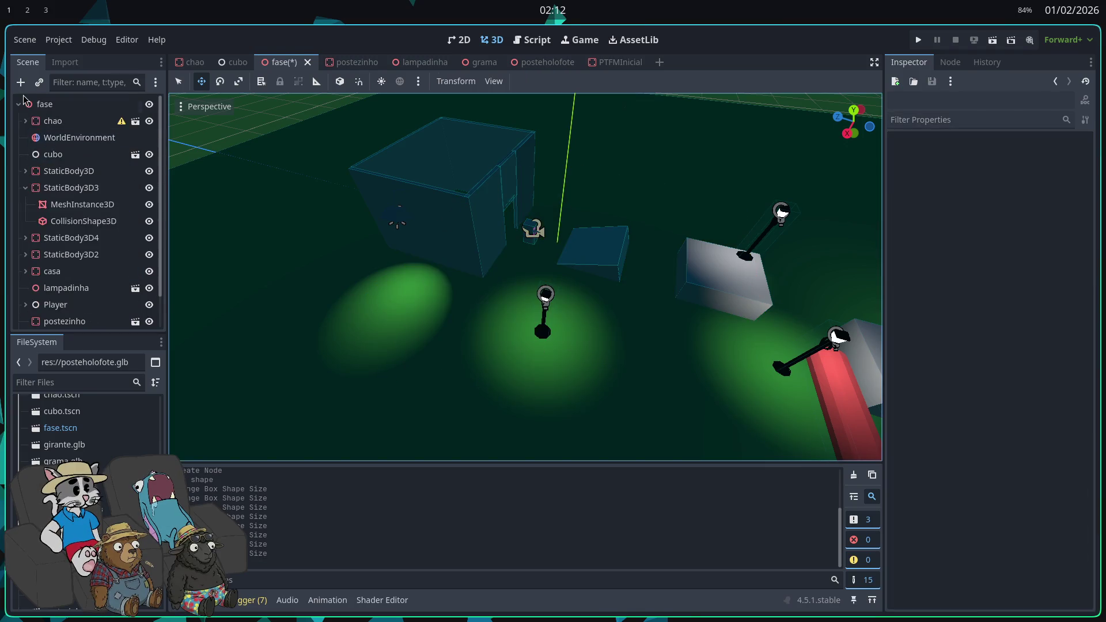
pyautogui.click(19, 103)
pyautogui.click(38, 82)
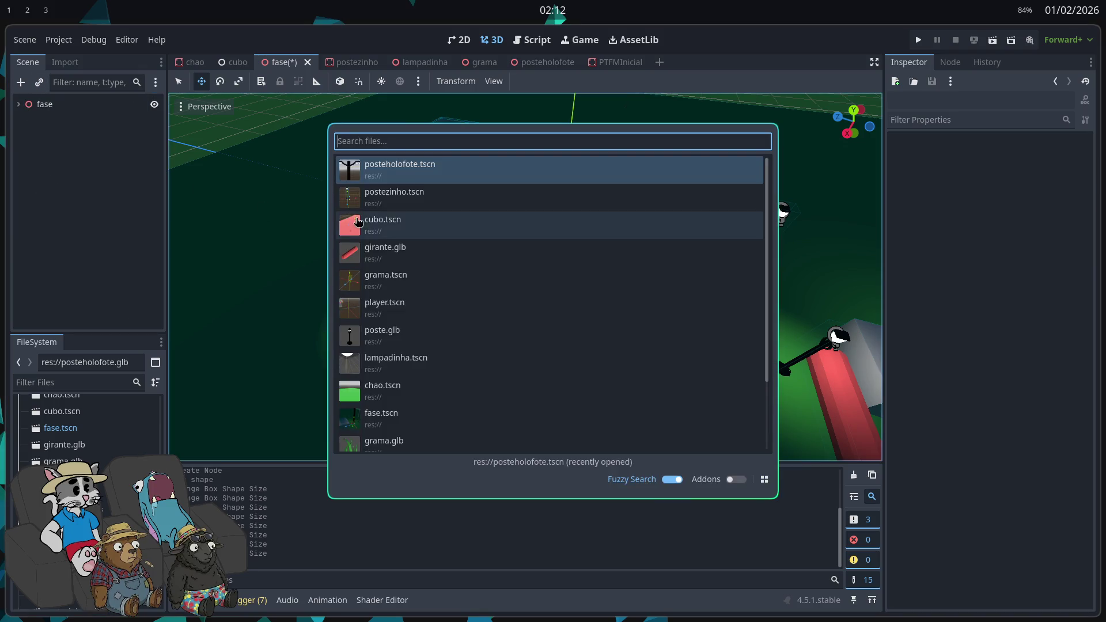
pyautogui.write('pt')
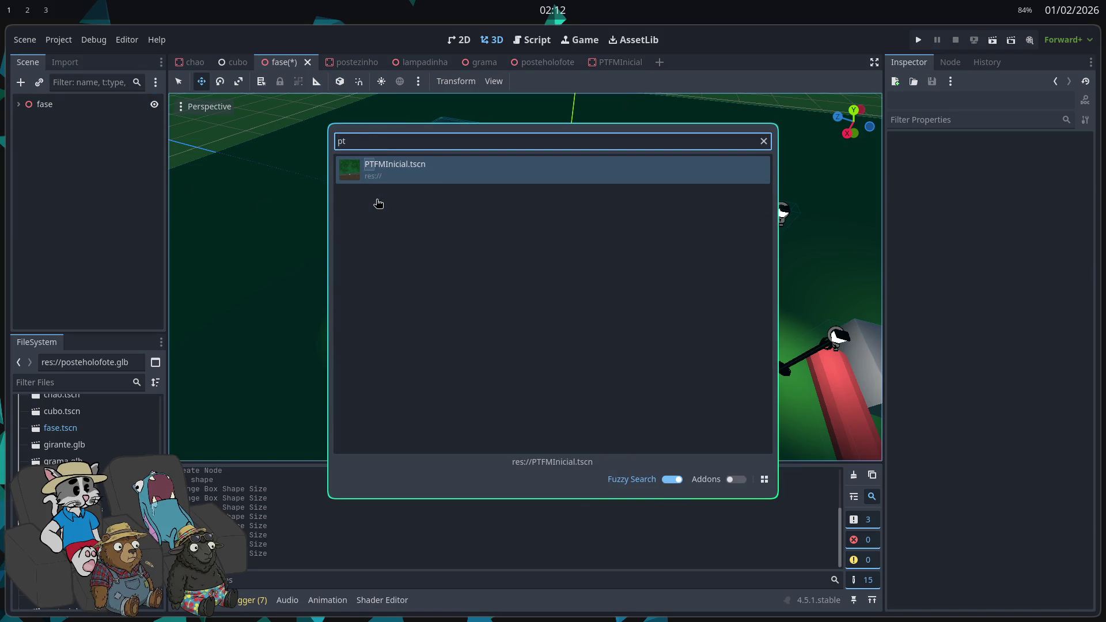
pyautogui.doubleClick(534, 166)
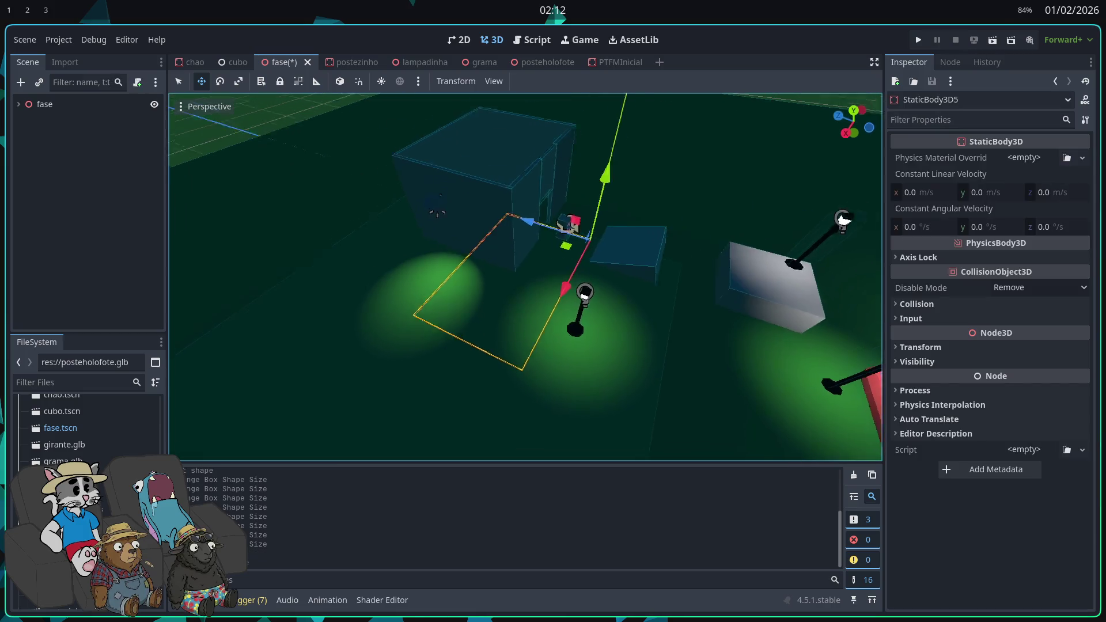
pyautogui.moveTo(469, 124); pyautogui.dragTo(469, 110)
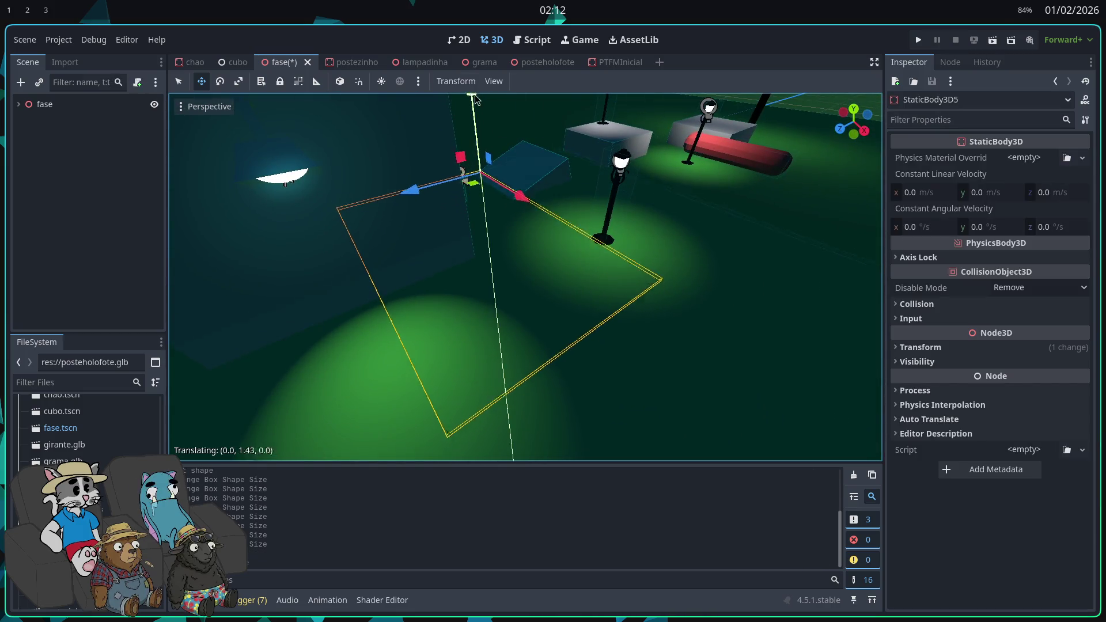
pyautogui.moveTo(525, 276)
pyautogui.mouseDown()
pyautogui.moveTo(259, 265)
pyautogui.moveTo(47, 98)
pyautogui.mouseUp()
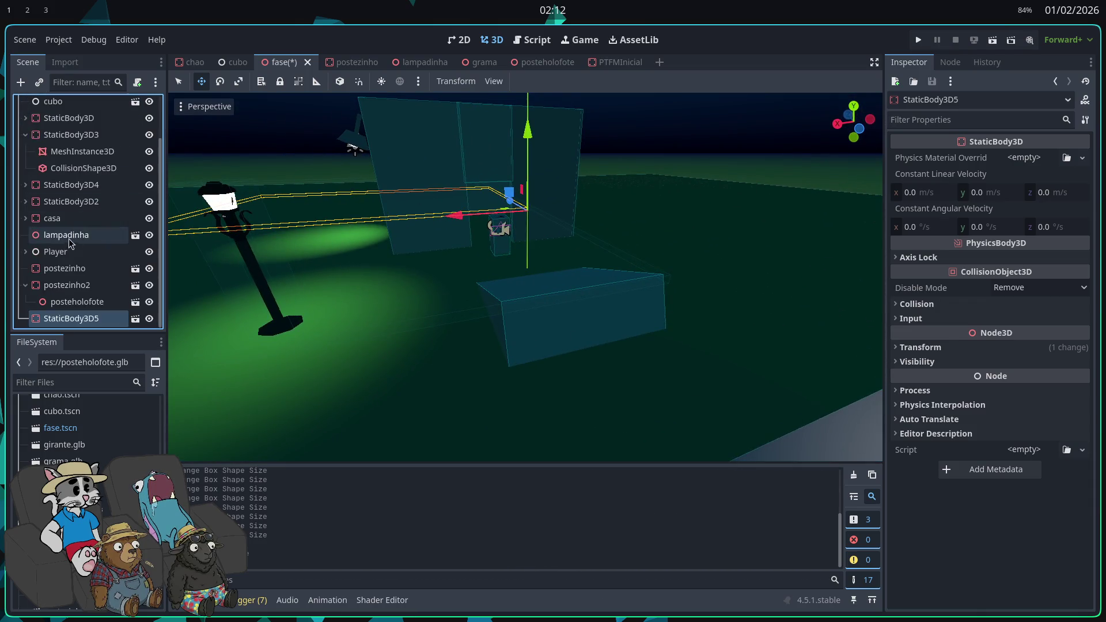
# - Replace that instance with a fresh PTFMInicial instance, then switch to the PTFMInicial tab
pyautogui.press('Delete')
pyautogui.press('Return')
pyautogui.scroll(3, 83, 311)
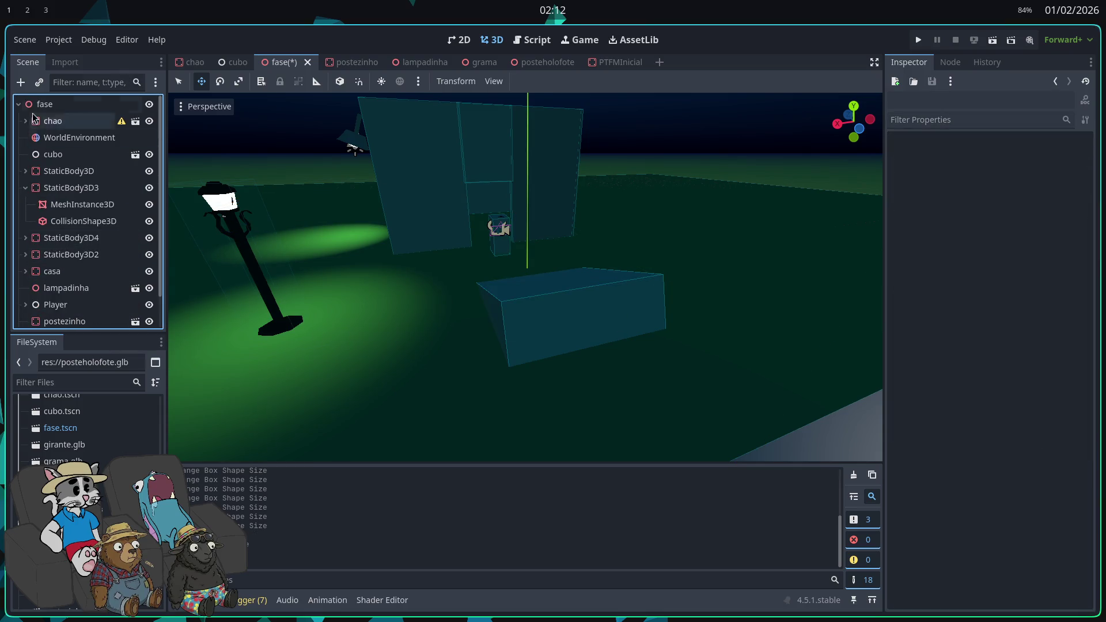
pyautogui.hotkey('ctrl', 'shift', 'o')
pyautogui.doubleClick(401, 196)
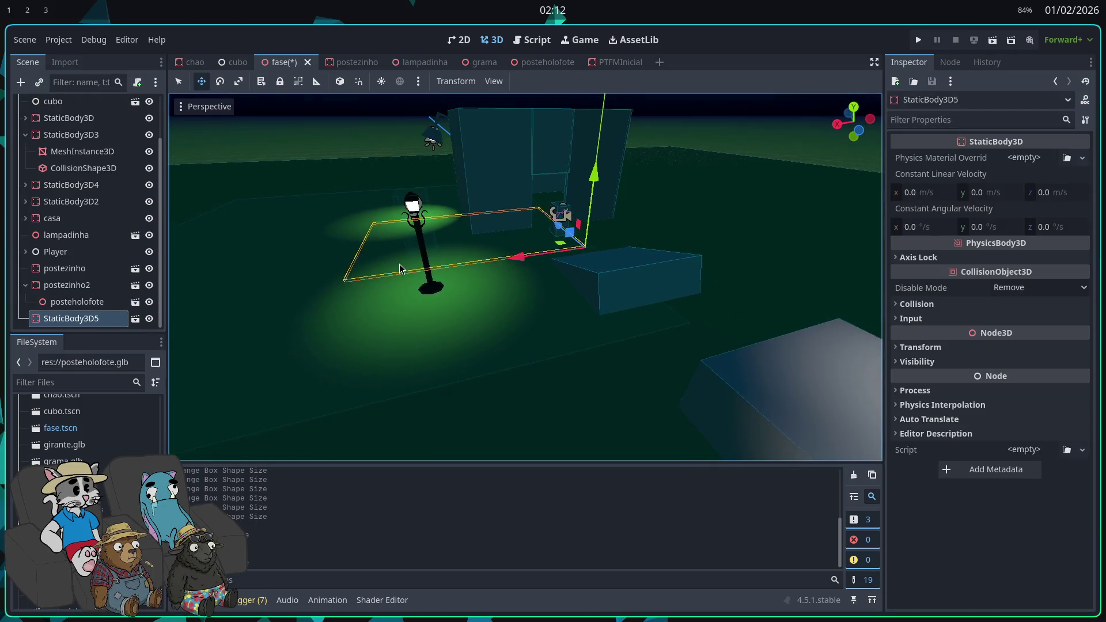
pyautogui.click(611, 62)
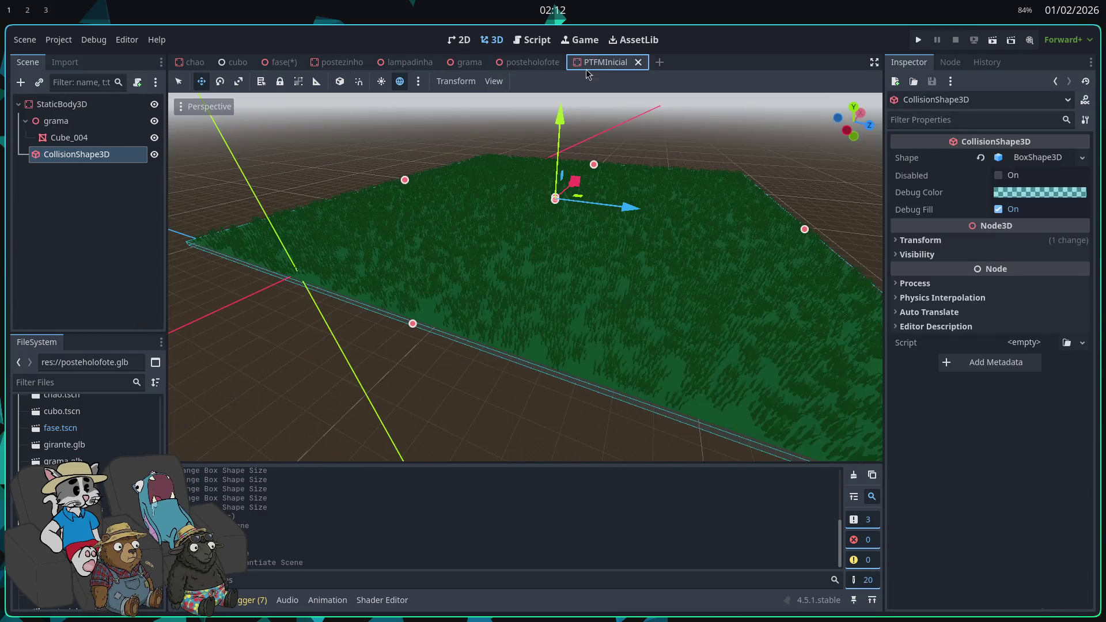
pyautogui.click(69, 138)
pyautogui.click(84, 104)
pyautogui.rightClick(85, 104)
pyautogui.click(115, 115)
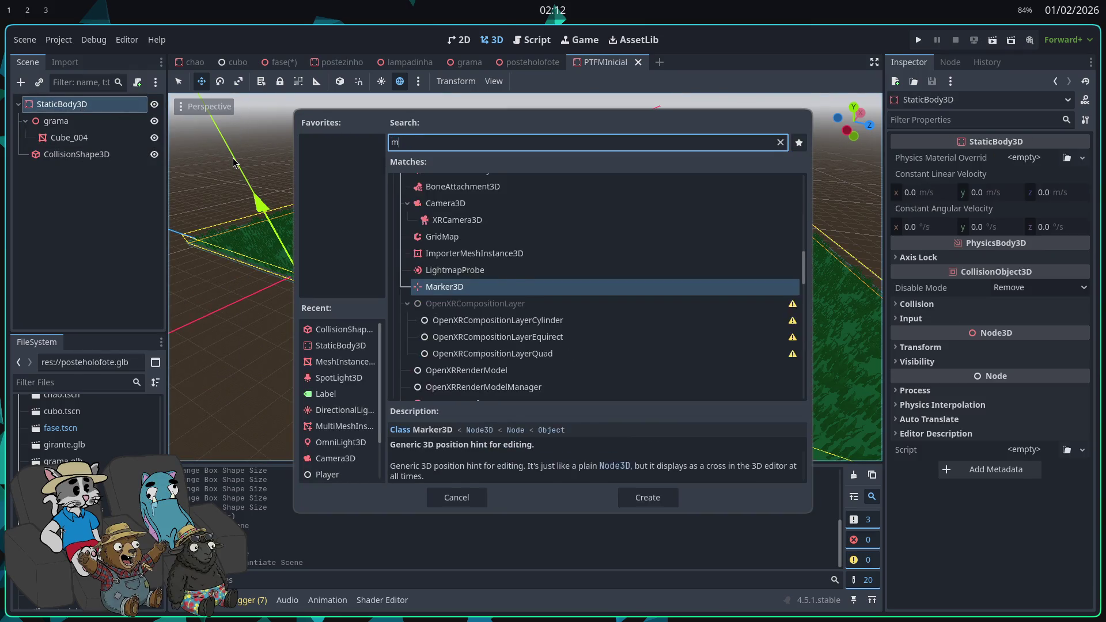
pyautogui.press('BackSpace')
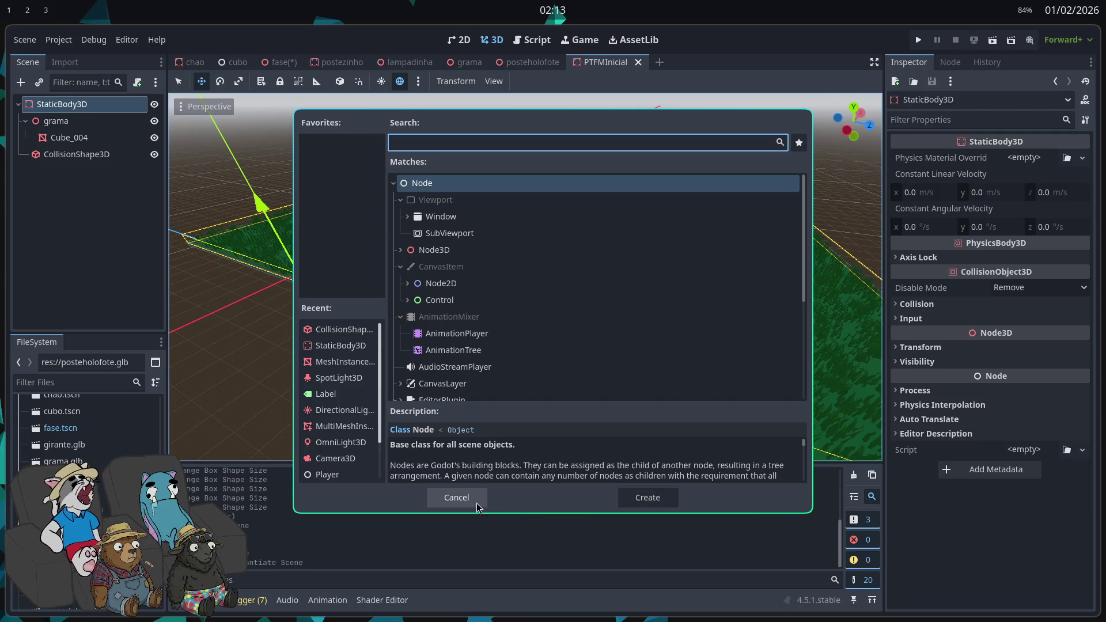
pyautogui.click(451, 496)
pyautogui.scroll(3, 561, 383)
pyautogui.scroll(5, 526, 276)
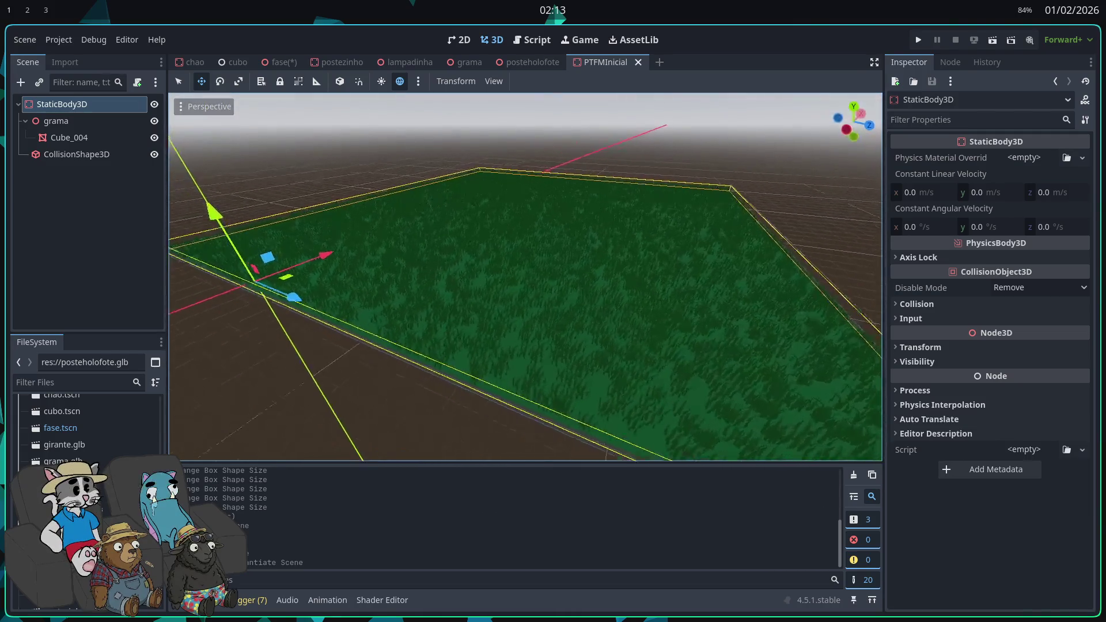
pyautogui.click(76, 155)
pyautogui.click(90, 105)
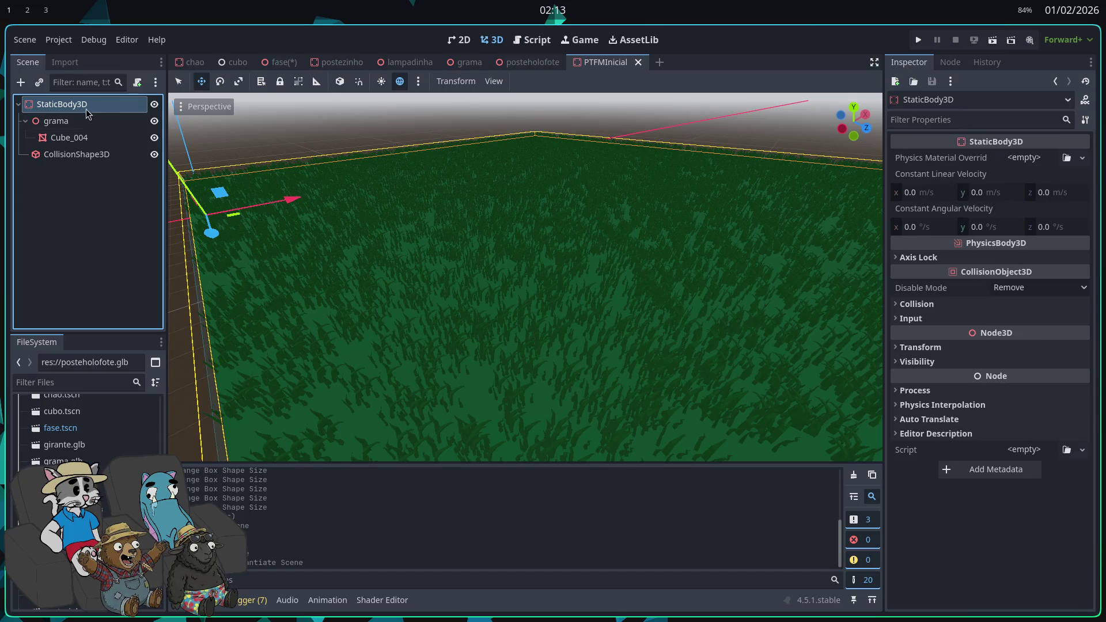
pyautogui.click(77, 154)
pyautogui.click(69, 137)
pyautogui.rightClick(92, 106)
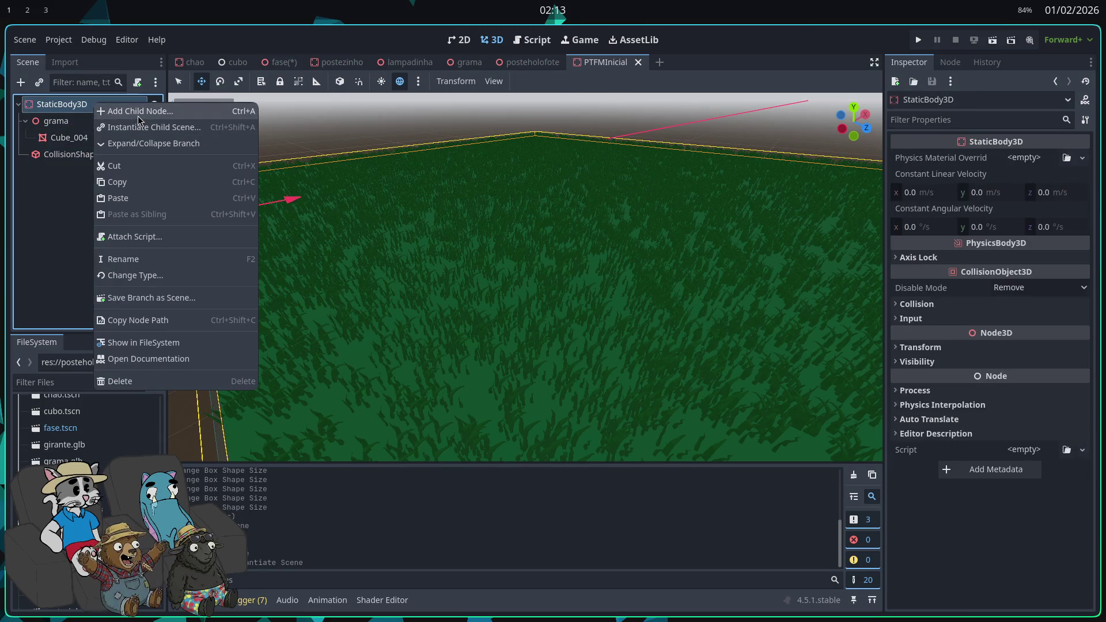
pyautogui.click(83, 149)
pyautogui.click(85, 156)
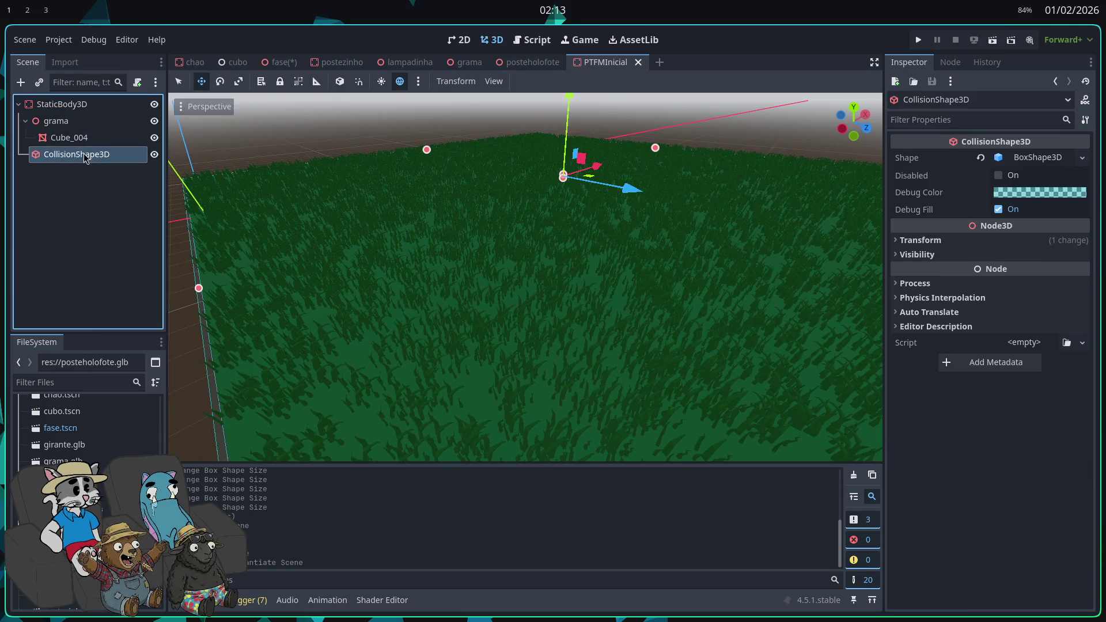
pyautogui.rightClick(91, 182)
pyautogui.scroll(-5, 526, 276)
pyautogui.click(67, 122)
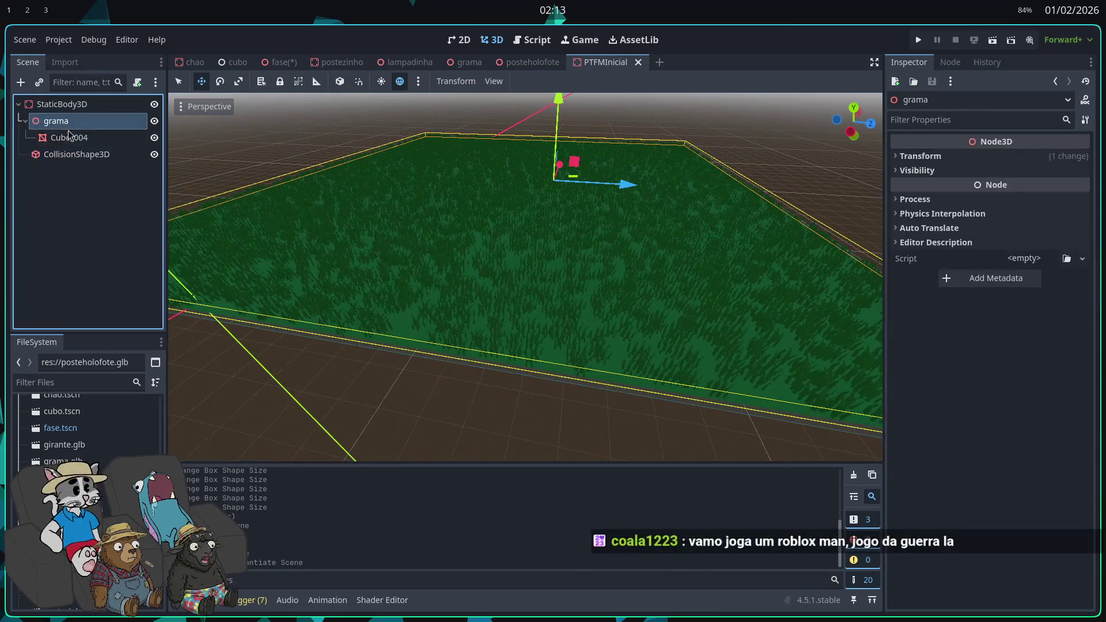
pyautogui.click(69, 137)
pyautogui.click(76, 154)
pyautogui.click(69, 137)
pyautogui.click(77, 153)
pyautogui.scroll(2, 525, 277)
pyautogui.click(58, 121)
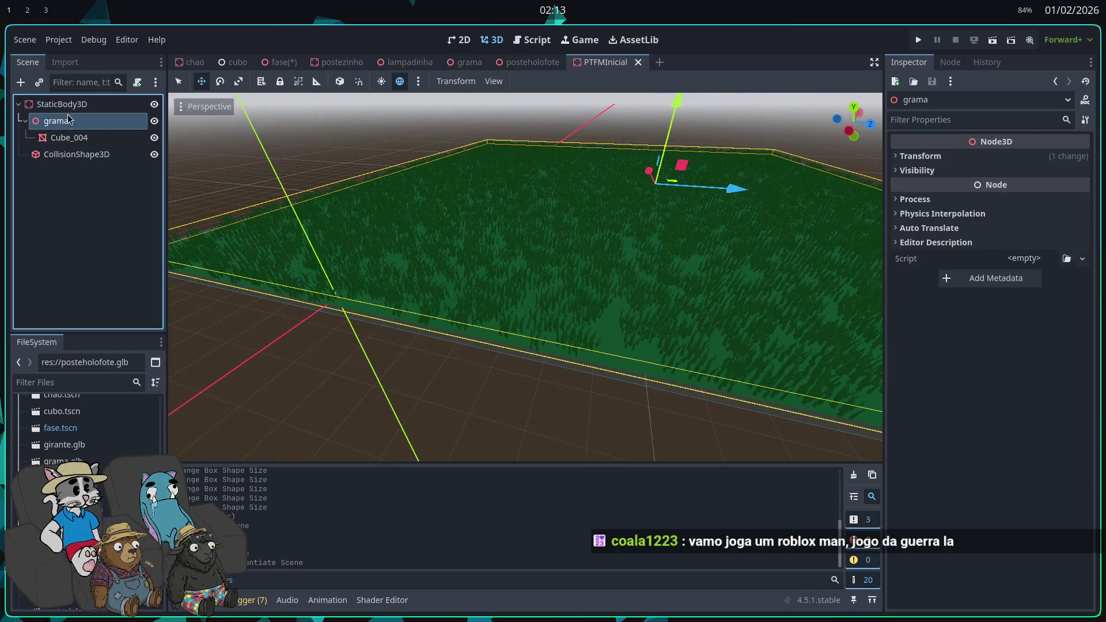
pyautogui.click(62, 104)
pyautogui.click(69, 137)
pyautogui.click(80, 105)
pyautogui.rightClick(80, 105)
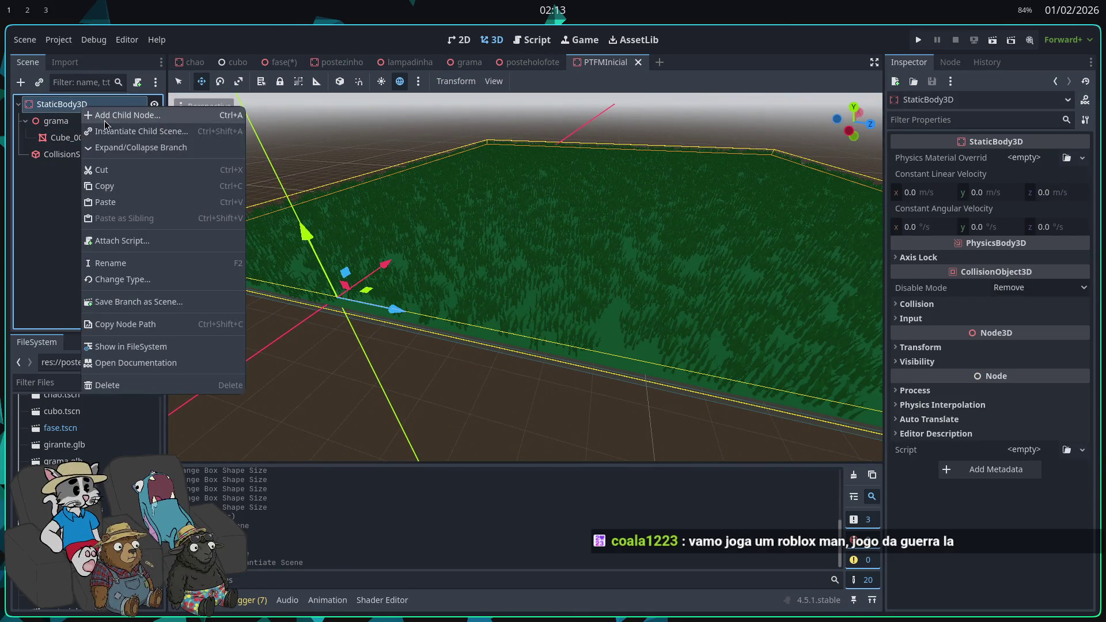
# - Add a MeshInstance3D child under StaticBody3D
pyautogui.click(136, 120)
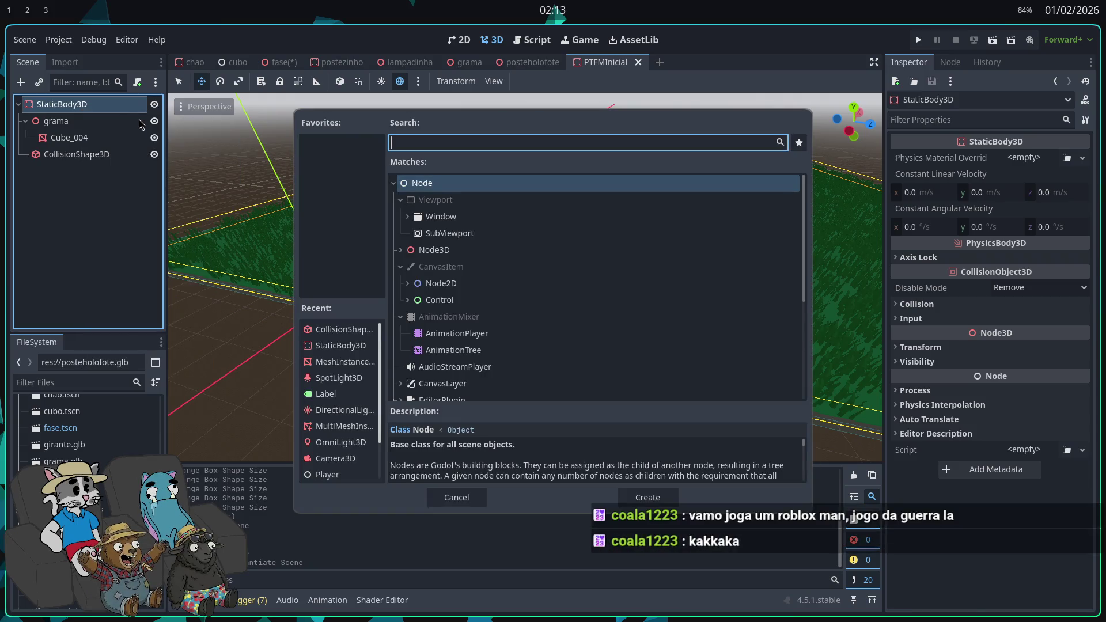
pyautogui.write('mesh')
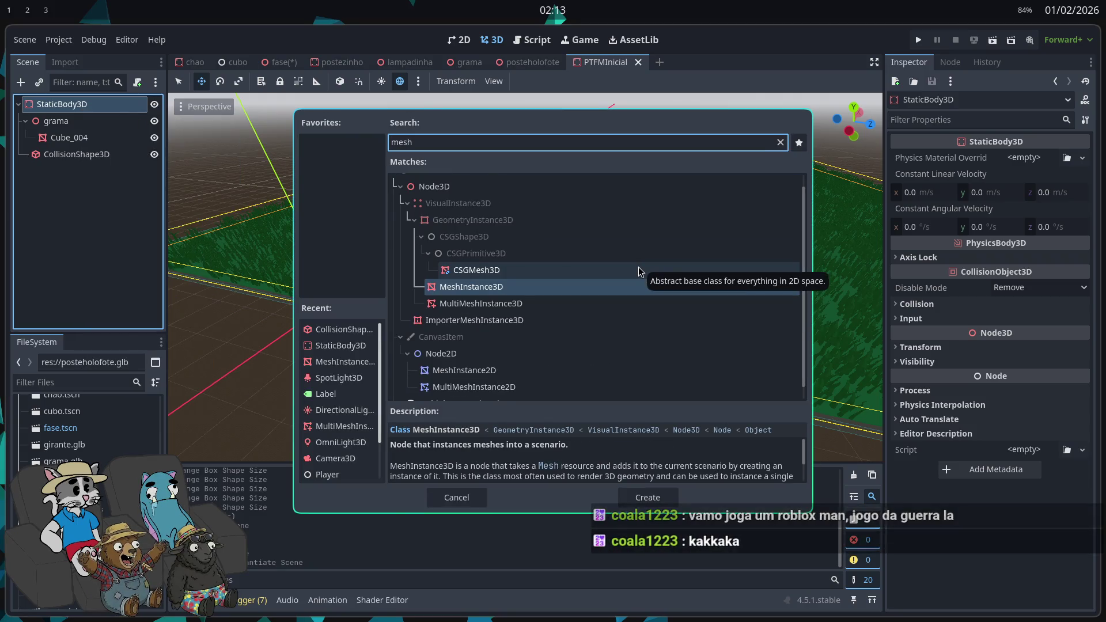
pyautogui.press('Down')
pyautogui.press('Up')
pyautogui.press('Return')
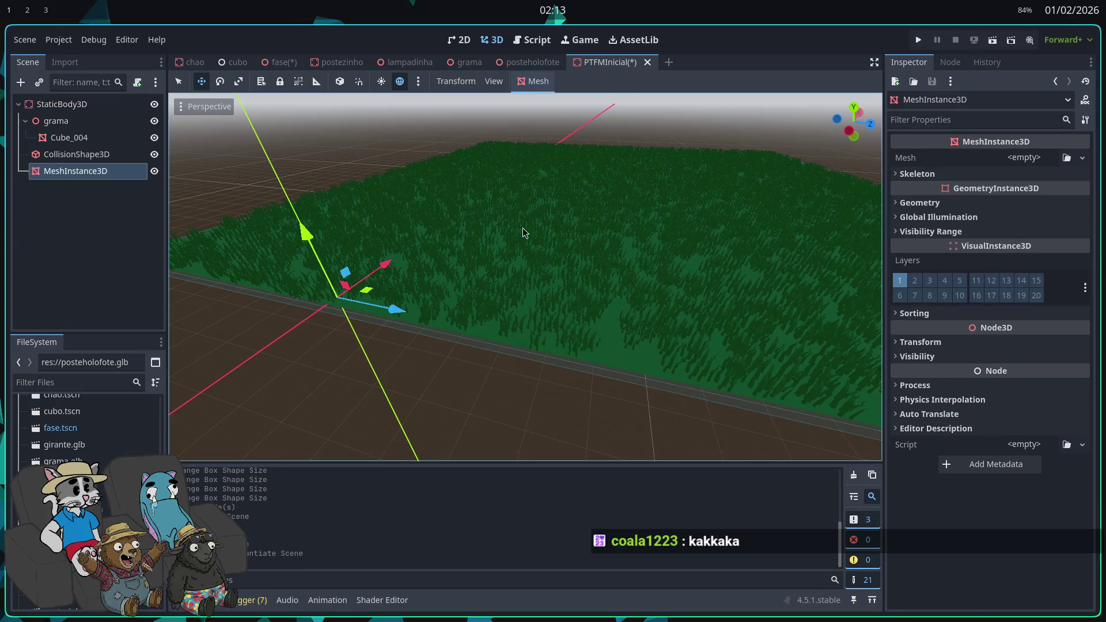
# - Add a MultiMeshInstance3D child ordered above MeshInstance3D and open its Populate Surface settings
pyautogui.click(85, 107)
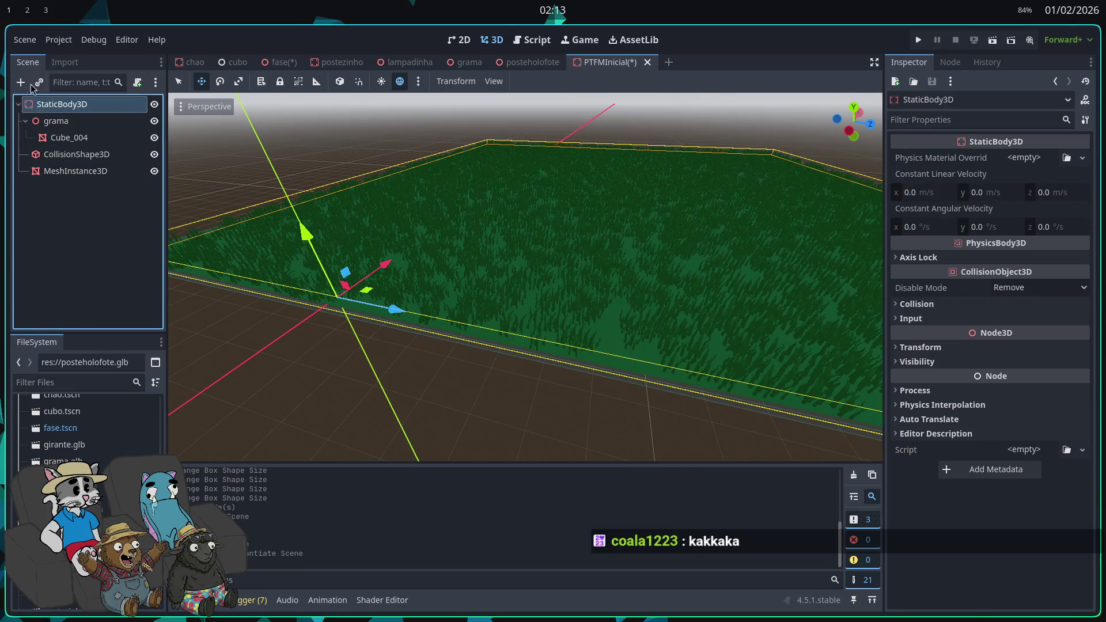
pyautogui.click(21, 82)
pyautogui.click(461, 304)
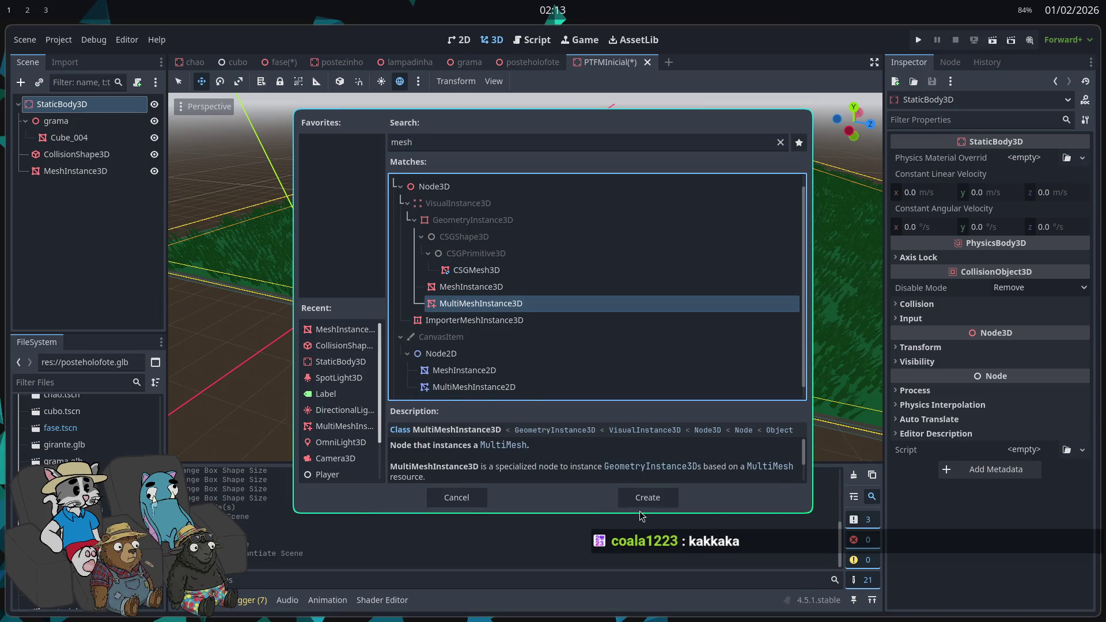
pyautogui.click(614, 498)
pyautogui.moveTo(80, 171); pyautogui.dragTo(94, 182)
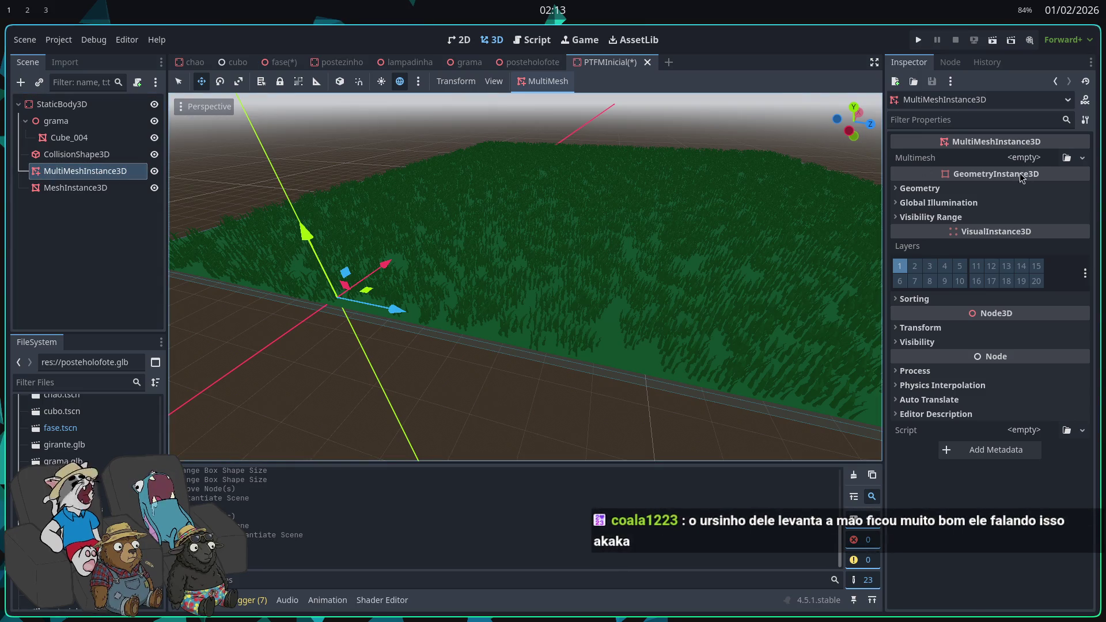
pyautogui.click(979, 158)
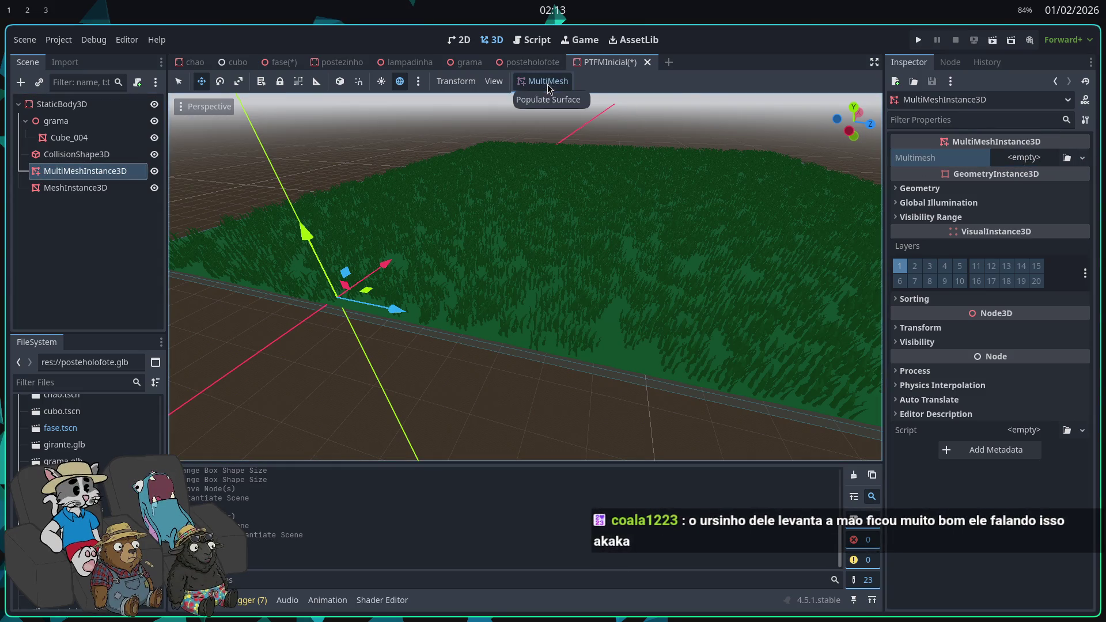
pyautogui.click(535, 100)
# - Try populating MeshInstance3D with Cube_004 grass; dismiss the no-geometry error
pyautogui.click(614, 220)
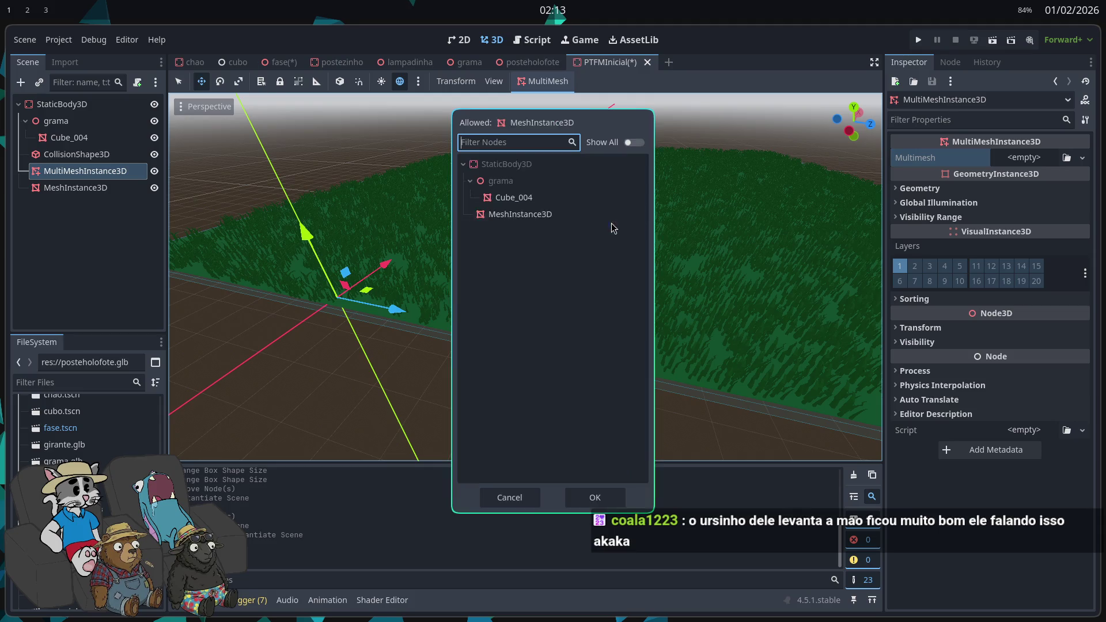
pyautogui.doubleClick(521, 198)
pyautogui.click(613, 180)
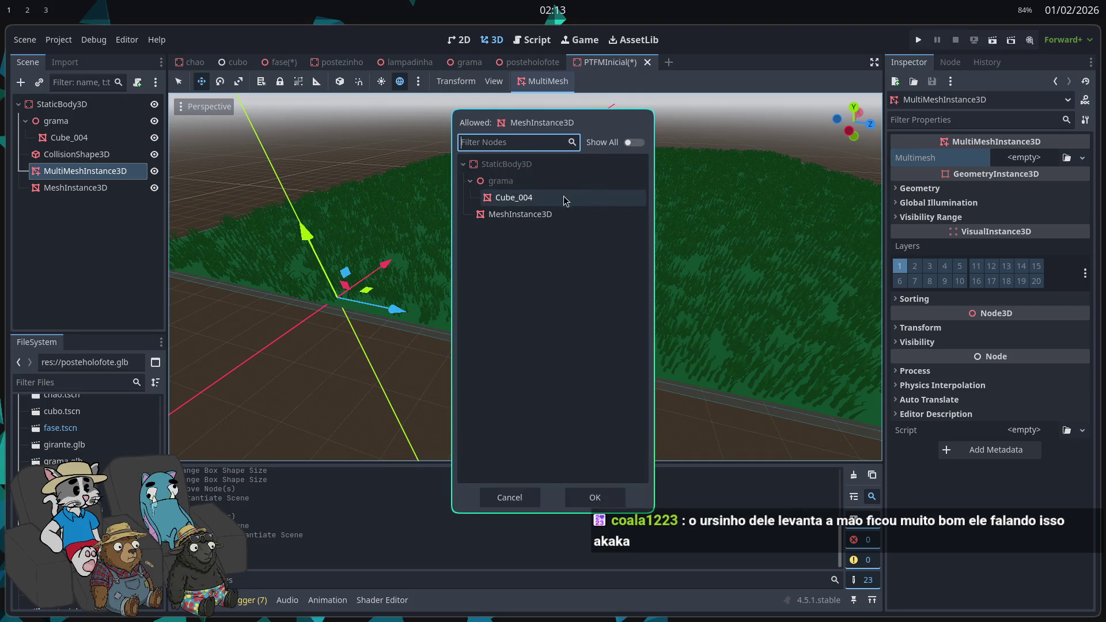
pyautogui.click(548, 212)
pyautogui.press('Return')
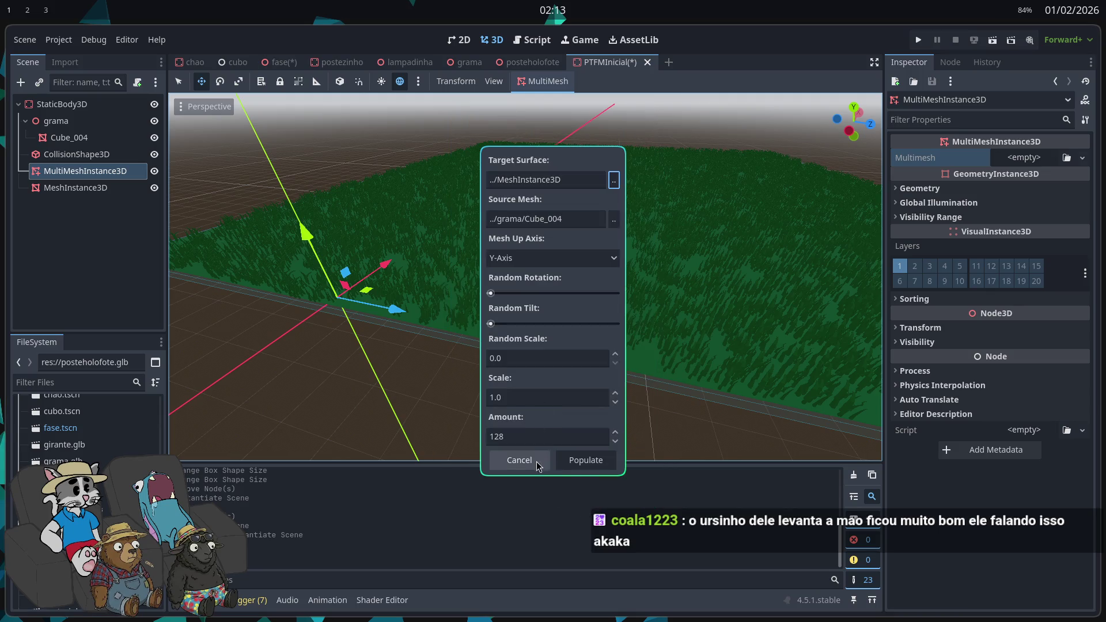
pyautogui.click(576, 463)
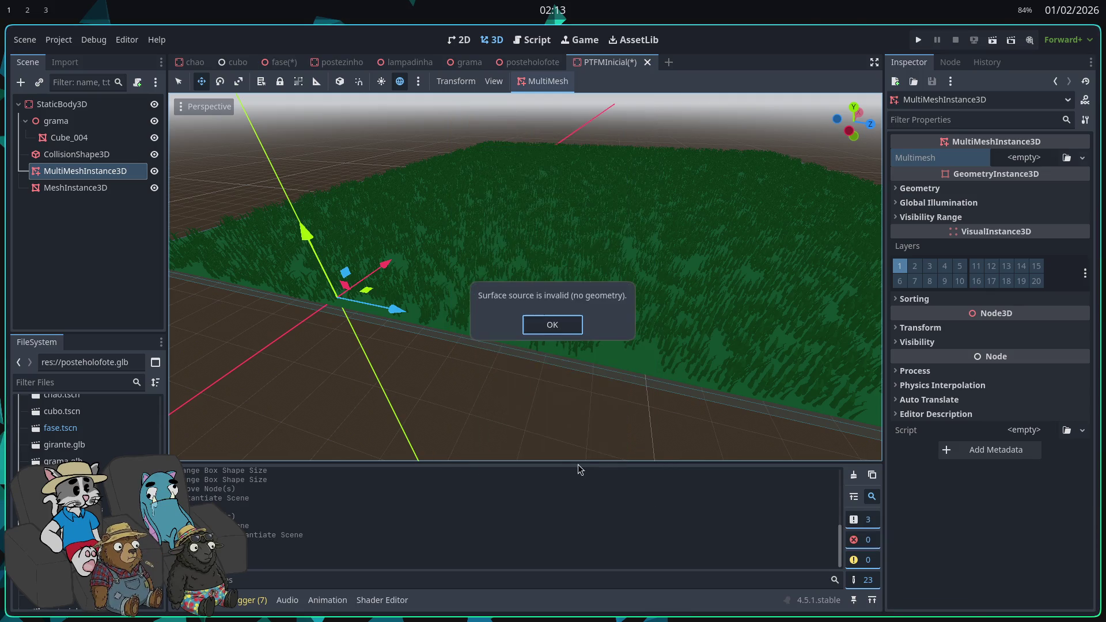
pyautogui.click(559, 333)
# - Give MeshInstance3D a new PlaneMesh
pyautogui.click(87, 188)
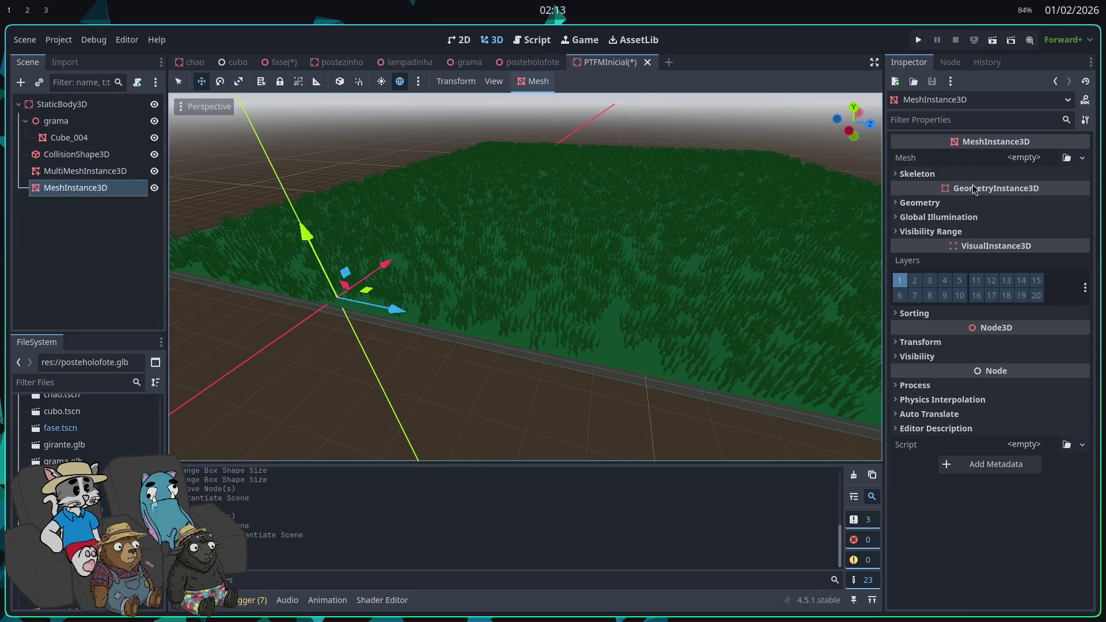
pyautogui.click(1024, 157)
pyautogui.click(1036, 289)
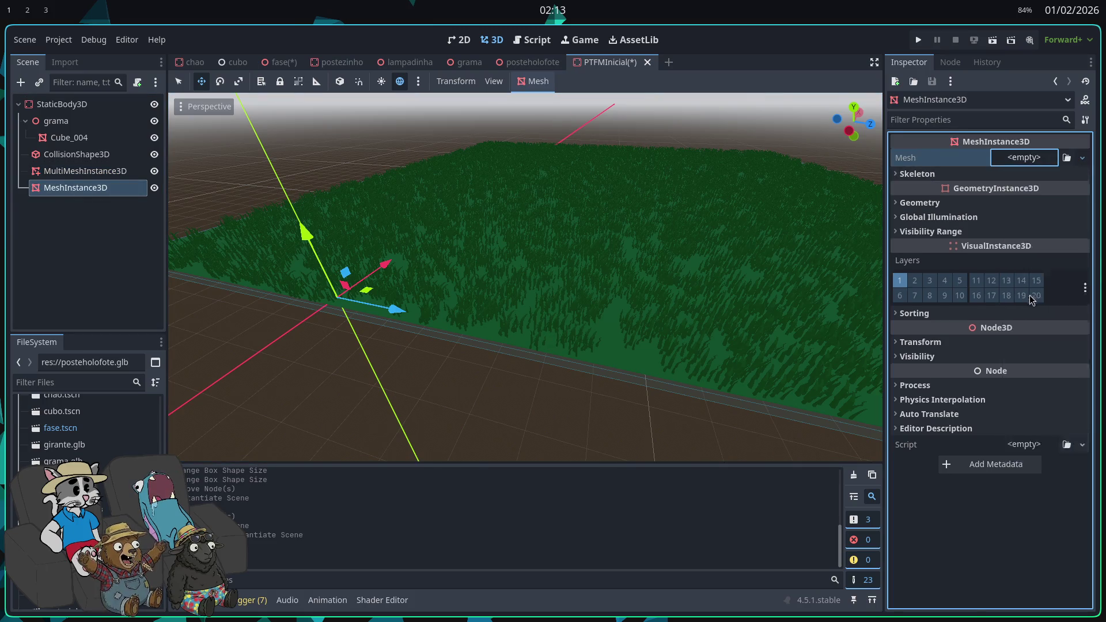
# - Select the CollisionShape3D node and delete it
pyautogui.click(83, 123)
pyautogui.click(85, 106)
pyautogui.click(86, 123)
pyautogui.click(86, 109)
pyautogui.click(72, 138)
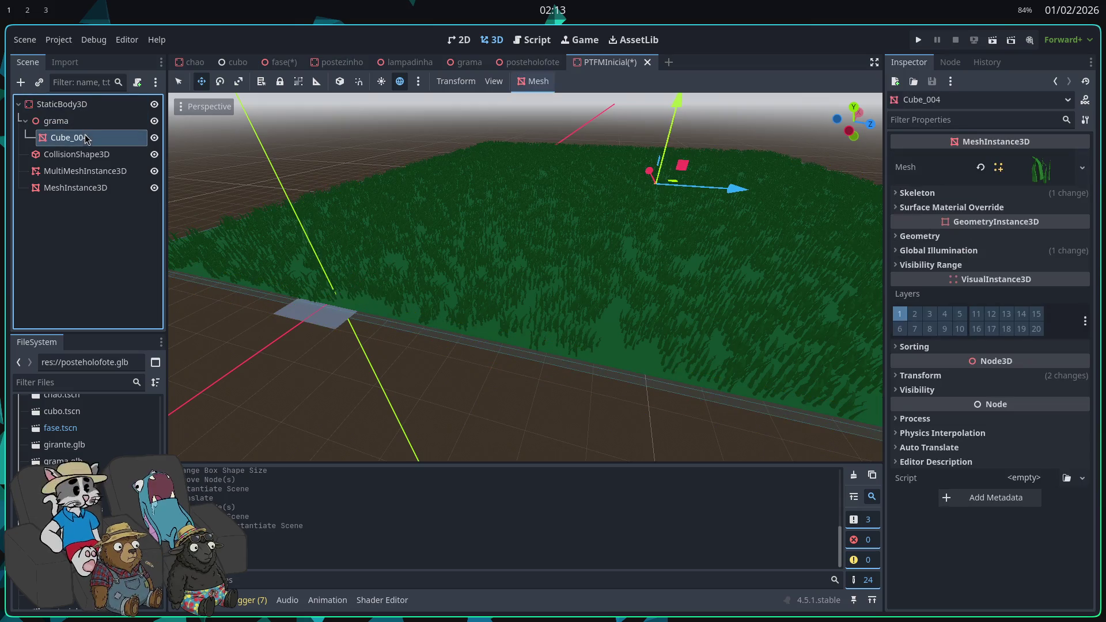
pyautogui.click(80, 155)
pyautogui.press('Delete')
pyautogui.press('Return')
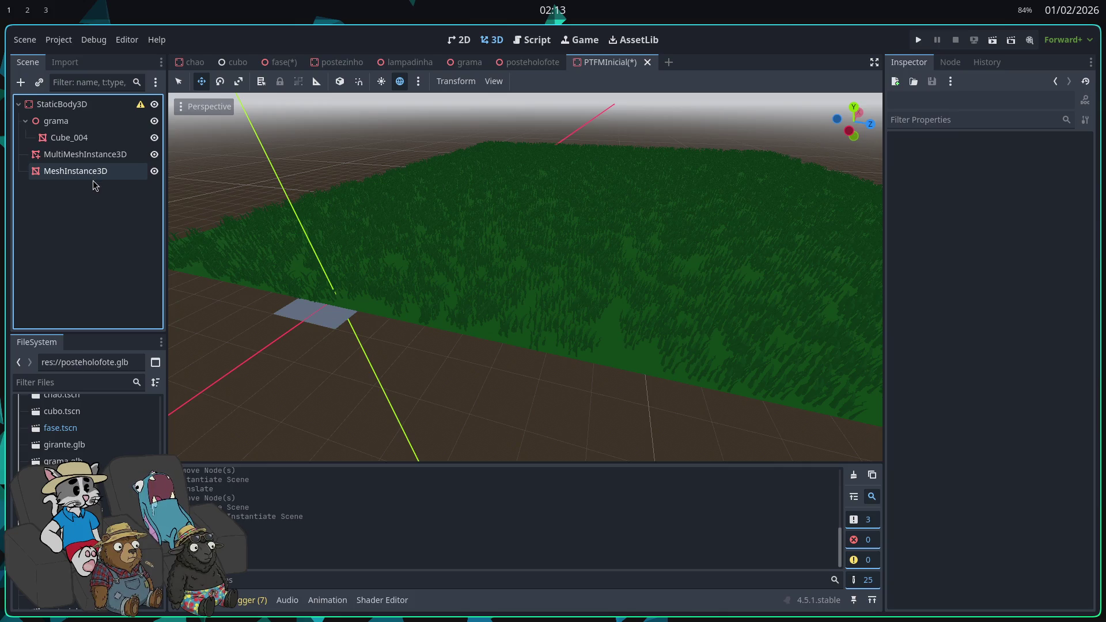
# - Undo the deletion, then close the PTFMInicial scene without saving
pyautogui.hotkey('ctrl', 'z')
pyautogui.click(84, 188)
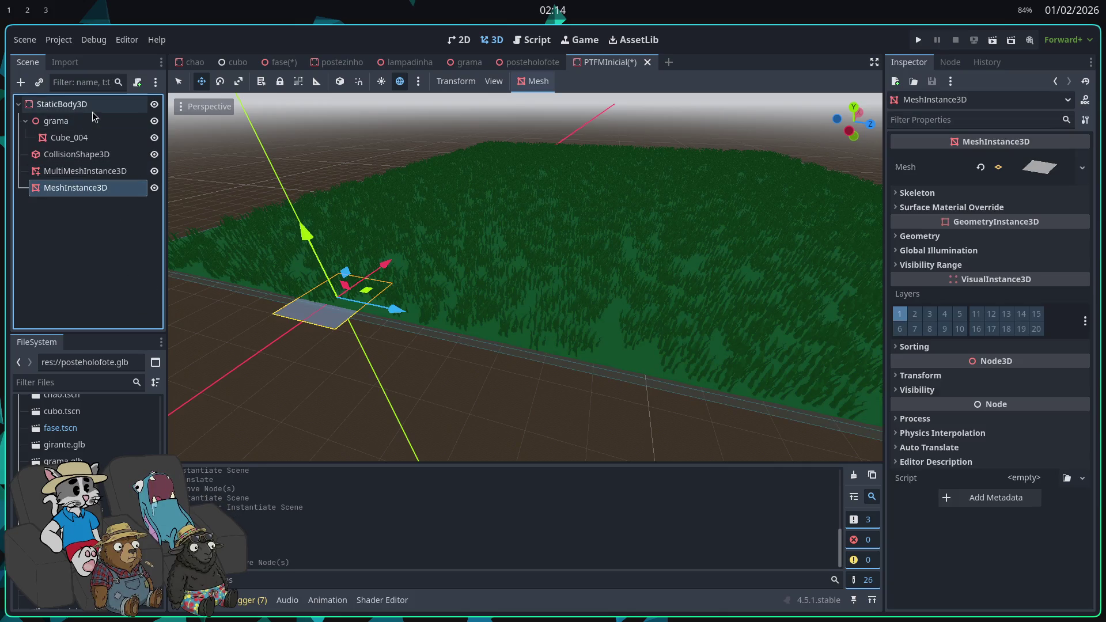
pyautogui.click(668, 62)
pyautogui.click(620, 67)
pyautogui.click(648, 63)
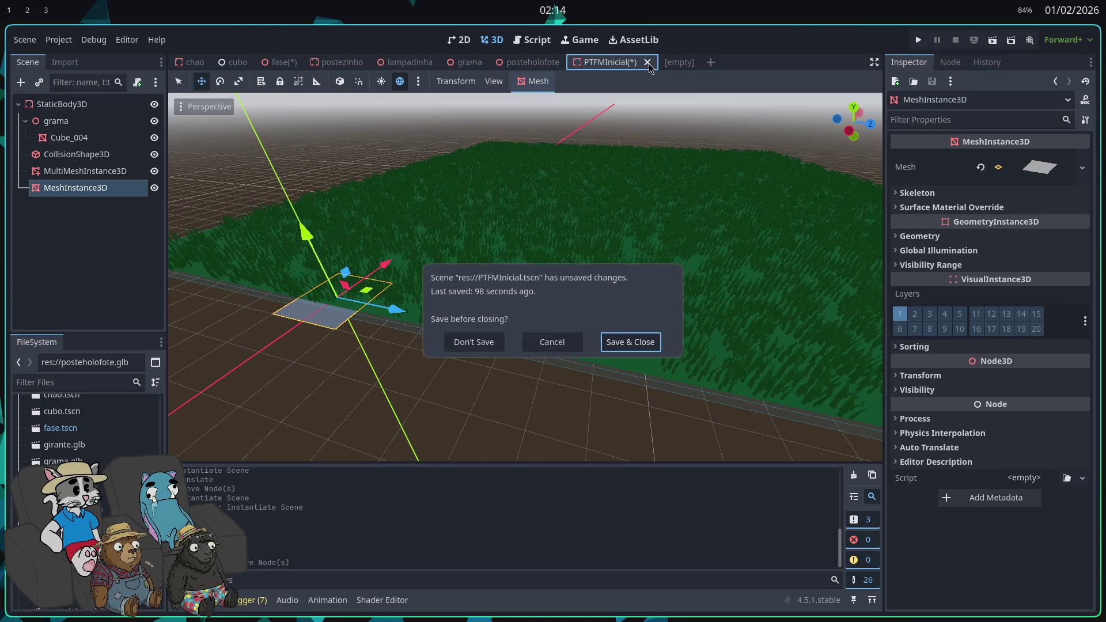
pyautogui.click(504, 344)
# - Create a 3D scene in the empty tab and rename its Node3D root PTFMINICIAL
pyautogui.click(605, 62)
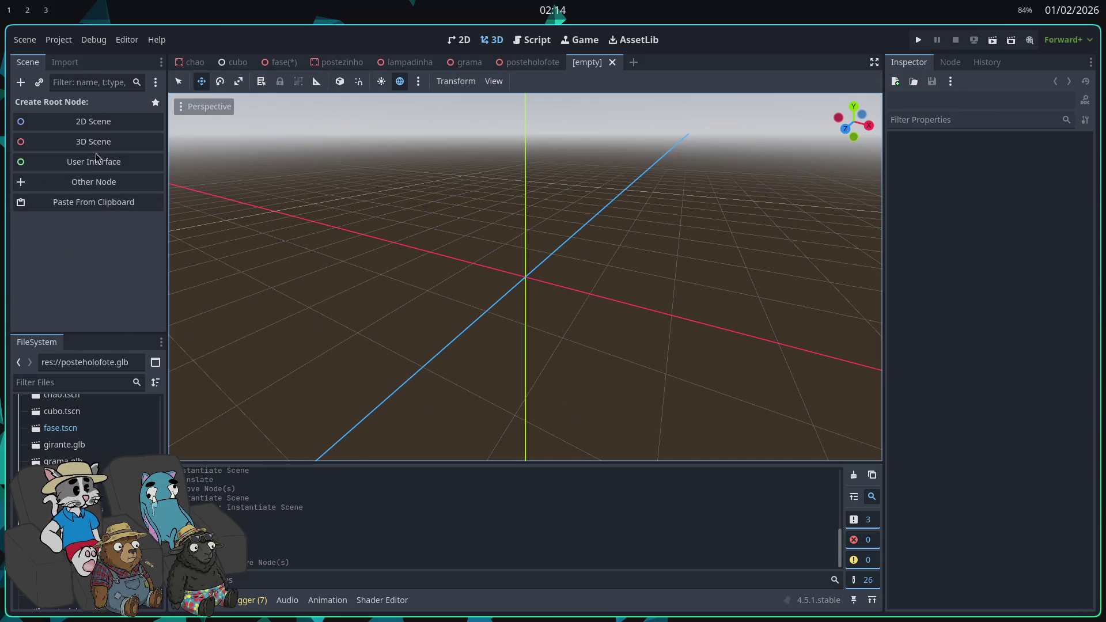
pyautogui.click(94, 144)
pyautogui.doubleClick(93, 109)
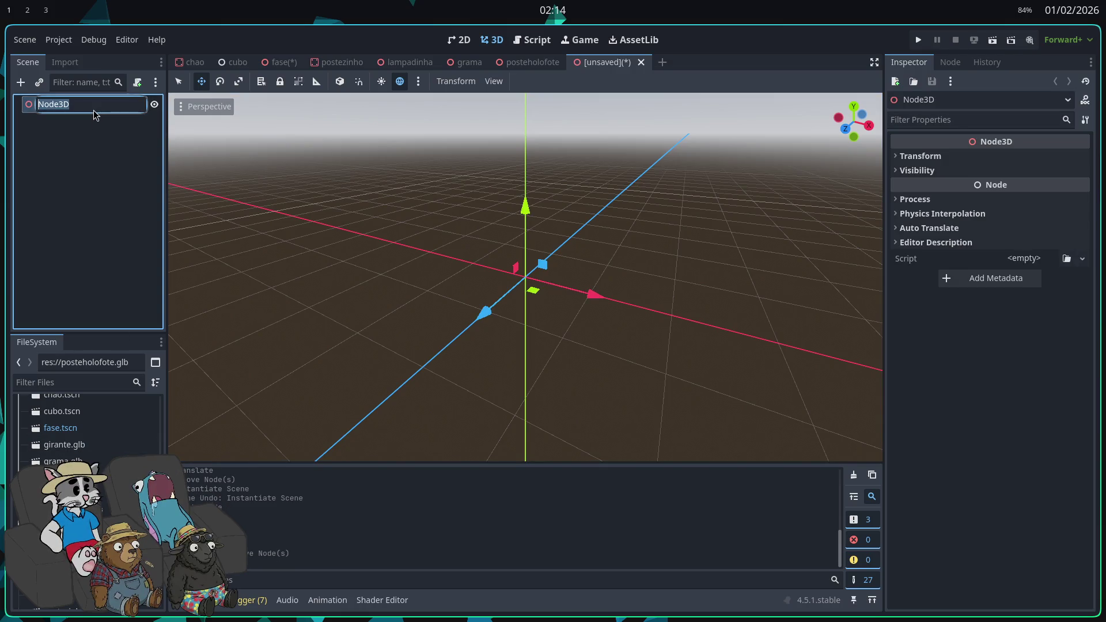
pyautogui.write('p')
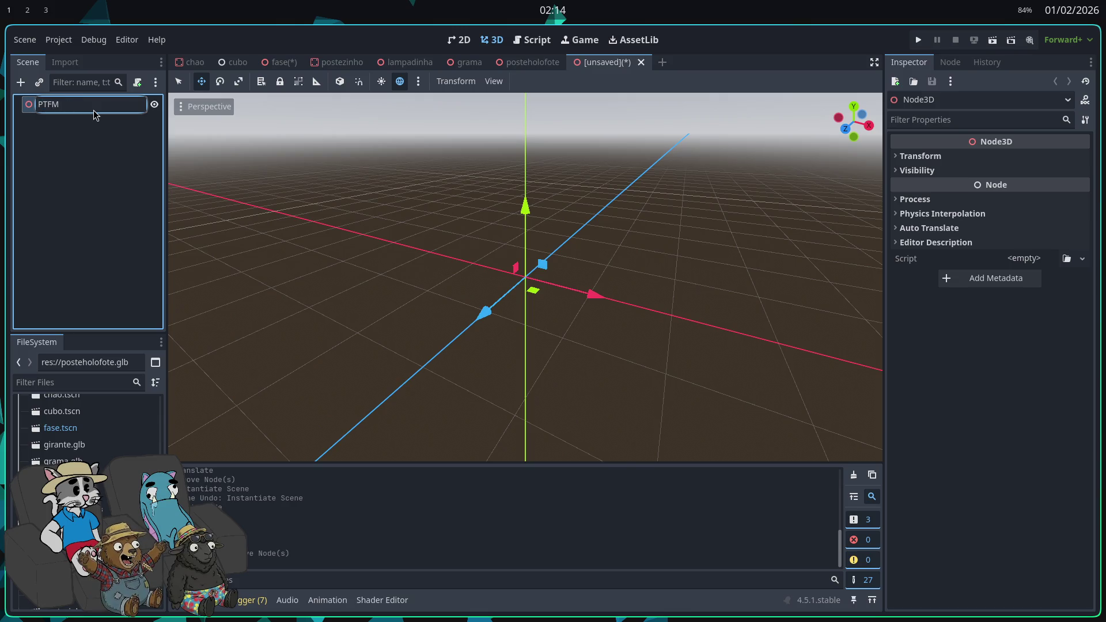
pyautogui.write('AL')
pyautogui.press('Return')
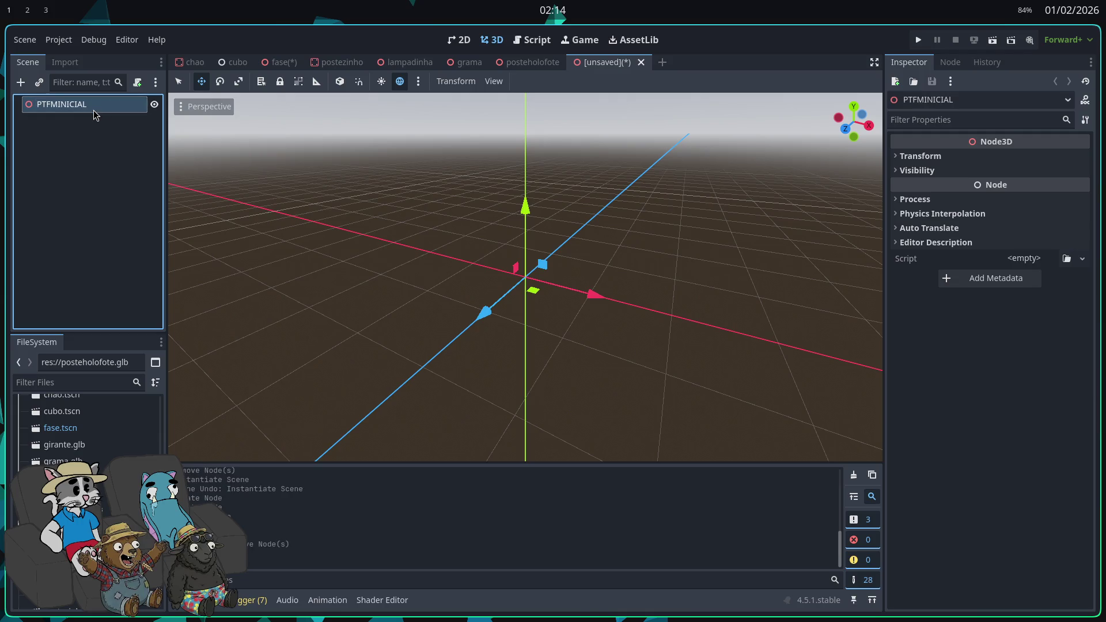
pyautogui.click(22, 83)
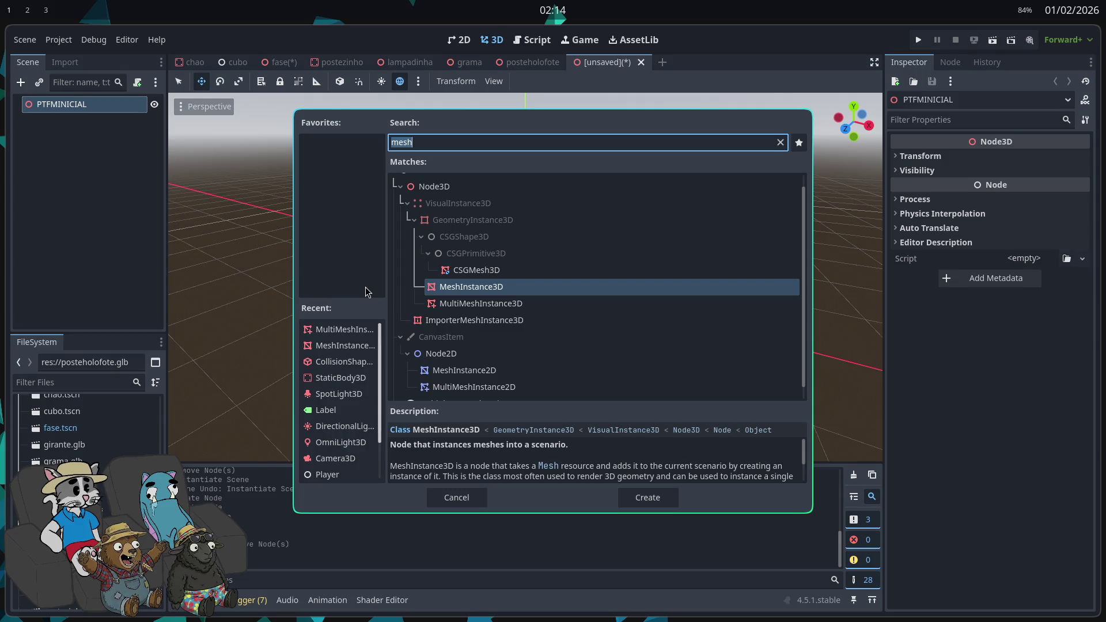
# - Add MeshInstance3D and MultiMeshInstance3D children to PTFMINICIAL, with MultiMeshInstance3D listed first
pyautogui.doubleClick(468, 292)
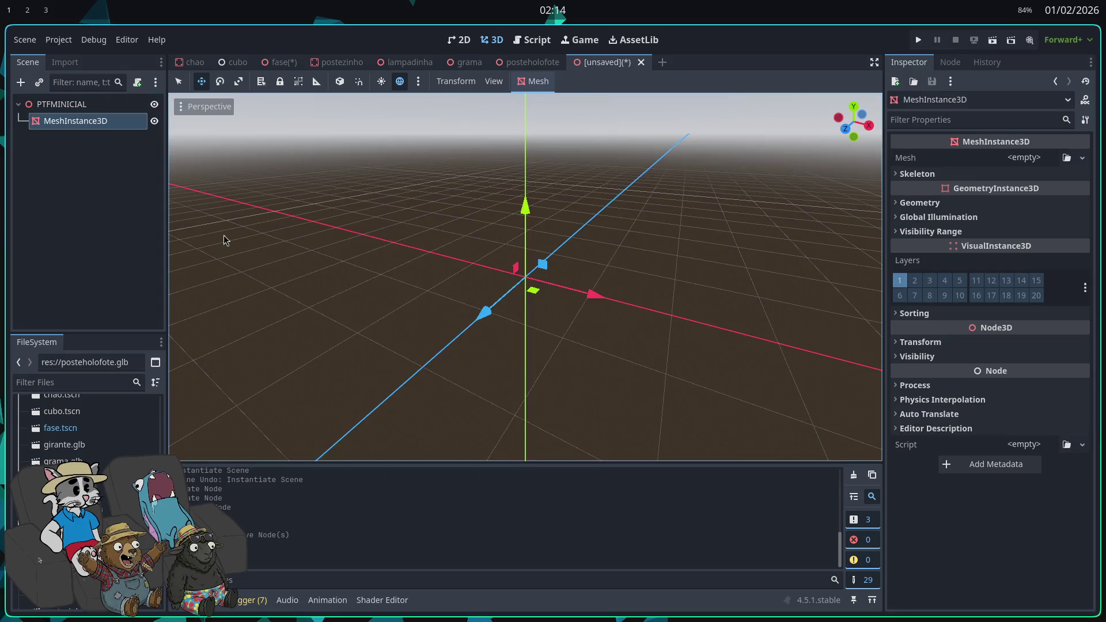
pyautogui.click(62, 103)
pyautogui.click(21, 83)
pyautogui.click(488, 303)
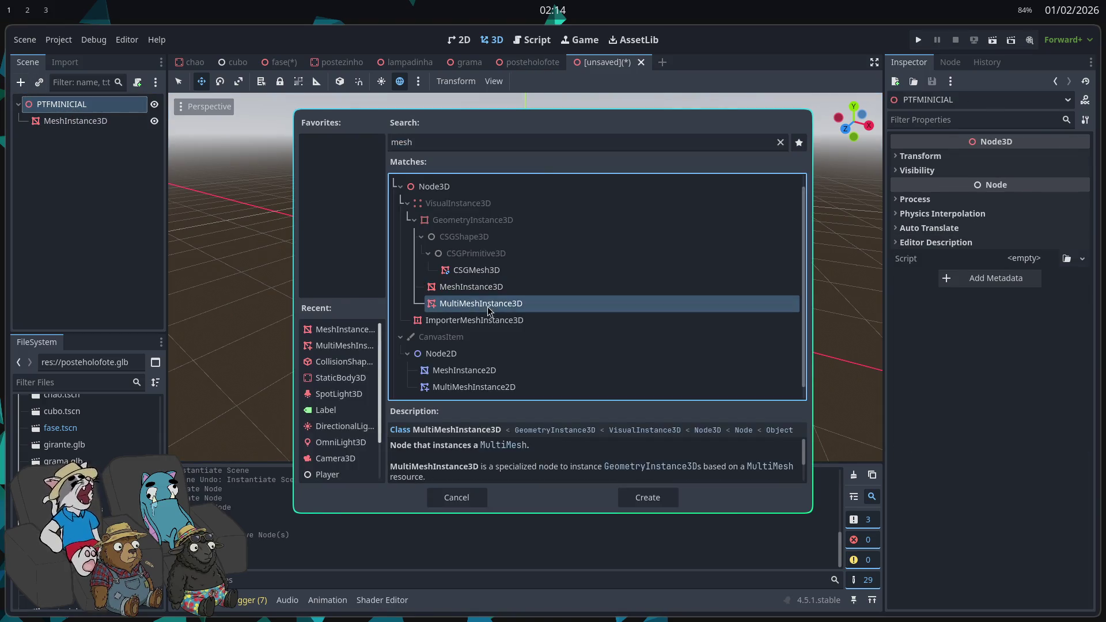
pyautogui.doubleClick(489, 304)
pyautogui.moveTo(81, 137); pyautogui.dragTo(80, 123)
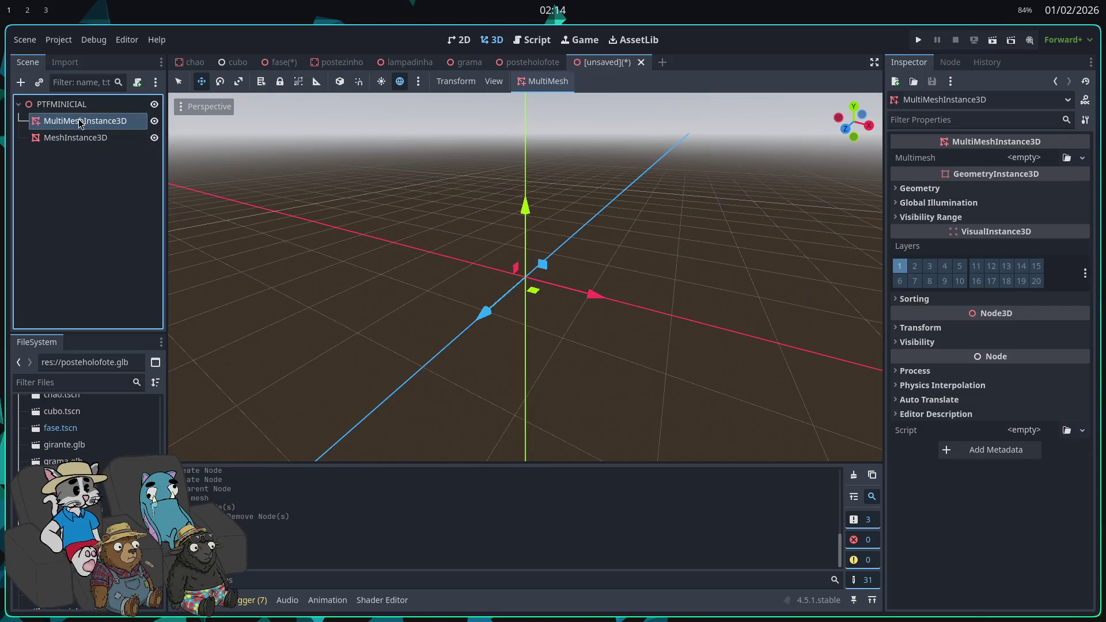
# - Place the grama.glb grass model into the scene and nudge it slightly along X
pyautogui.scroll(-3, 86, 426)
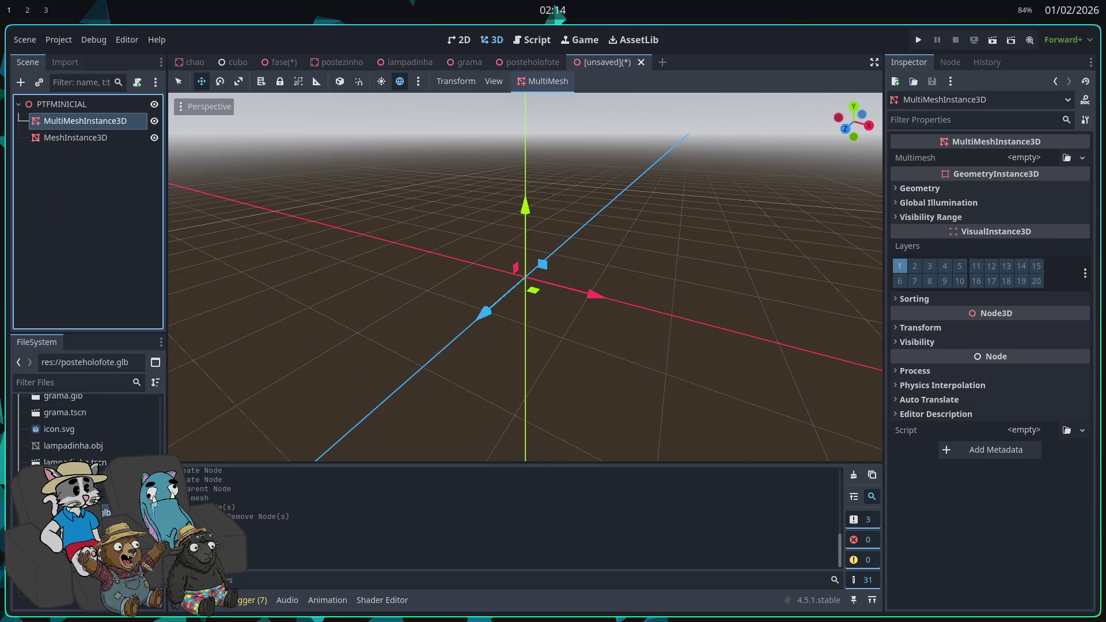
pyautogui.click(81, 479)
pyautogui.scroll(1, 81, 455)
pyautogui.moveTo(63, 421)
pyautogui.mouseDown()
pyautogui.moveTo(518, 267)
pyautogui.moveTo(644, 328)
pyautogui.mouseUp()
pyautogui.scroll(3, 641, 326)
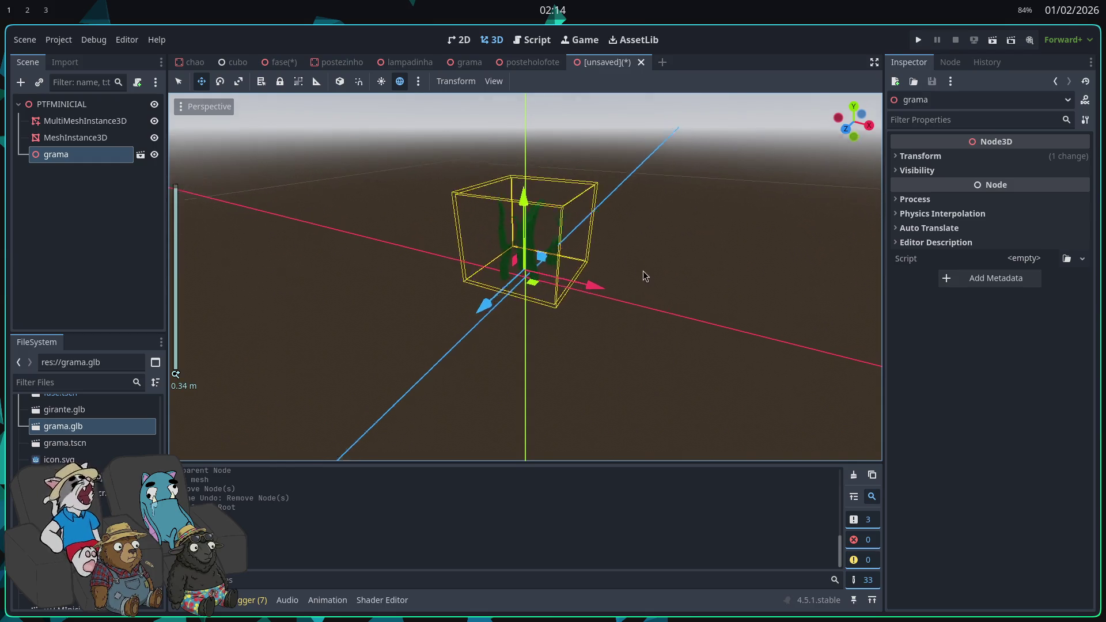
pyautogui.moveTo(588, 277); pyautogui.dragTo(593, 279)
pyautogui.moveTo(673, 270)
pyautogui.mouseDown()
pyautogui.moveTo(655, 323)
pyautogui.moveTo(583, 321)
pyautogui.moveTo(431, 285)
pyautogui.moveTo(469, 299)
pyautogui.moveTo(454, 305)
pyautogui.mouseUp()
pyautogui.scroll(-2, 624, 341)
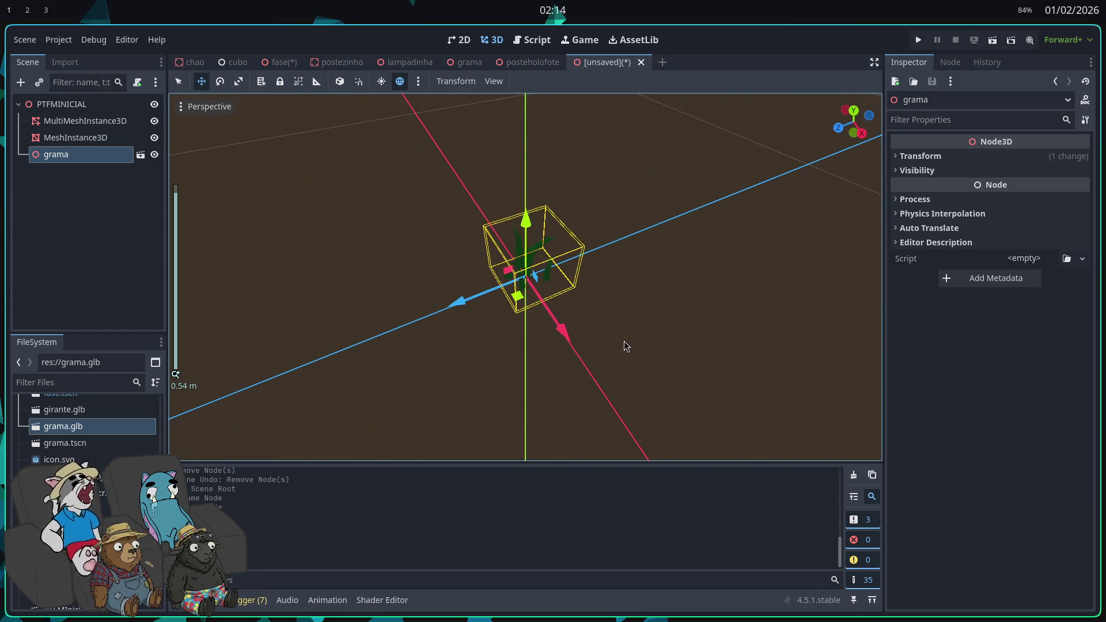
# - Turn on Editable Children for grama to expose its Cube_004 mesh
pyautogui.rightClick(112, 161)
pyautogui.click(132, 405)
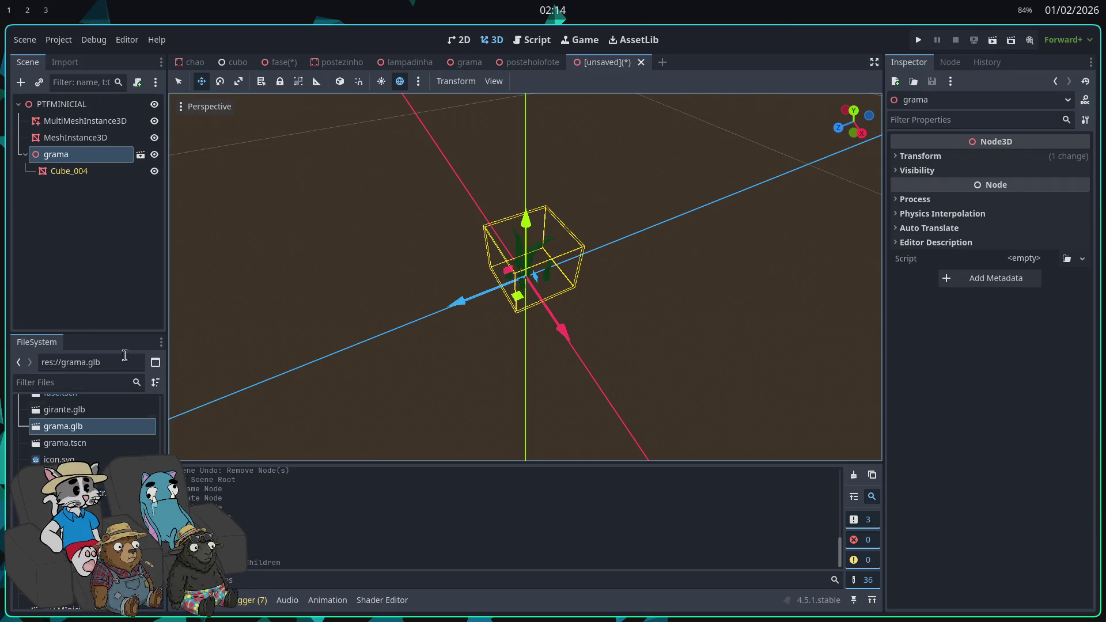
pyautogui.click(85, 120)
pyautogui.scroll(-5, 576, 190)
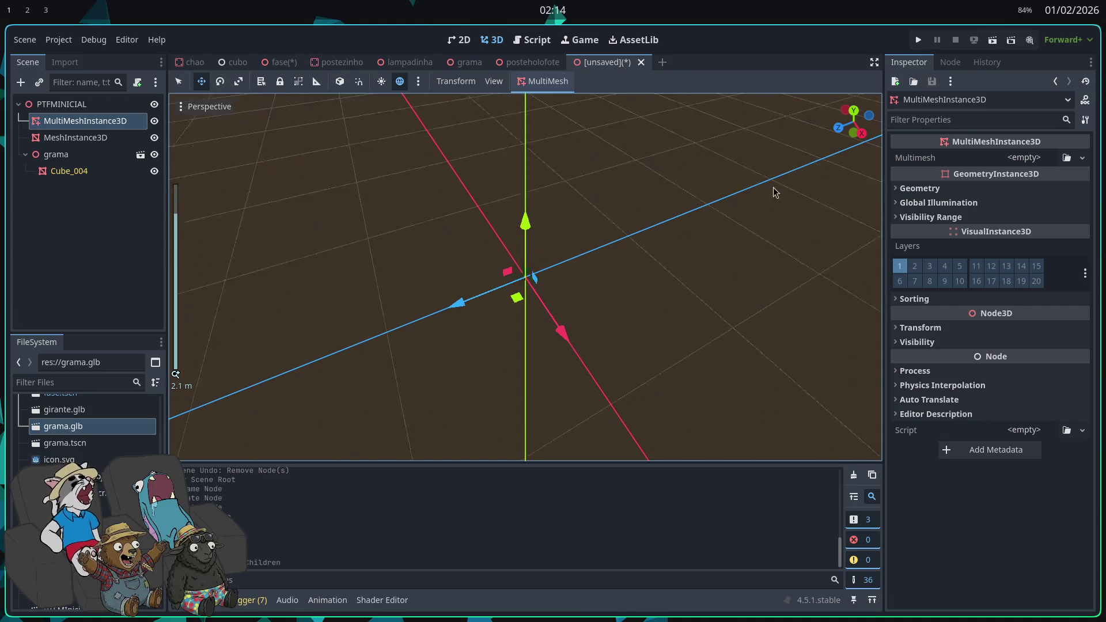
# - Assign a new PlaneMesh to the MeshInstance3D
pyautogui.click(1025, 157)
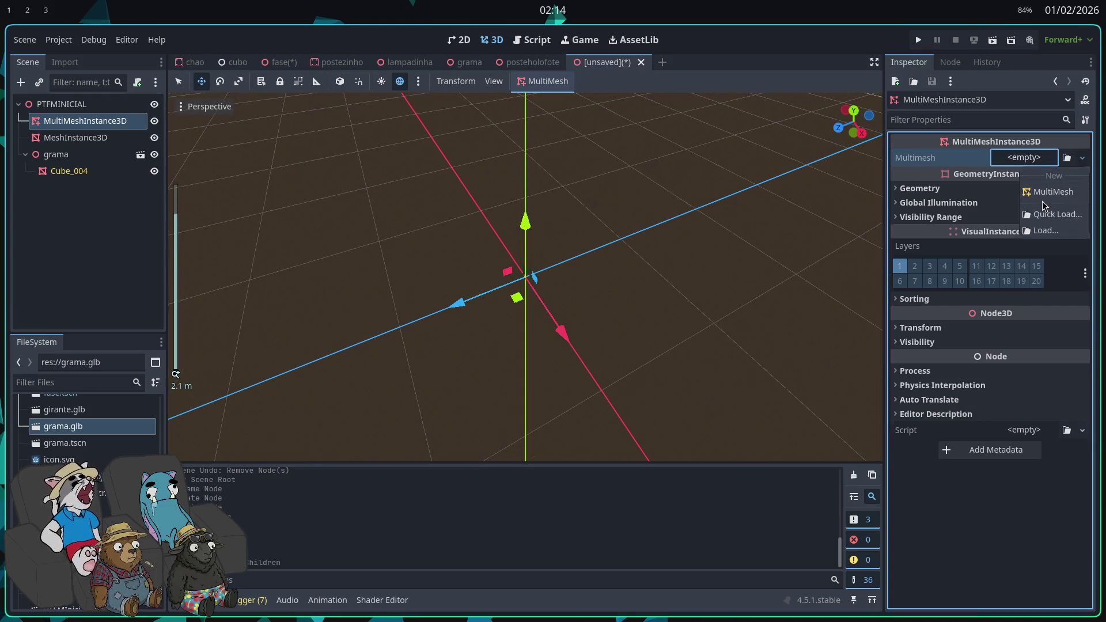
pyautogui.click(81, 137)
pyautogui.click(1010, 164)
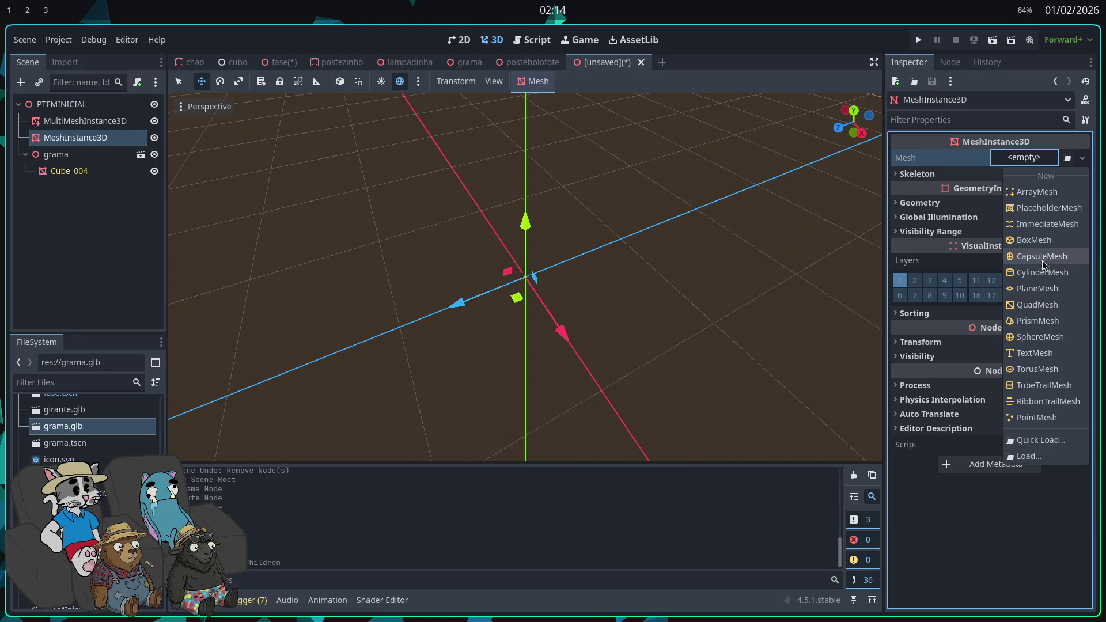
pyautogui.click(1036, 289)
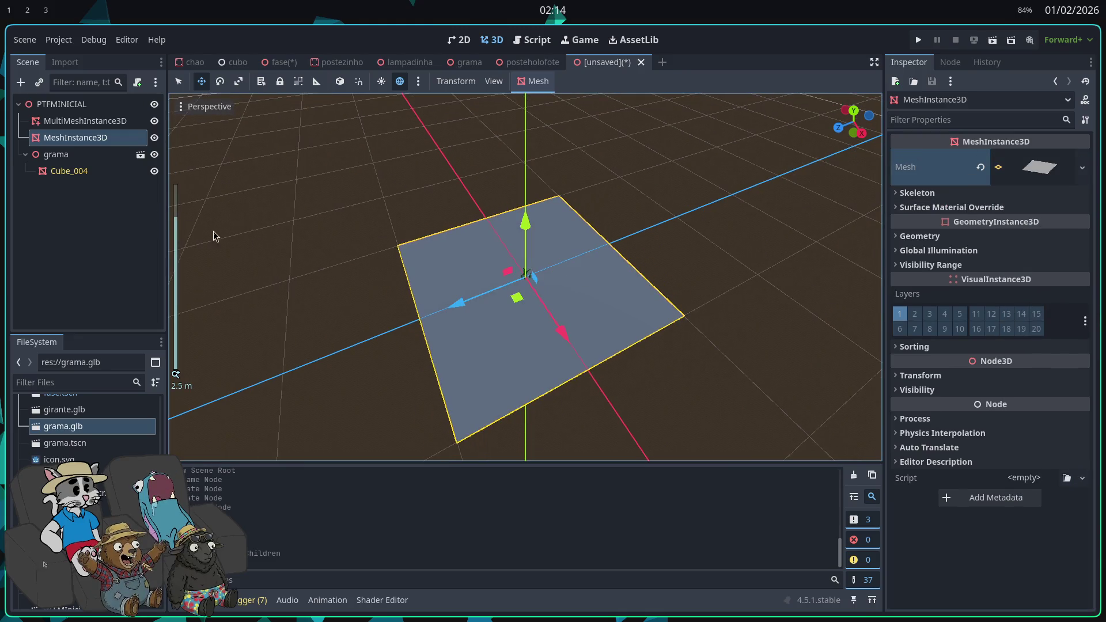
pyautogui.click(85, 120)
pyautogui.click(541, 80)
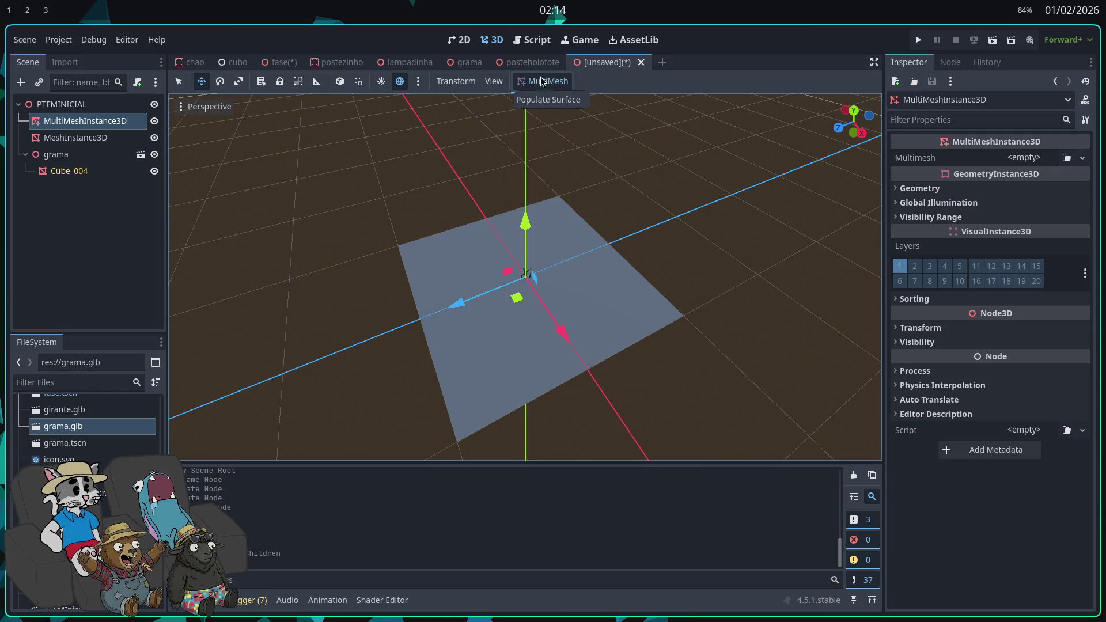
pyautogui.click(56, 155)
pyautogui.click(76, 138)
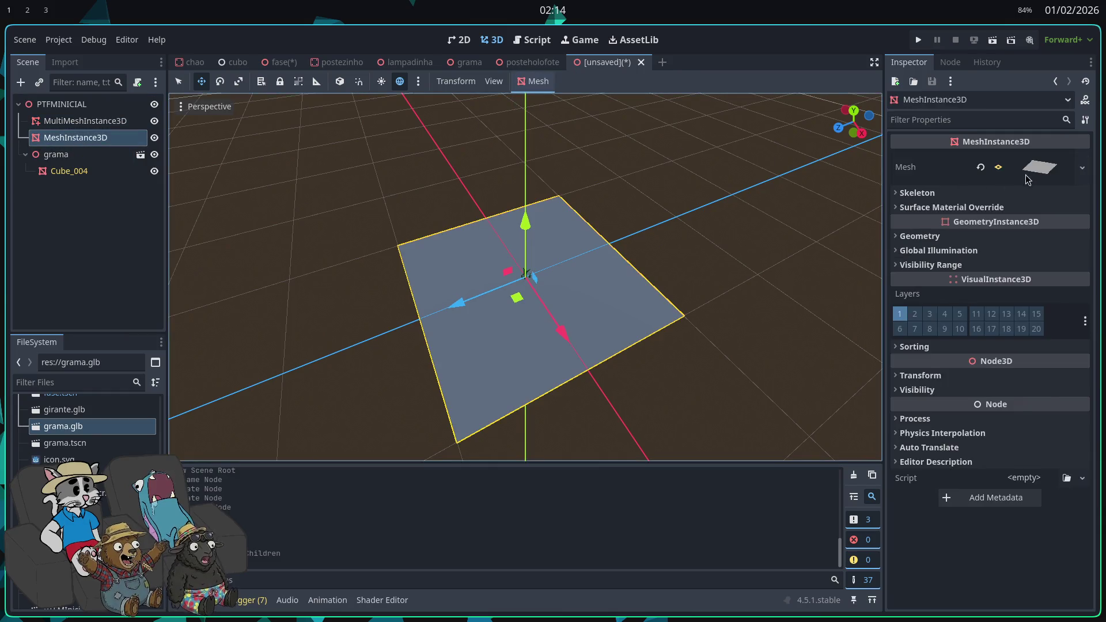
# - Set the PlaneMesh size to 32 × 32 m
pyautogui.click(1027, 167)
pyautogui.click(1015, 289)
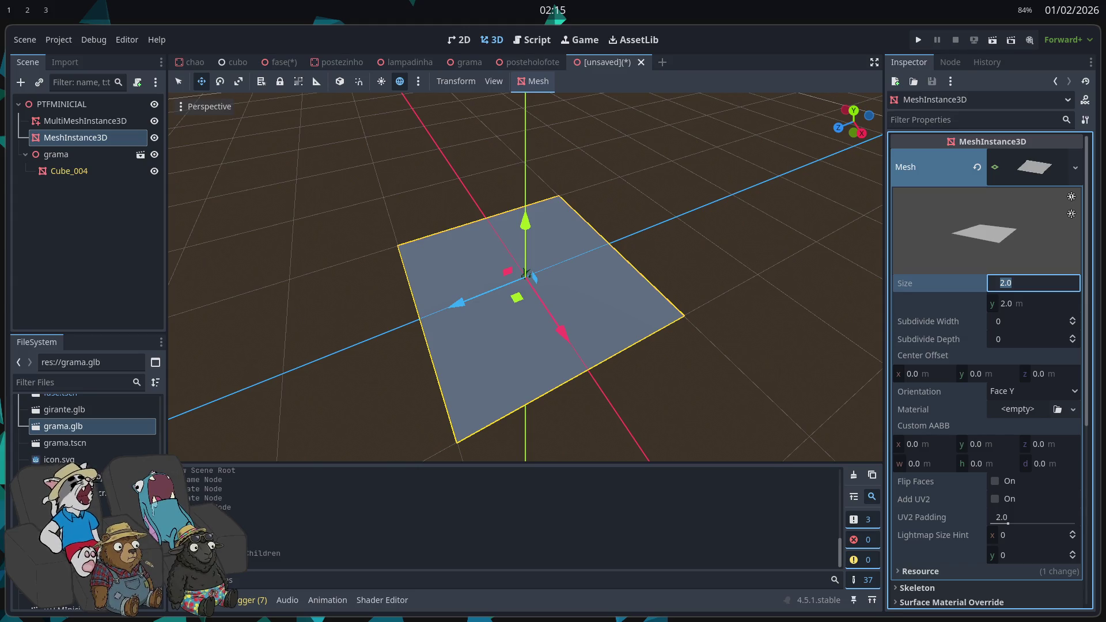
pyautogui.click(1037, 292)
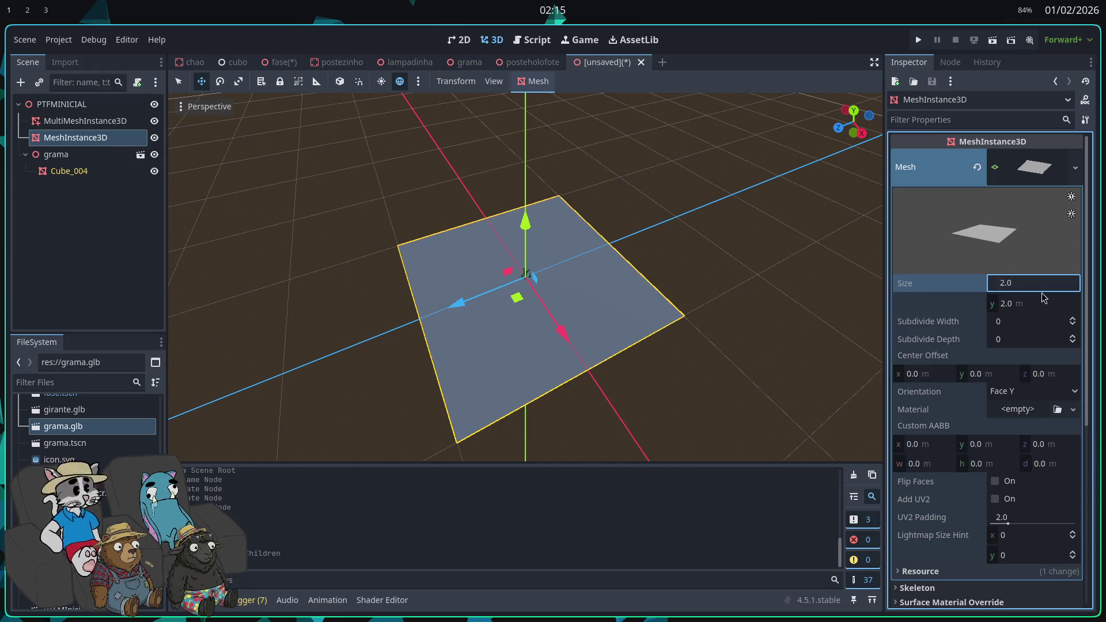
pyautogui.press('BackSpace')
pyautogui.write('32')
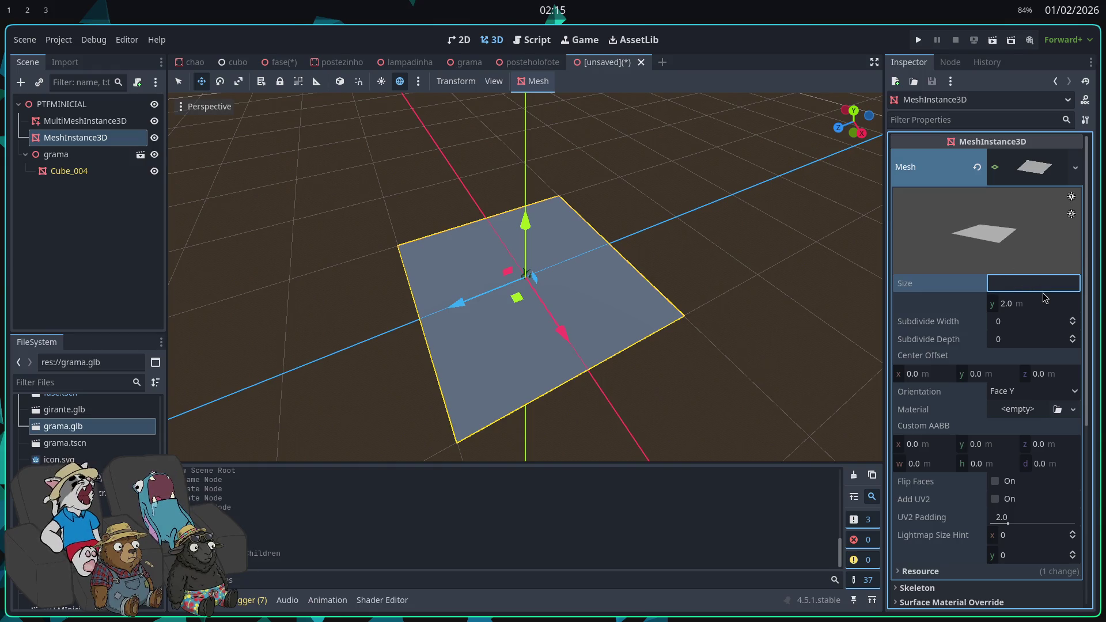
pyautogui.press('Return')
pyautogui.click(1031, 305)
pyautogui.write('32')
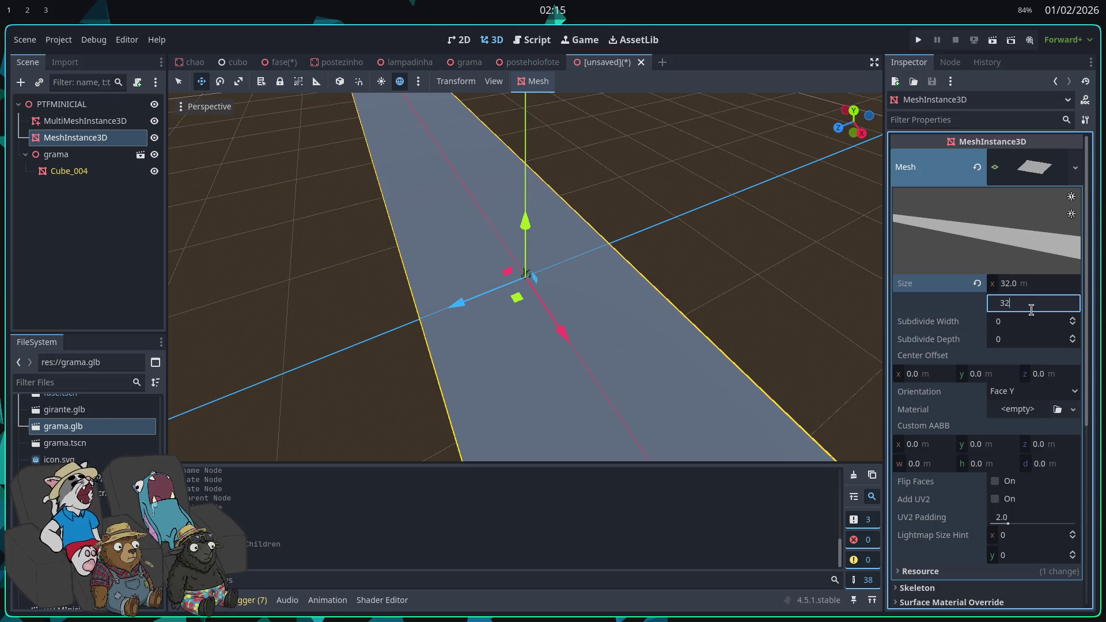
pyautogui.press('Return')
pyautogui.scroll(-5, 553, 240)
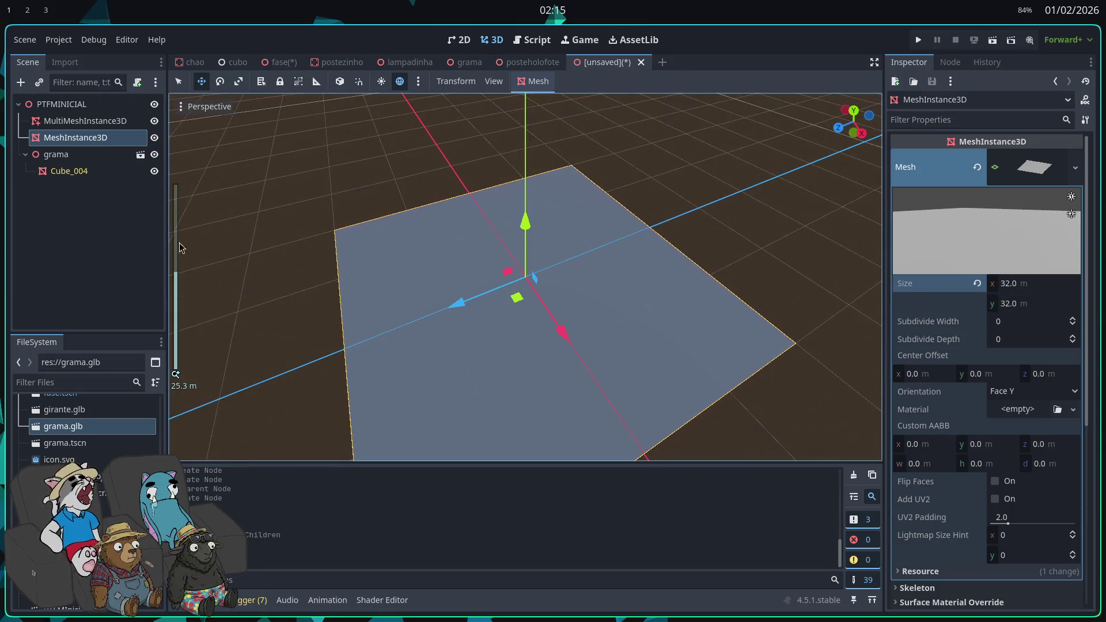
pyautogui.click(100, 123)
pyautogui.click(544, 81)
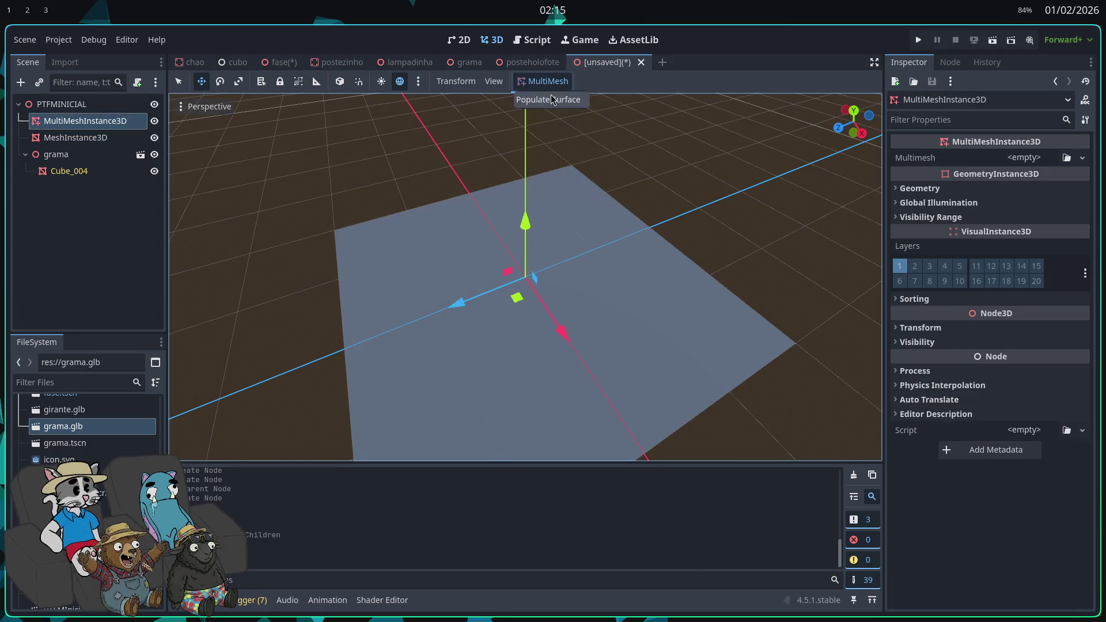
# - Populate the MeshInstance3D plane with 666 copies of grama's Cube_004 grass mesh
pyautogui.click(539, 99)
pyautogui.click(614, 219)
pyautogui.click(590, 201)
pyautogui.press('Return')
pyautogui.click(614, 180)
pyautogui.click(535, 182)
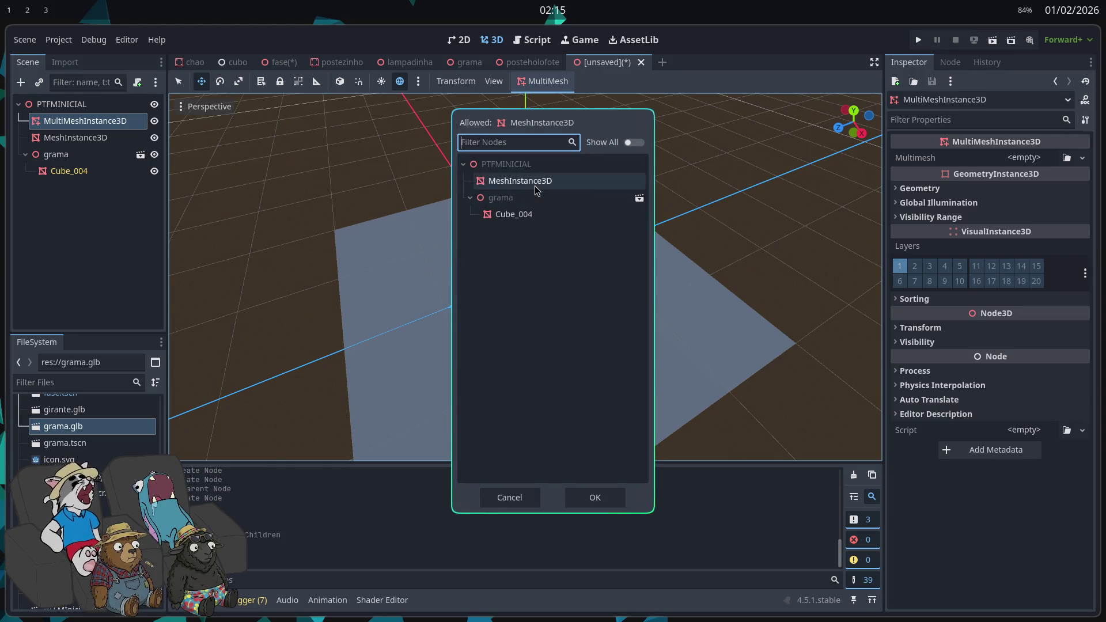
pyautogui.click(592, 499)
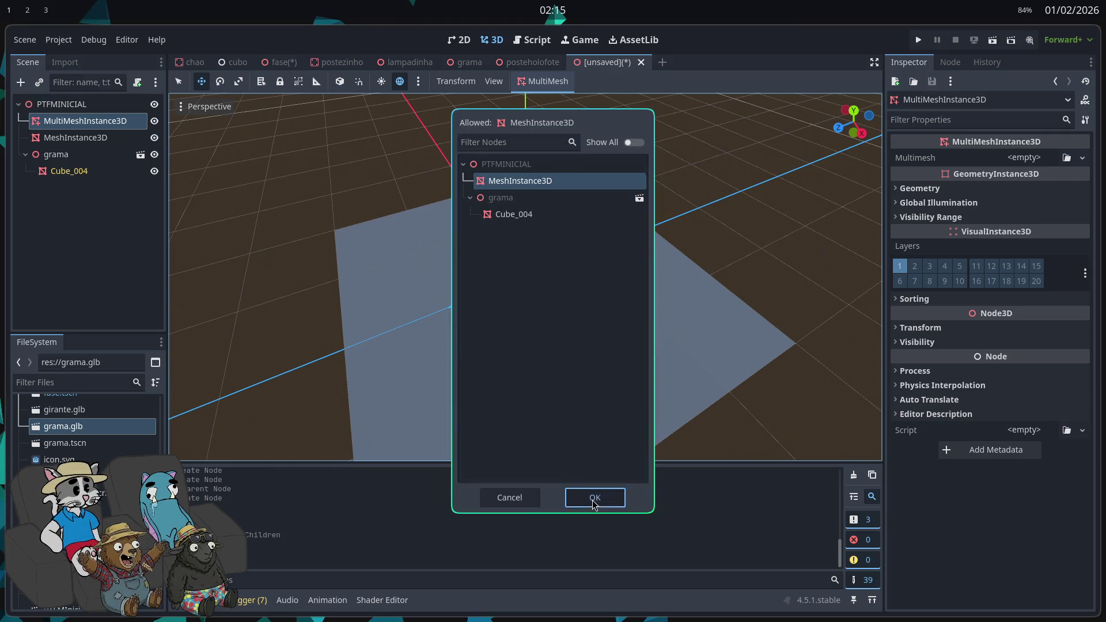
pyautogui.moveTo(540, 442); pyautogui.dragTo(488, 437)
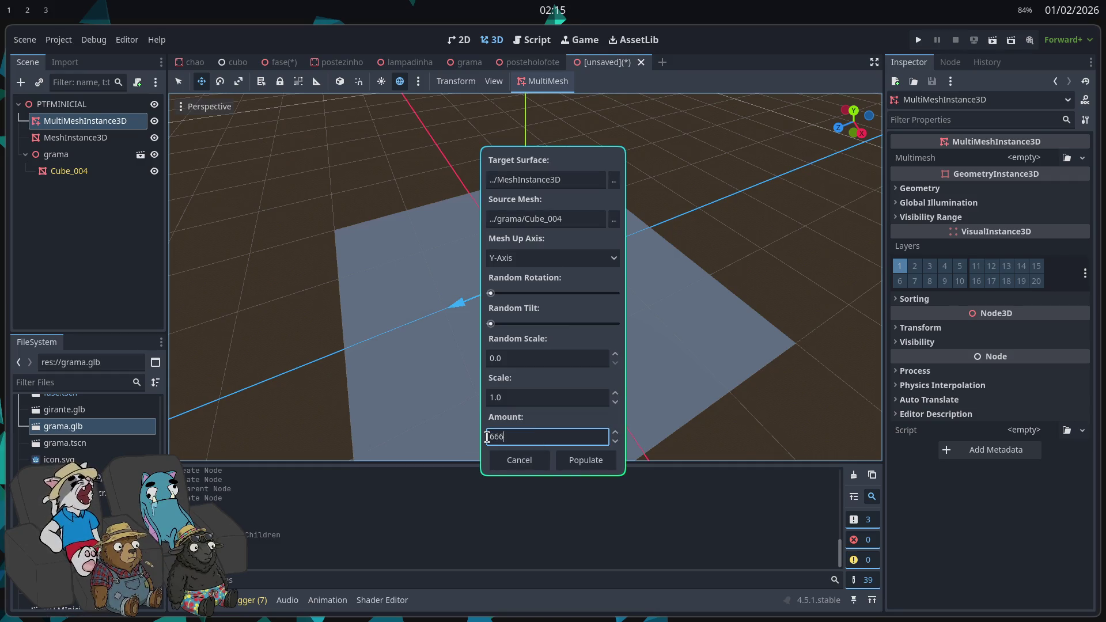
pyautogui.click(583, 460)
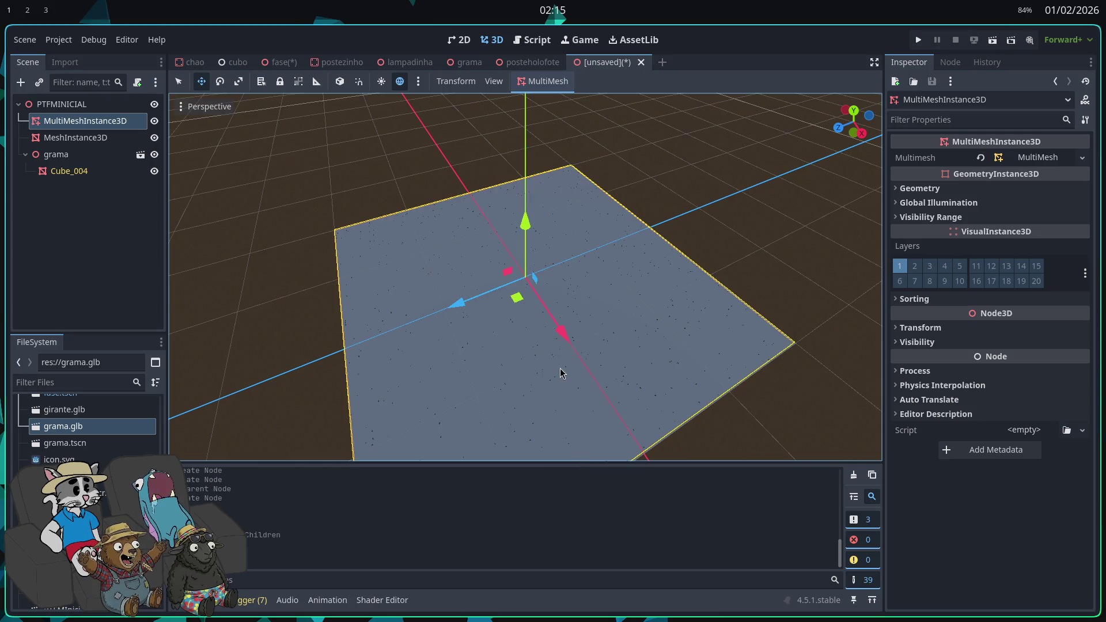
pyautogui.scroll(5, 563, 370)
pyautogui.scroll(3, 406, 152)
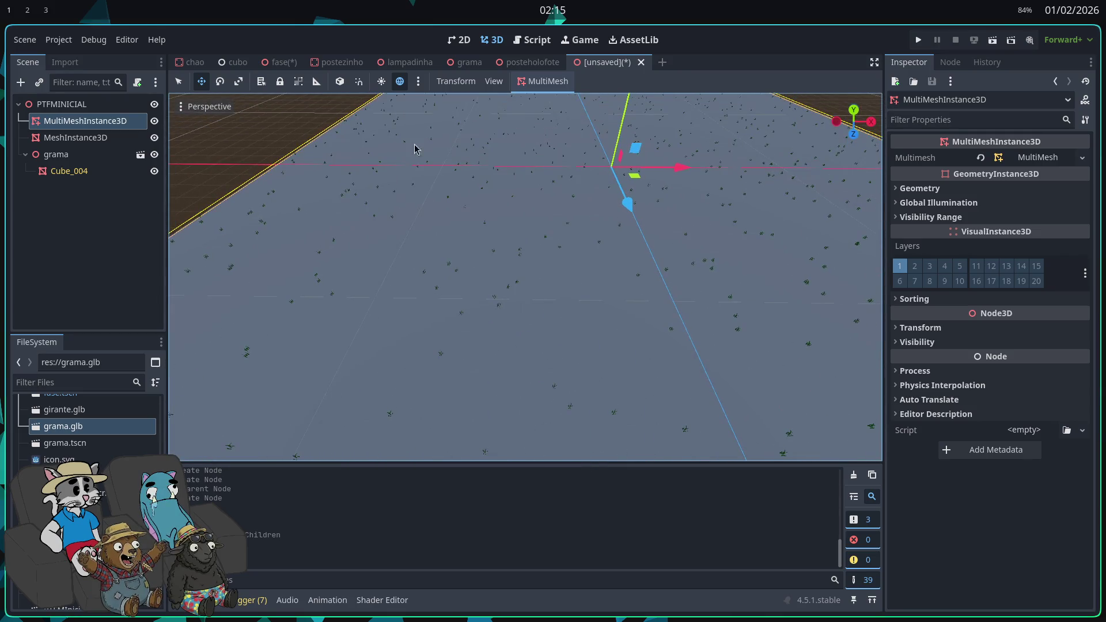
pyautogui.click(527, 82)
# - Repopulate the grass with scale 2.0, random scale 1.0, and some random rotation and tilt
pyautogui.click(532, 99)
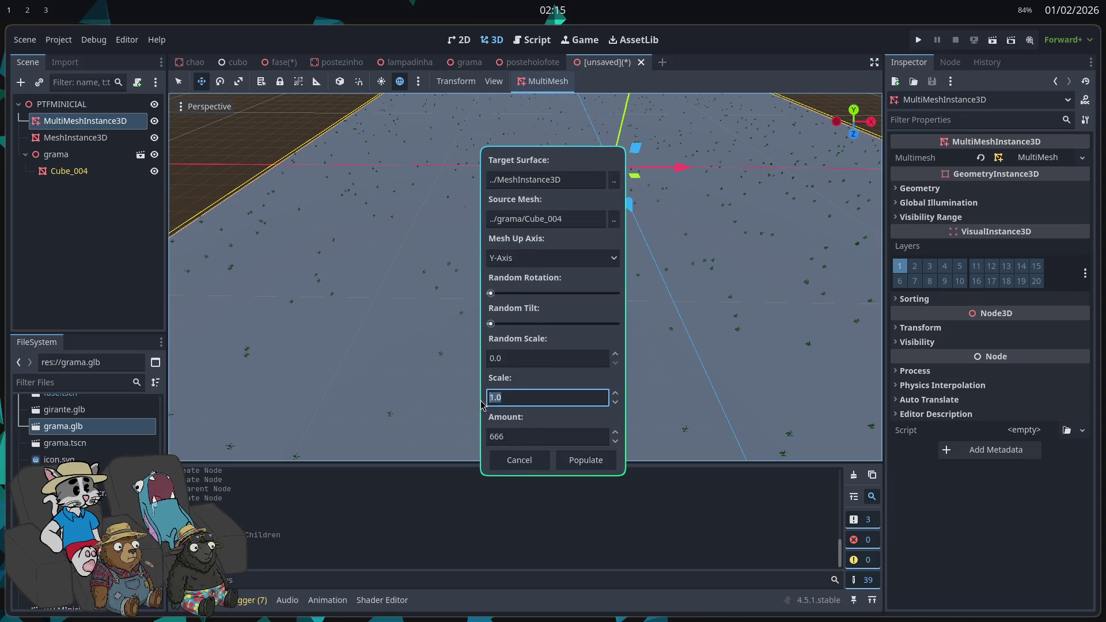
pyautogui.write('3')
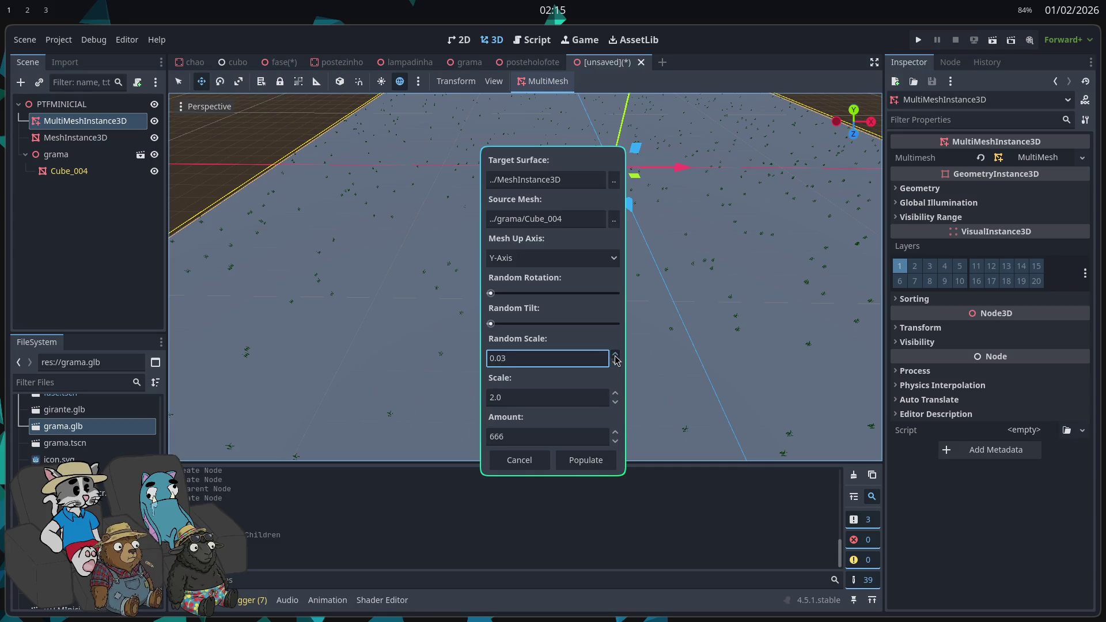
pyautogui.doubleClick(509, 360)
pyautogui.write('1')
pyautogui.click(503, 293)
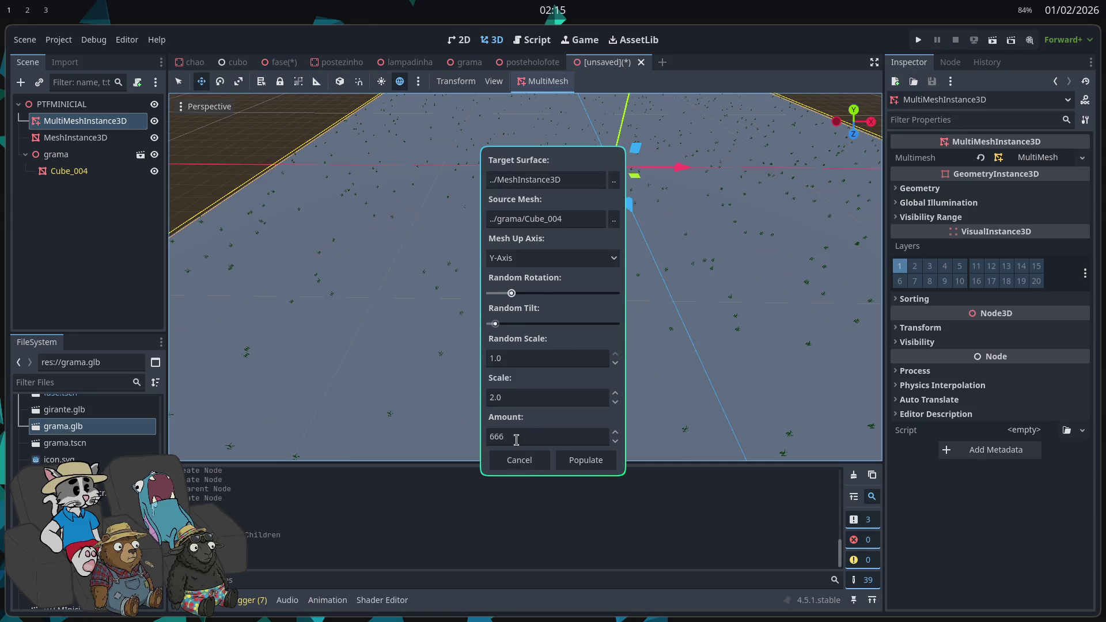
pyautogui.click(580, 461)
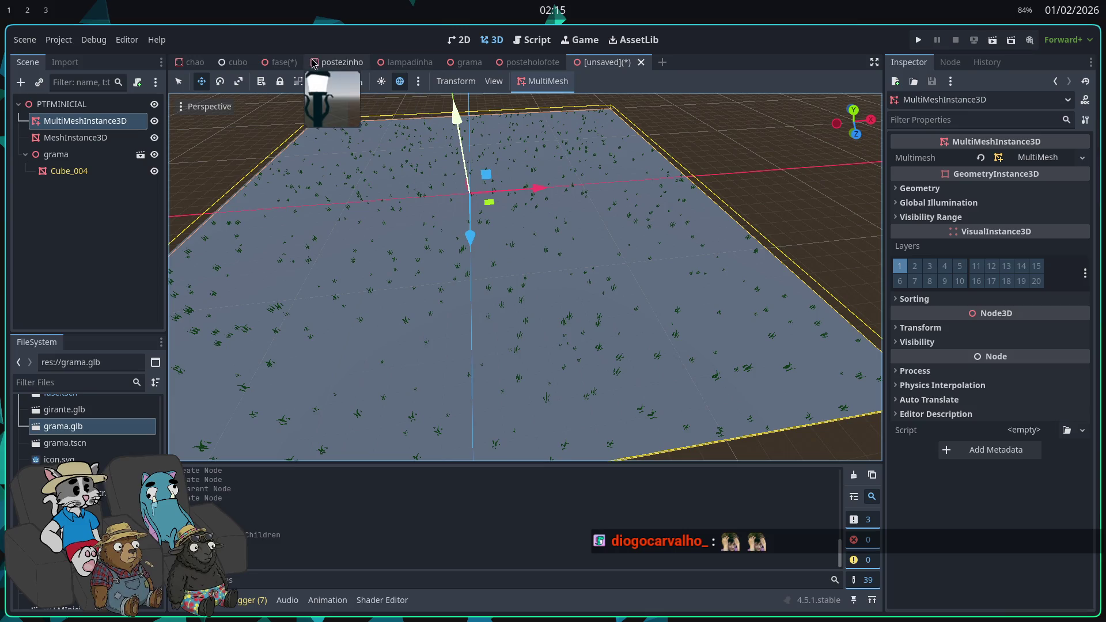
pyautogui.click(281, 62)
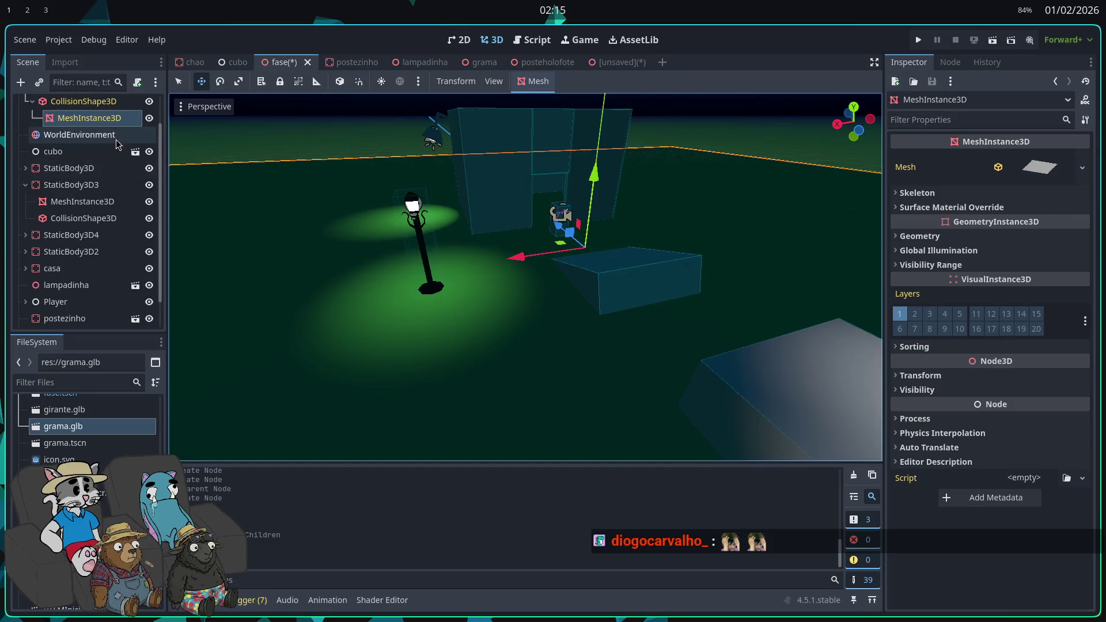
# - Check that the chao floor's collision box is 12.0 × 0.1 × 12.0 m, matching its mesh
pyautogui.click(1031, 167)
pyautogui.scroll(-4, 1017, 343)
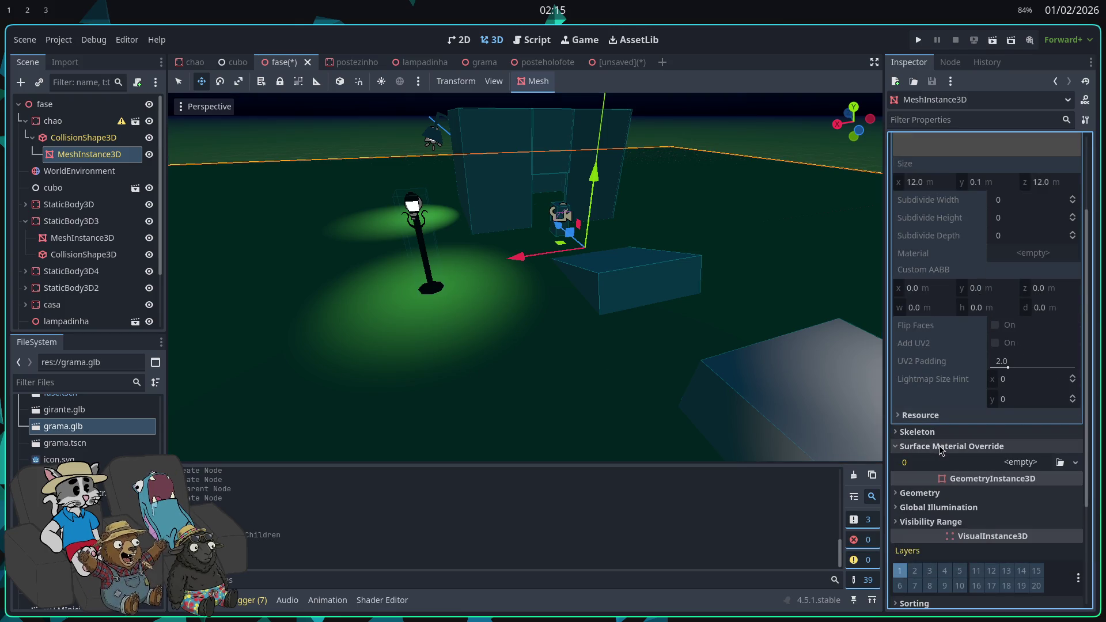
pyautogui.click(83, 143)
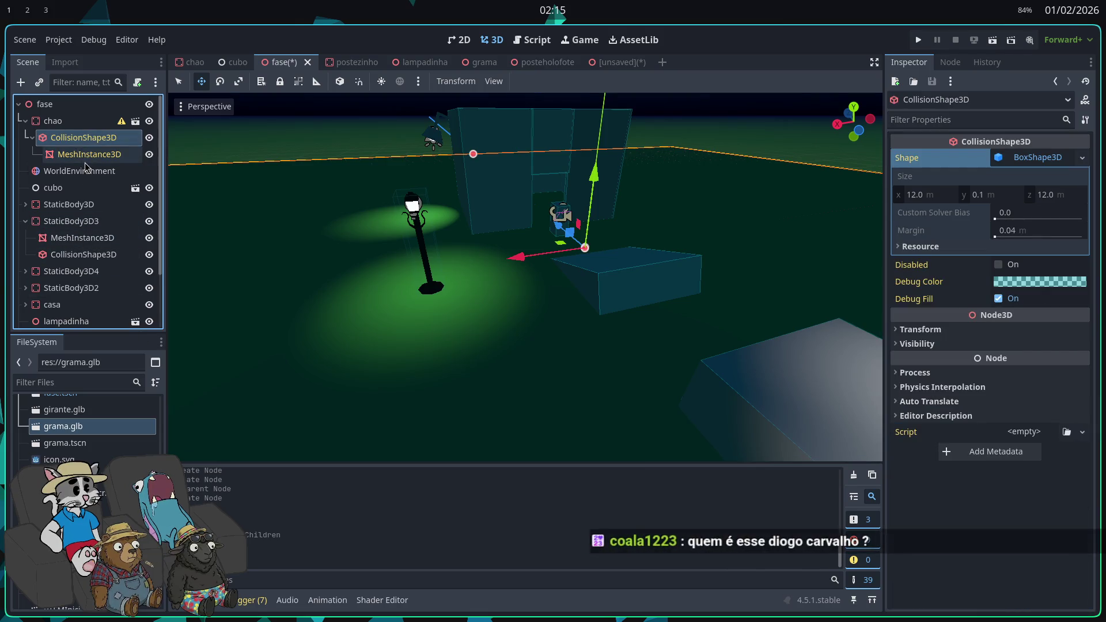
pyautogui.click(87, 155)
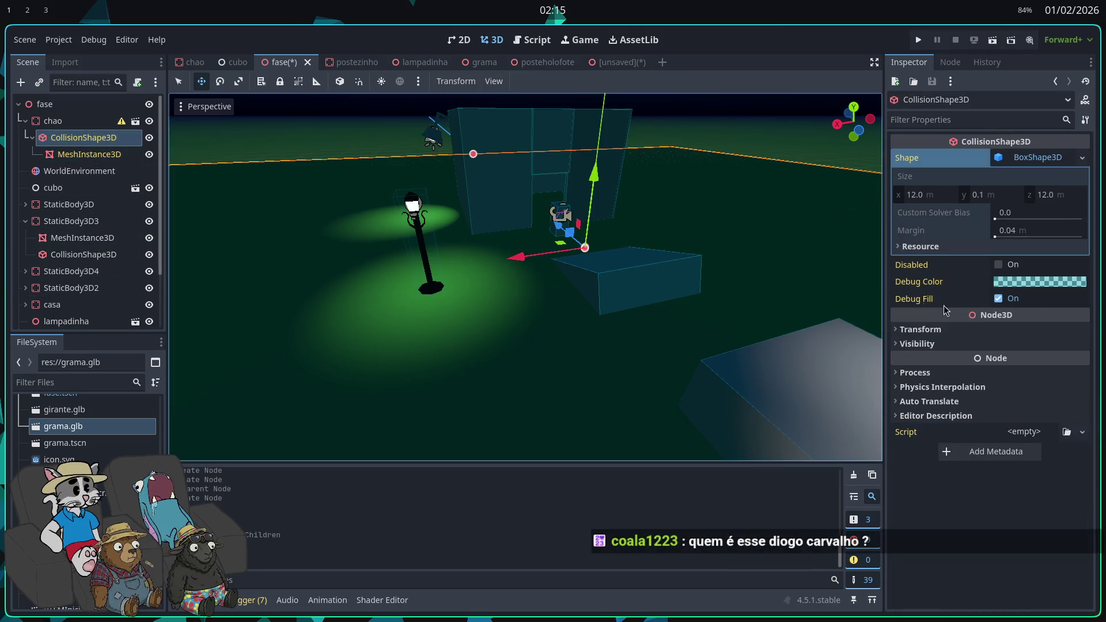
pyautogui.click(998, 164)
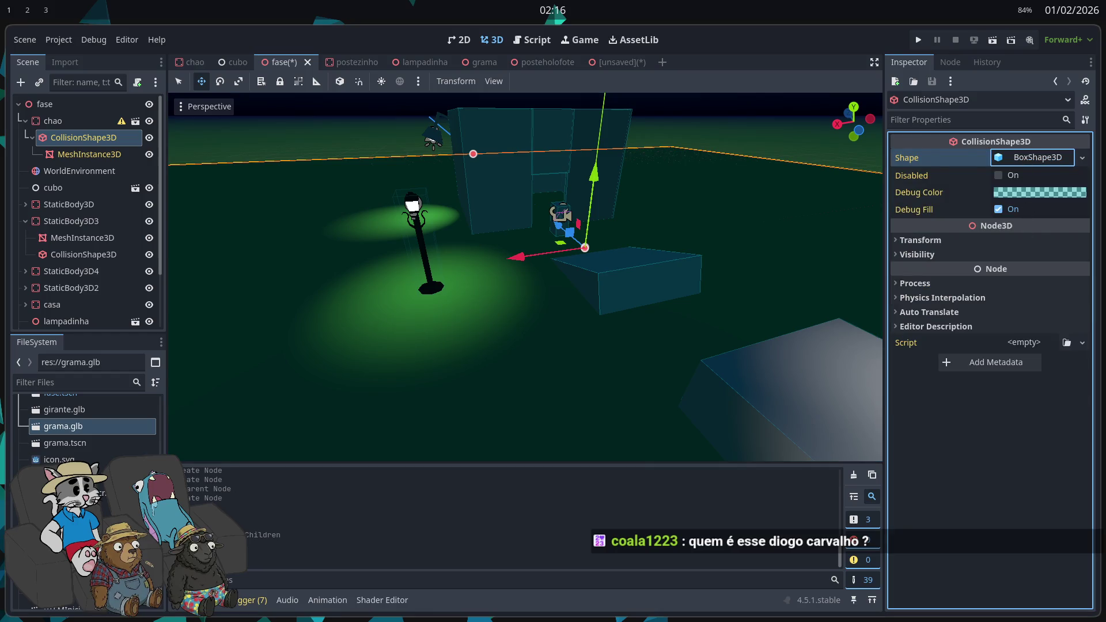
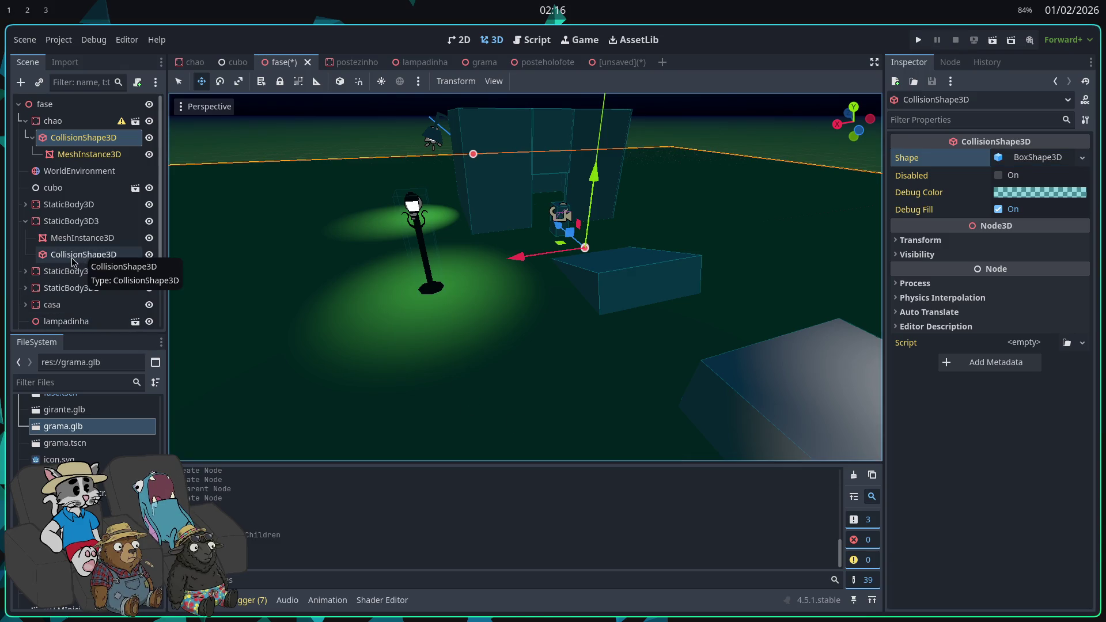
# - Read the hex value of the chao floor's albedo green, then return to the unsaved grass scene
pyautogui.scroll(-2, 78, 230)
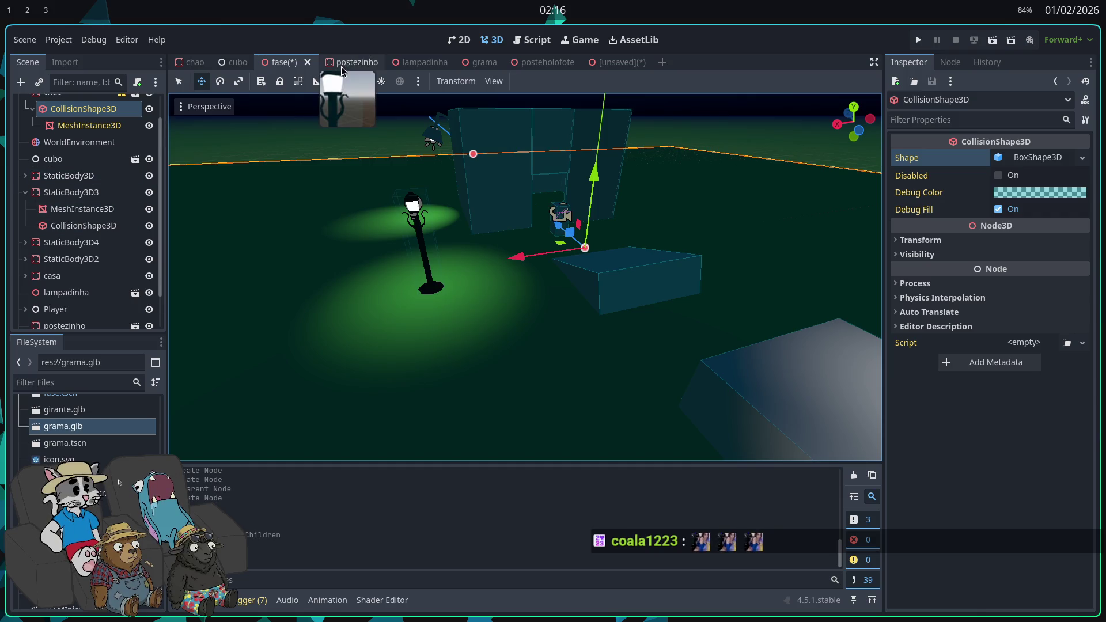
pyautogui.moveTo(311, 240); pyautogui.dragTo(351, 280)
pyautogui.click(195, 63)
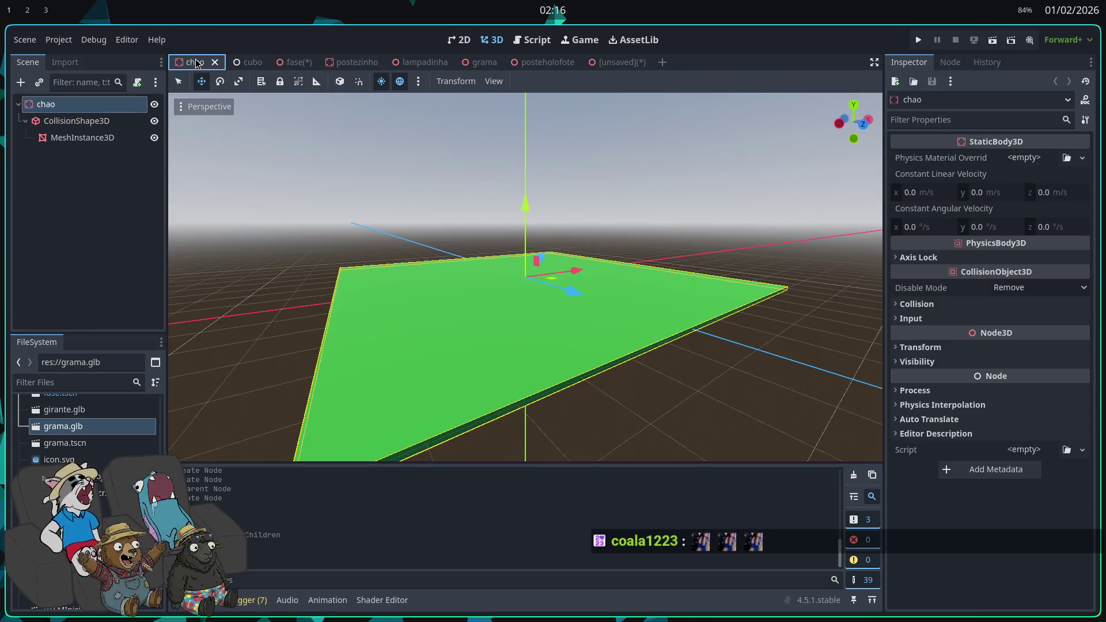
pyautogui.click(92, 126)
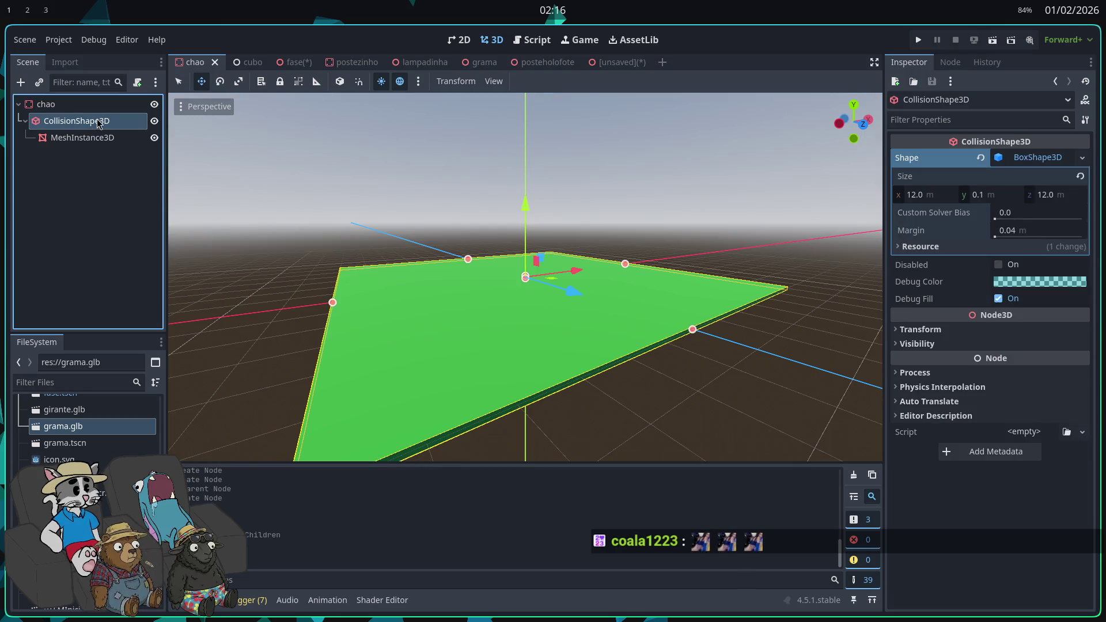
pyautogui.click(92, 137)
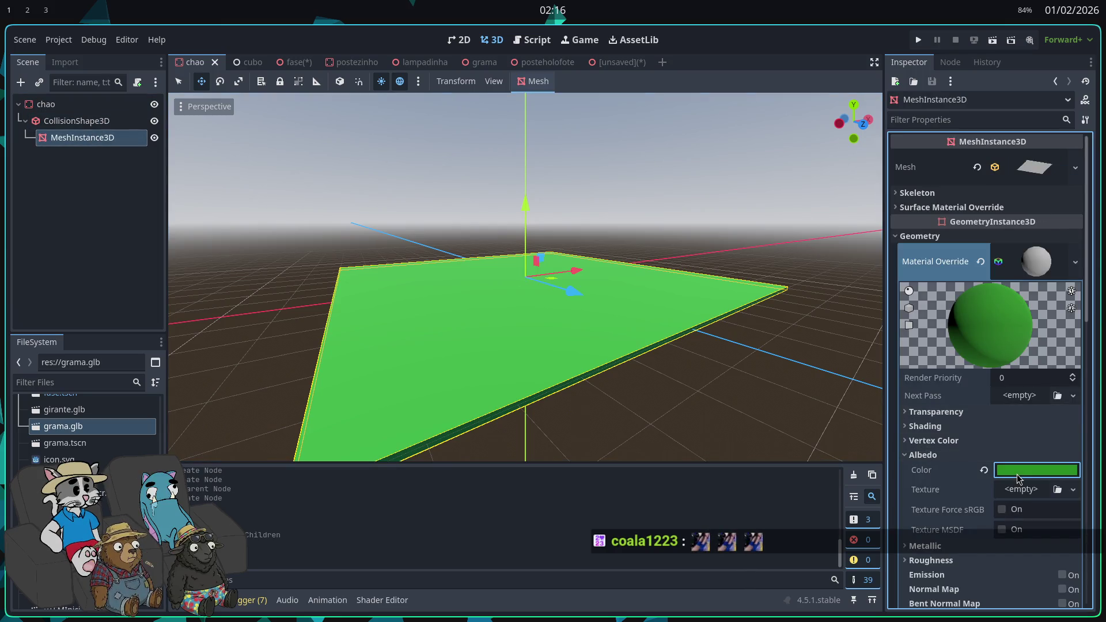
pyautogui.click(1037, 470)
pyautogui.click(1013, 405)
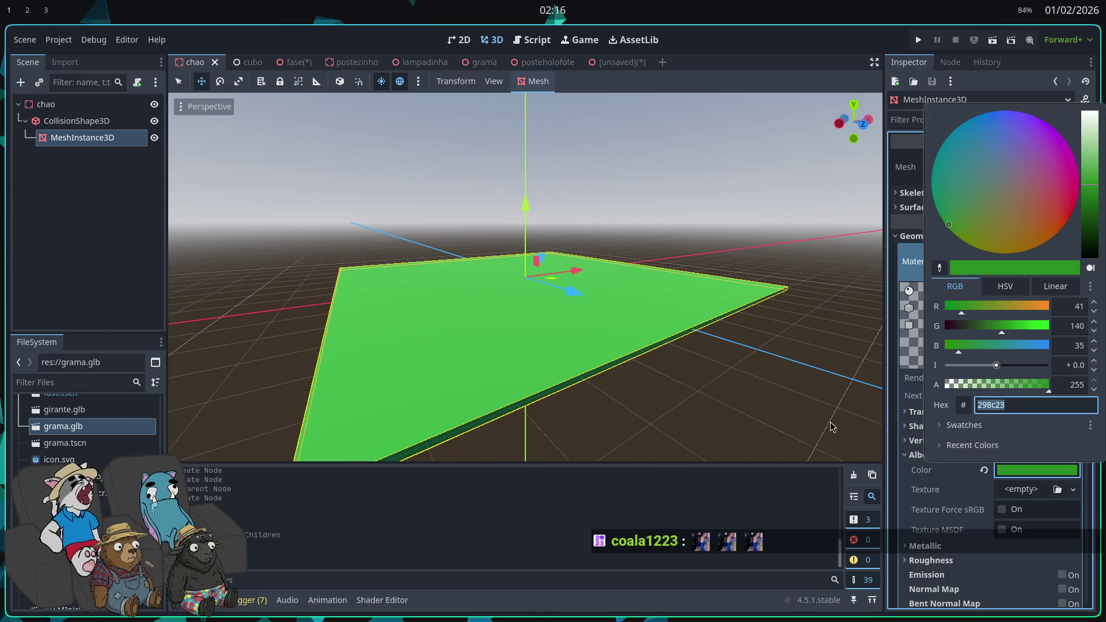
pyautogui.press('Escape')
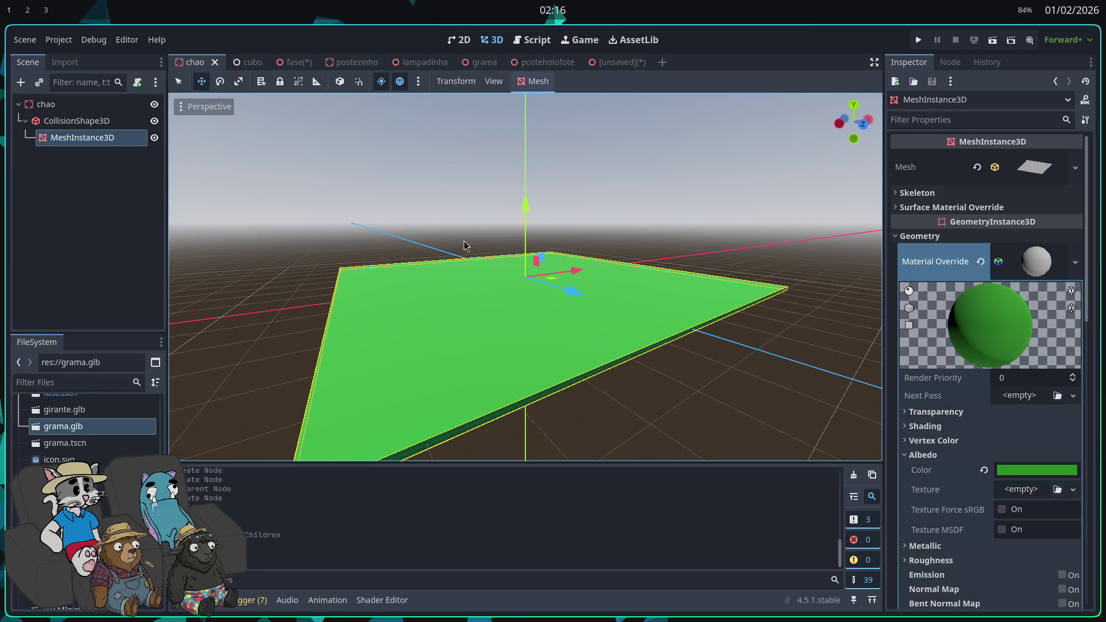
pyautogui.click(617, 62)
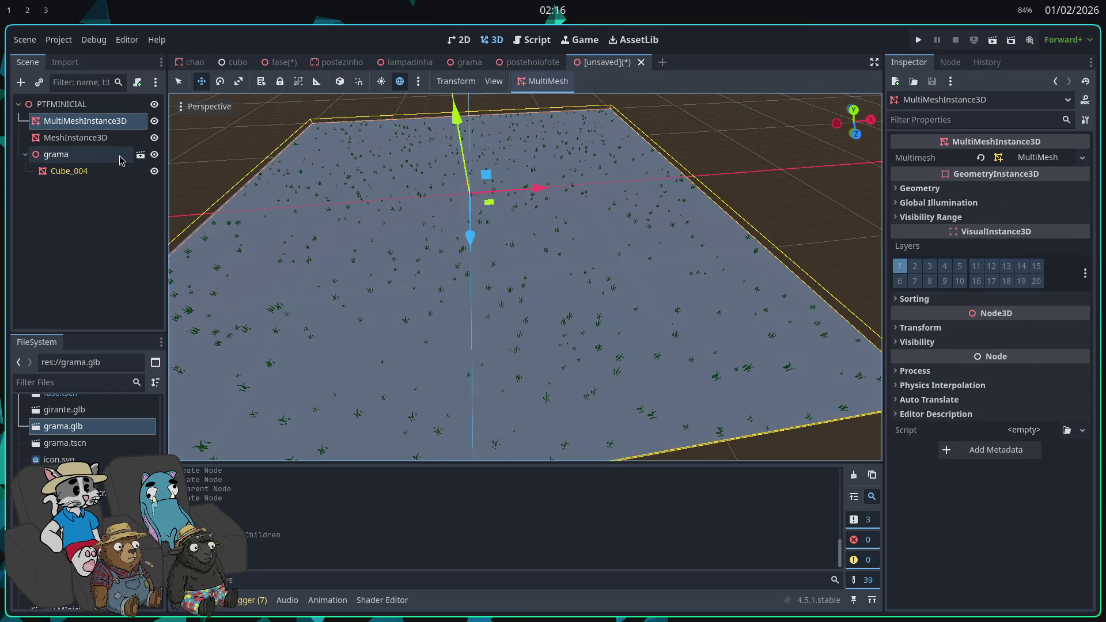
# - Give the ground plane a new StandardMaterial3D with albedo colour 228b22
pyautogui.click(75, 137)
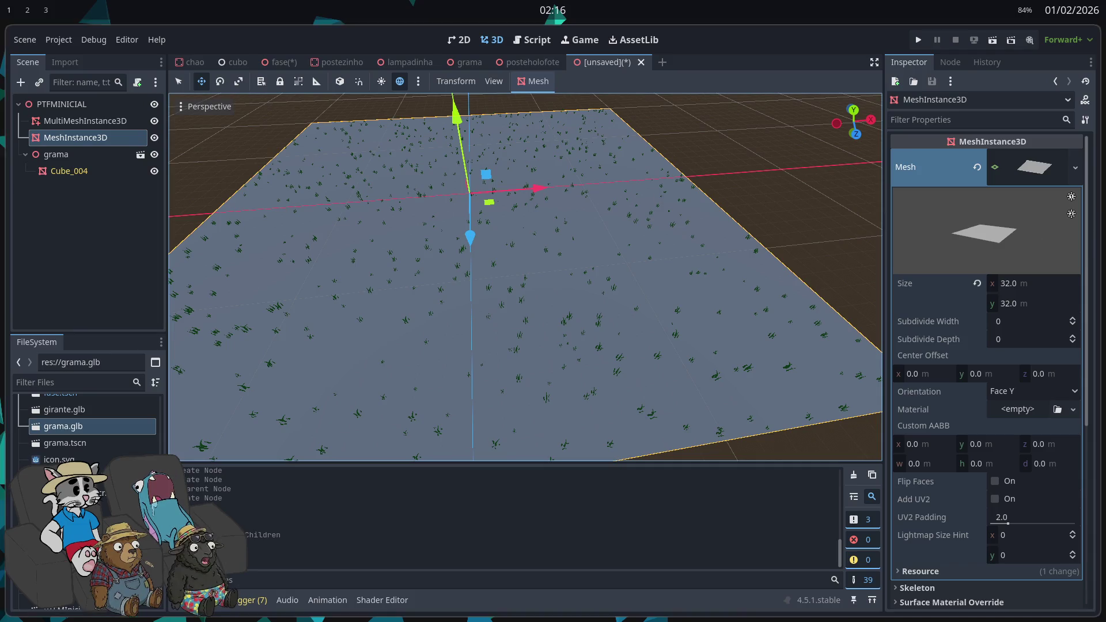
pyautogui.scroll(-2, 1044, 272)
pyautogui.click(1030, 353)
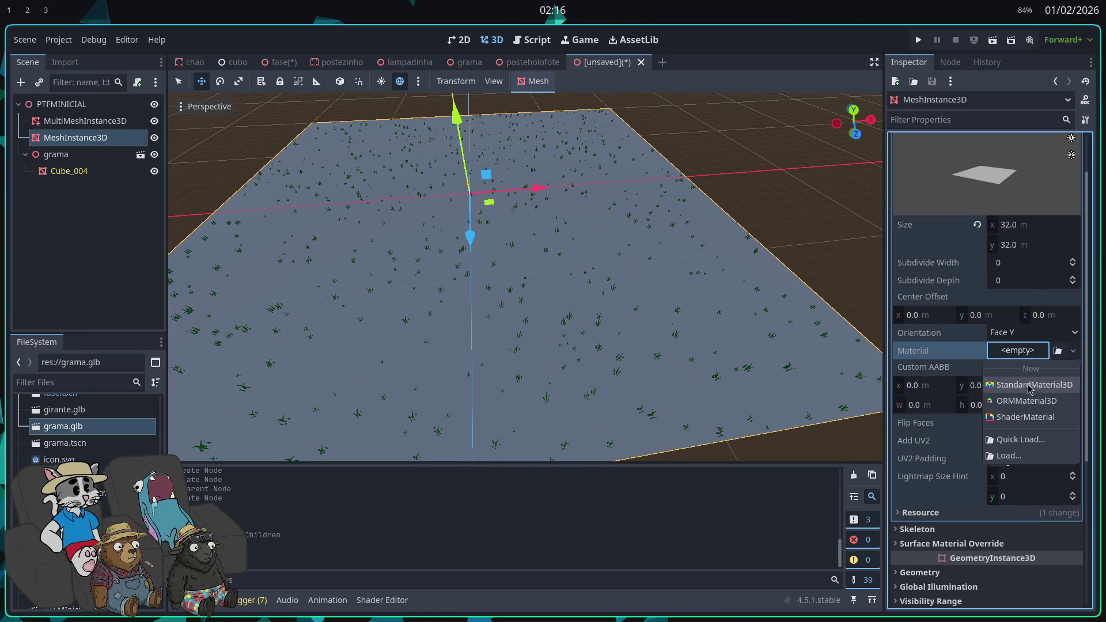
pyautogui.click(1030, 385)
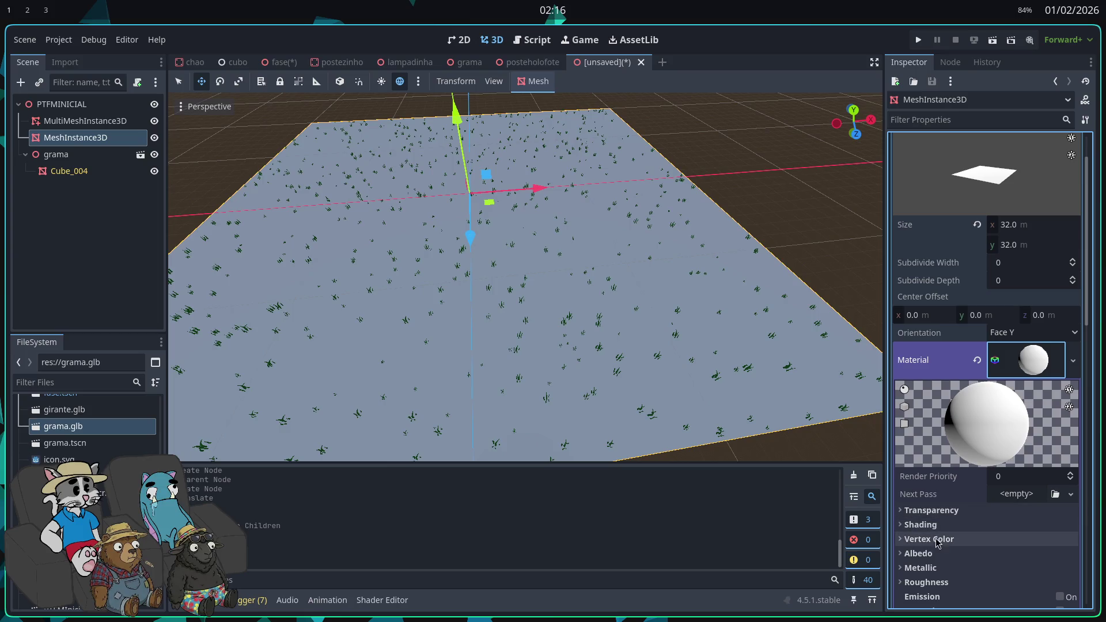
pyautogui.click(1017, 553)
pyautogui.click(1031, 568)
pyautogui.write('228b22')
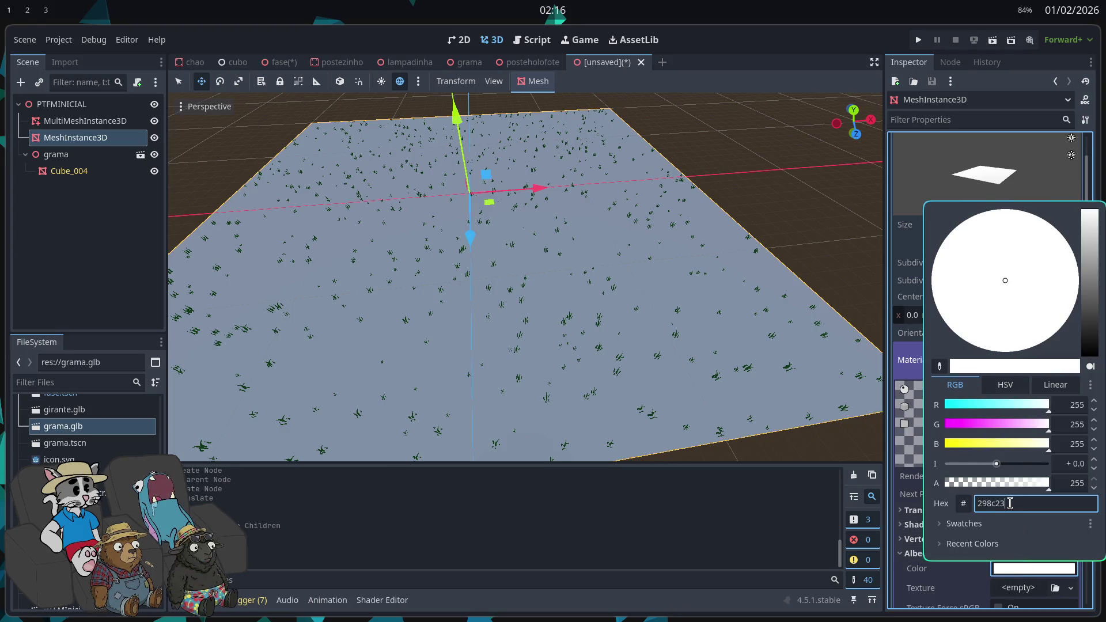
pyautogui.press('Return')
# - Select the grass MultiMeshInstance3D, passing over the Cube_004 and grama nodes
pyautogui.scroll(3, 395, 288)
pyautogui.click(68, 171)
pyautogui.click(69, 154)
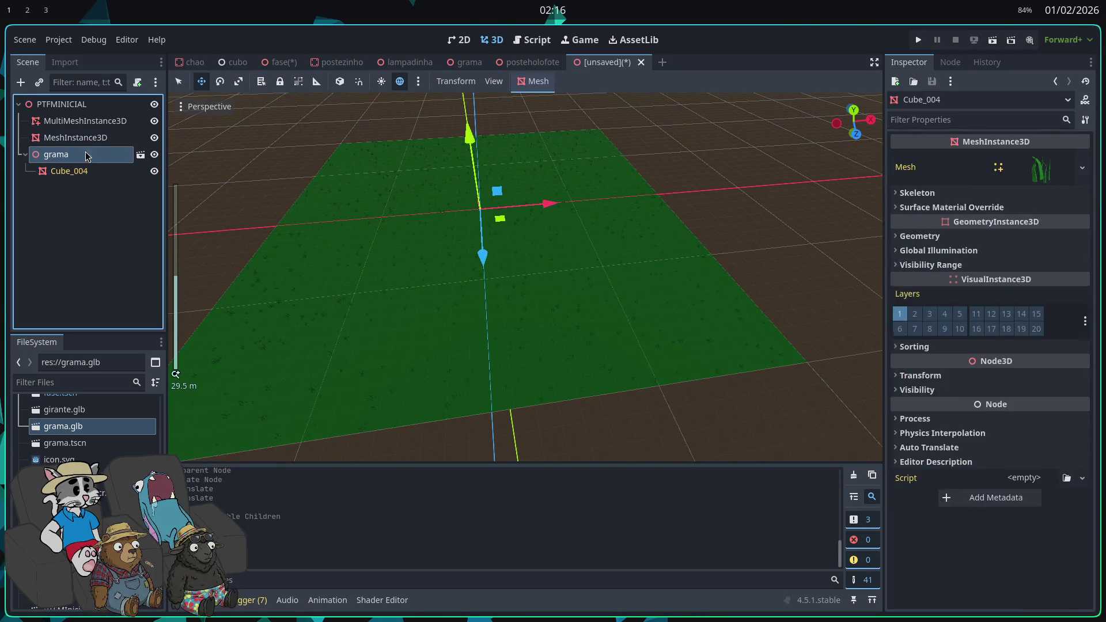
pyautogui.click(107, 121)
pyautogui.click(541, 82)
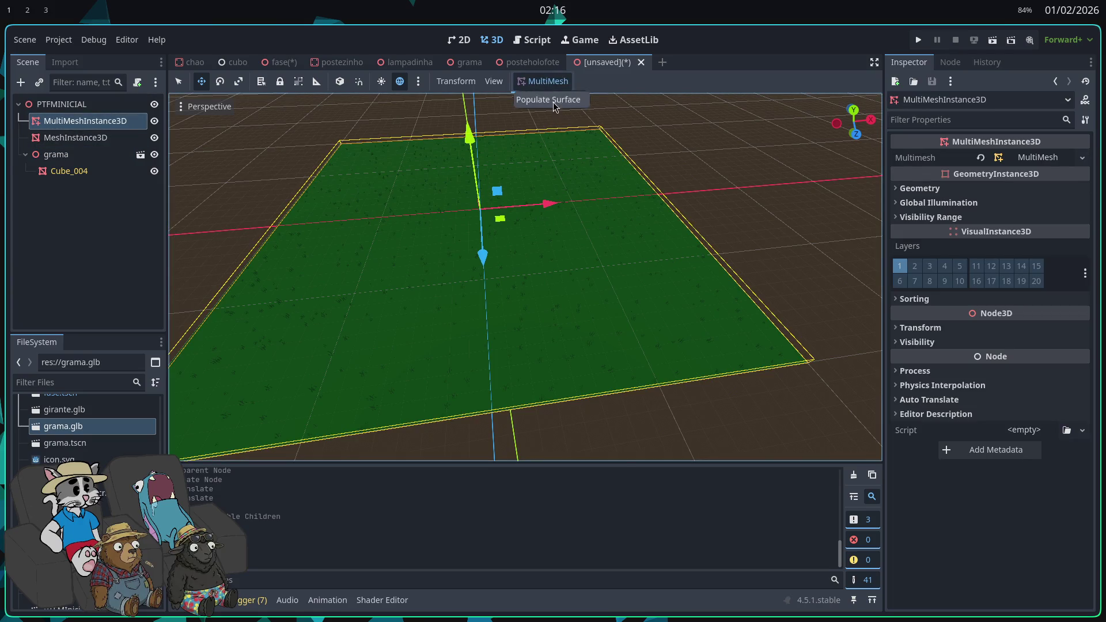
# - Populate the plane's surface with 1200 grass blades
pyautogui.click(552, 100)
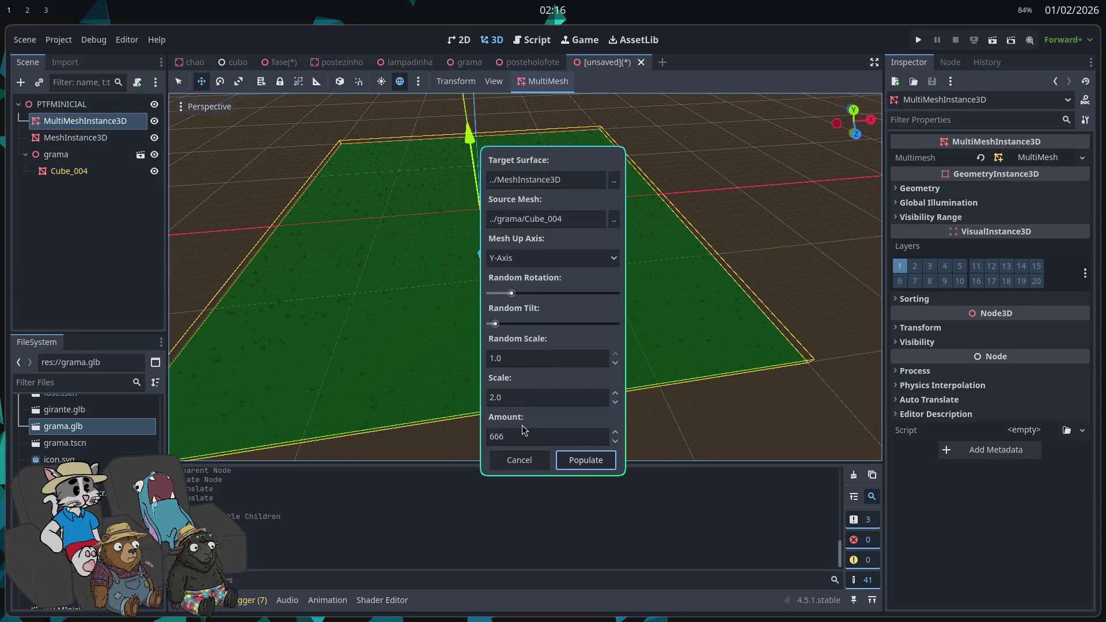
pyautogui.write('1200')
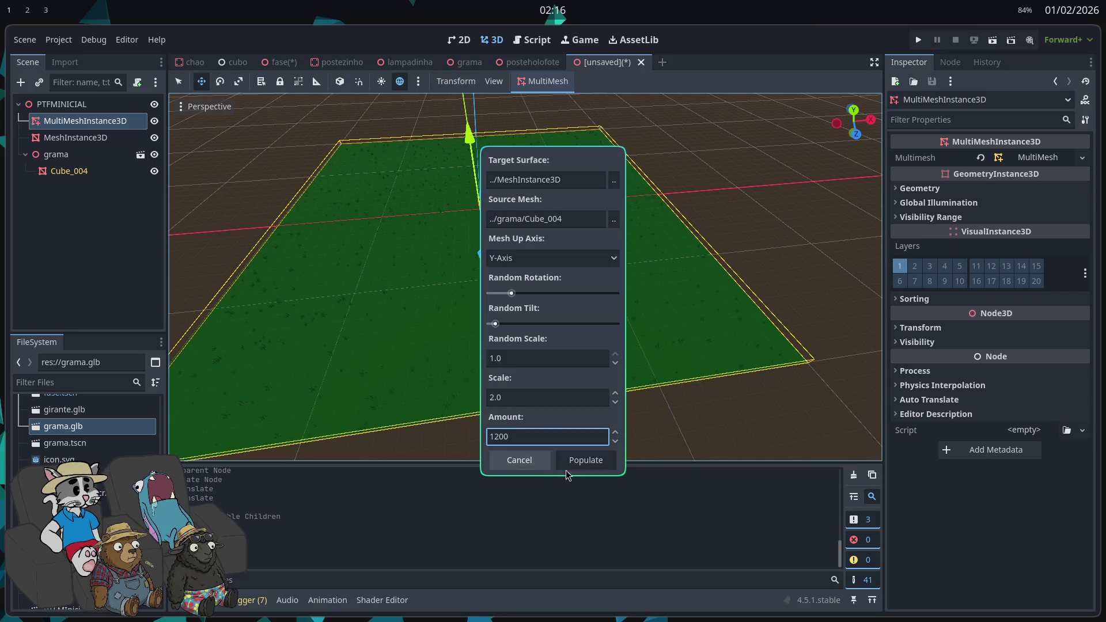
pyautogui.click(578, 460)
pyautogui.scroll(5, 524, 276)
pyautogui.scroll(-2, 525, 277)
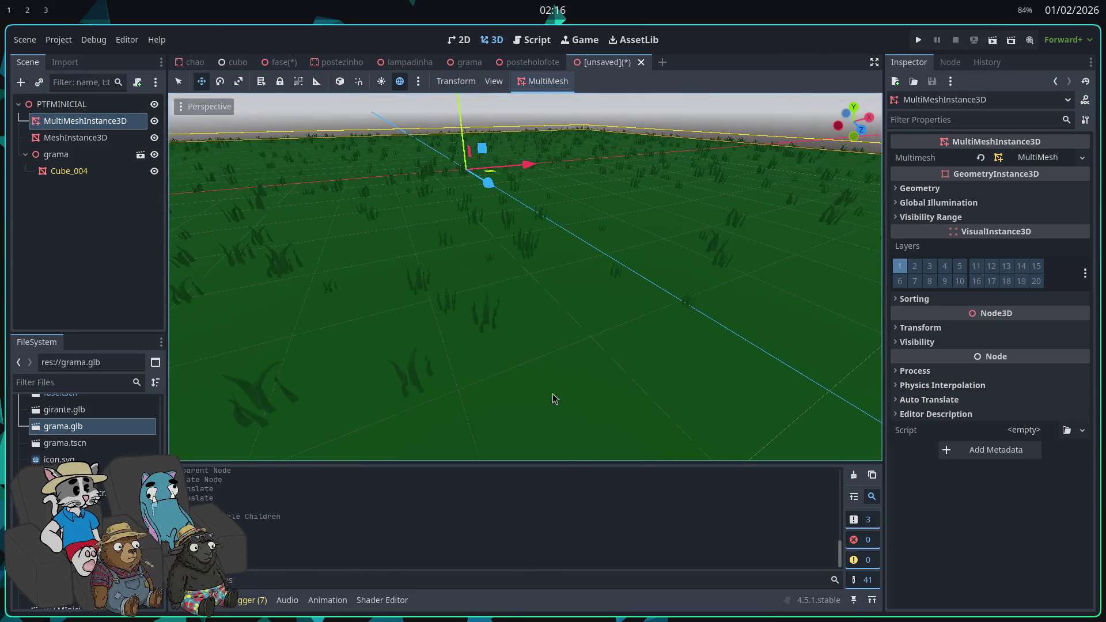
# - Repopulate the grass denser and larger, ending at 3200 blades, scale 4.0, random scale 2
pyautogui.click(528, 101)
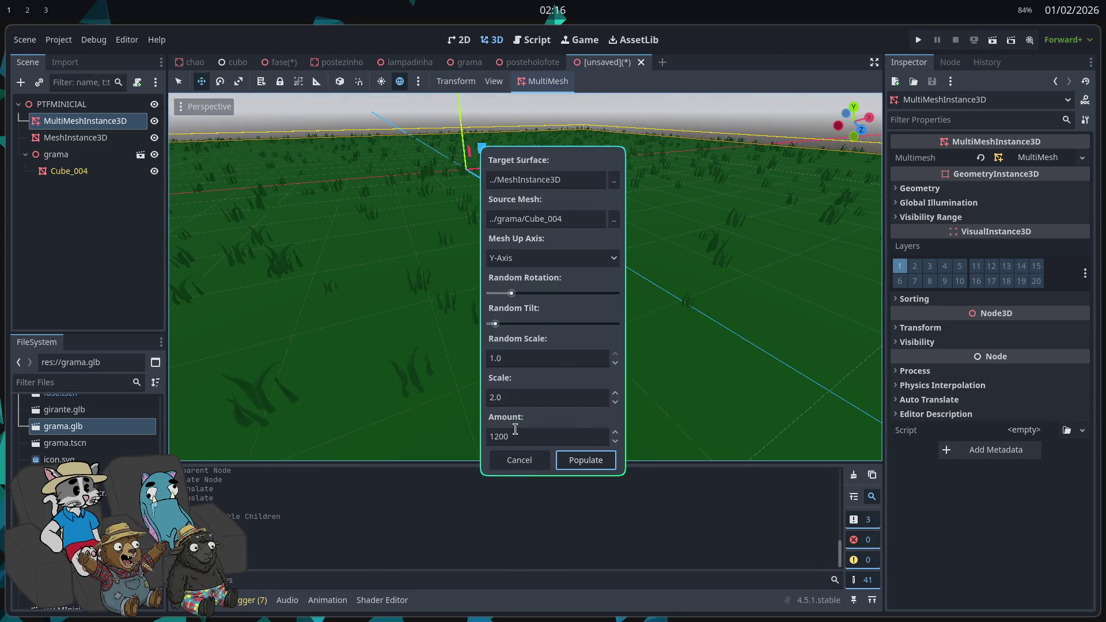
pyautogui.write('2')
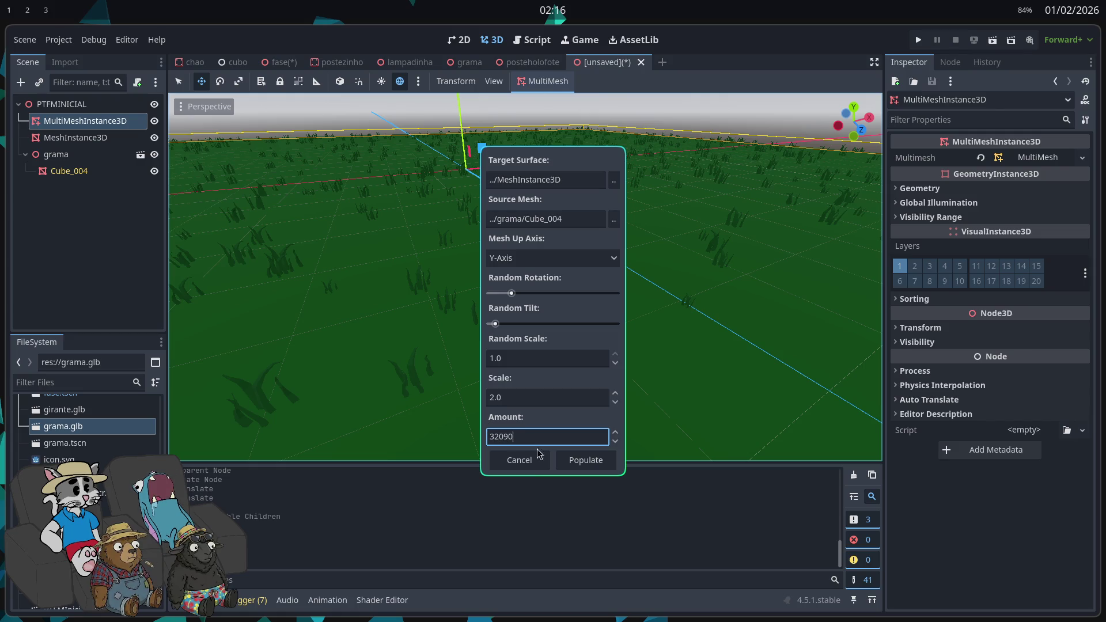
pyautogui.click(586, 459)
pyautogui.scroll(-5, 528, 314)
pyautogui.scroll(3, 528, 314)
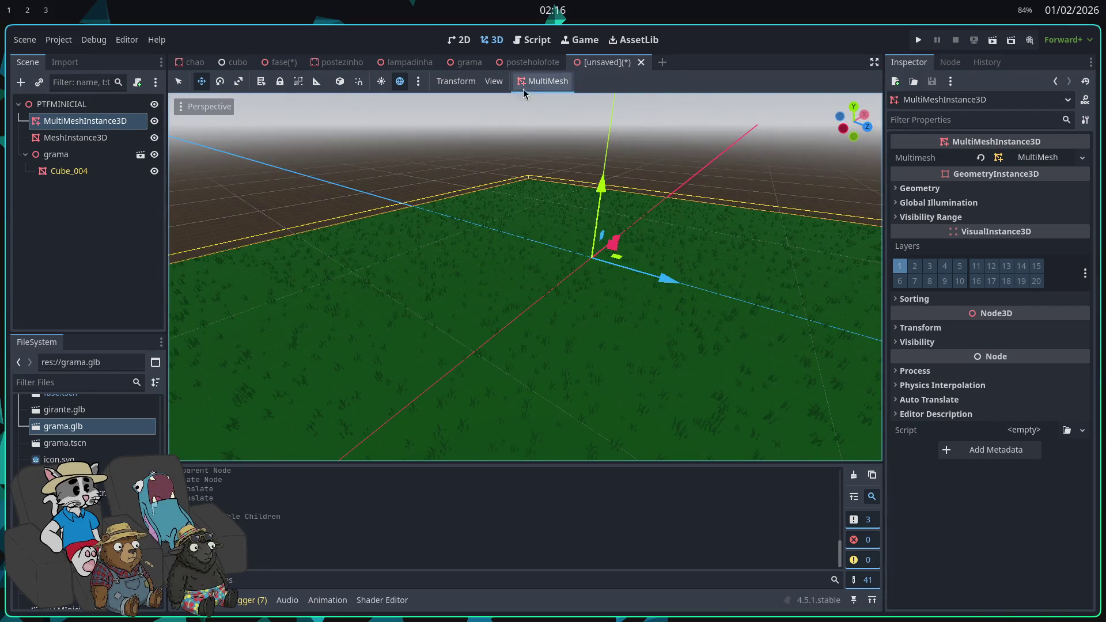
pyautogui.click(548, 105)
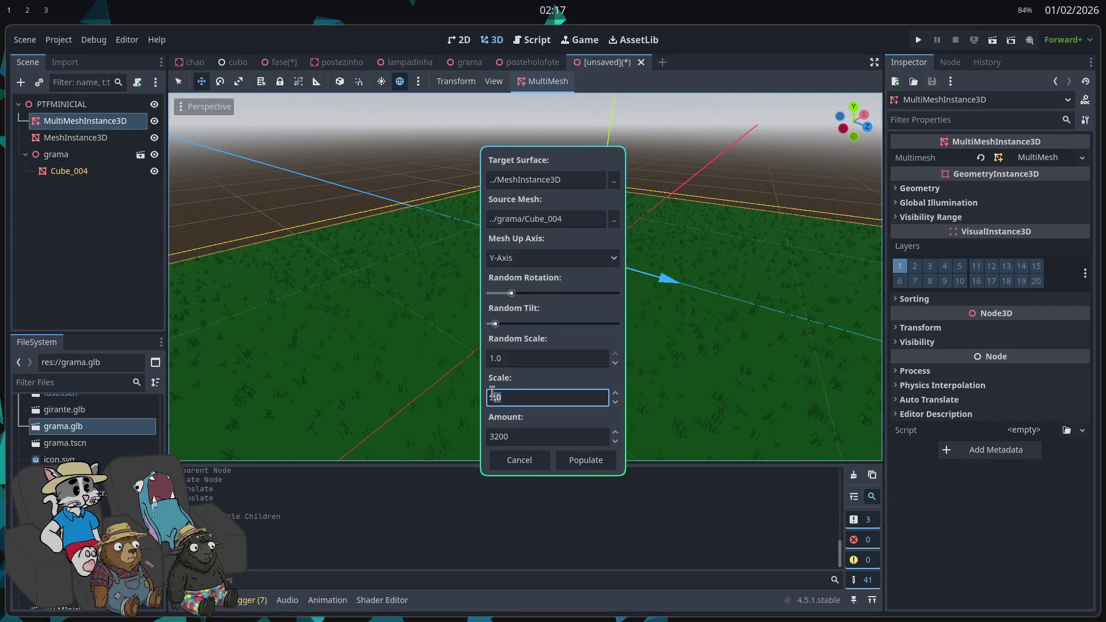
pyautogui.click(512, 357)
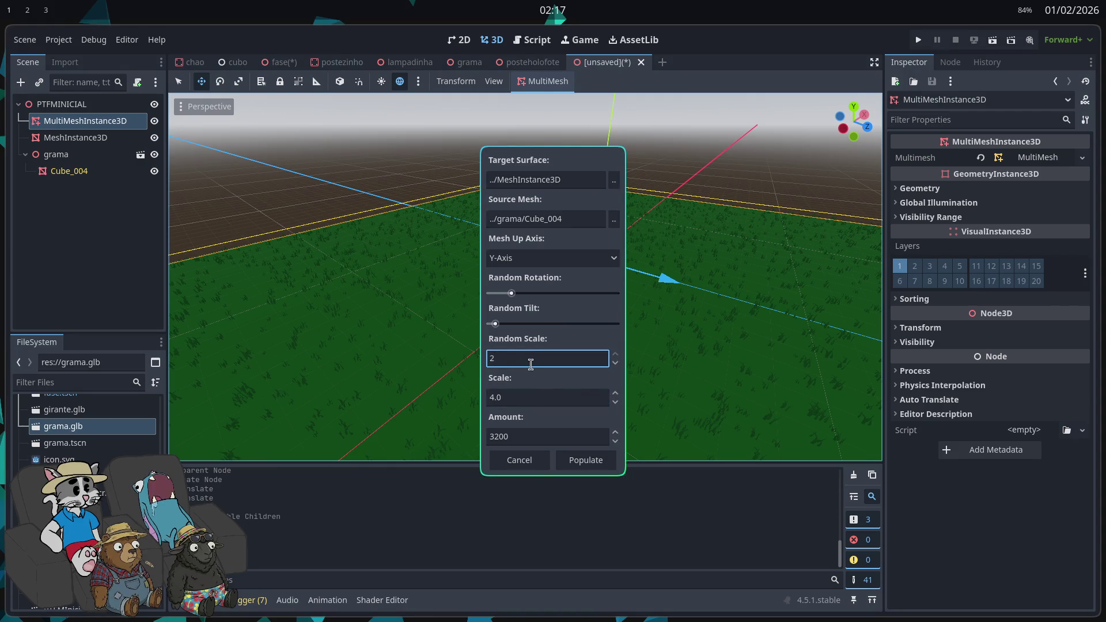
pyautogui.click(606, 460)
pyautogui.scroll(5, 585, 403)
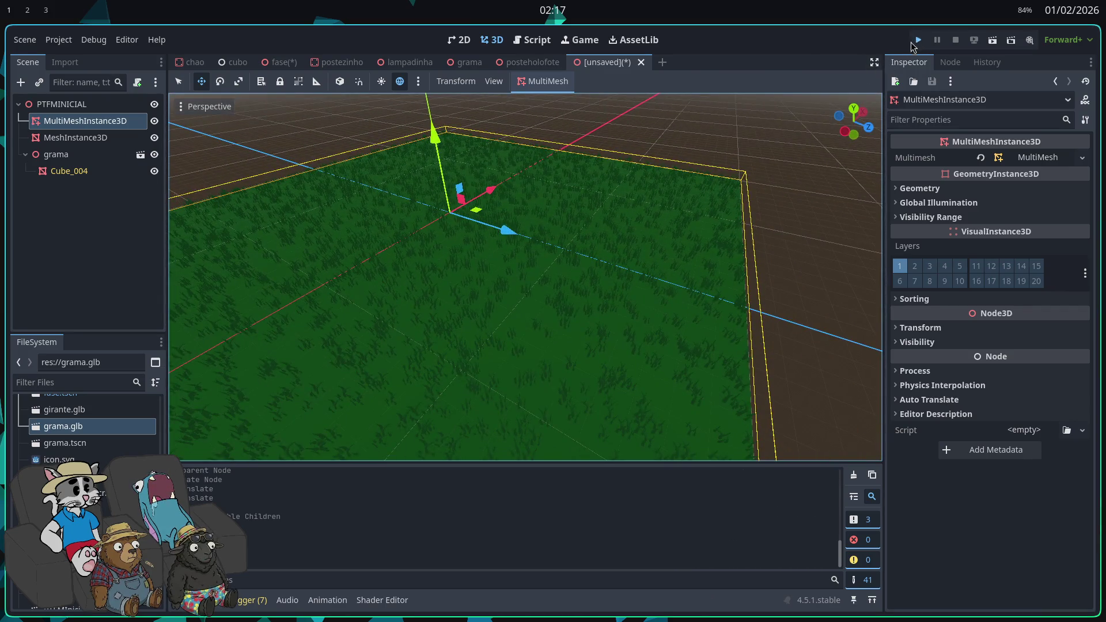
# - Playtest the project, then save the grass scene as ptfminicial.tscn
pyautogui.click(917, 40)
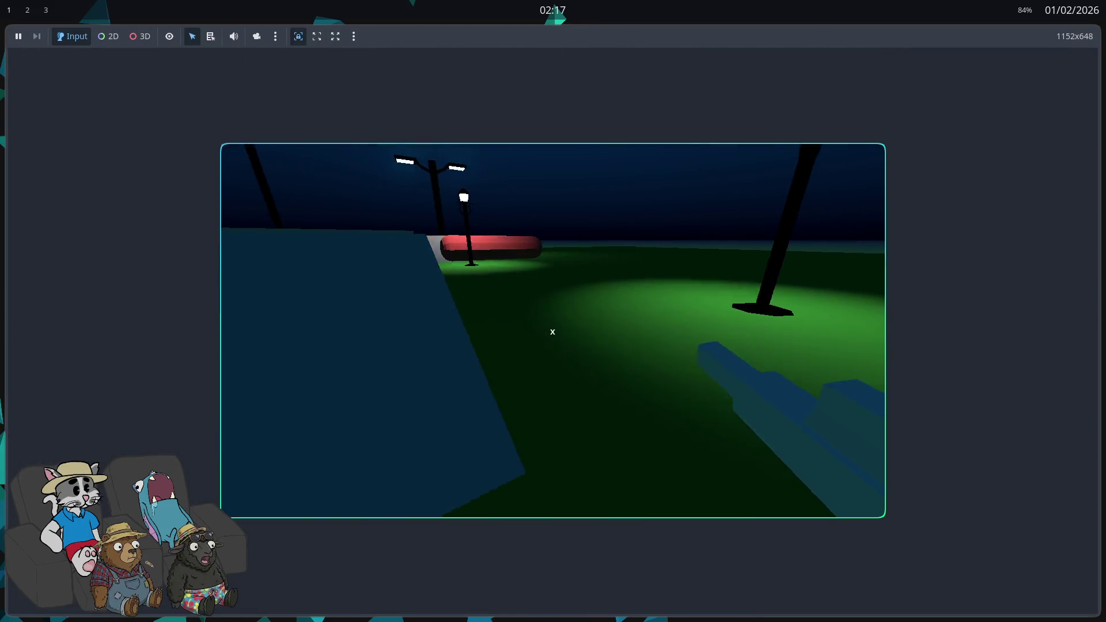
pyautogui.press('F8')
pyautogui.hotkey('ctrl', 's')
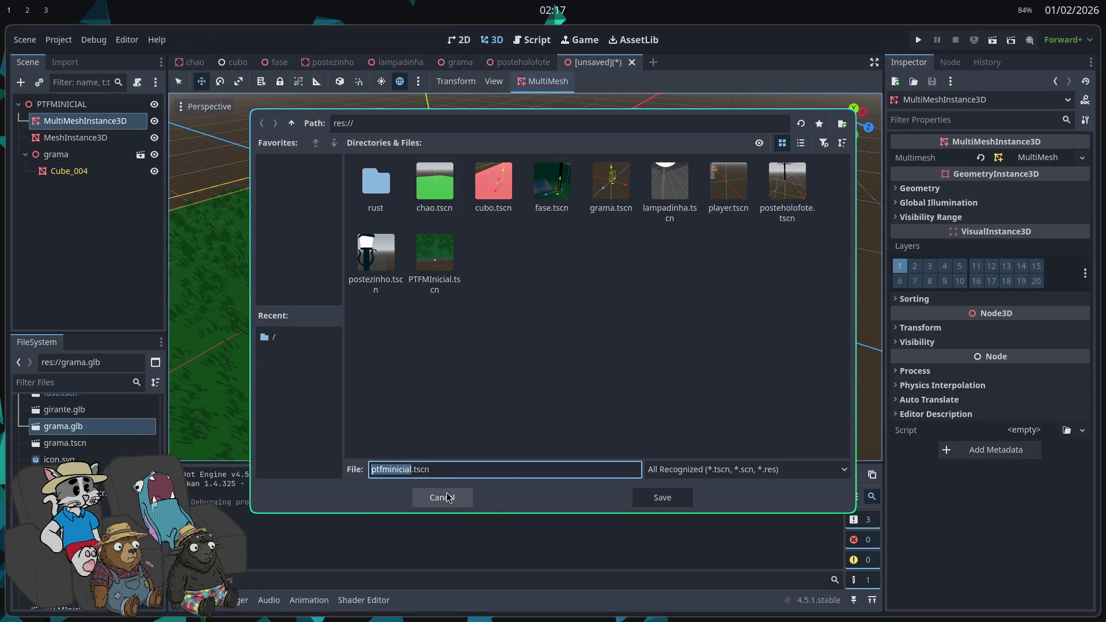
pyautogui.click(661, 499)
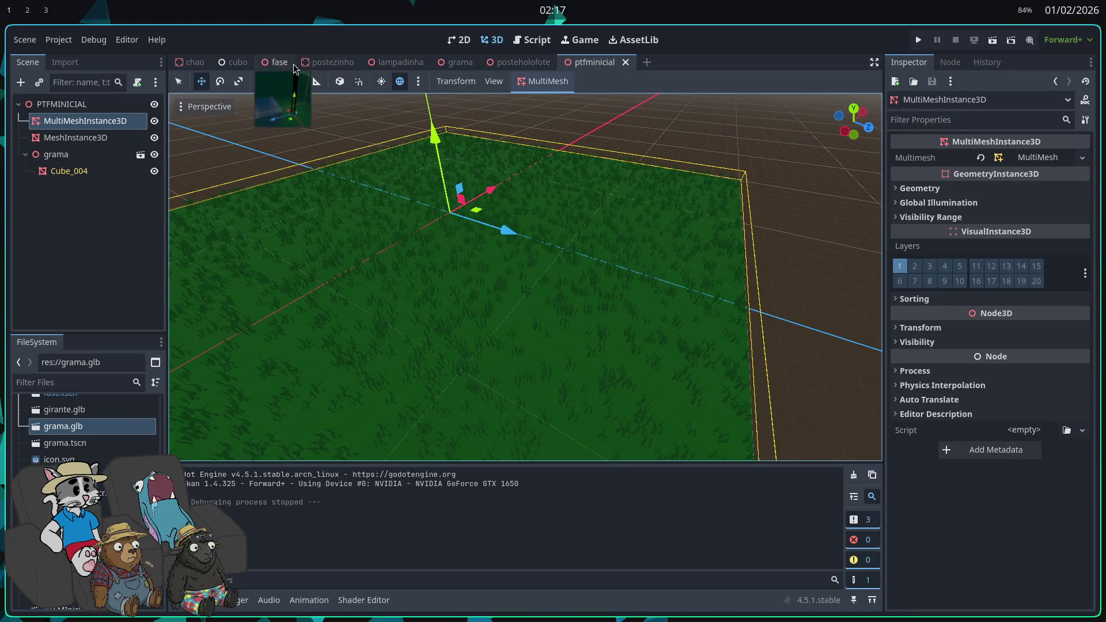
# - Glance at the fase scene, return to ptfminicial, and select the grass nodes and root
pyautogui.click(279, 62)
pyautogui.click(595, 63)
pyautogui.click(81, 171)
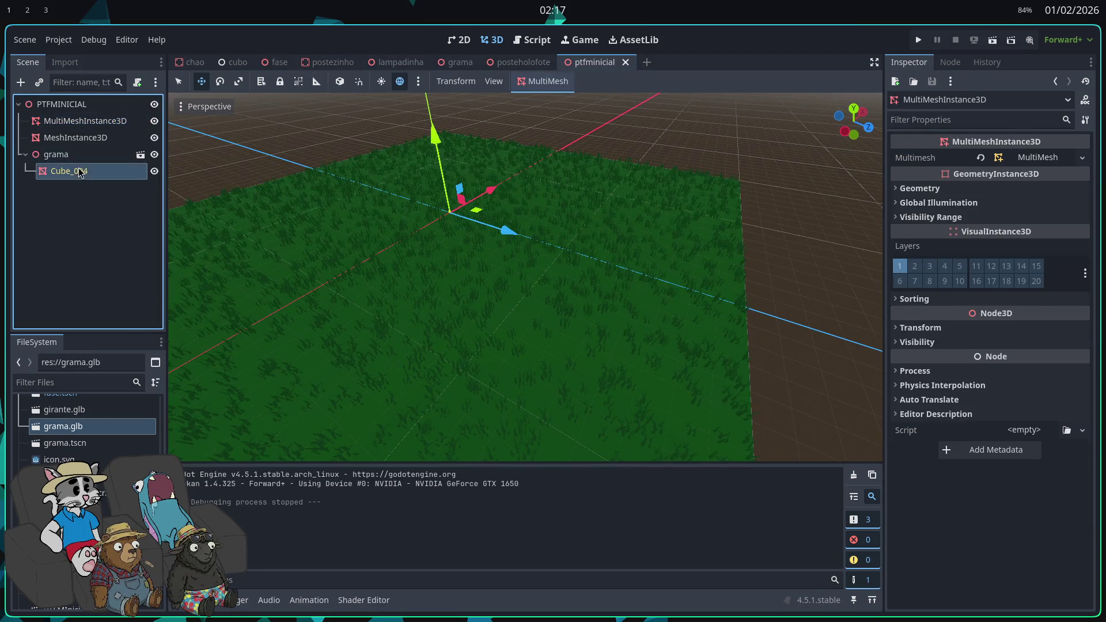
pyautogui.click(84, 118)
pyautogui.rightClick(85, 109)
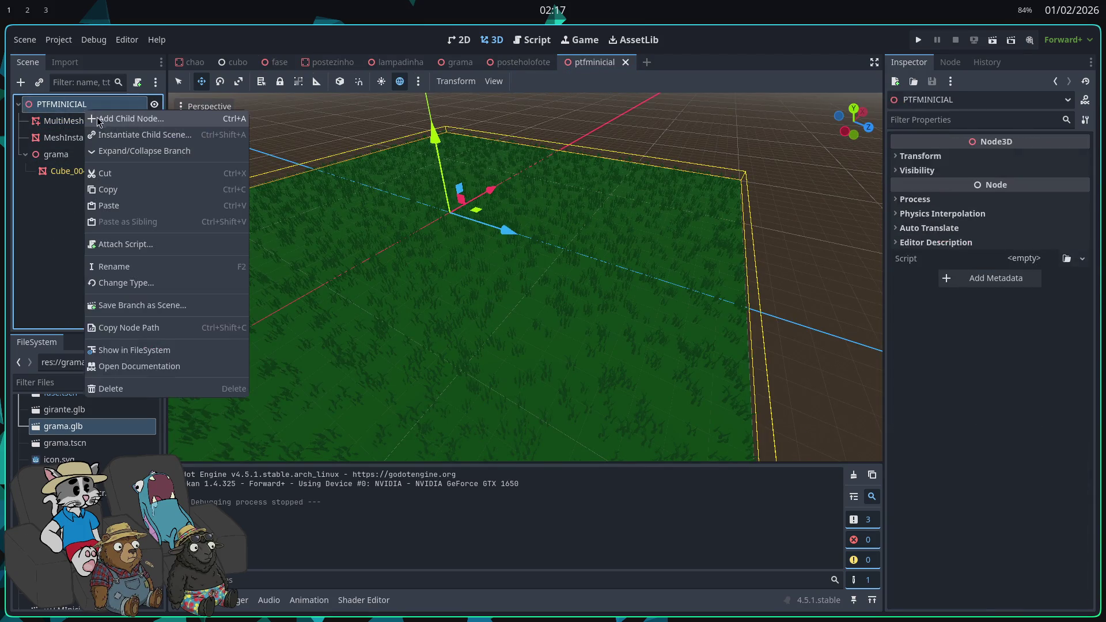
# - Add a CollisionShape3D child to the root node and centre the view on it
pyautogui.click(131, 119)
pyautogui.write('COLL')
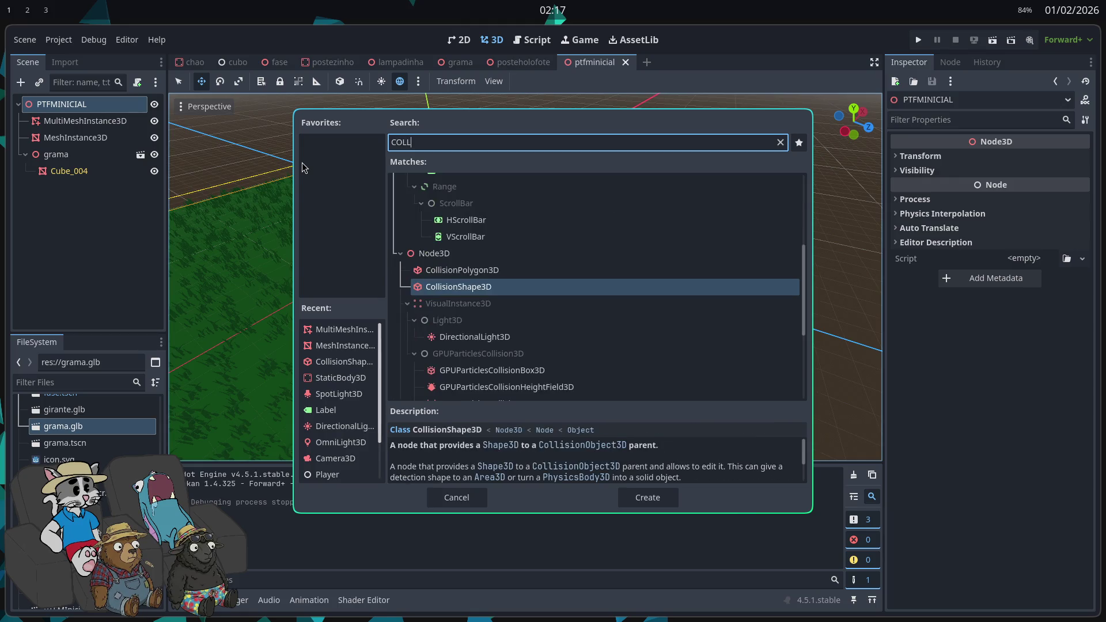
pyautogui.press('Return')
pyautogui.press('f')
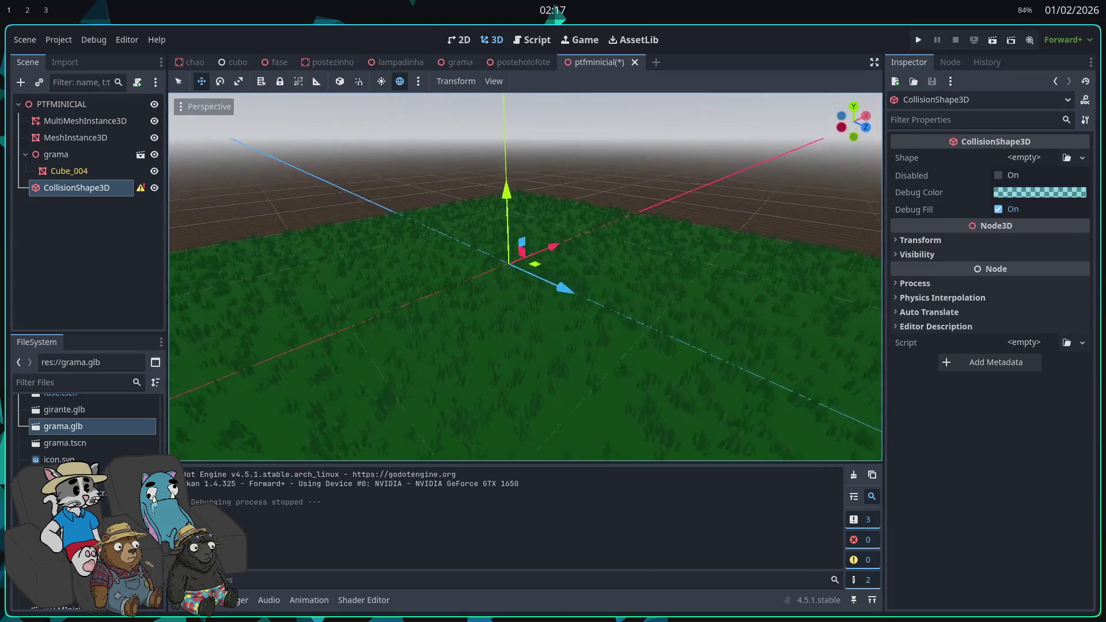
pyautogui.scroll(2, 548, 351)
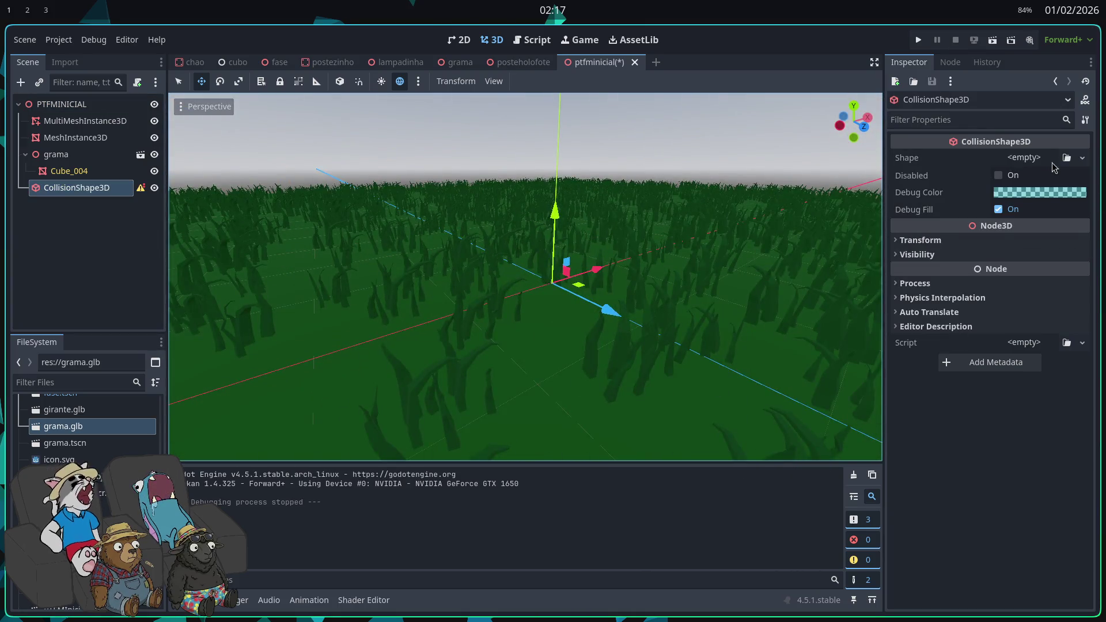
# - Assign a WorldBoundaryShape3D and adjust its plane (y 1.52, x 0.325), solver bias 0.366 and margin 0.04
pyautogui.click(1051, 162)
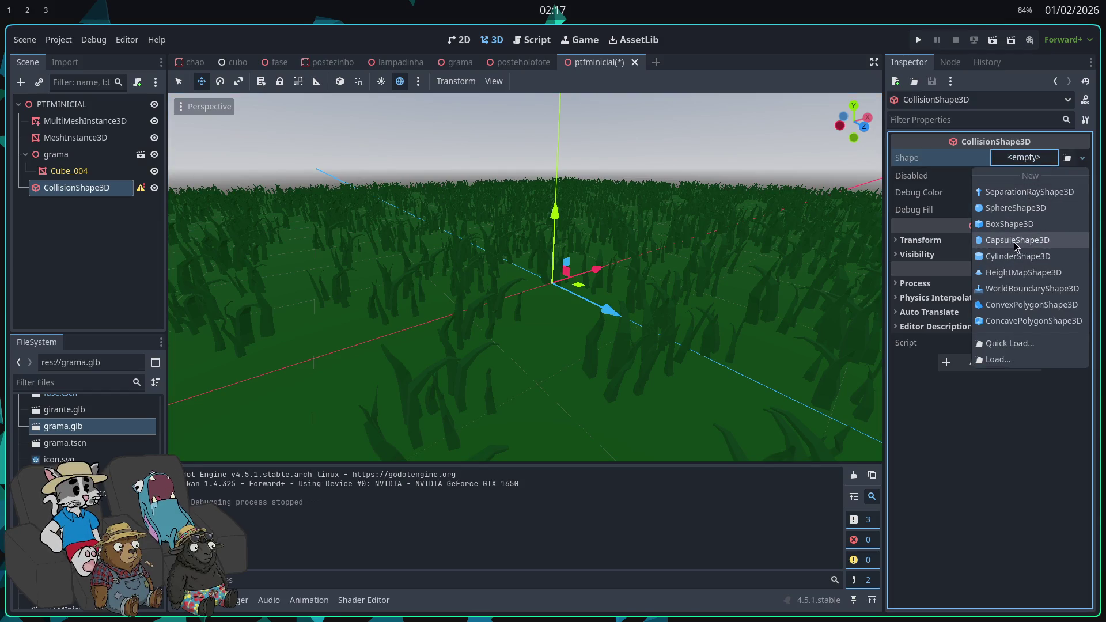
pyautogui.click(1031, 288)
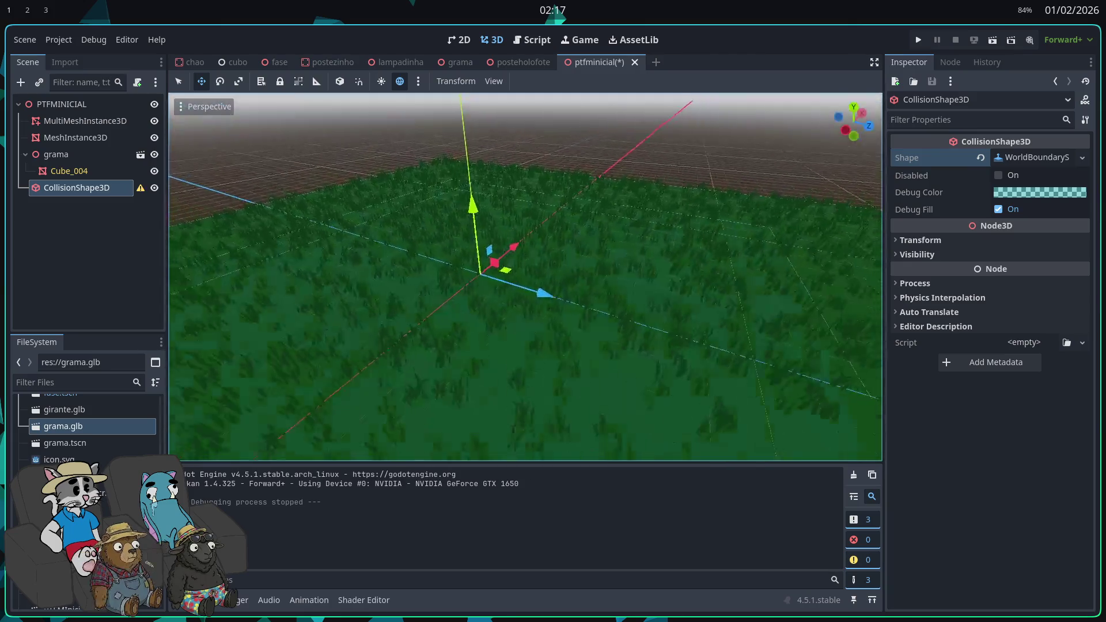
pyautogui.press('e')
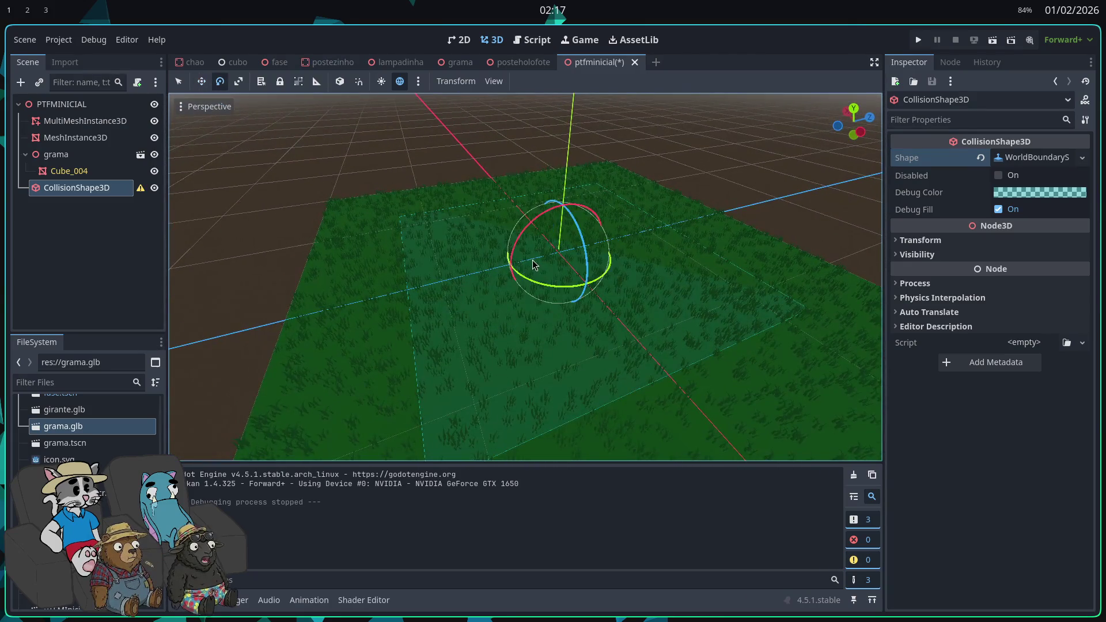
pyautogui.press('w')
pyautogui.click(1031, 157)
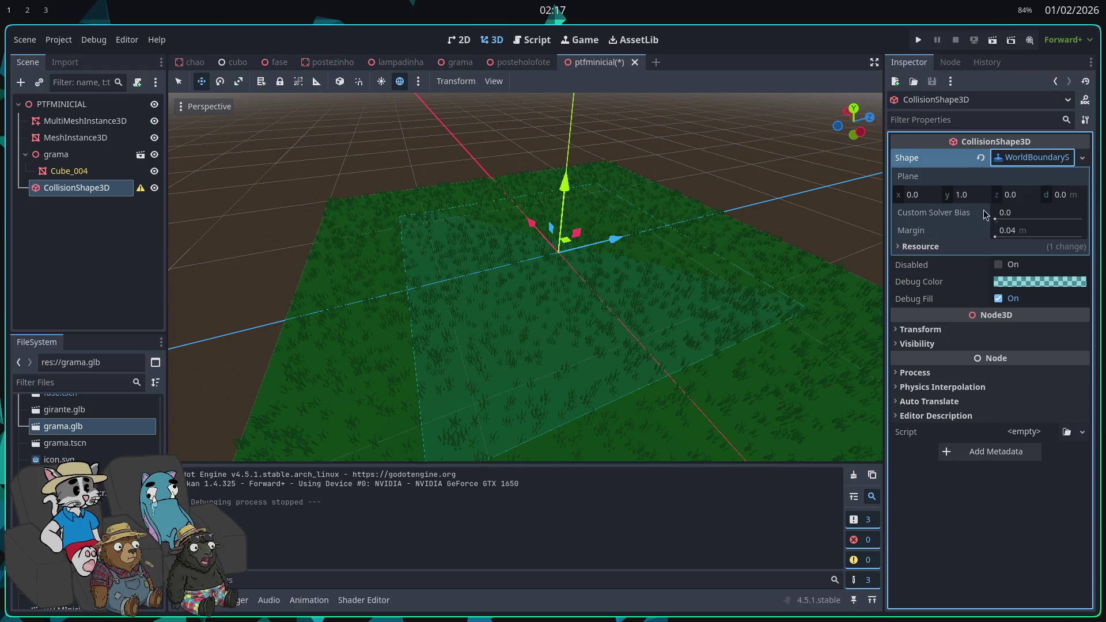
pyautogui.moveTo(968, 198); pyautogui.dragTo(977, 198)
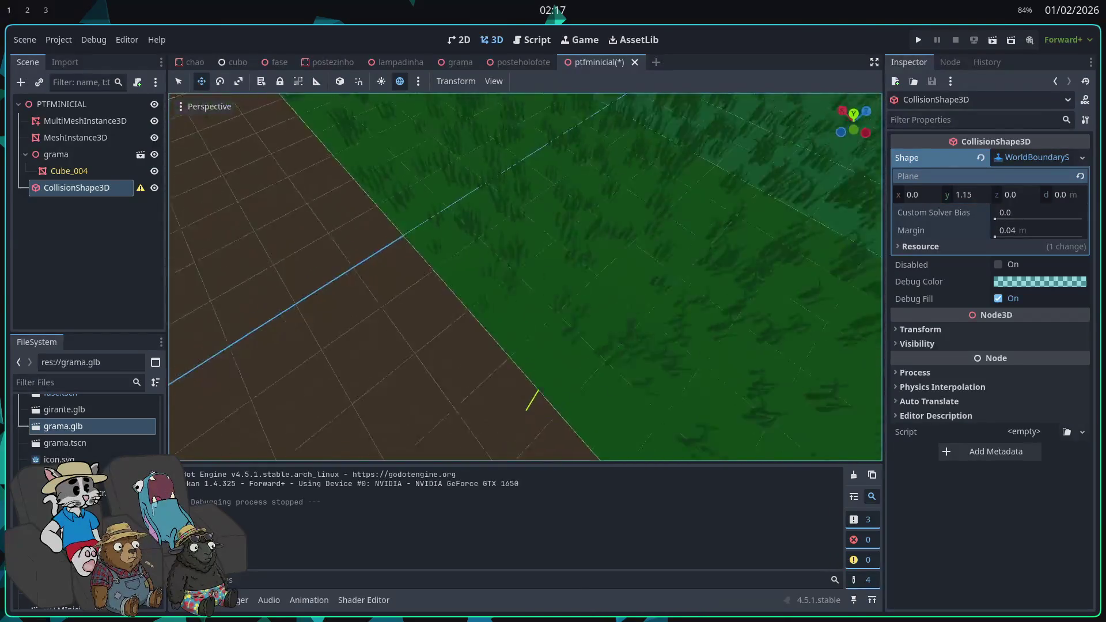
pyautogui.moveTo(954, 200); pyautogui.dragTo(974, 200)
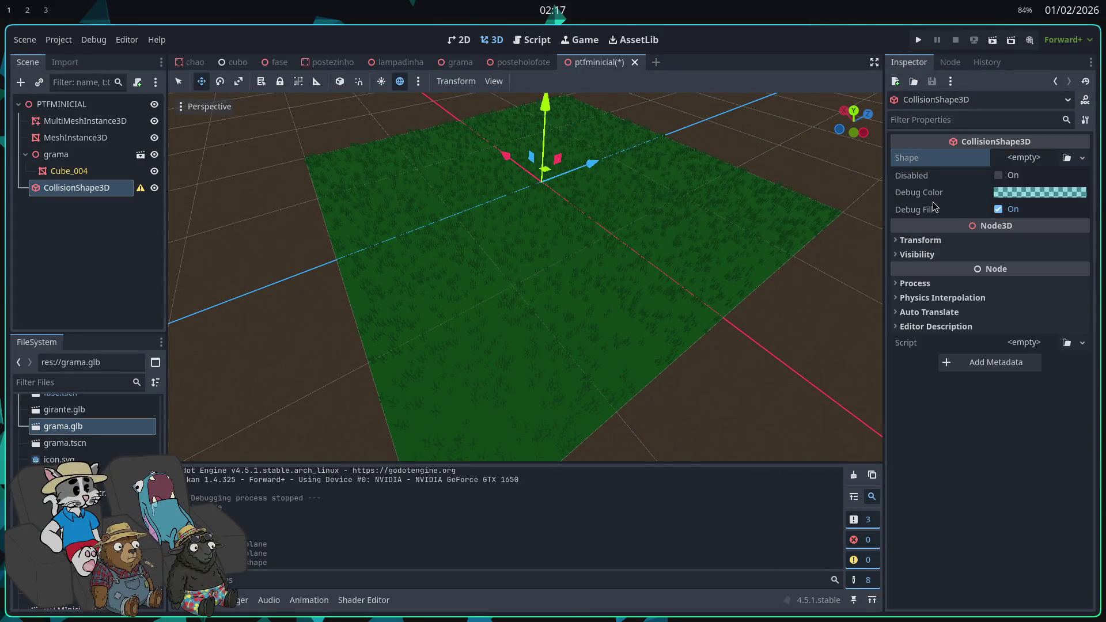
pyautogui.moveTo(921, 195); pyautogui.dragTo(936, 194)
pyautogui.click(1026, 196)
pyautogui.moveTo(1068, 199)
pyautogui.mouseDown()
pyautogui.moveTo(1086, 198)
pyautogui.moveTo(1075, 209)
pyautogui.mouseUp()
pyautogui.moveTo(1009, 222); pyautogui.dragTo(1046, 233)
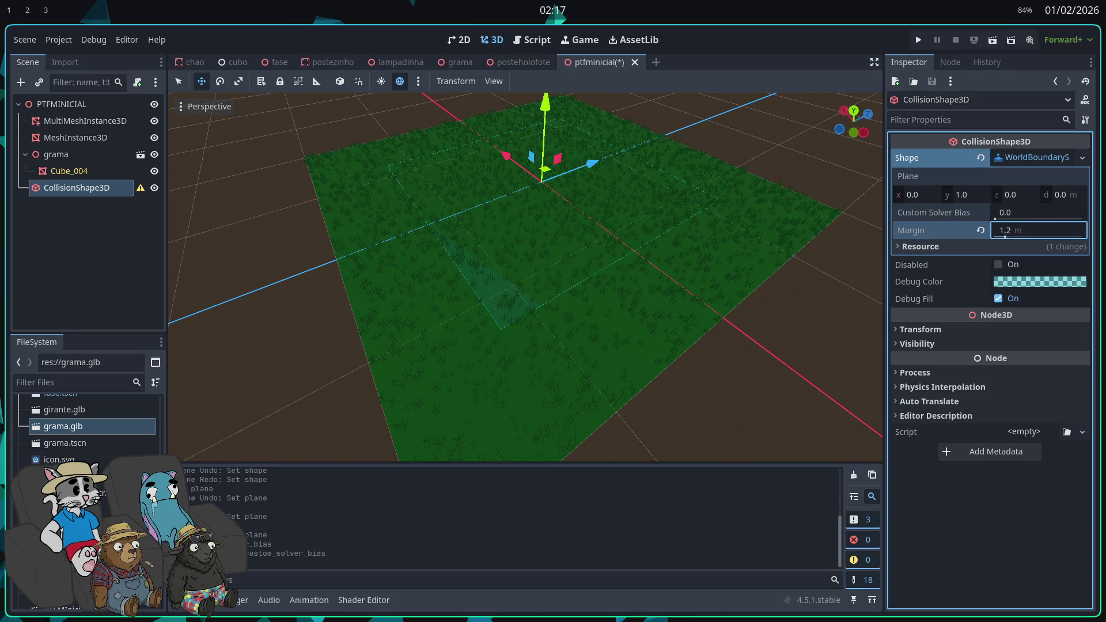
pyautogui.click(980, 231)
# - Clear the world boundary shape so the list of new shape types shows
pyautogui.click(1024, 159)
pyautogui.click(1025, 164)
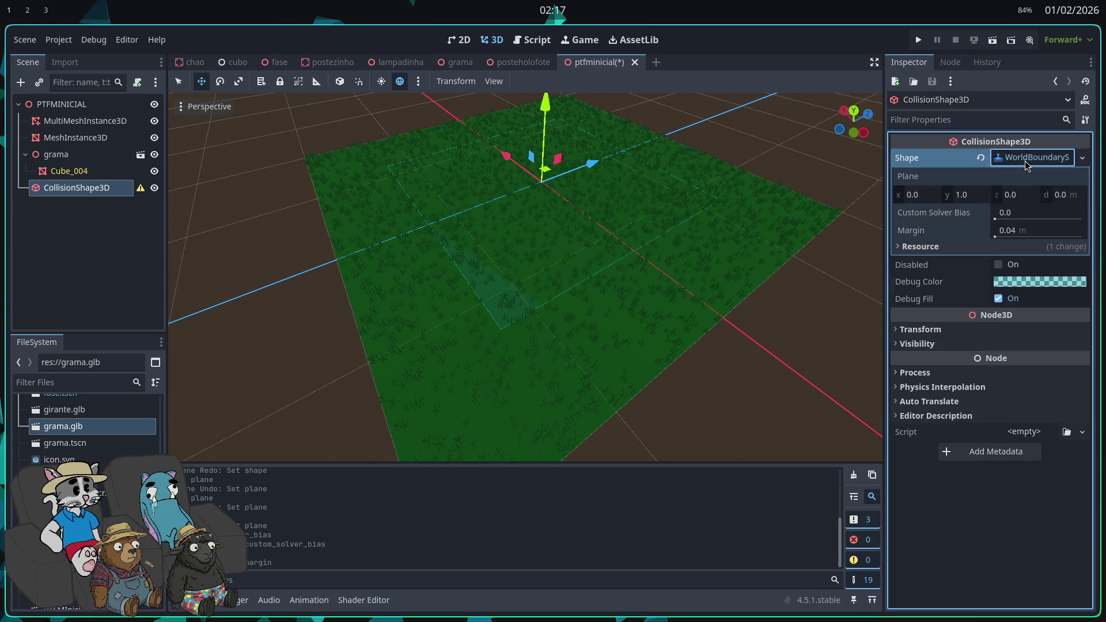
pyautogui.click(1014, 163)
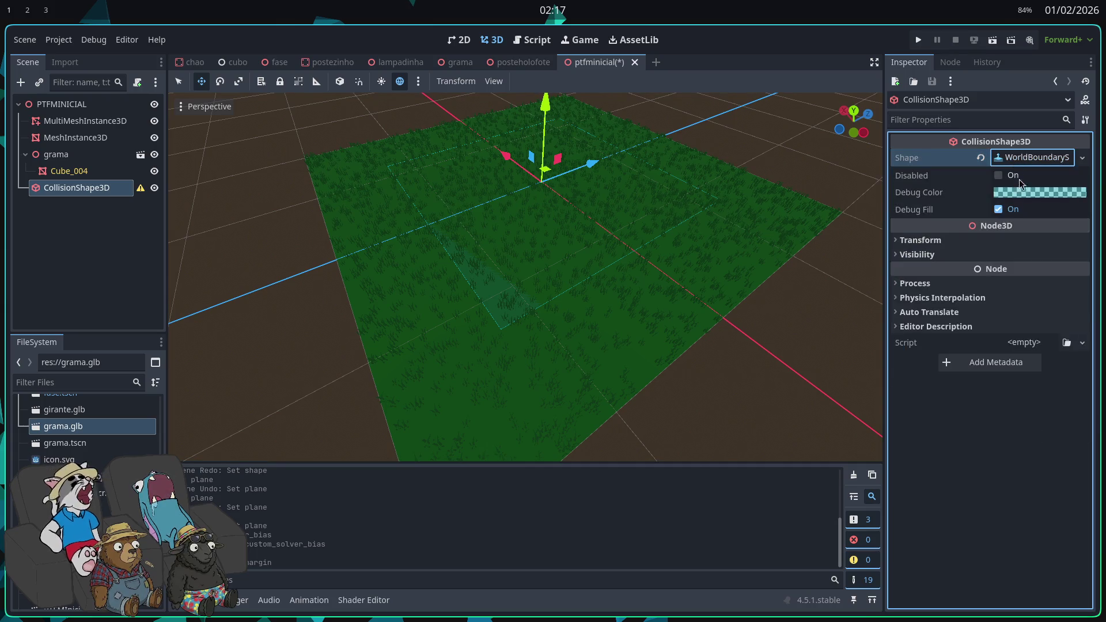
pyautogui.click(982, 158)
pyautogui.click(1024, 158)
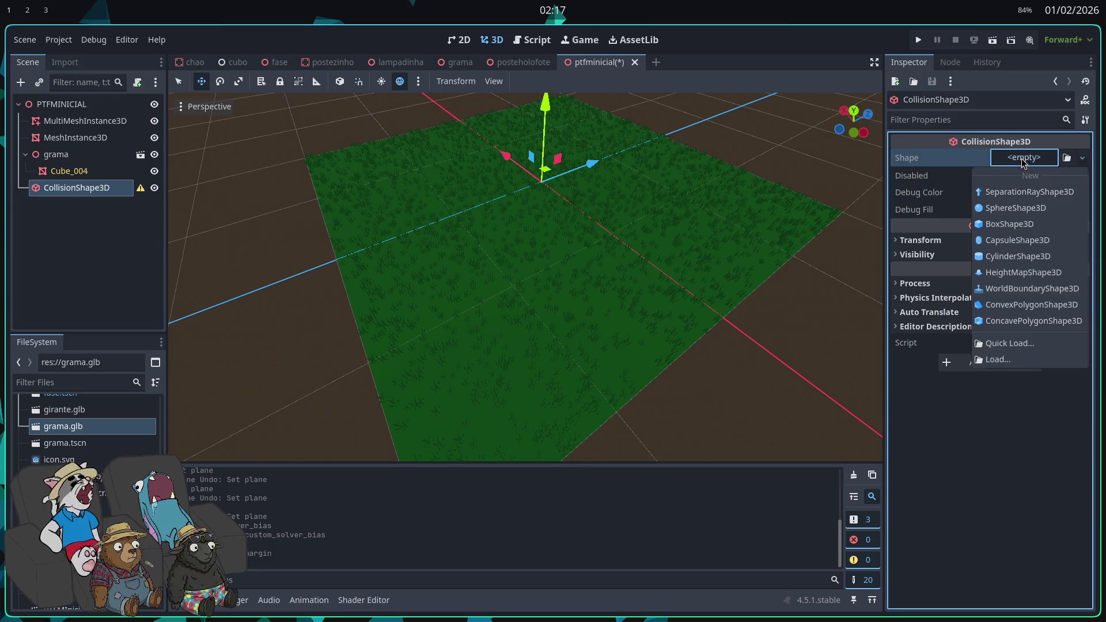
# - Use a BoxShape3D and stretch it to about 32.08 × 31.9 over the grass, slightly taller
pyautogui.click(1001, 230)
pyautogui.moveTo(542, 192)
pyautogui.mouseDown()
pyautogui.moveTo(449, 218)
pyautogui.moveTo(330, 274)
pyautogui.moveTo(375, 248)
pyautogui.moveTo(633, 199)
pyautogui.moveTo(619, 197)
pyautogui.moveTo(789, 218)
pyautogui.mouseUp()
pyautogui.moveTo(584, 198)
pyautogui.mouseDown()
pyautogui.moveTo(627, 382)
pyautogui.moveTo(629, 452)
pyautogui.mouseUp()
pyautogui.moveTo(594, 223)
pyautogui.mouseDown()
pyautogui.moveTo(610, 205)
pyautogui.moveTo(576, 161)
pyautogui.moveTo(604, 182)
pyautogui.mouseUp()
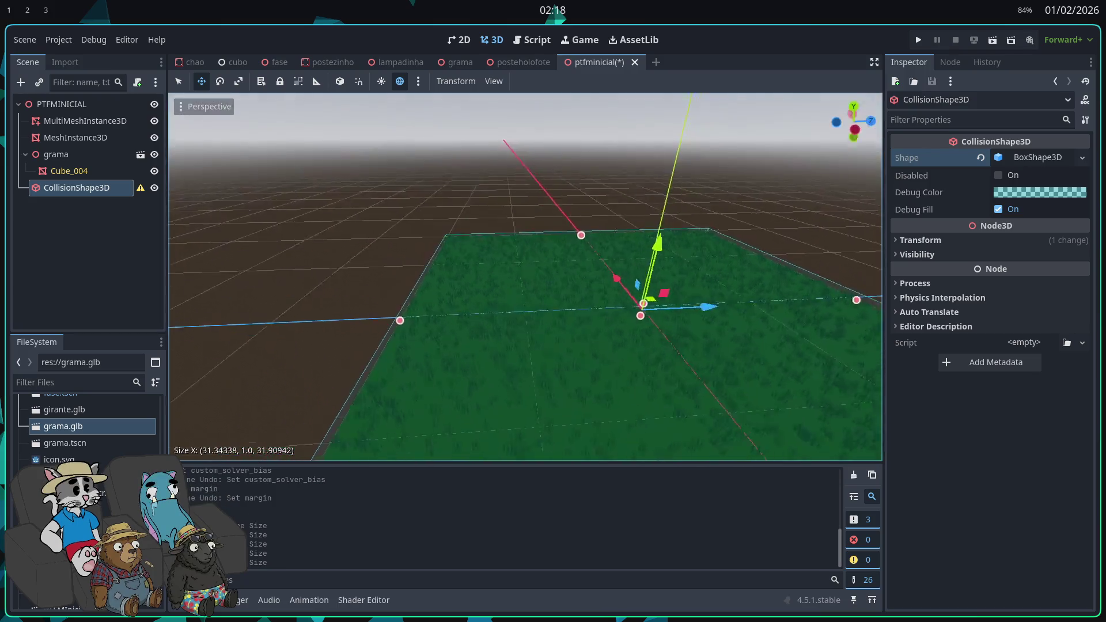
pyautogui.scroll(5, 567, 144)
pyautogui.moveTo(527, 219); pyautogui.dragTo(513, 225)
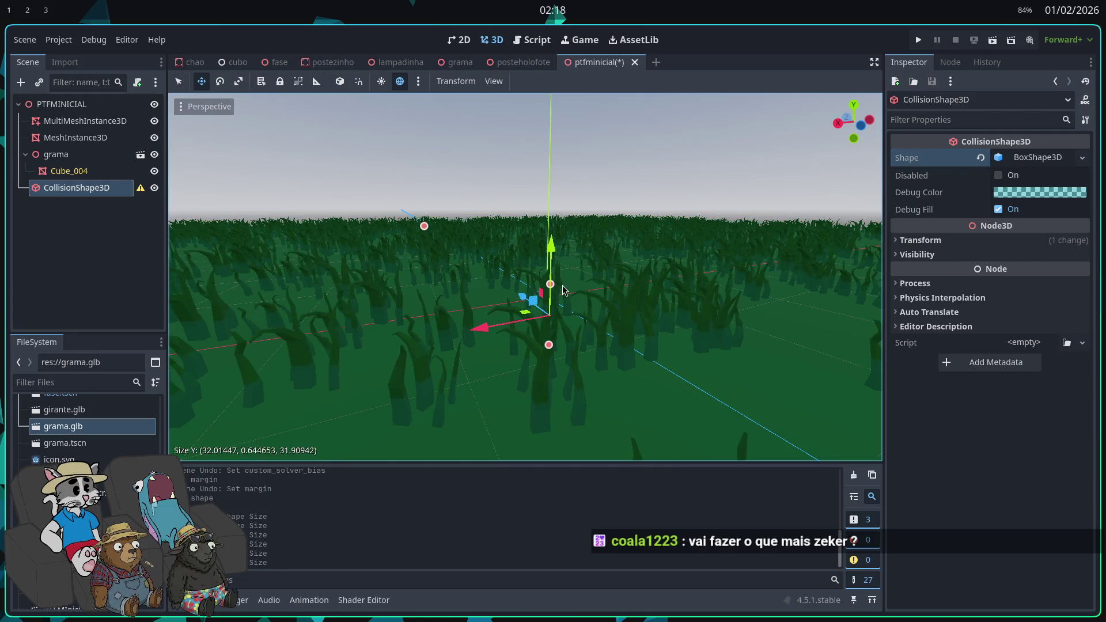
pyautogui.moveTo(565, 310); pyautogui.dragTo(563, 305)
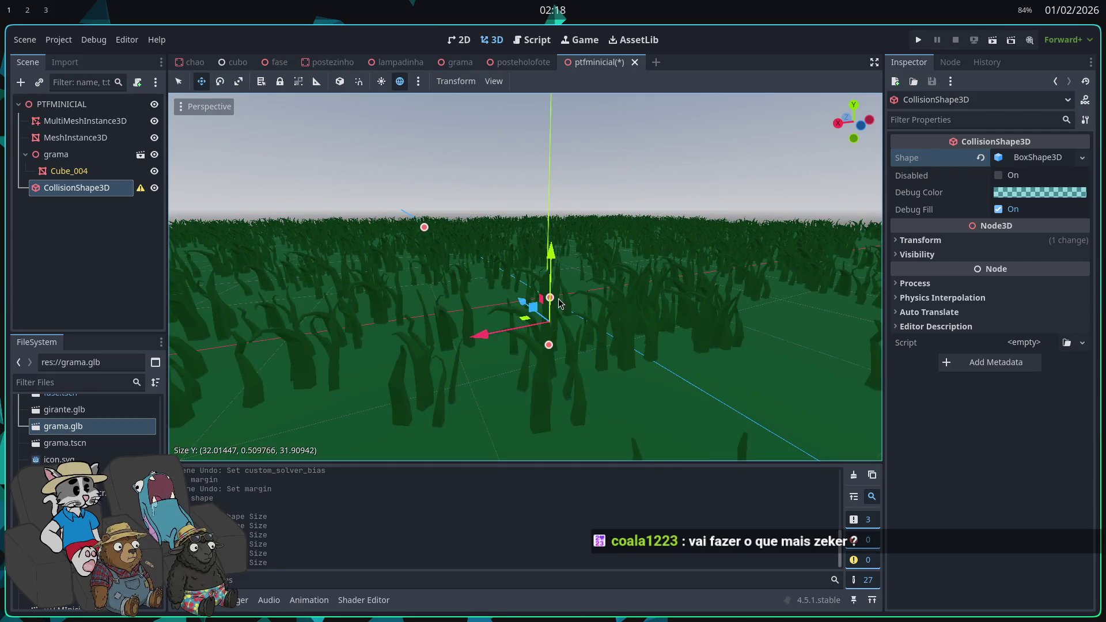
pyautogui.scroll(-5, 563, 306)
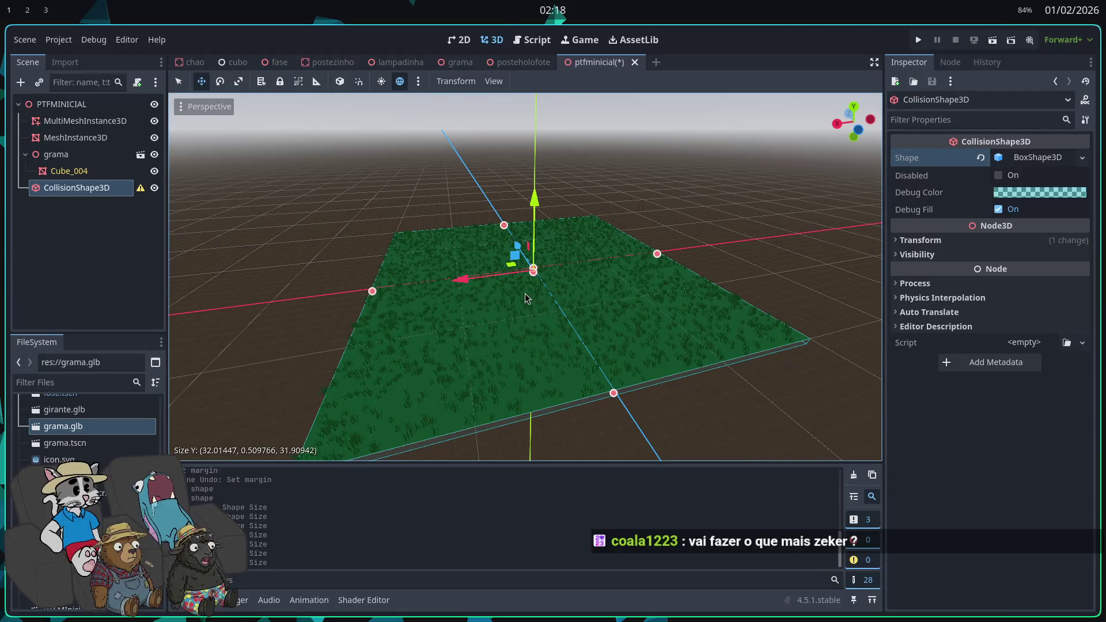
# - View and dismiss the collision-parent warning, then bring up the PTFMINICIAL root's actions
pyautogui.click(141, 188)
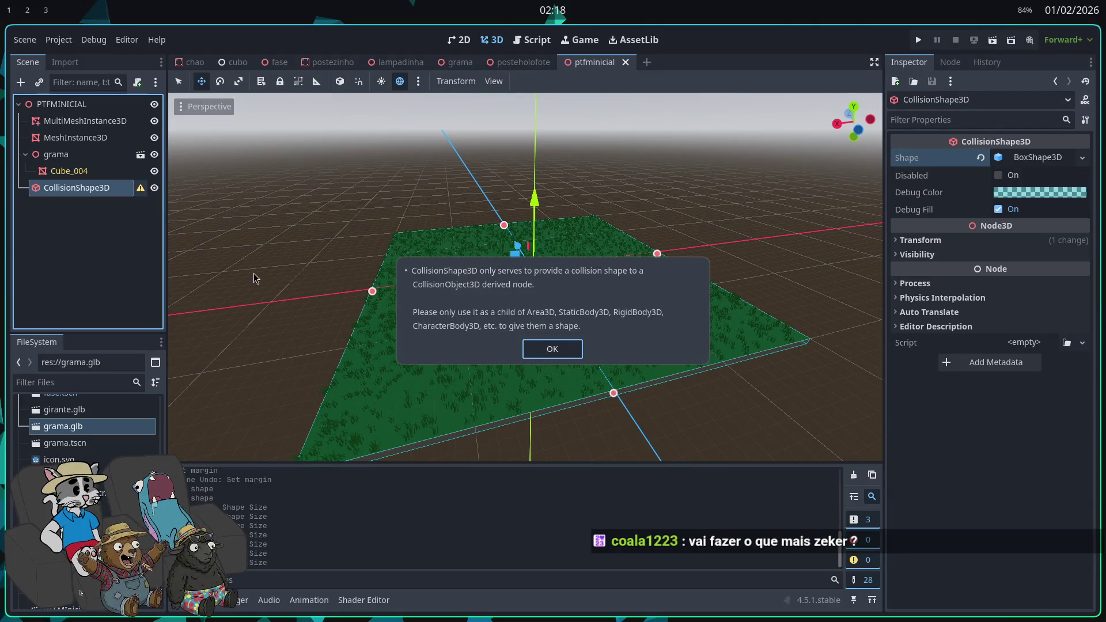
pyautogui.click(553, 349)
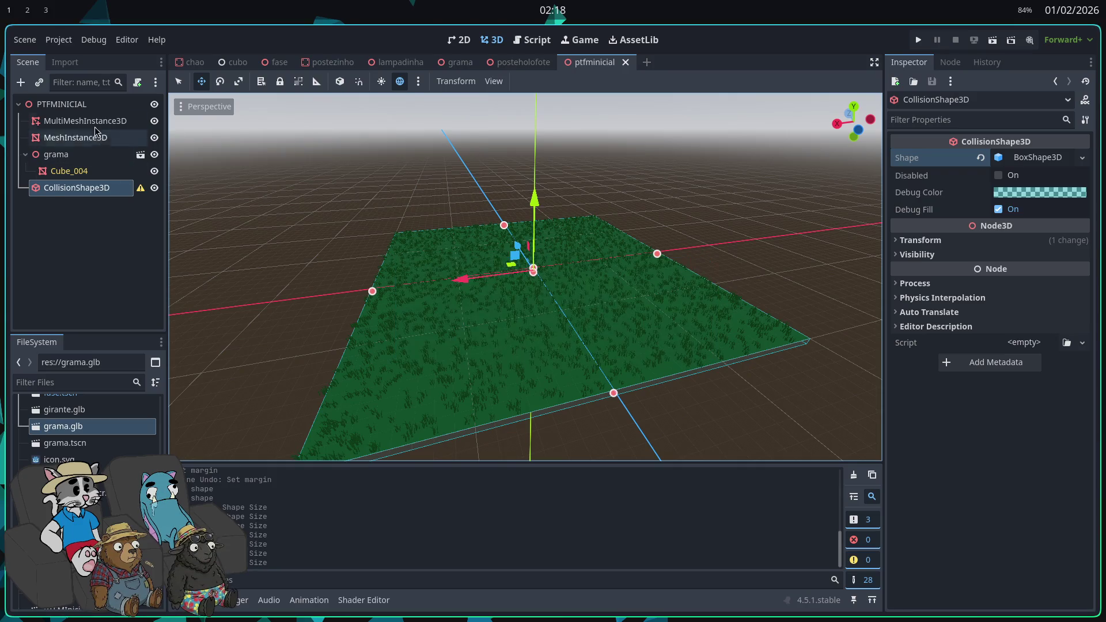
pyautogui.rightClick(82, 106)
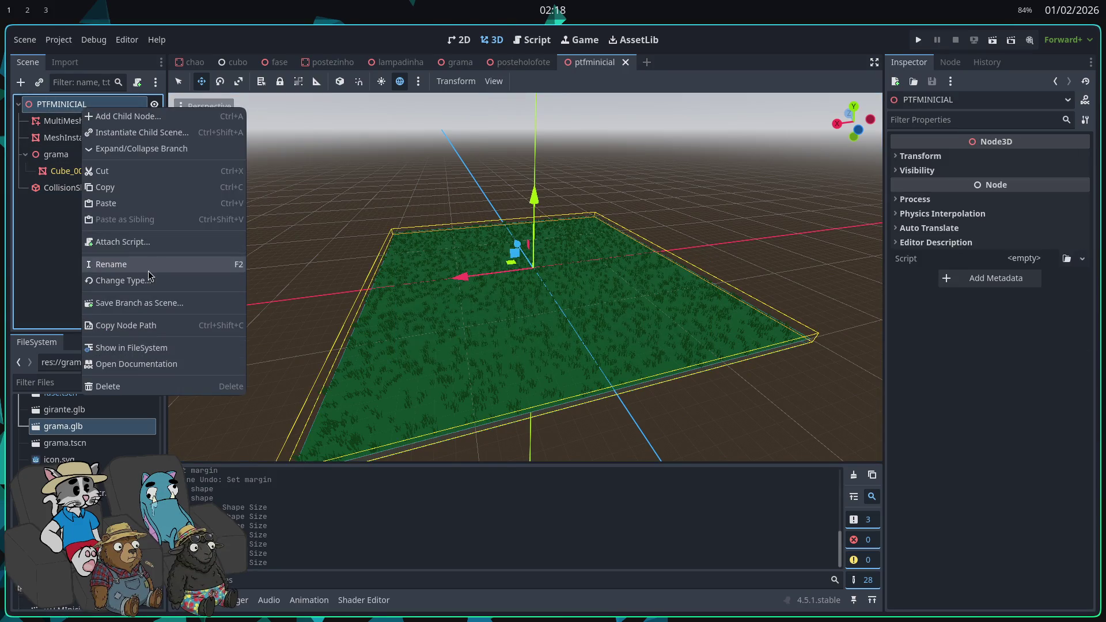
# - Change the PTFMINICIAL root node's type to StaticBody3D
pyautogui.click(148, 280)
pyautogui.write('STAT')
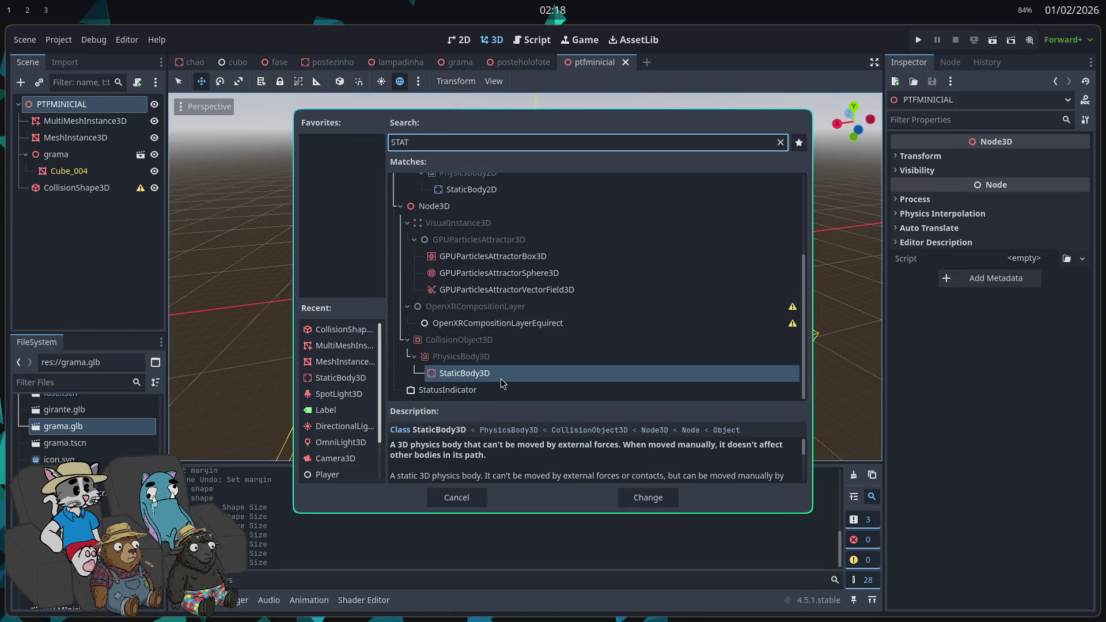
pyautogui.doubleClick(502, 374)
pyautogui.click(713, 433)
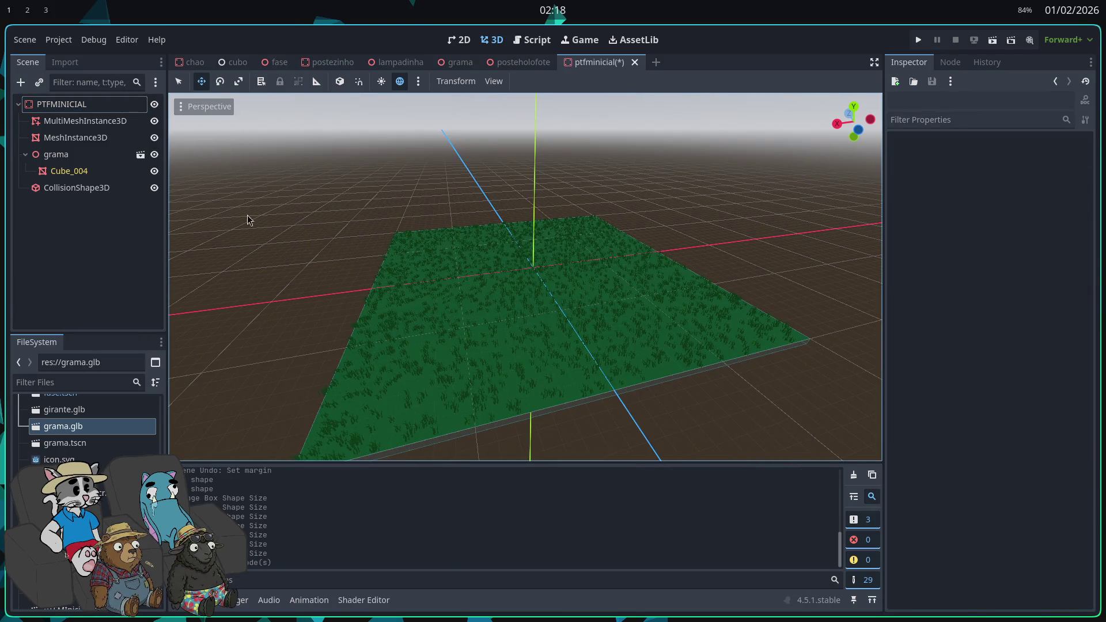
# - Delete the chao floor node from the fase scene
pyautogui.click(272, 63)
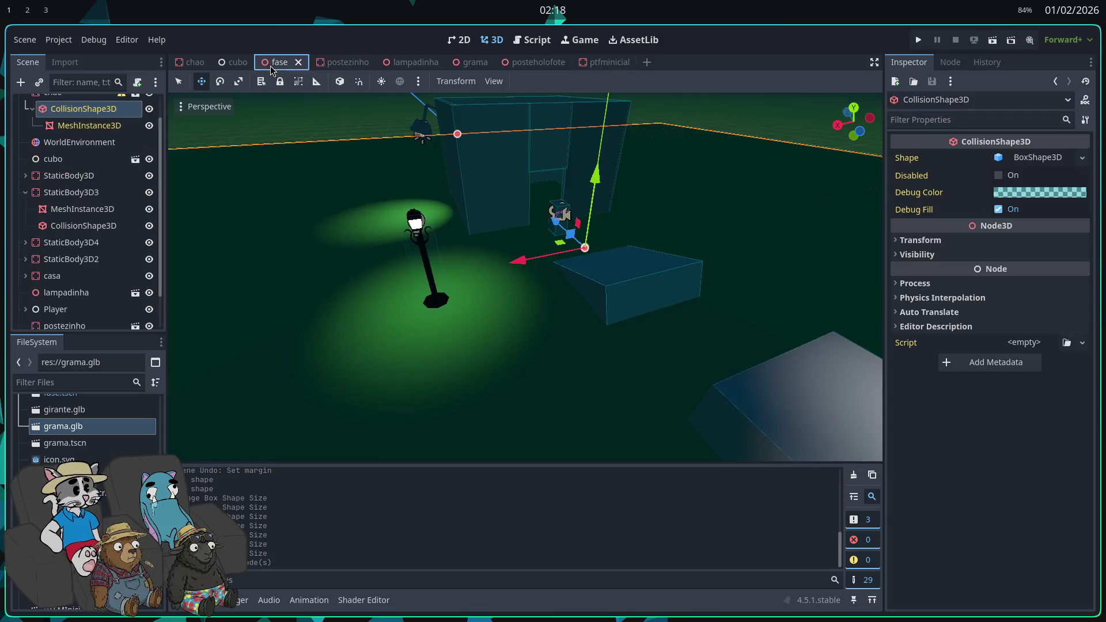
pyautogui.scroll(1, 86, 144)
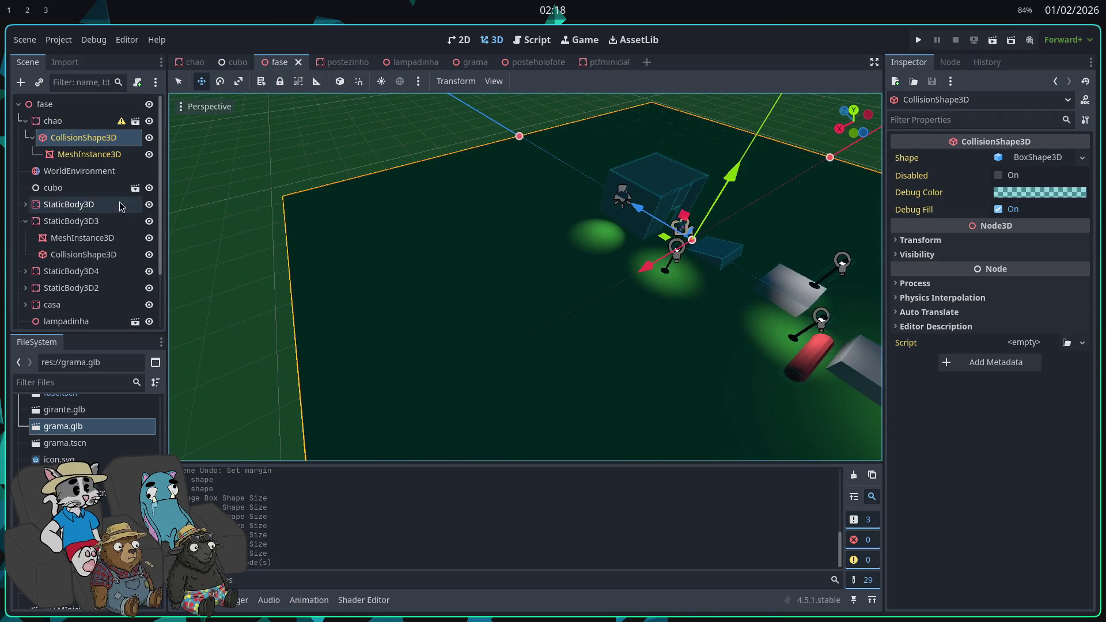
pyautogui.click(53, 121)
pyautogui.press('Delete')
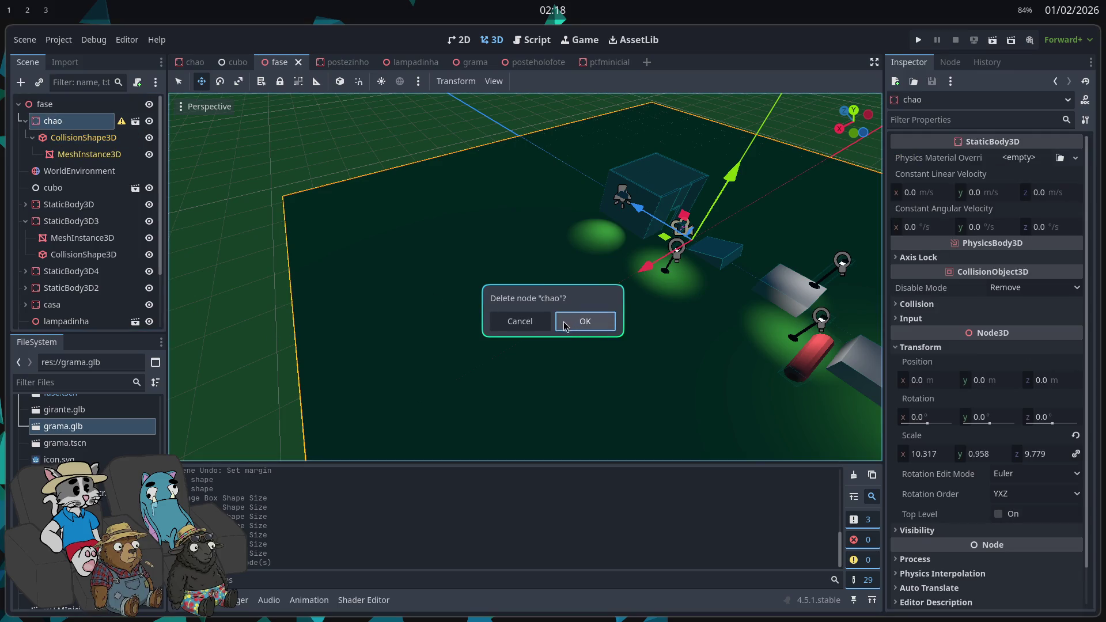
pyautogui.click(584, 326)
# - Instance the ptfminicial grass scene into fase, then delete the resulting StaticBody3D5 node
pyautogui.click(35, 104)
pyautogui.rightClick(34, 104)
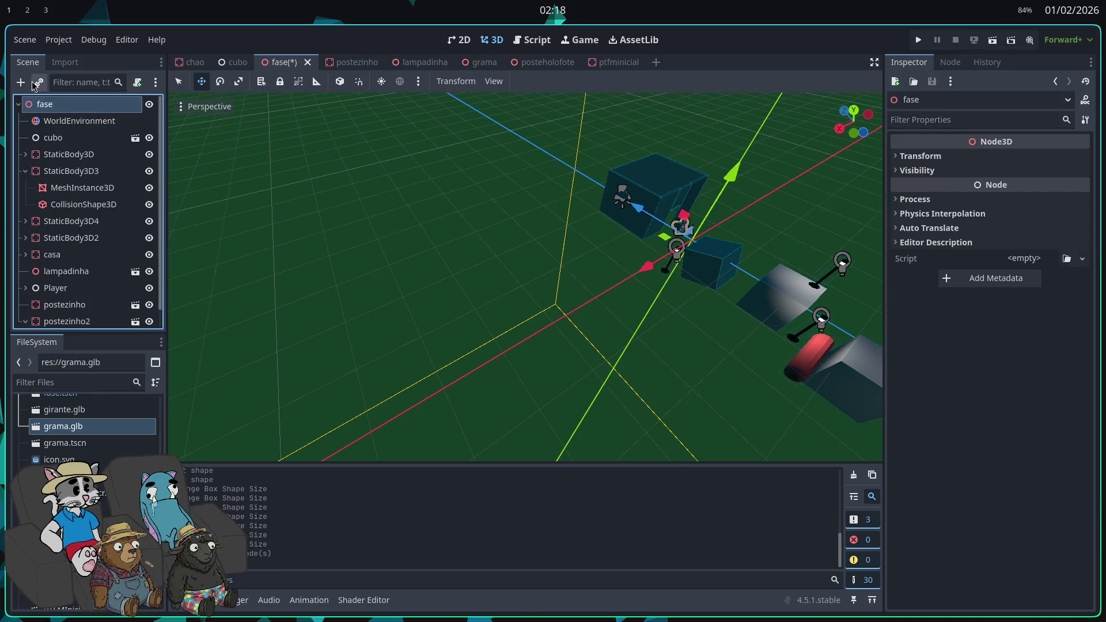
pyautogui.click(87, 129)
pyautogui.press('Return')
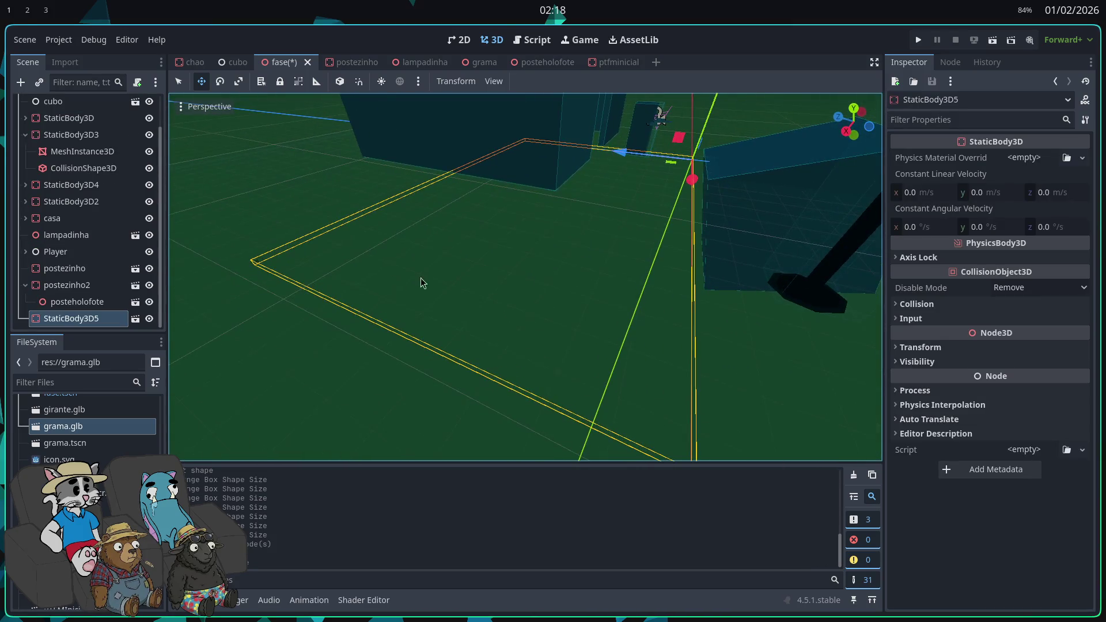
pyautogui.press('Delete')
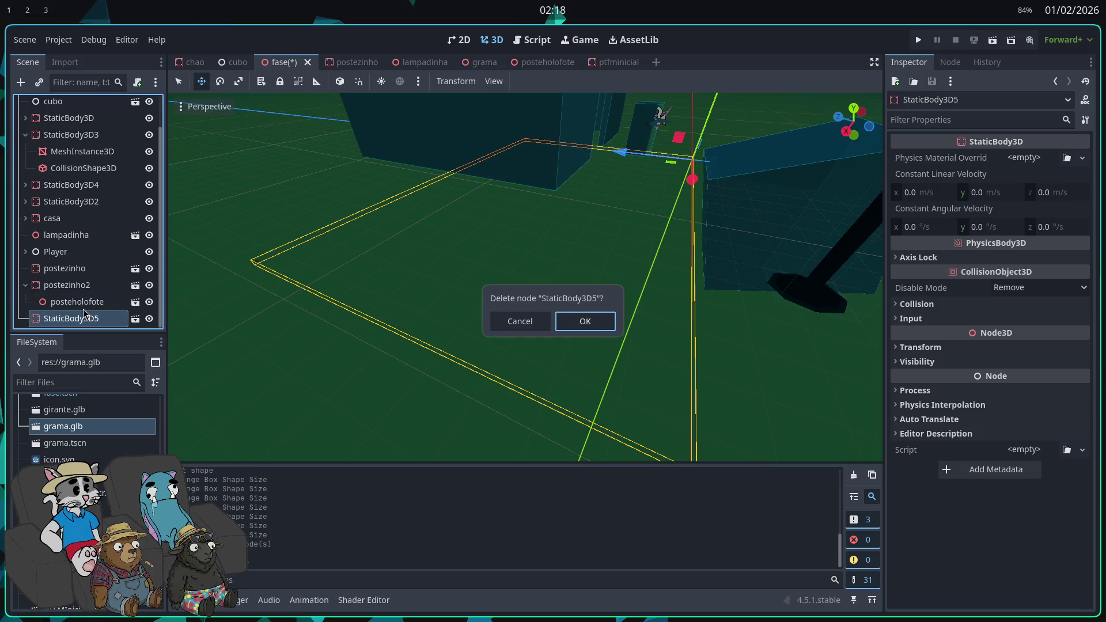
pyautogui.click(583, 323)
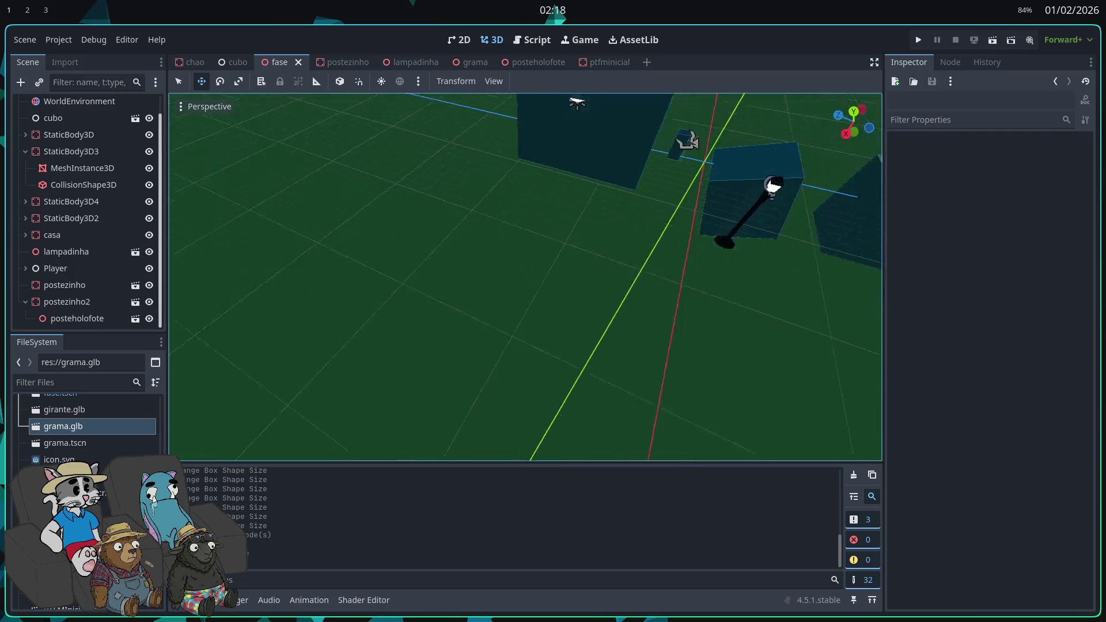
pyautogui.scroll(1, 114, 218)
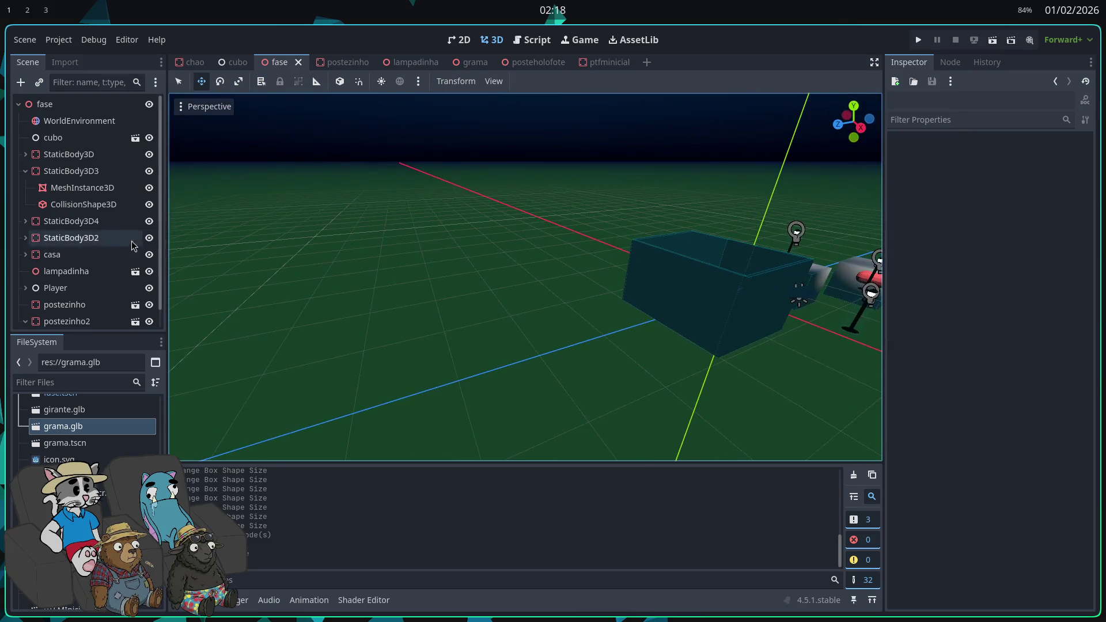
# - Instance ptfminicial.tscn under the fase root, frame it, and run the level for a test
pyautogui.click(26, 320)
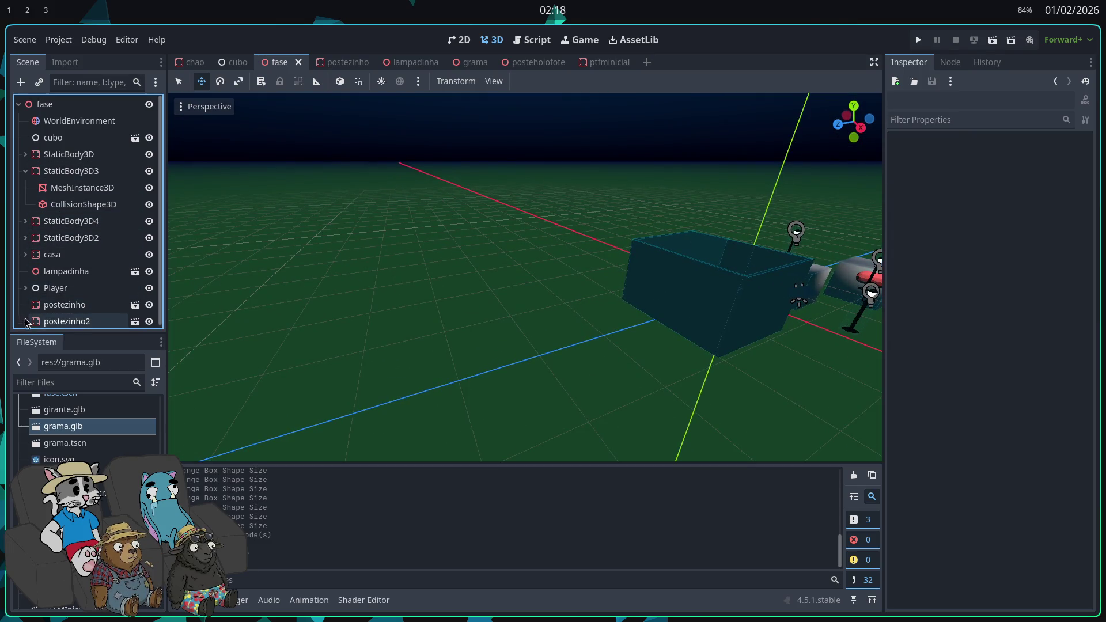
pyautogui.rightClick(55, 105)
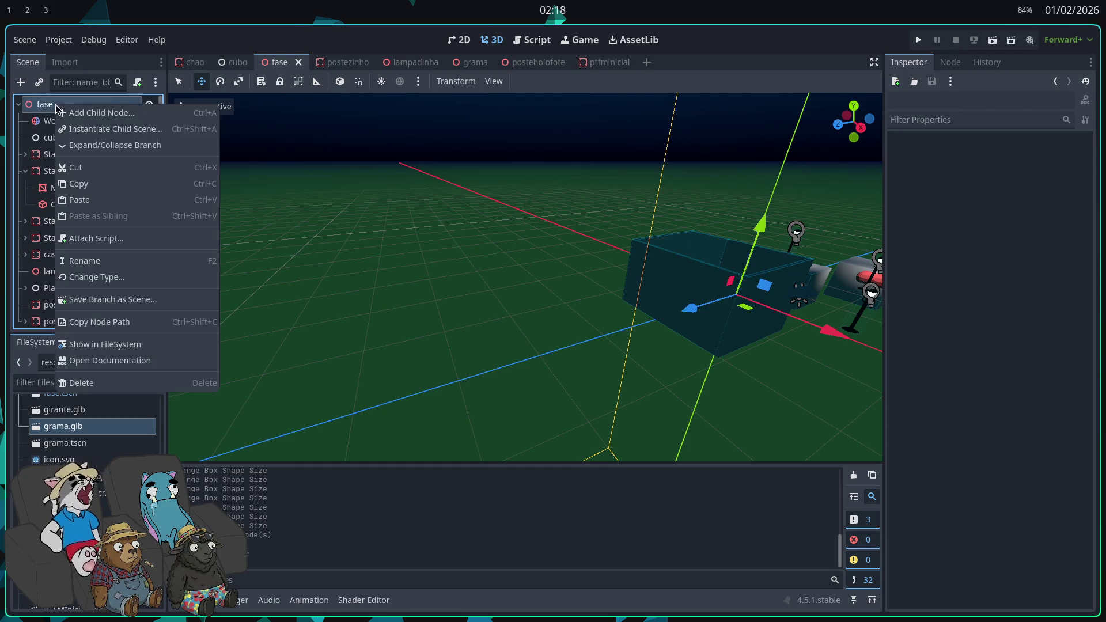
pyautogui.click(102, 129)
pyautogui.doubleClick(424, 180)
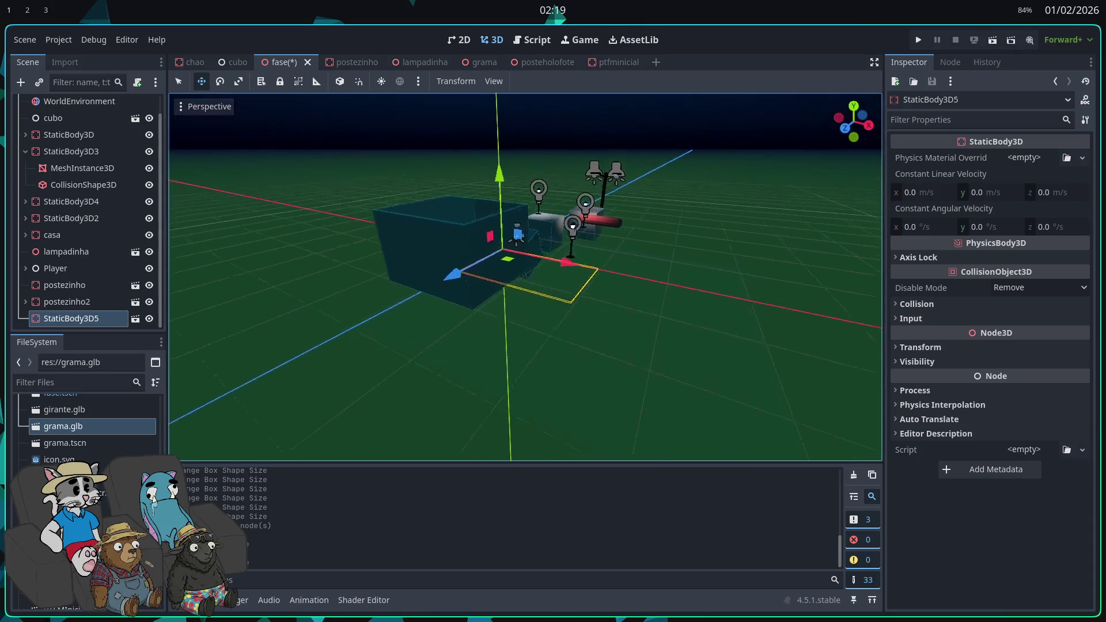
pyautogui.press('f')
pyautogui.click(918, 40)
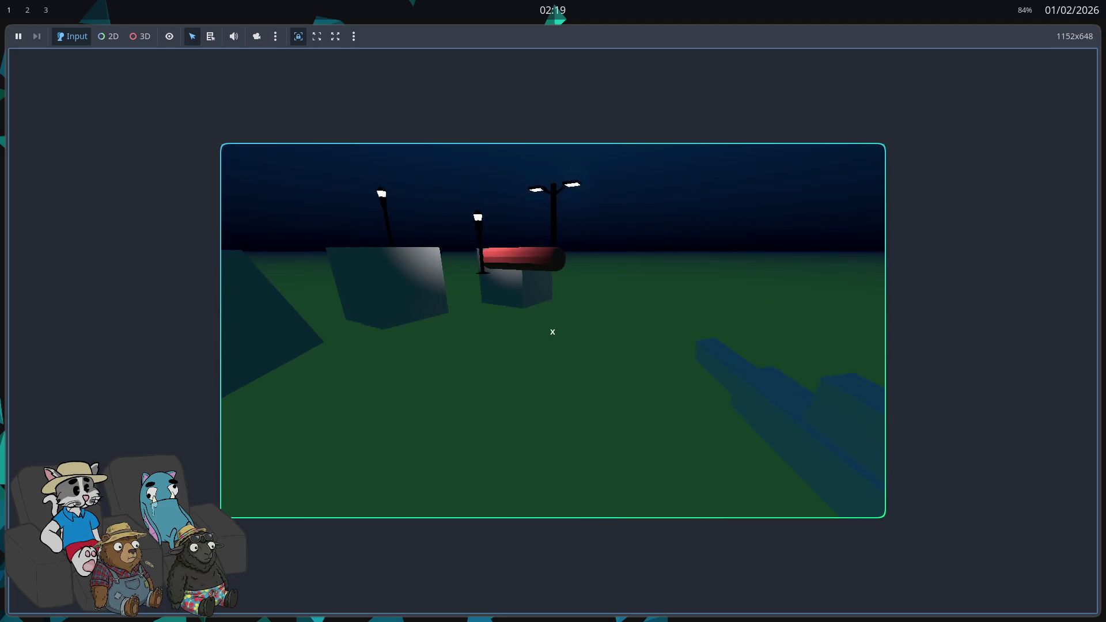
pyautogui.press('F8')
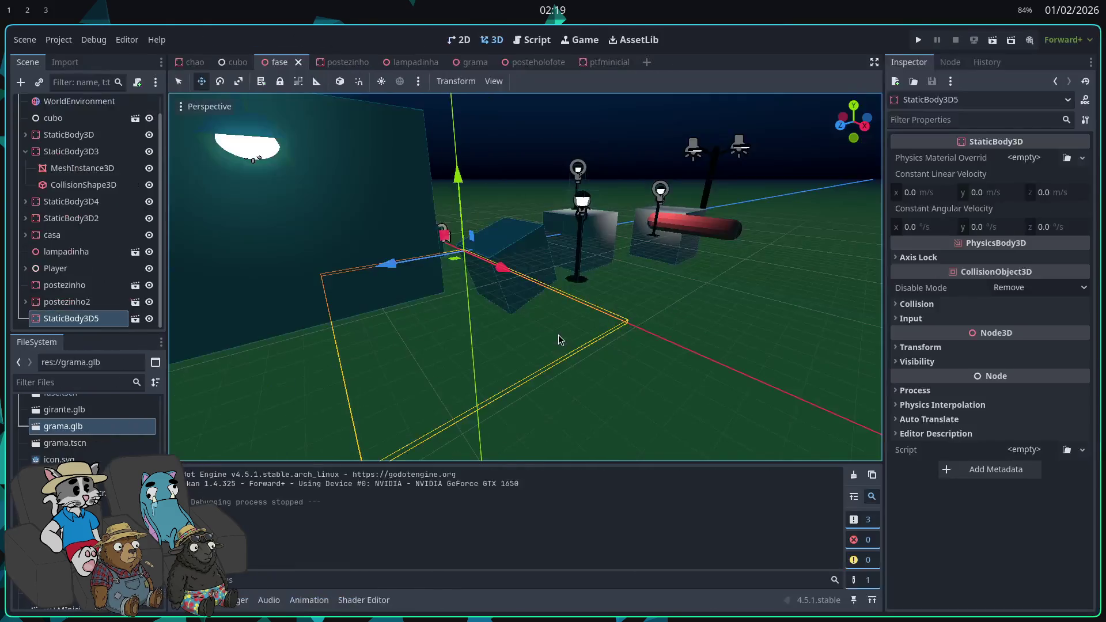
# - In ptfminicial, inspect CollisionShape3D, Cube_004, grama and the ground plane while orbiting the view
pyautogui.click(593, 63)
pyautogui.click(76, 188)
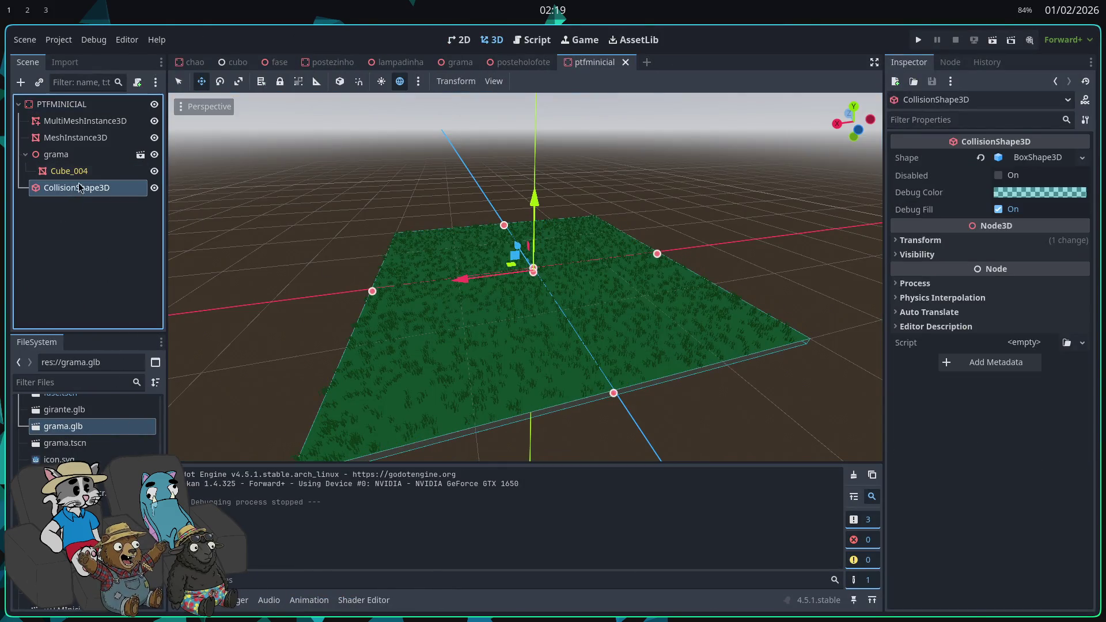
pyautogui.moveTo(503, 238); pyautogui.dragTo(503, 238)
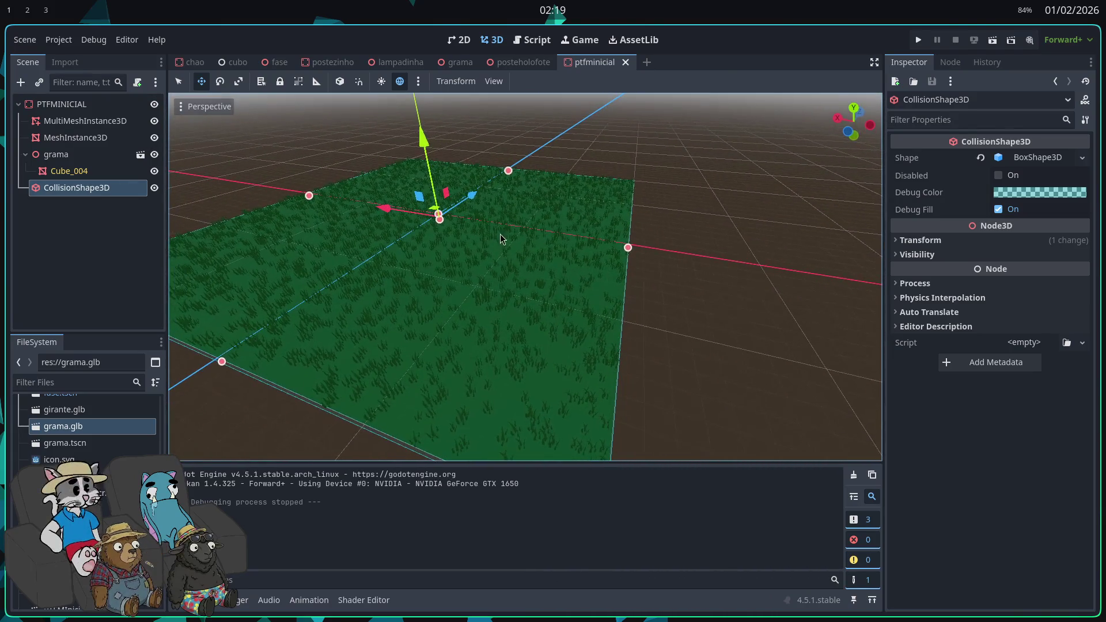
pyautogui.click(91, 168)
pyautogui.moveTo(563, 140); pyautogui.dragTo(490, 151)
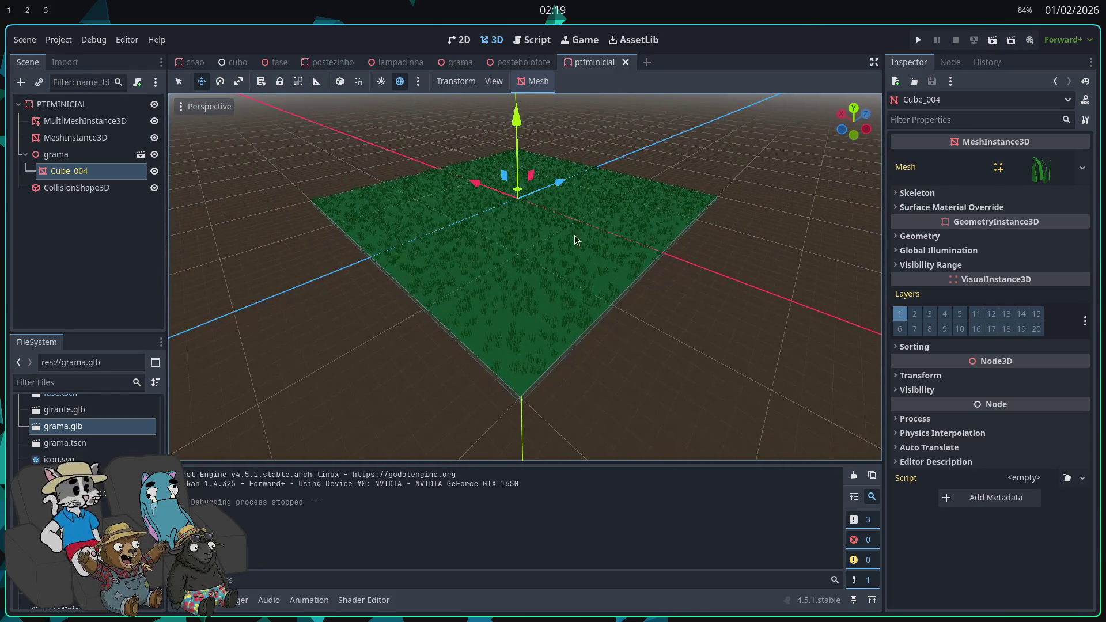
pyautogui.click(56, 154)
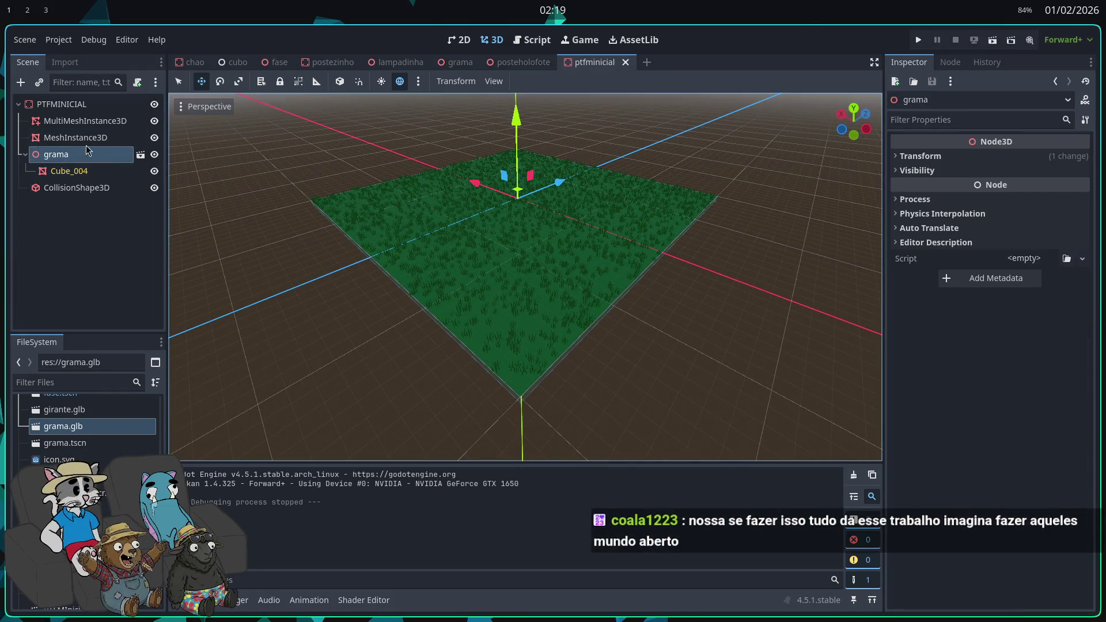
pyautogui.click(318, 174)
pyautogui.moveTo(559, 257); pyautogui.dragTo(554, 241)
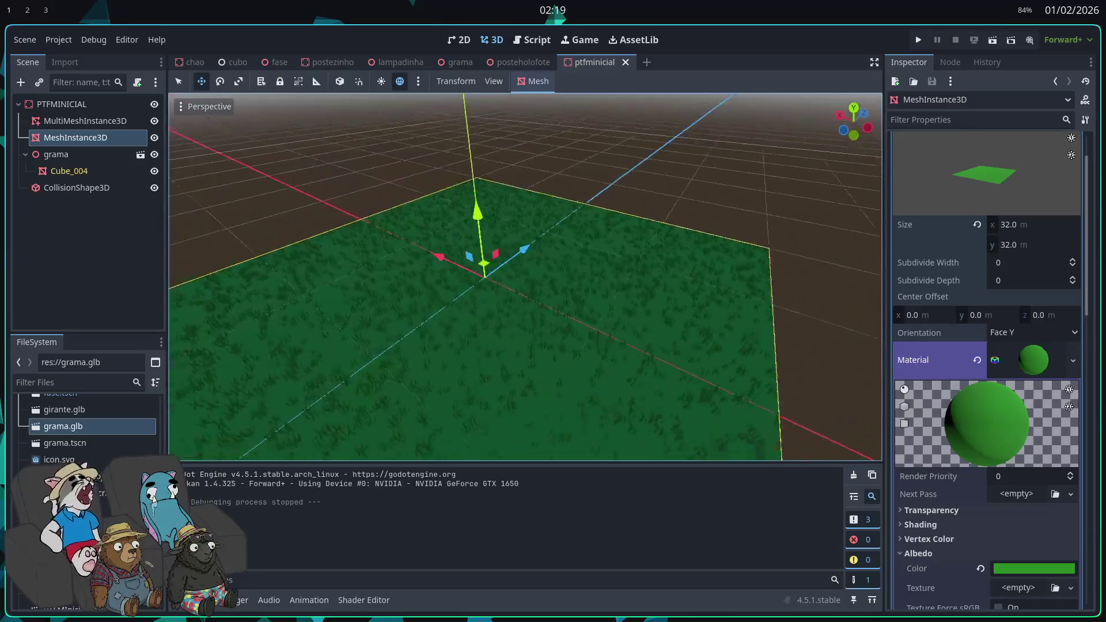
# - Orbit around the grass plane, reselect CollisionShape3D and Cube_004, and change to the 2D workspace
pyautogui.moveTo(518, 288)
pyautogui.mouseDown()
pyautogui.moveTo(761, 294)
pyautogui.moveTo(761, 231)
pyautogui.moveTo(876, 239)
pyautogui.moveTo(882, 254)
pyautogui.mouseUp()
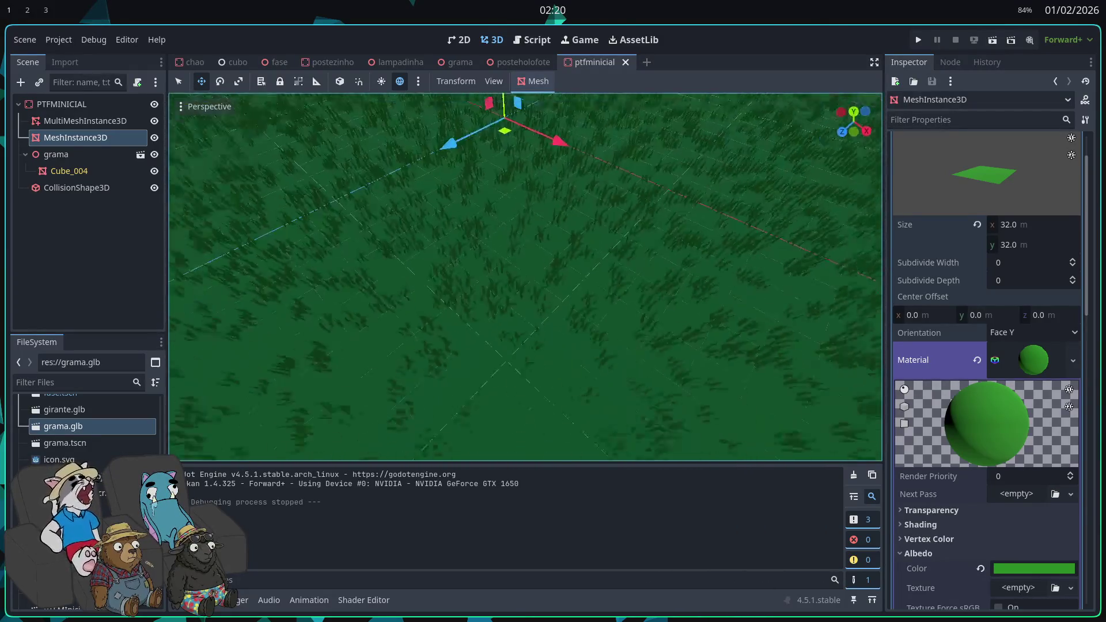
pyautogui.scroll(-5, 525, 276)
pyautogui.click(98, 189)
pyautogui.click(99, 172)
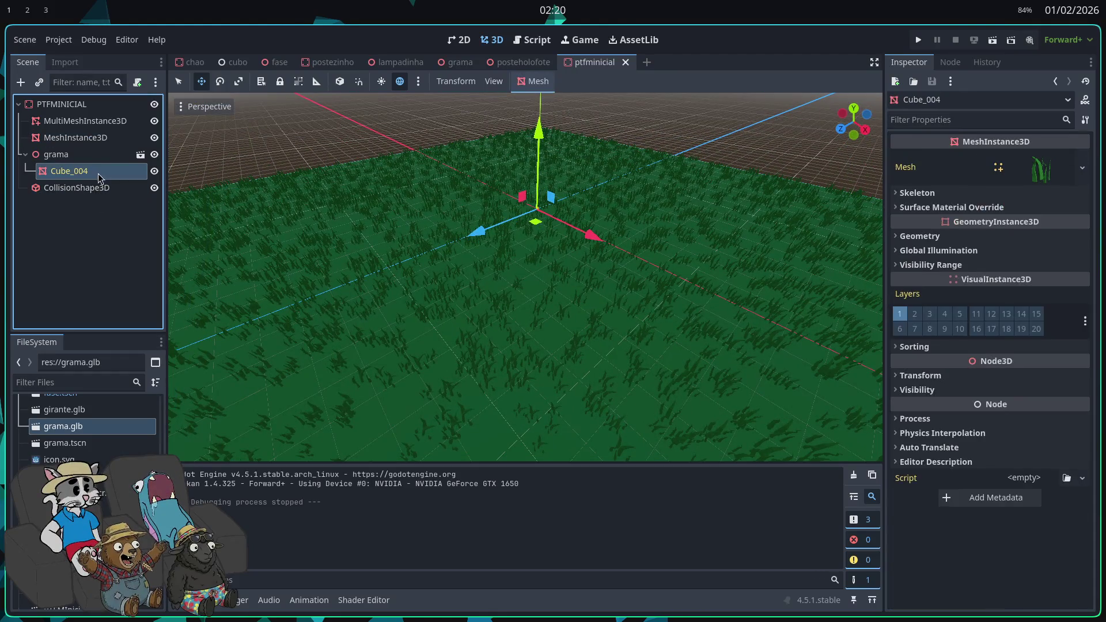
pyautogui.click(464, 41)
pyautogui.click(493, 40)
pyautogui.click(460, 40)
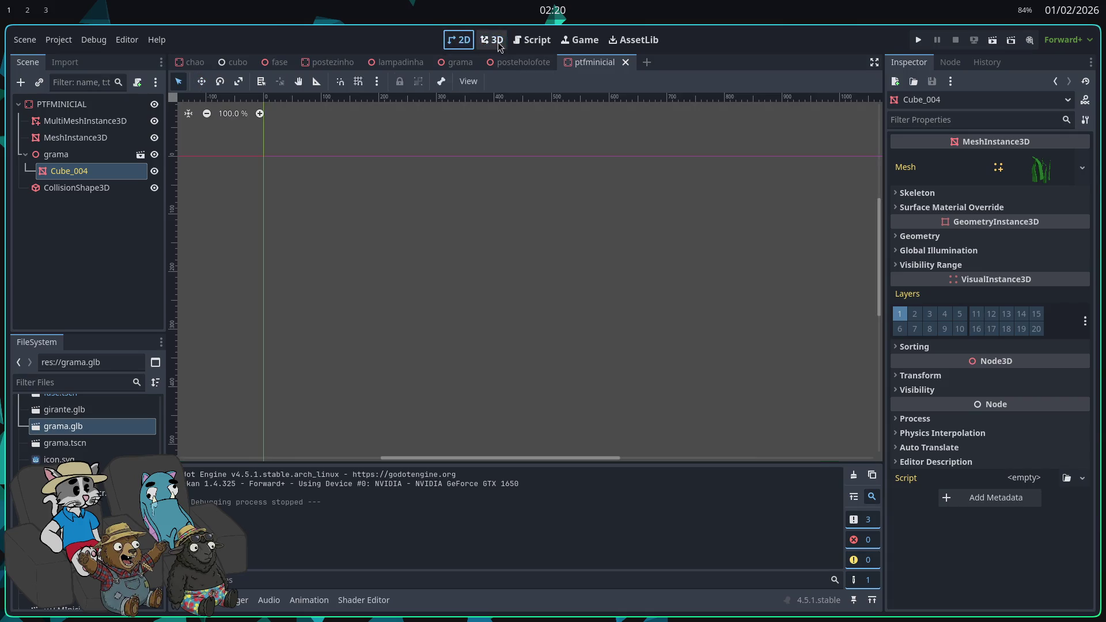
# - Open the fase level, delete StaticBody3D5, and try instancing a scene before undoing it
pyautogui.click(279, 63)
pyautogui.scroll(5, 317, 318)
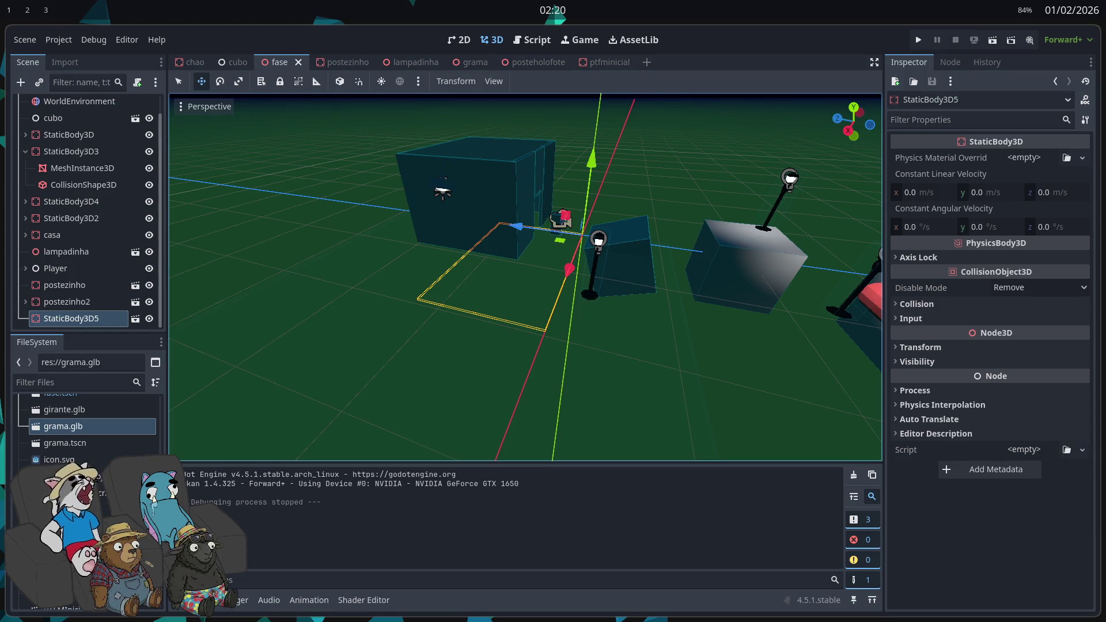
pyautogui.moveTo(630, 398)
pyautogui.mouseDown()
pyautogui.moveTo(657, 394)
pyautogui.moveTo(257, 425)
pyautogui.mouseUp()
pyautogui.press('Delete')
pyautogui.press('Return')
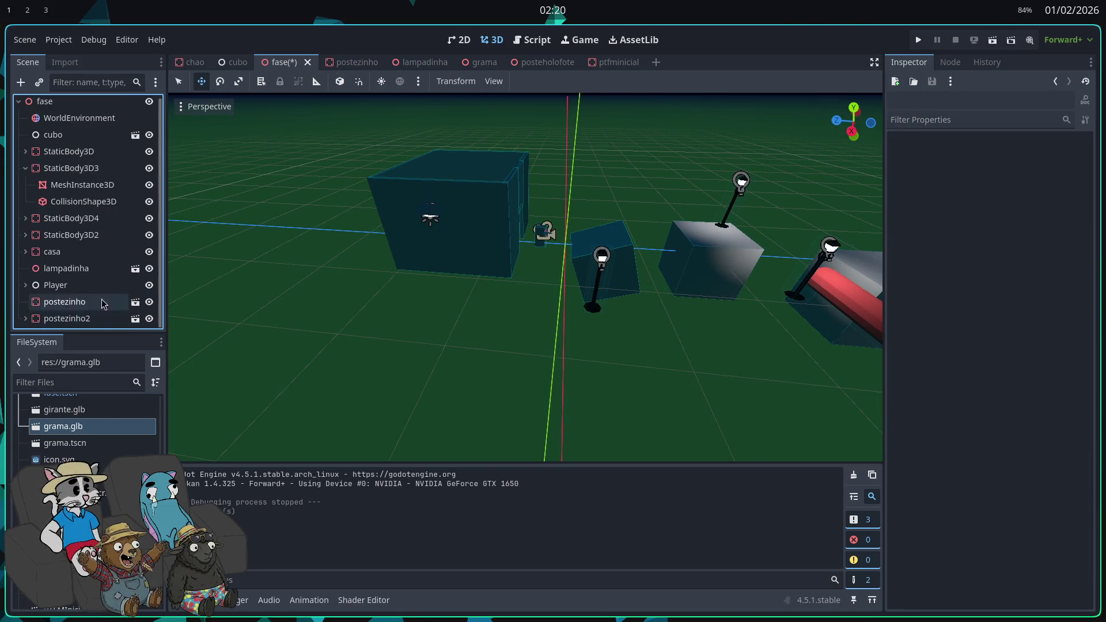
pyautogui.click(44, 104)
pyautogui.click(39, 82)
pyautogui.doubleClick(451, 250)
pyautogui.hotkey('ctrl', 'z')
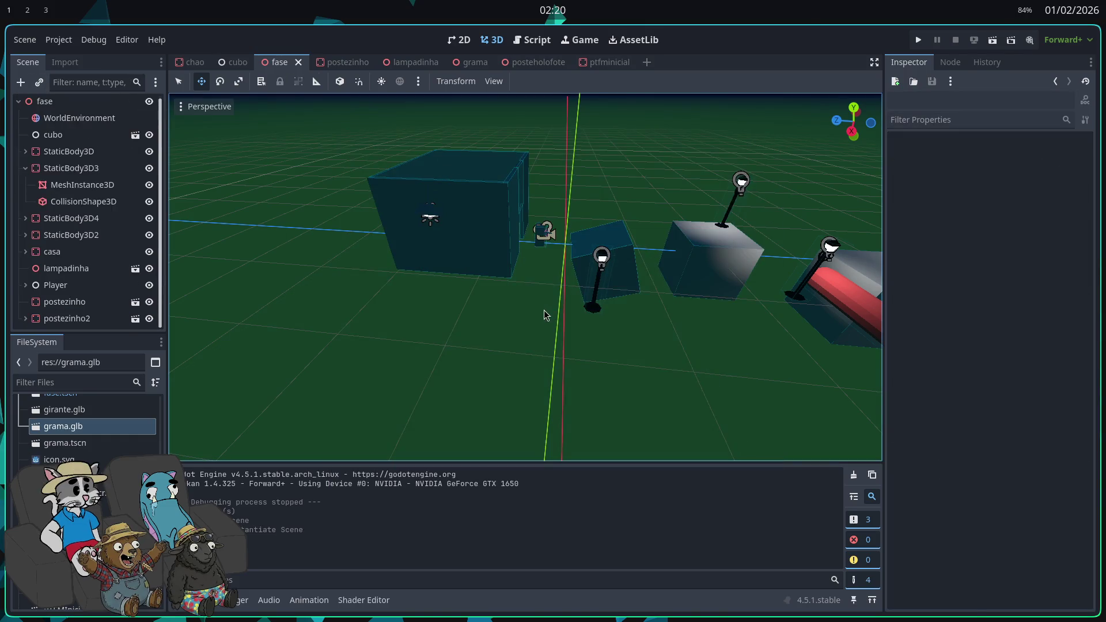
# - Fly the view through the fase level with WASD to look over the lamps and cubes
pyautogui.press('w')
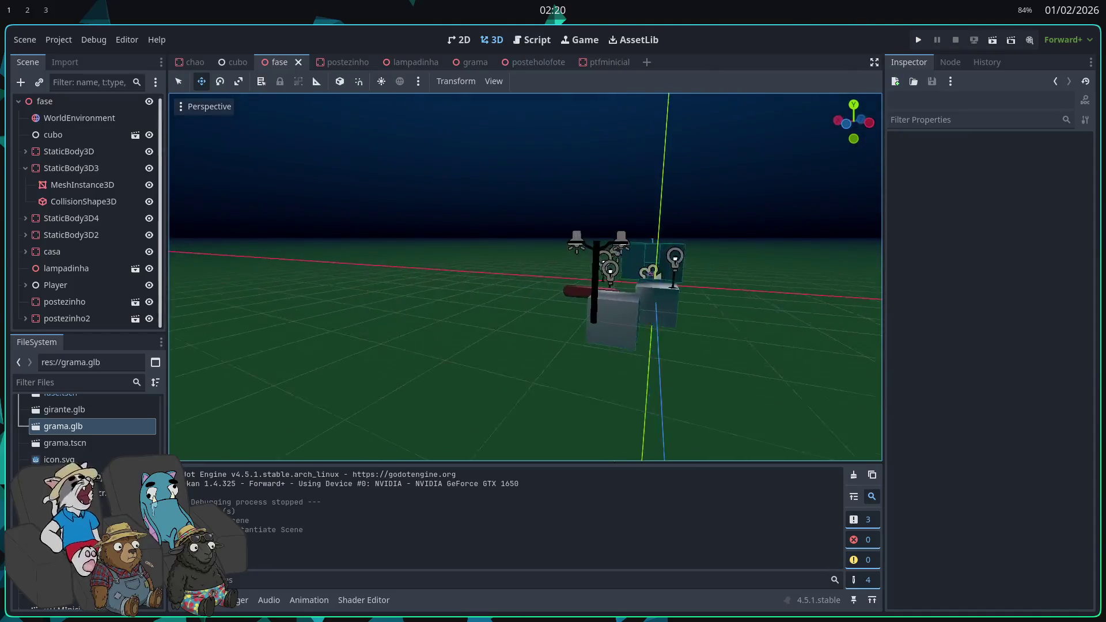
pyautogui.press('w')
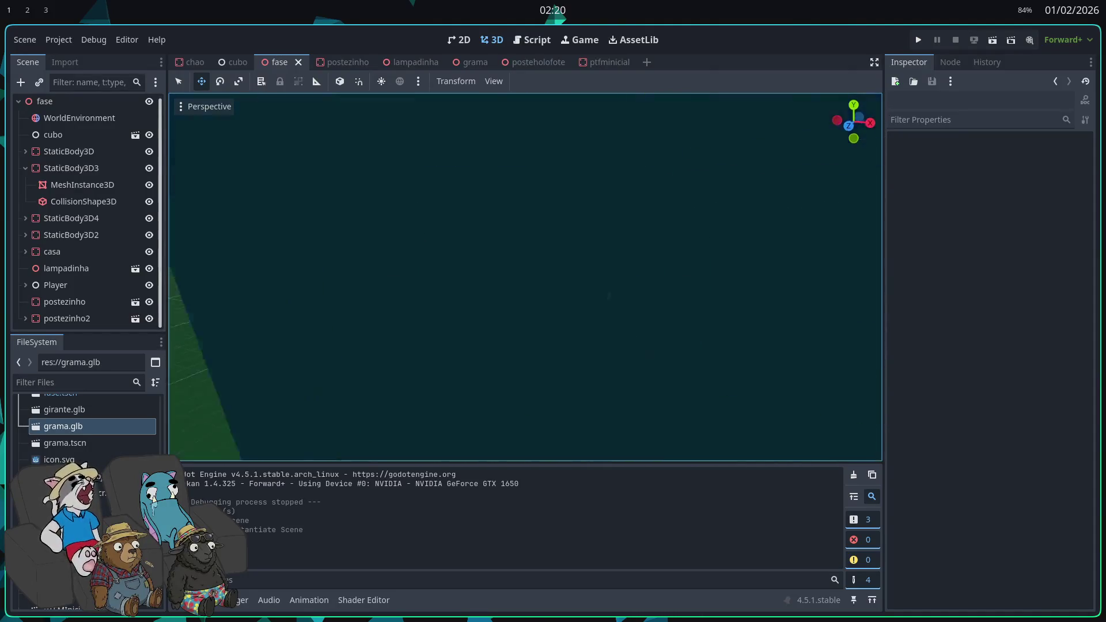
pyautogui.press('w')
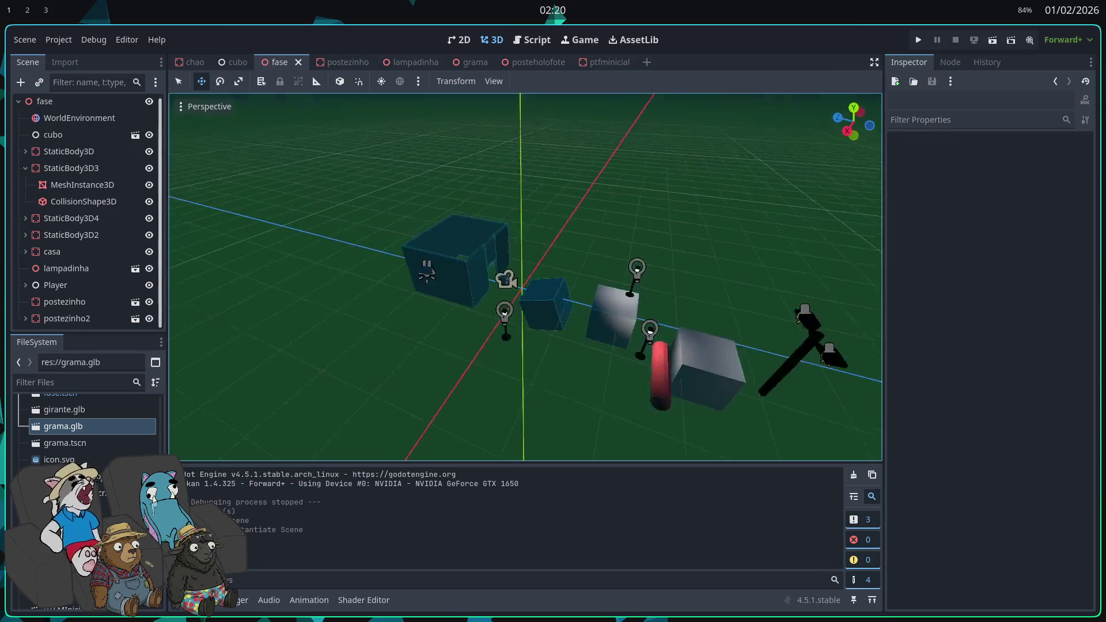
pyautogui.press('s')
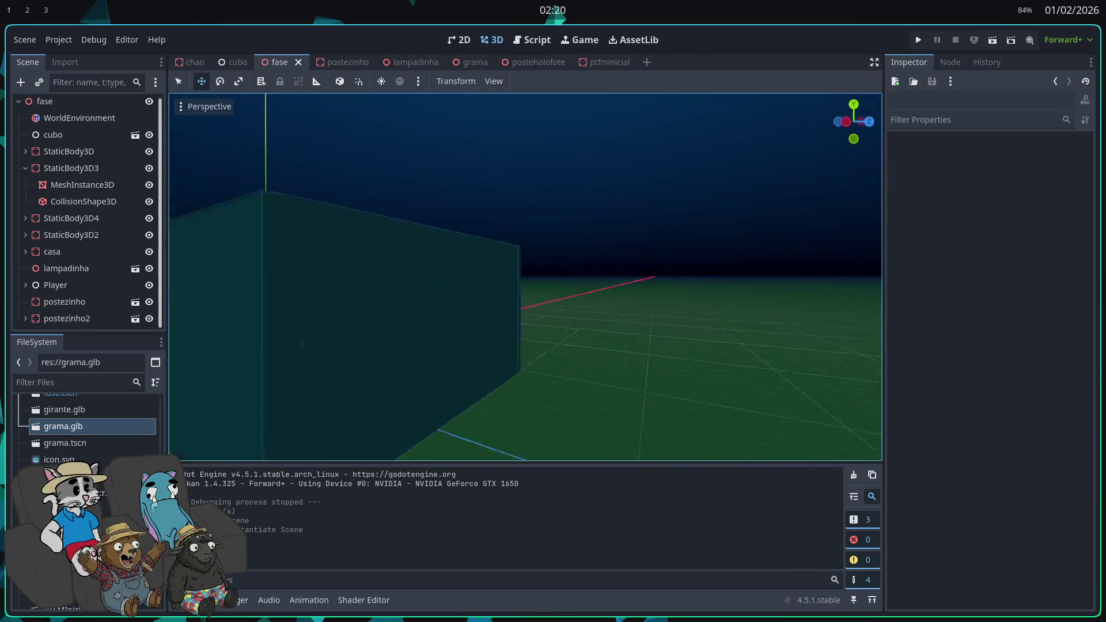
pyautogui.press('s')
pyautogui.press('w')
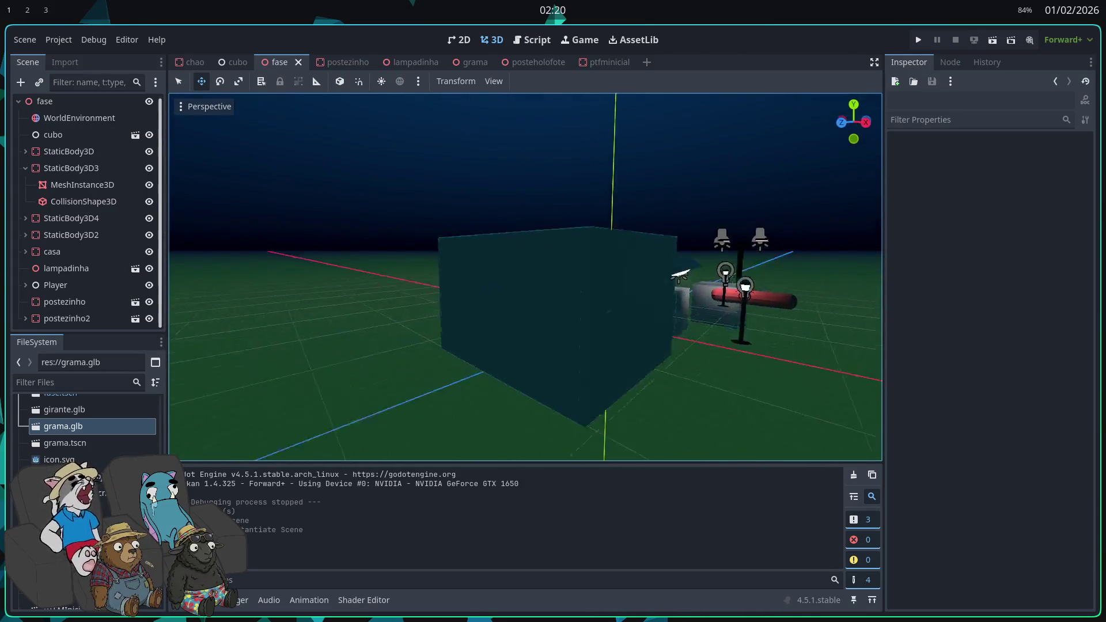
pyautogui.press('s')
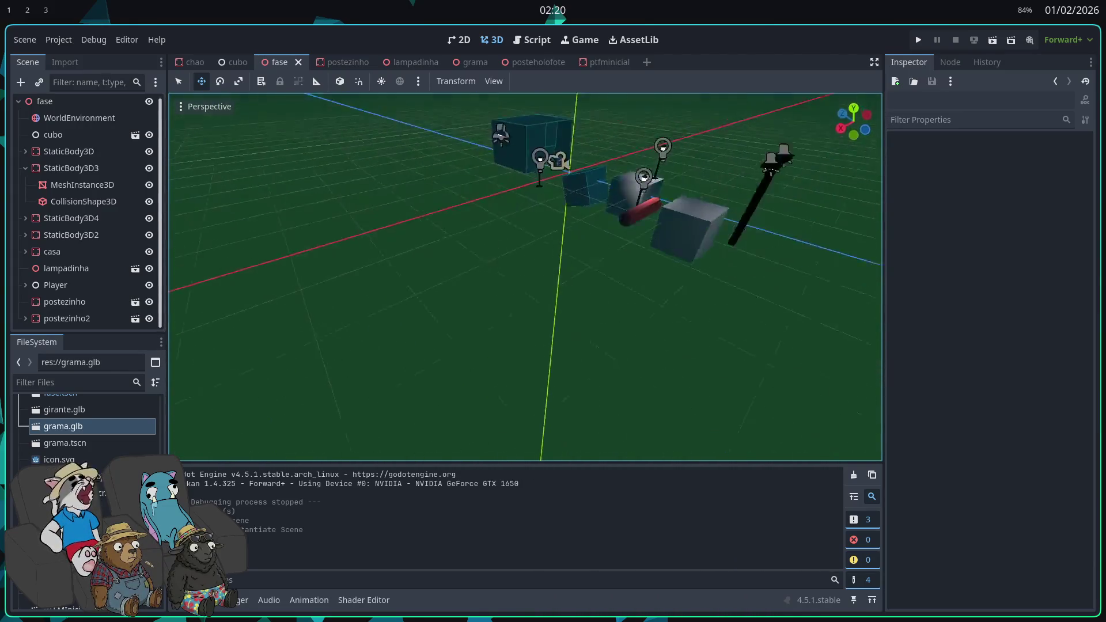
pyautogui.press('s')
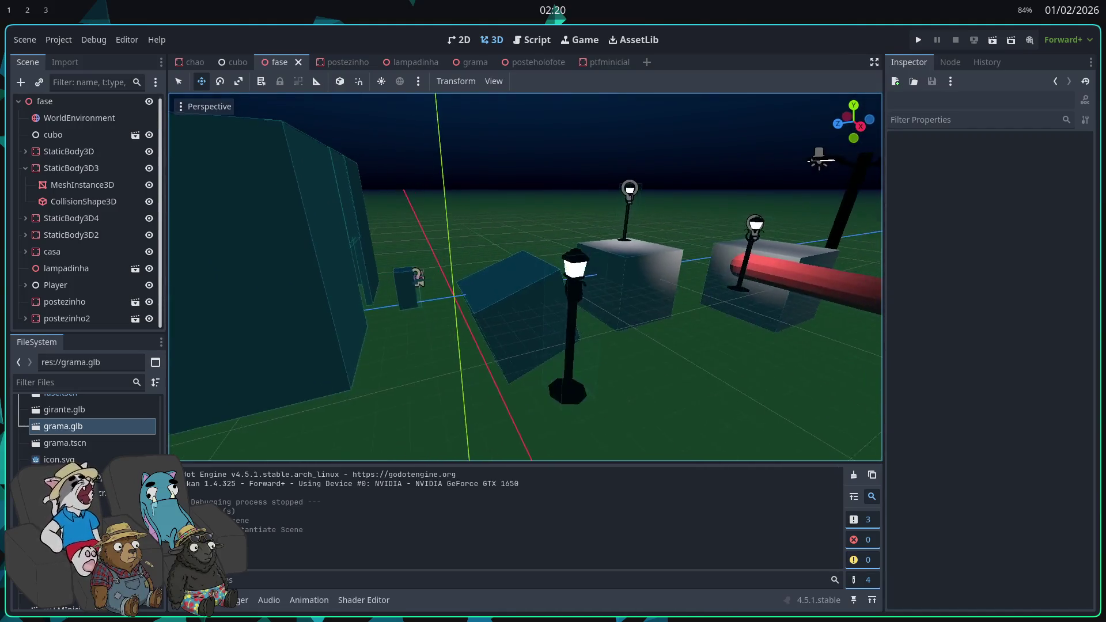
pyautogui.press('a')
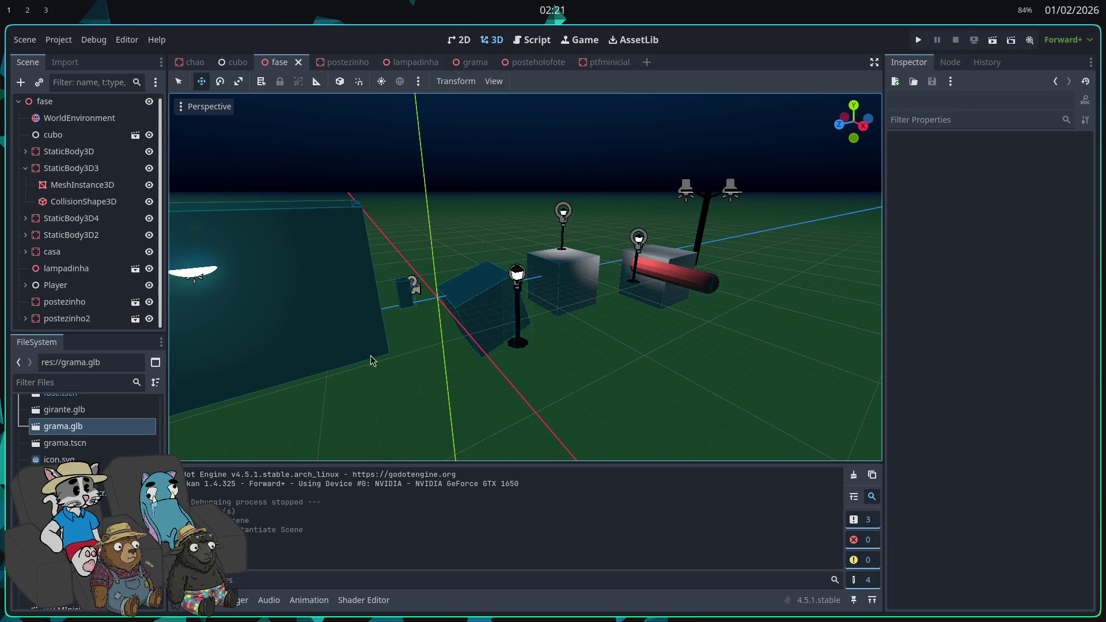
pyautogui.scroll(1, 125, 307)
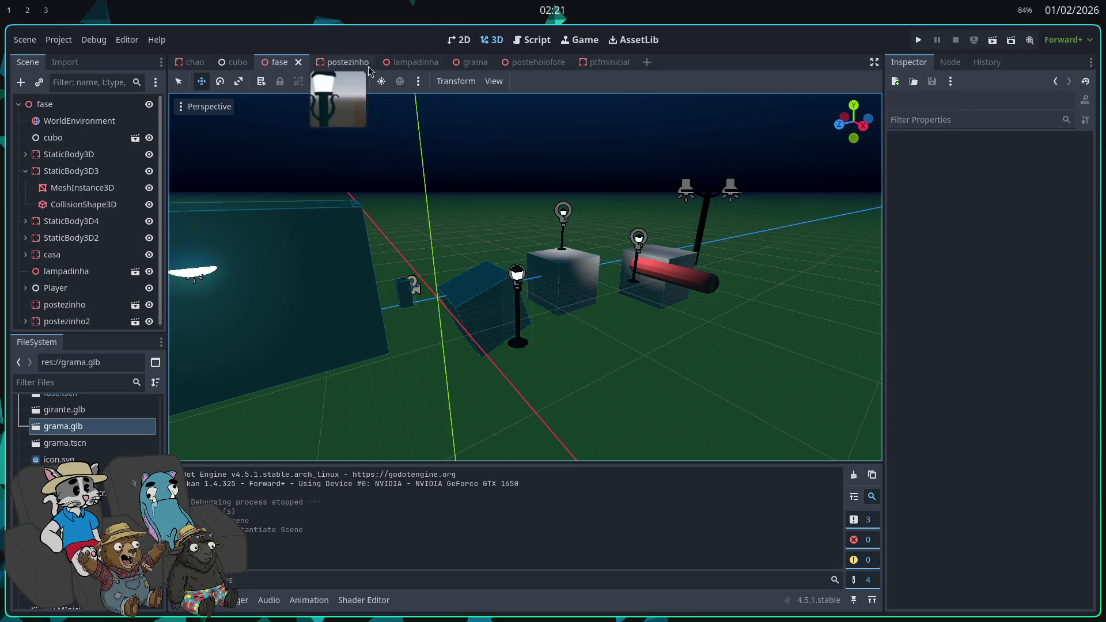
# - In the ptfminicial scene, instance a StaticBody3D under the root, raise it, then undo it
pyautogui.click(604, 62)
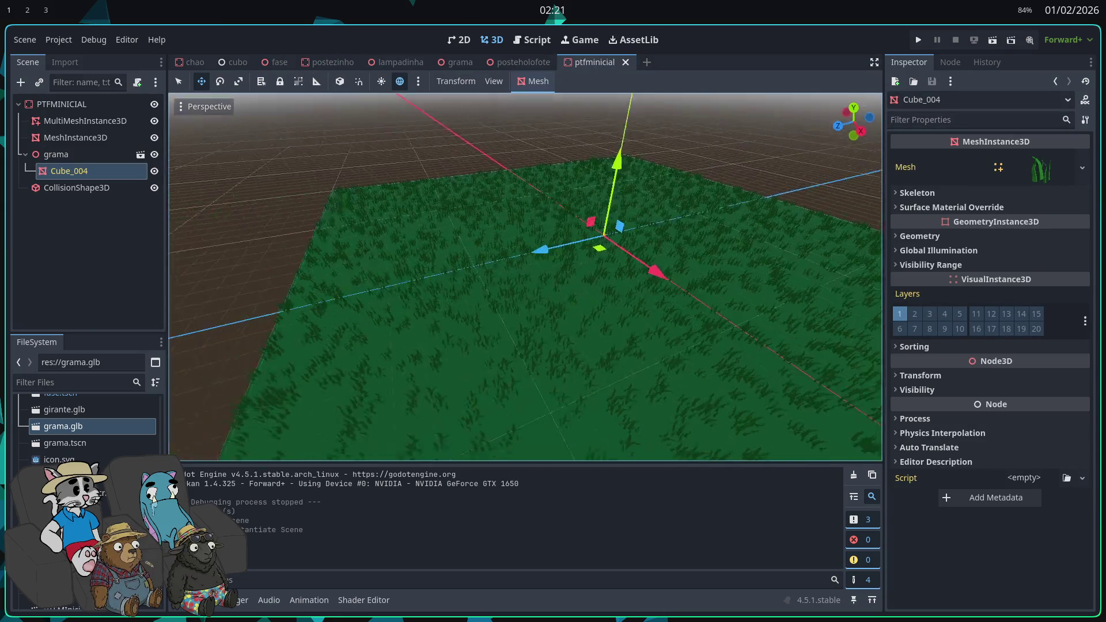
pyautogui.click(58, 104)
pyautogui.hotkey('ctrl', 'shift', 'o')
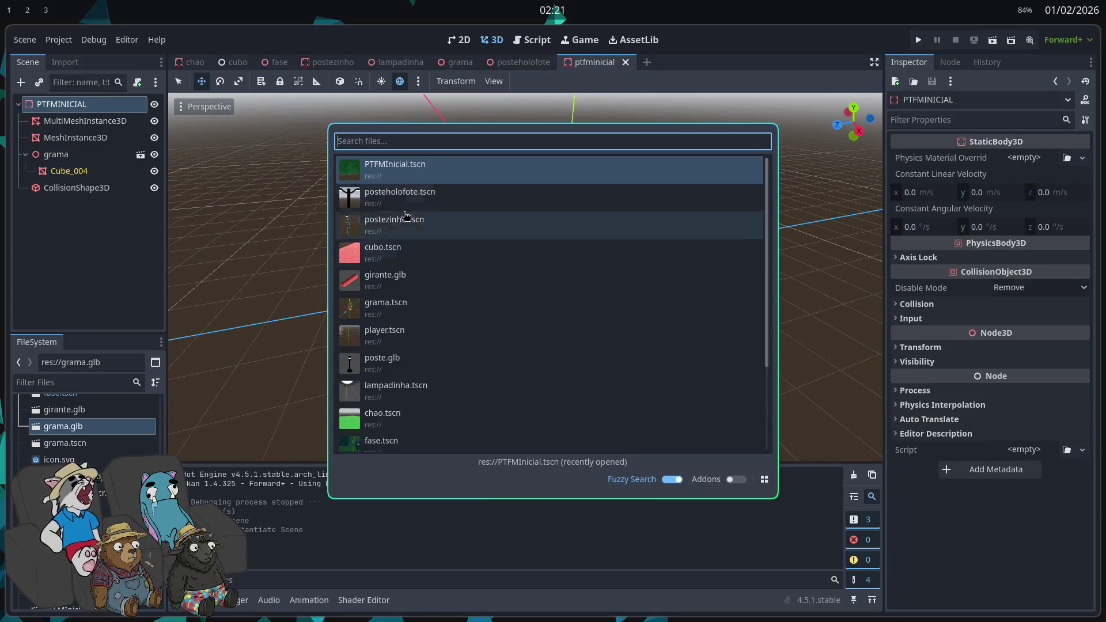
pyautogui.click(428, 177)
pyautogui.click(98, 205)
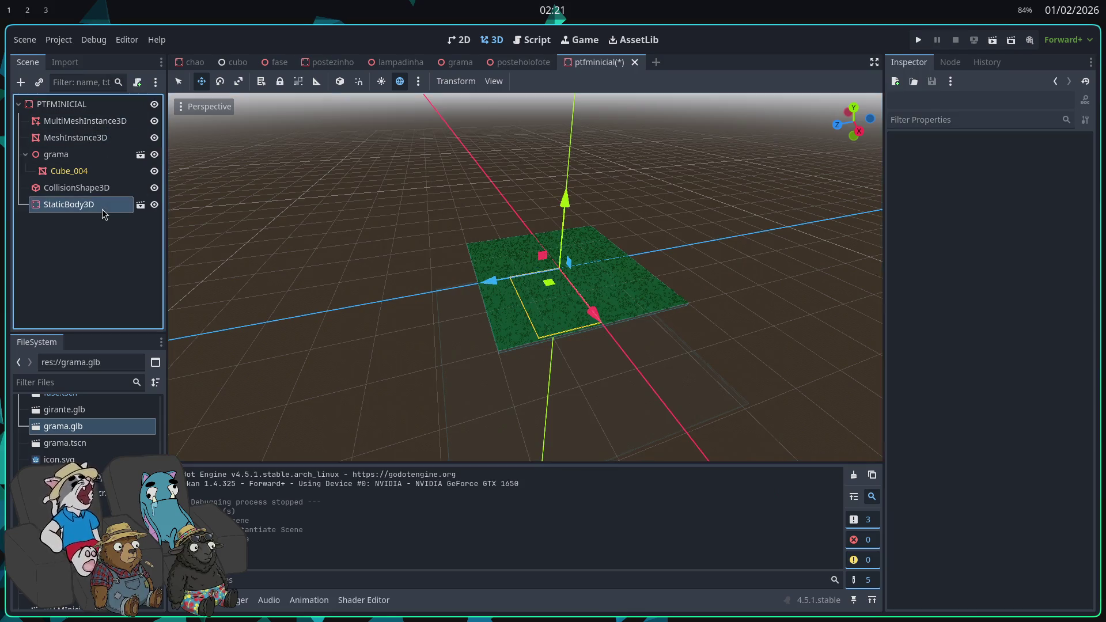
pyautogui.moveTo(568, 198); pyautogui.dragTo(571, 110)
pyautogui.hotkey('ctrl', 'z')
pyautogui.hotkey('ctrl', 'z')
pyautogui.hotkey('ctrl', 'z')
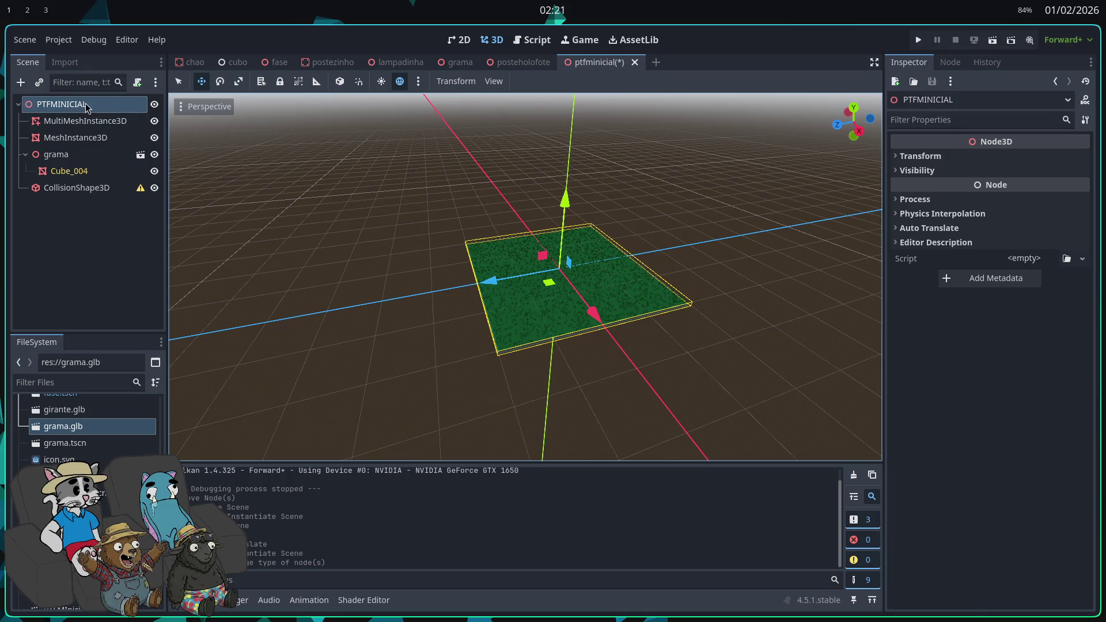
# - Rename the root to PTFMINICIAL2, save, and save the scene as ptfminicial_2.tscn
pyautogui.doubleClick(92, 106)
pyautogui.write('2')
pyautogui.press('Return')
pyautogui.hotkey('ctrl', 's')
pyautogui.click(45, 83)
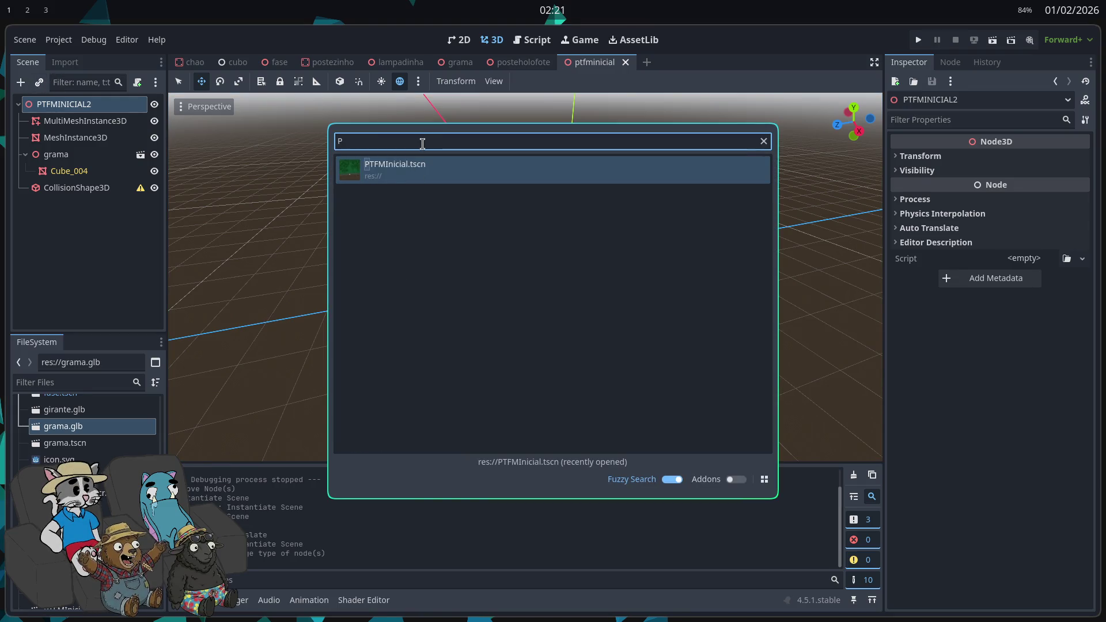
pyautogui.press('Escape')
pyautogui.click(441, 326)
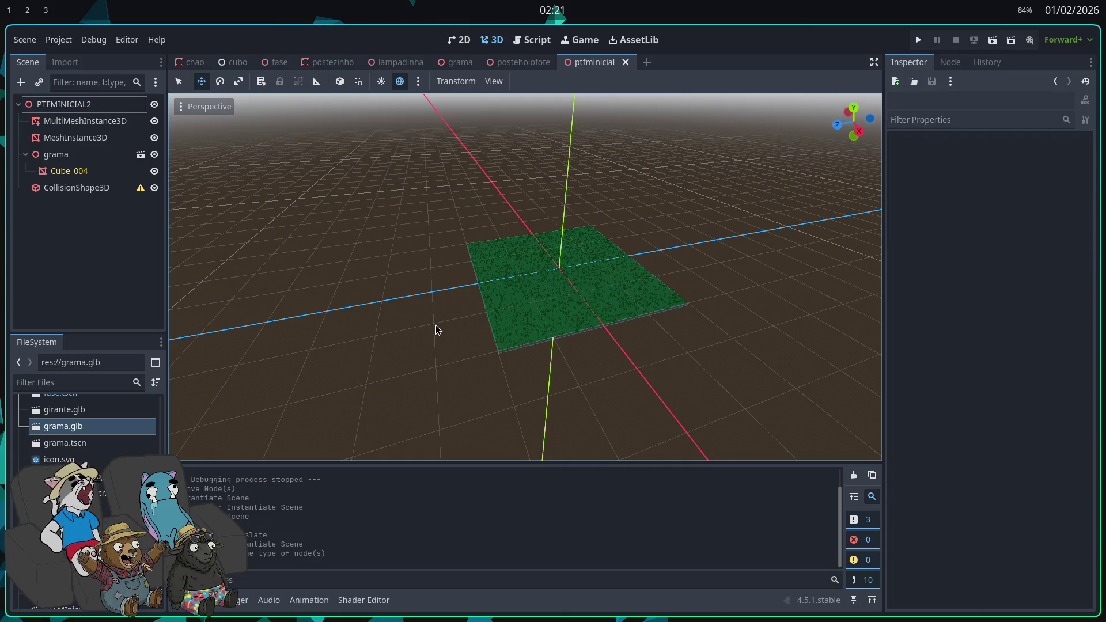
pyautogui.hotkey('ctrl', 'shift', 's')
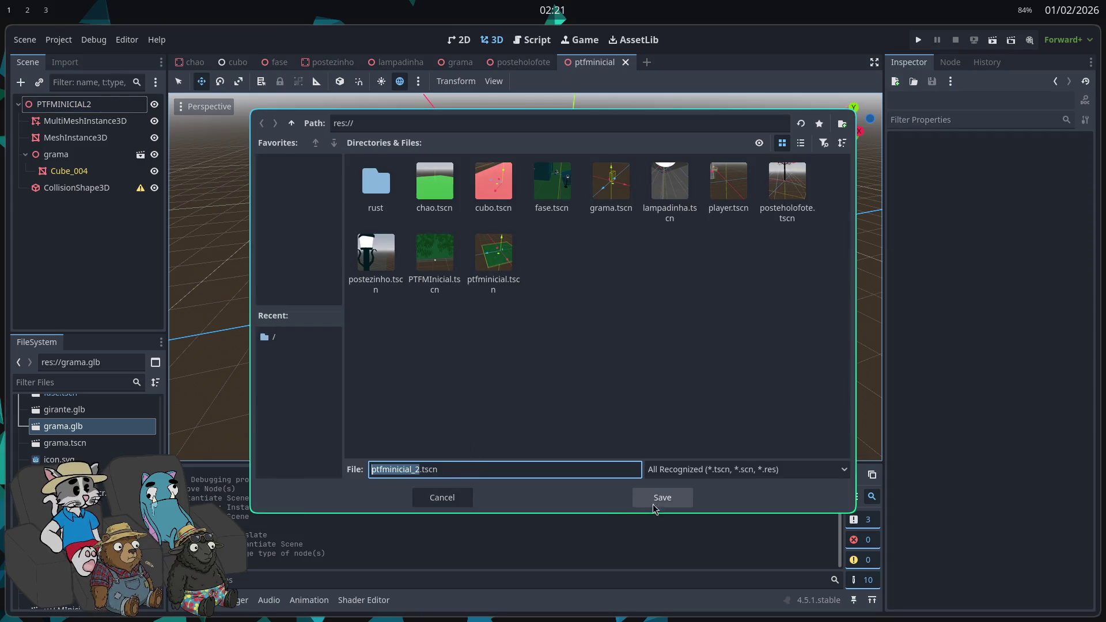
pyautogui.click(652, 504)
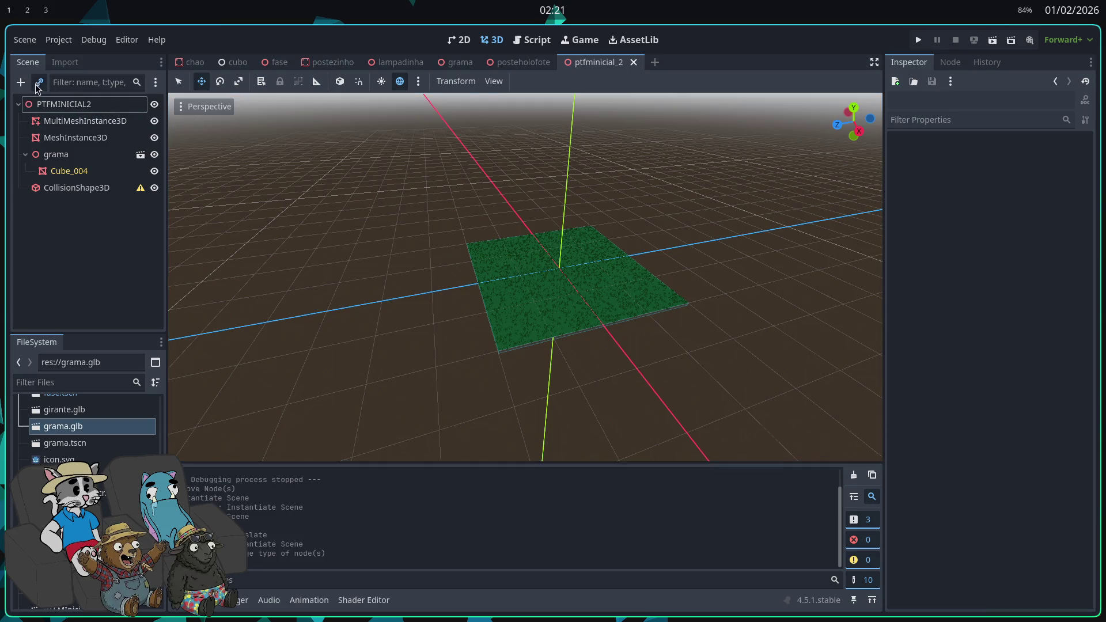
# - Reopen PTFMInicial.tscn from the quick search, then bring up the postezinho lamp-post scene
pyautogui.hotkey('ctrl', 'shift', 'o')
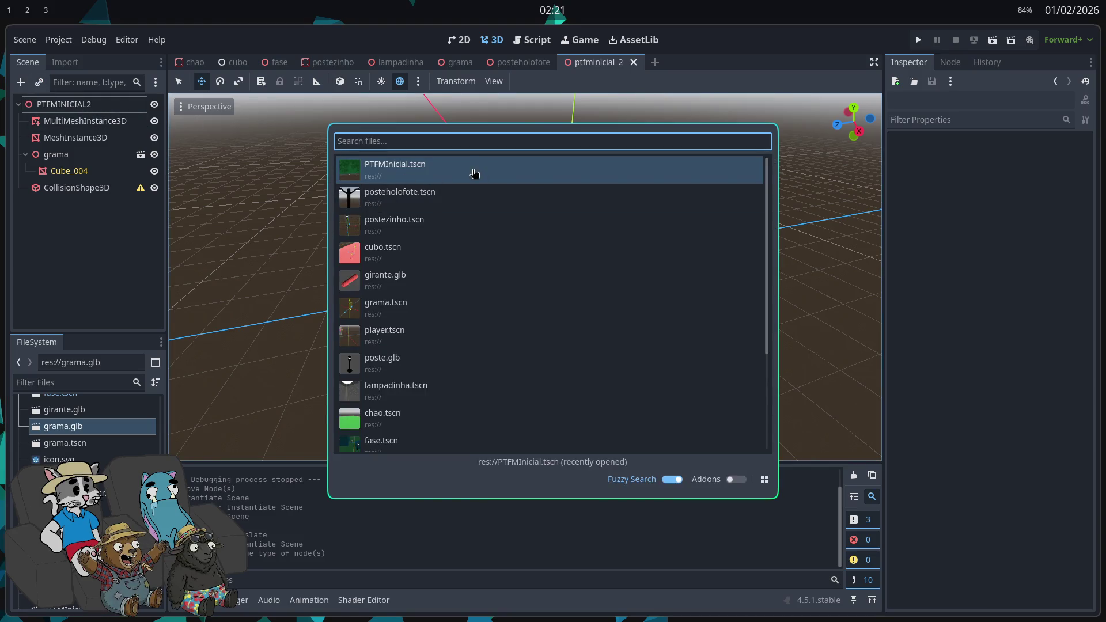
pyautogui.write('PT')
pyautogui.click(473, 173)
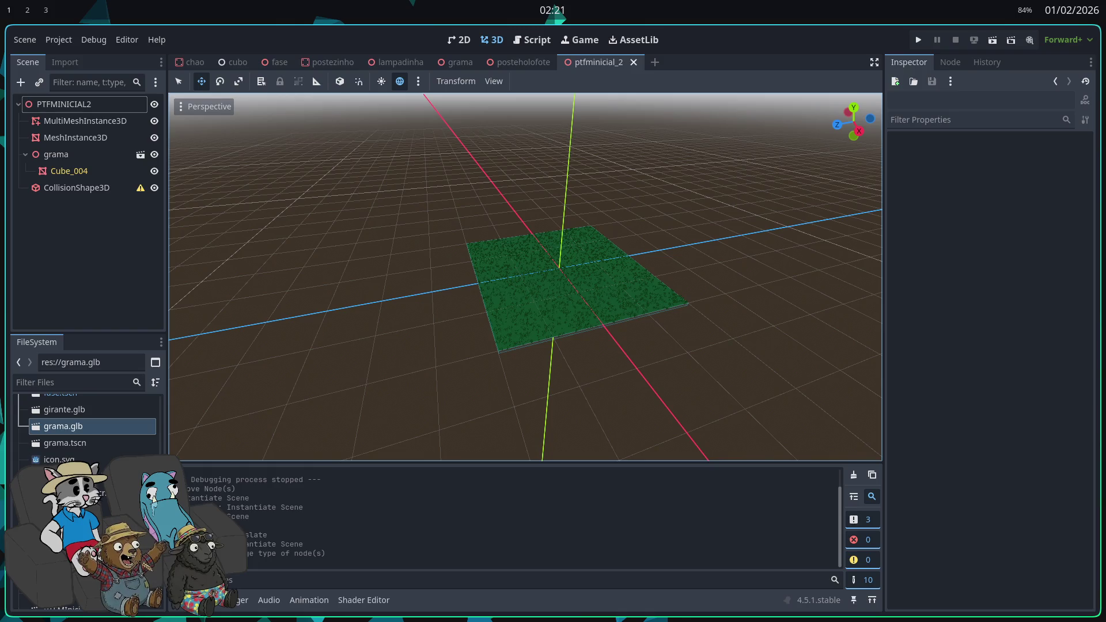
pyautogui.click(326, 61)
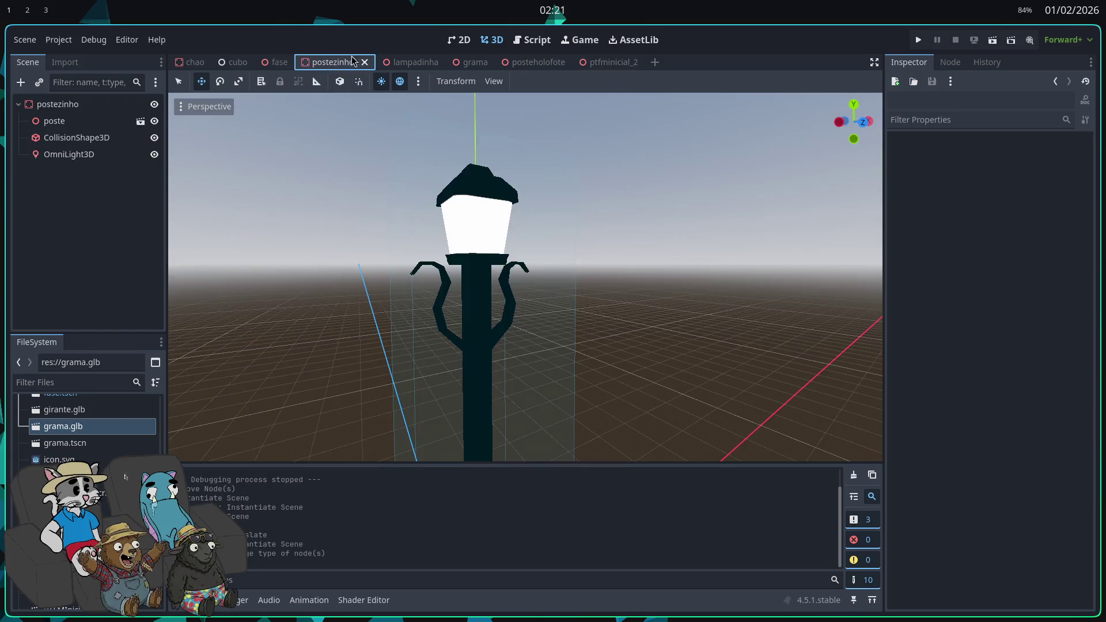
# - Instance the ptf scene into the fase level by filtering the scene list for 'ptf'
pyautogui.click(401, 62)
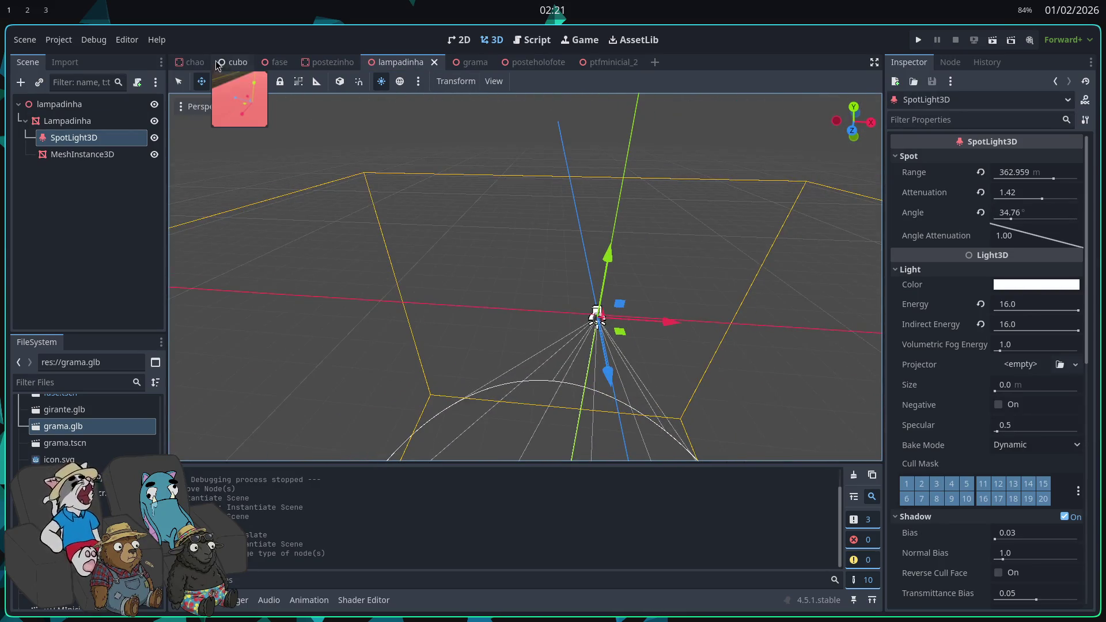
pyautogui.click(272, 62)
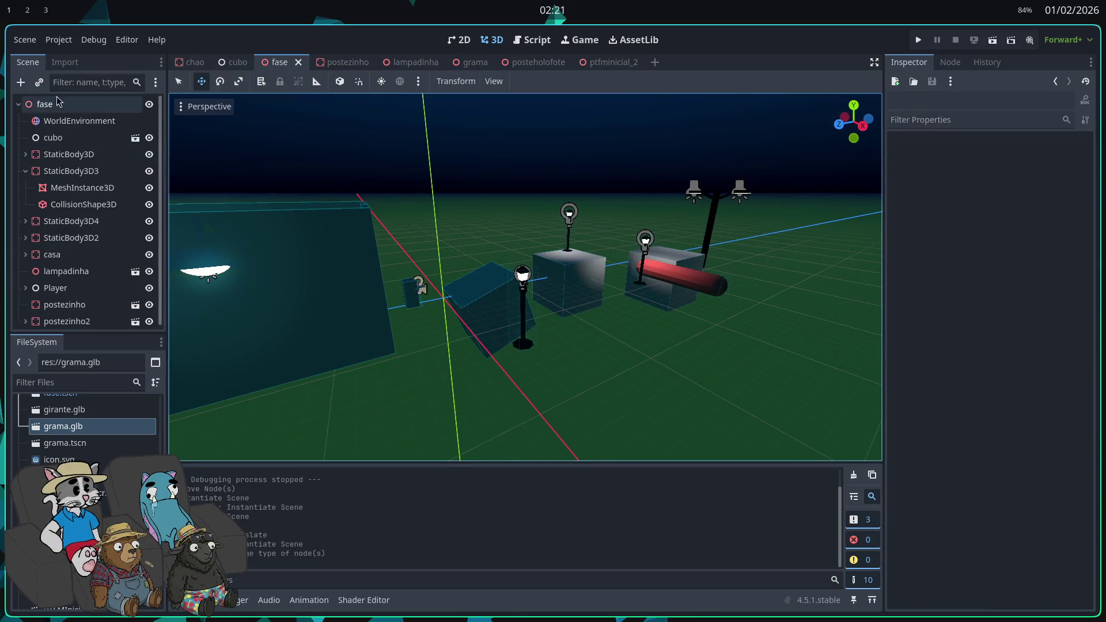
pyautogui.click(39, 82)
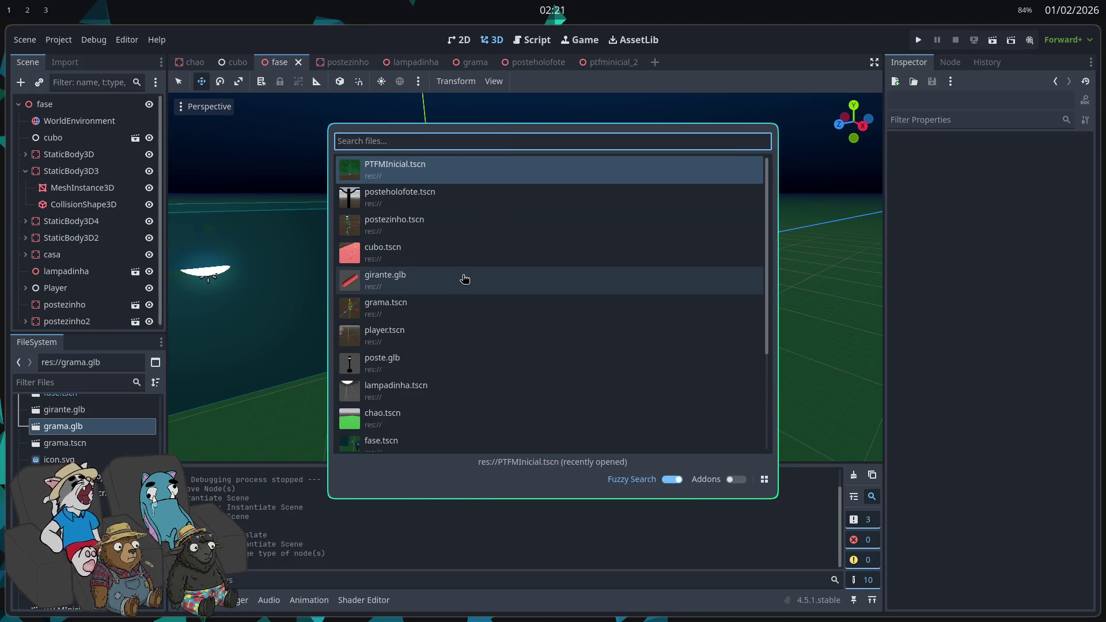
pyautogui.write('ptf')
pyautogui.press('Return')
# - Move the ptf instance along Y, undo the addition, and open the grama grass scene
pyautogui.moveTo(444, 253)
pyautogui.mouseDown()
pyautogui.moveTo(447, 154)
pyautogui.moveTo(432, 173)
pyautogui.moveTo(455, 270)
pyautogui.mouseUp()
pyautogui.hotkey('ctrl', 'z')
pyautogui.hotkey('ctrl', 'z')
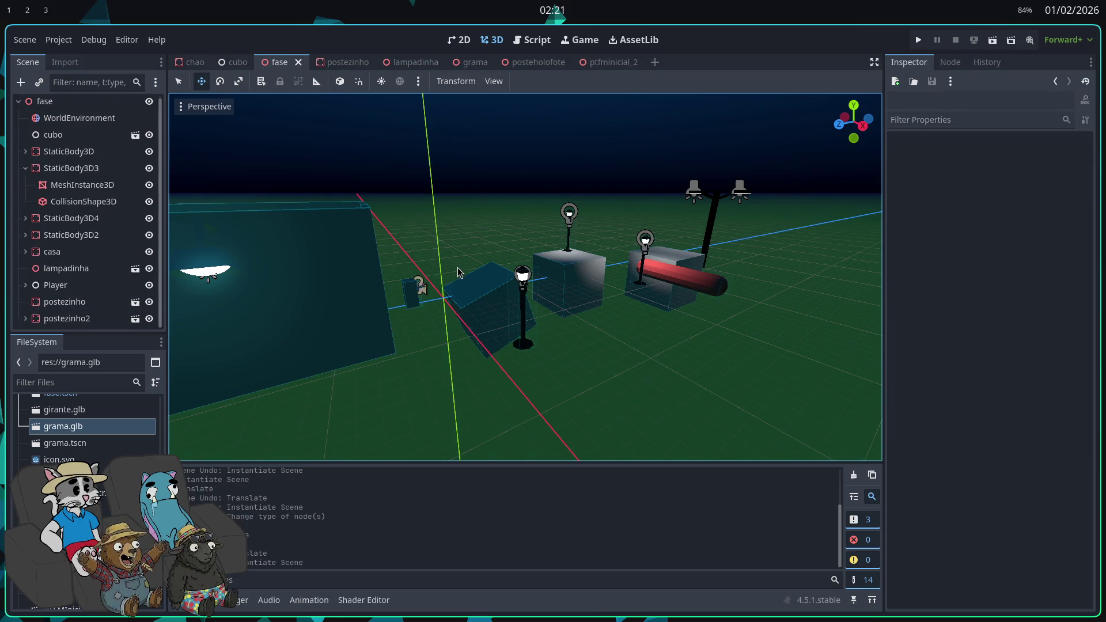
pyautogui.scroll(5, 457, 270)
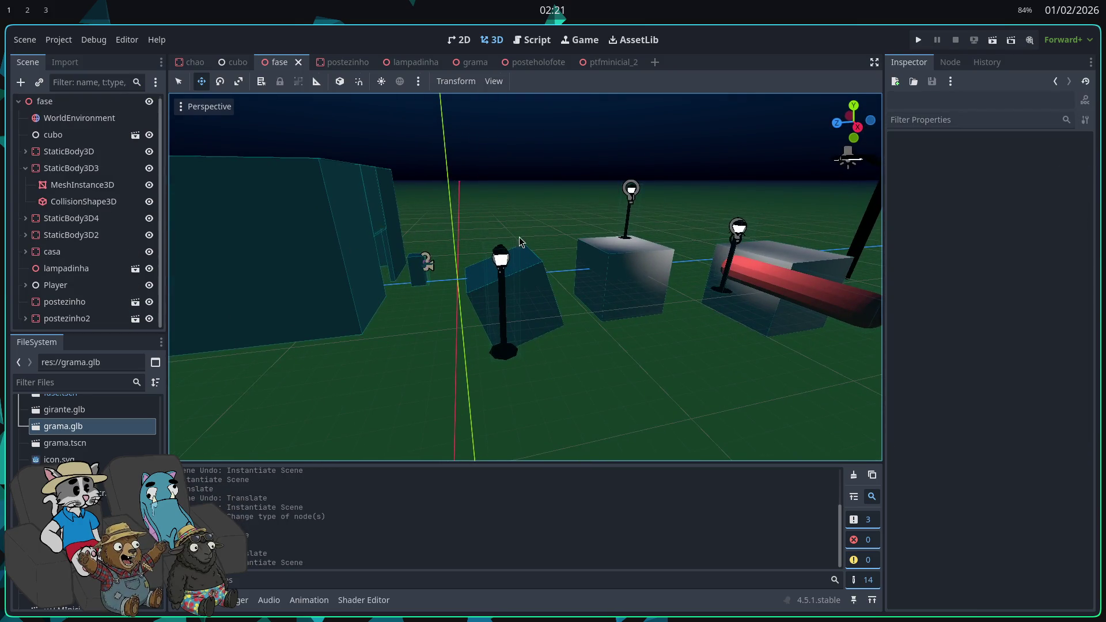
pyautogui.scroll(-5, 520, 241)
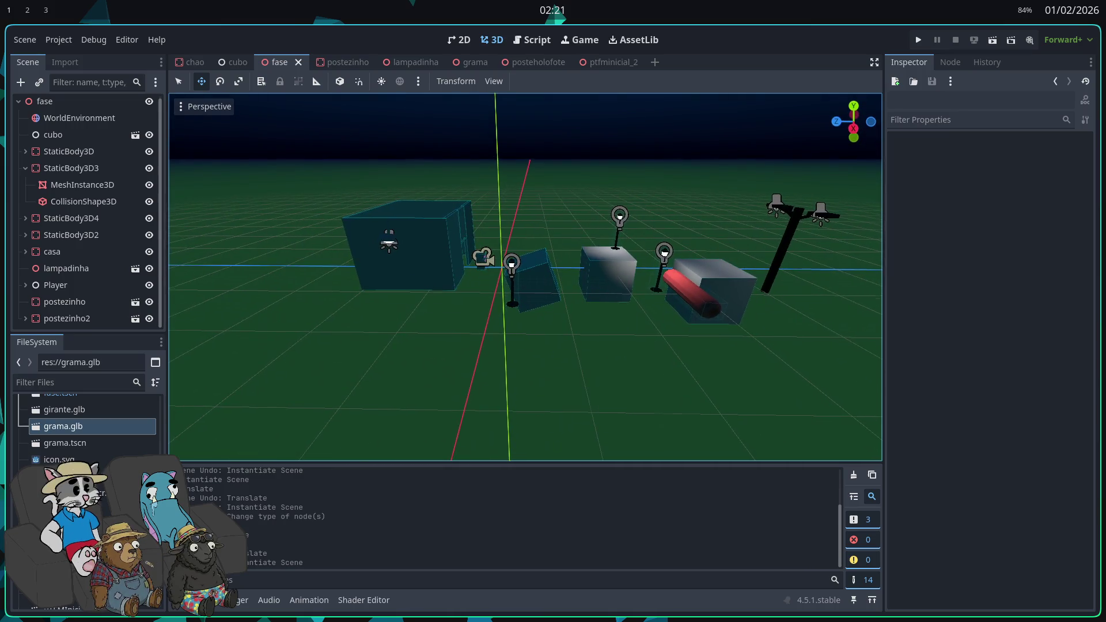
pyautogui.scroll(3, 538, 265)
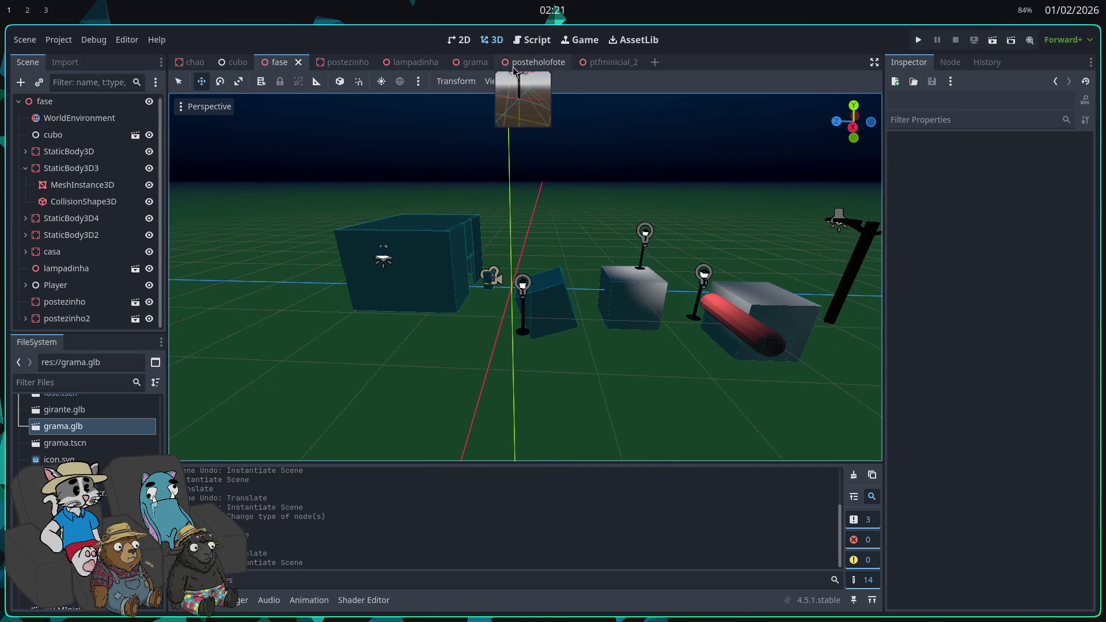
pyautogui.click(535, 62)
pyautogui.click(472, 62)
pyautogui.scroll(-5, 525, 276)
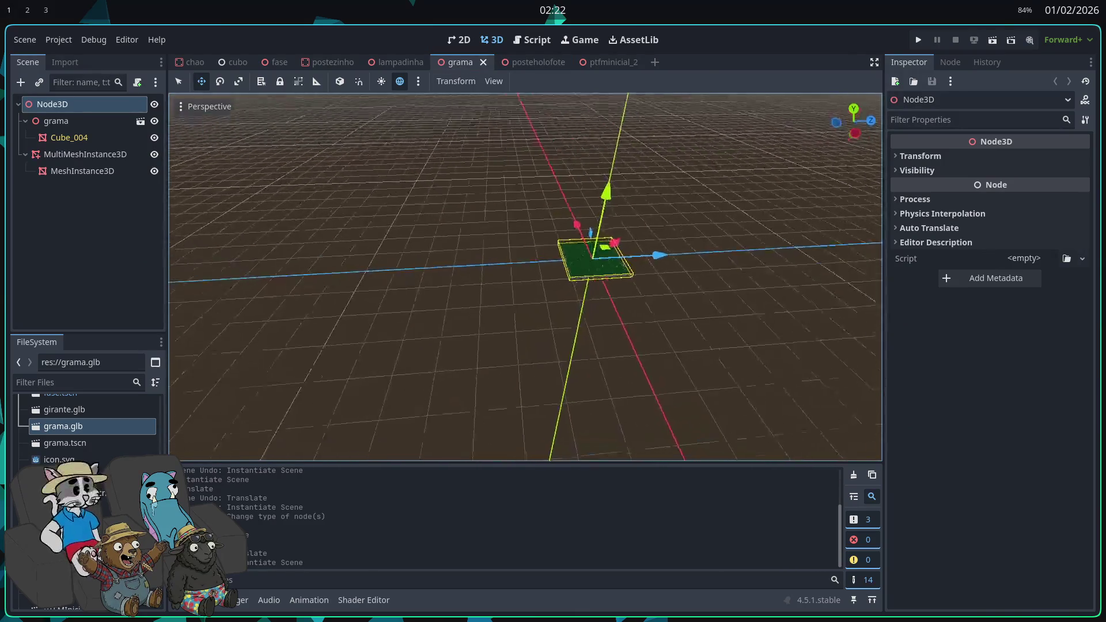
# - Move the MeshInstance3D plane directly under Node3D and select the MultiMeshInstance3D
pyautogui.scroll(2, 175, 233)
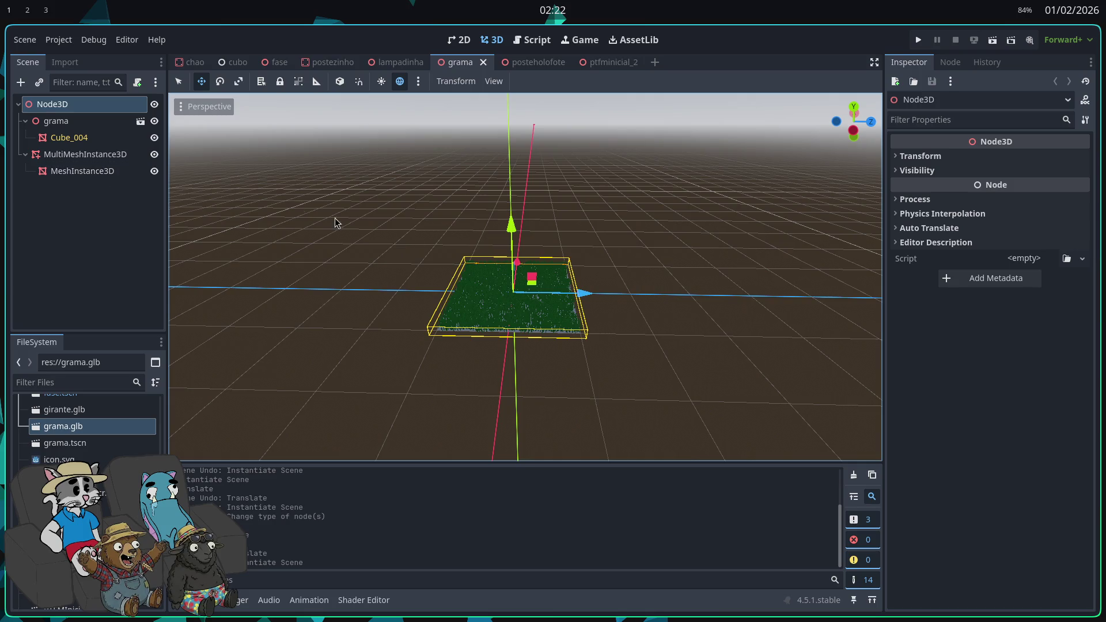
pyautogui.scroll(5, 337, 223)
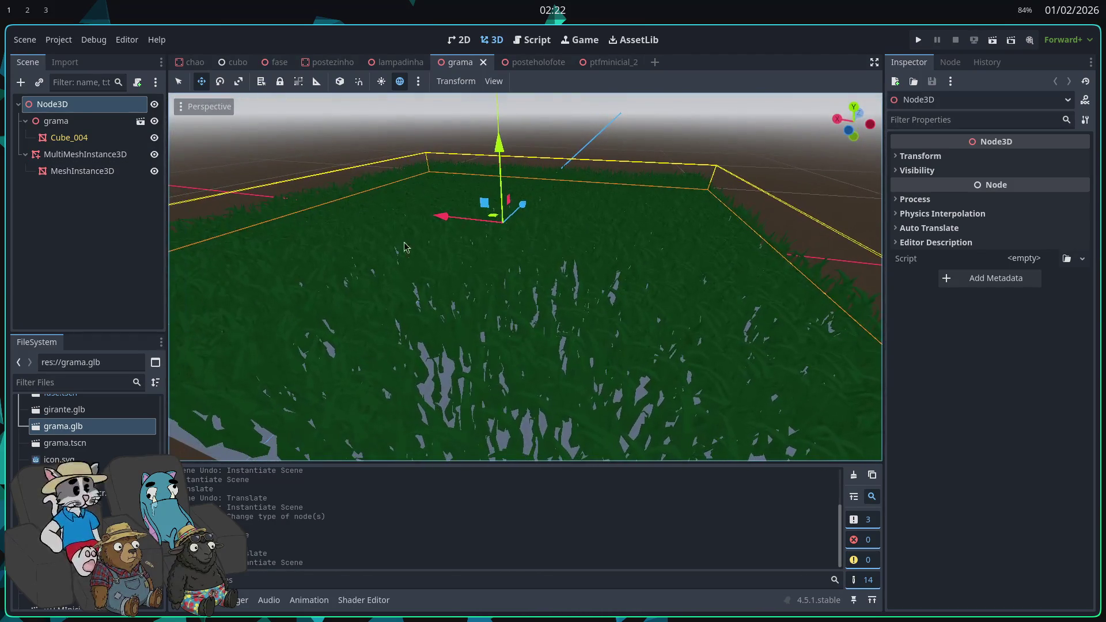
pyautogui.click(94, 172)
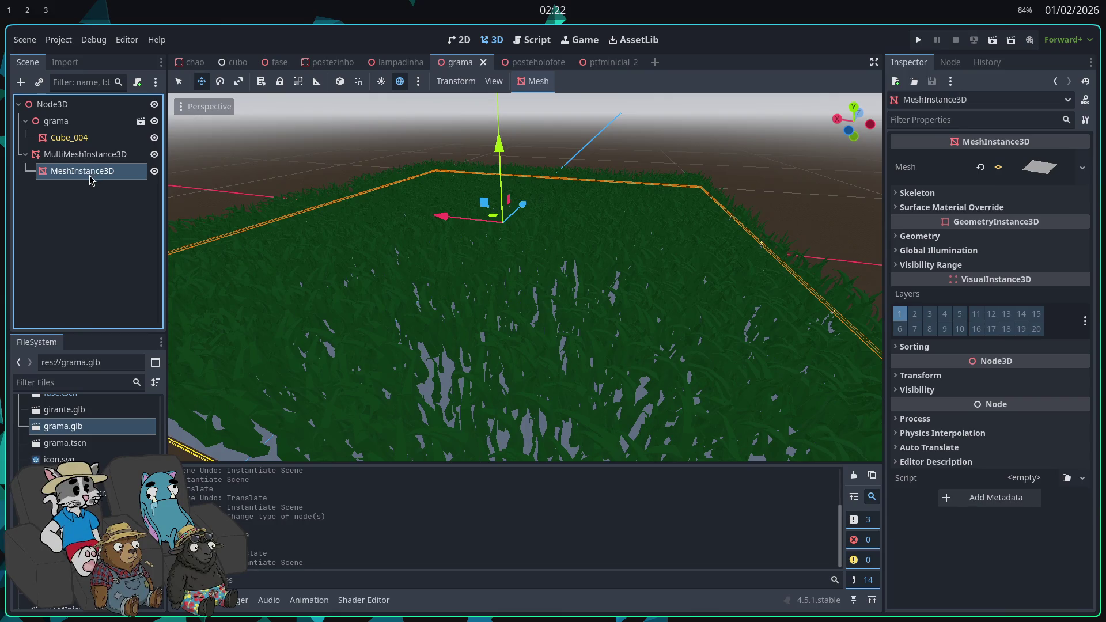
pyautogui.moveTo(88, 177); pyautogui.dragTo(69, 119)
pyautogui.scroll(-5, 211, 174)
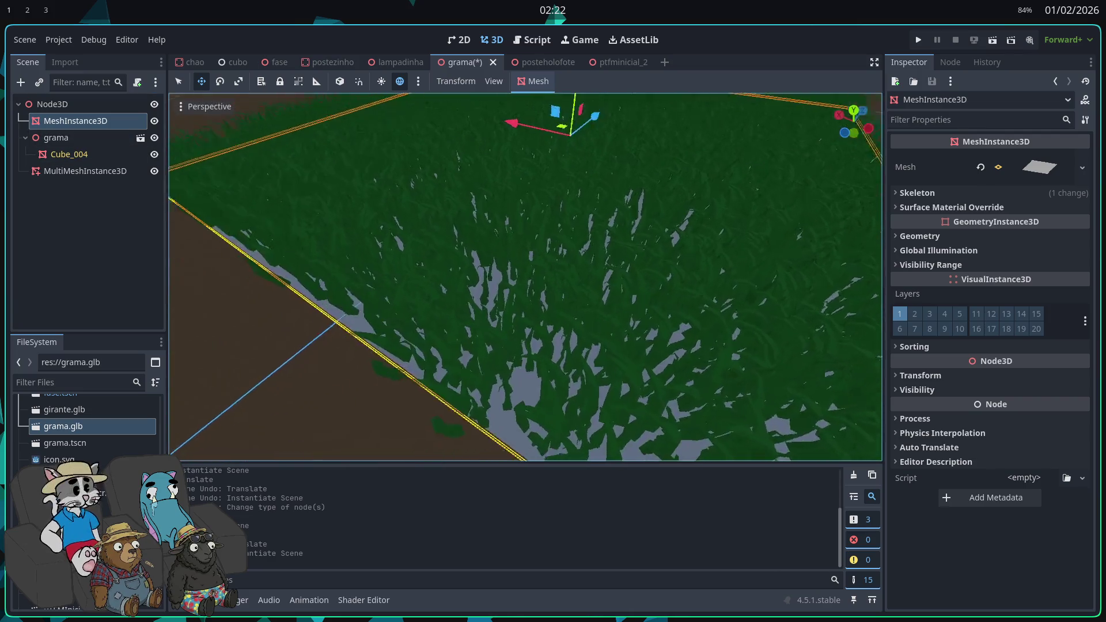
pyautogui.click(56, 137)
pyautogui.click(86, 171)
# - Populate Surface with source Cube_004, target MeshInstance3D, random rotation and amount 3200
pyautogui.click(544, 82)
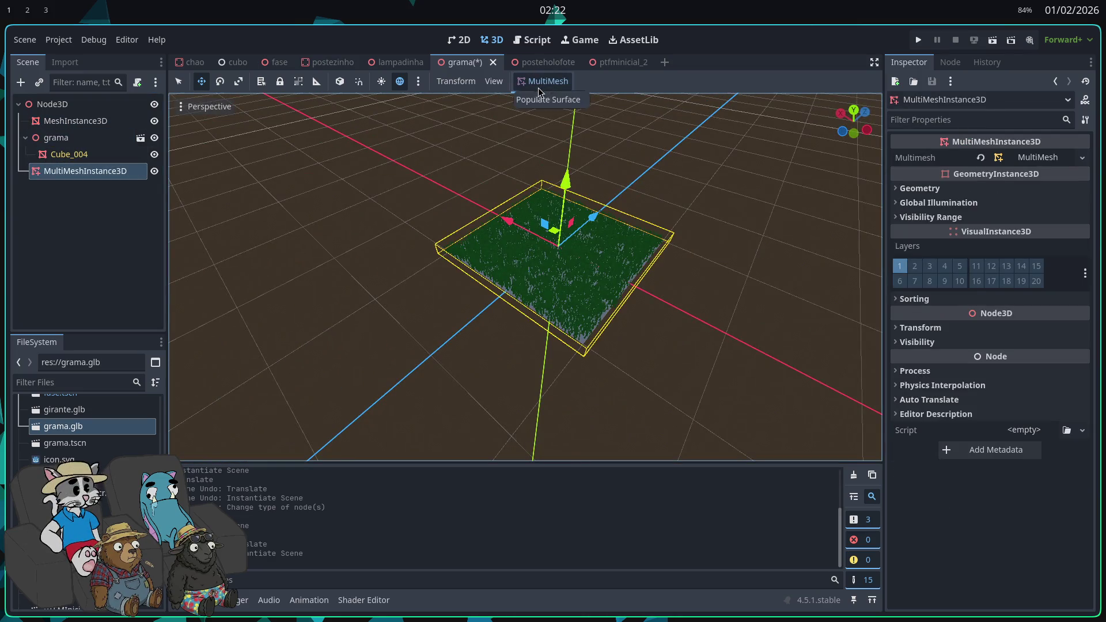
pyautogui.click(544, 100)
pyautogui.click(613, 222)
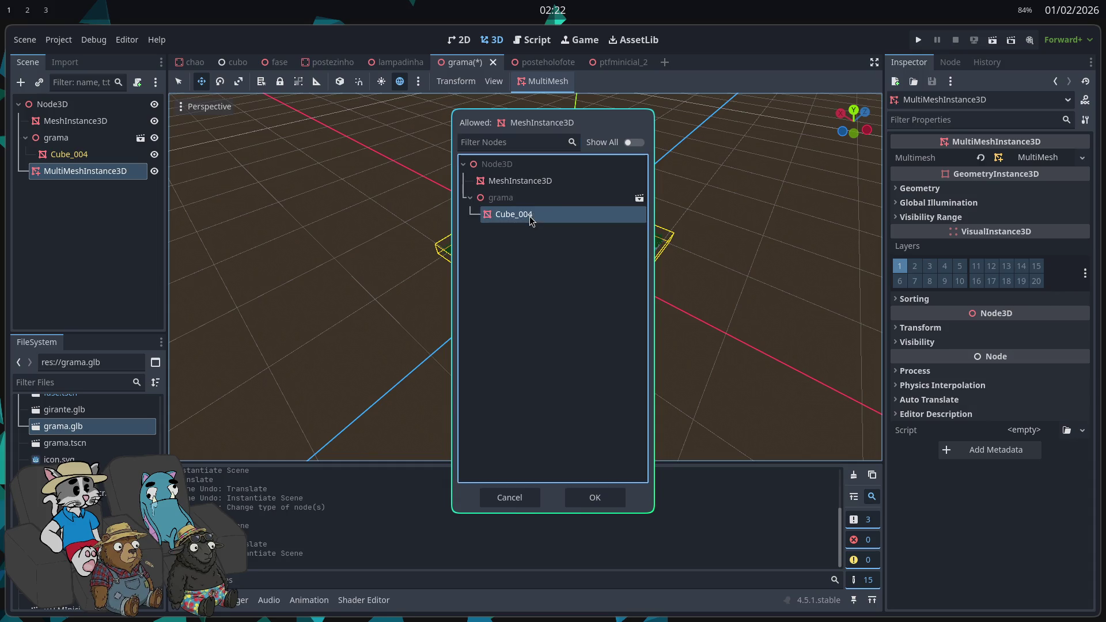
pyautogui.doubleClick(530, 217)
pyautogui.click(613, 180)
pyautogui.click(519, 180)
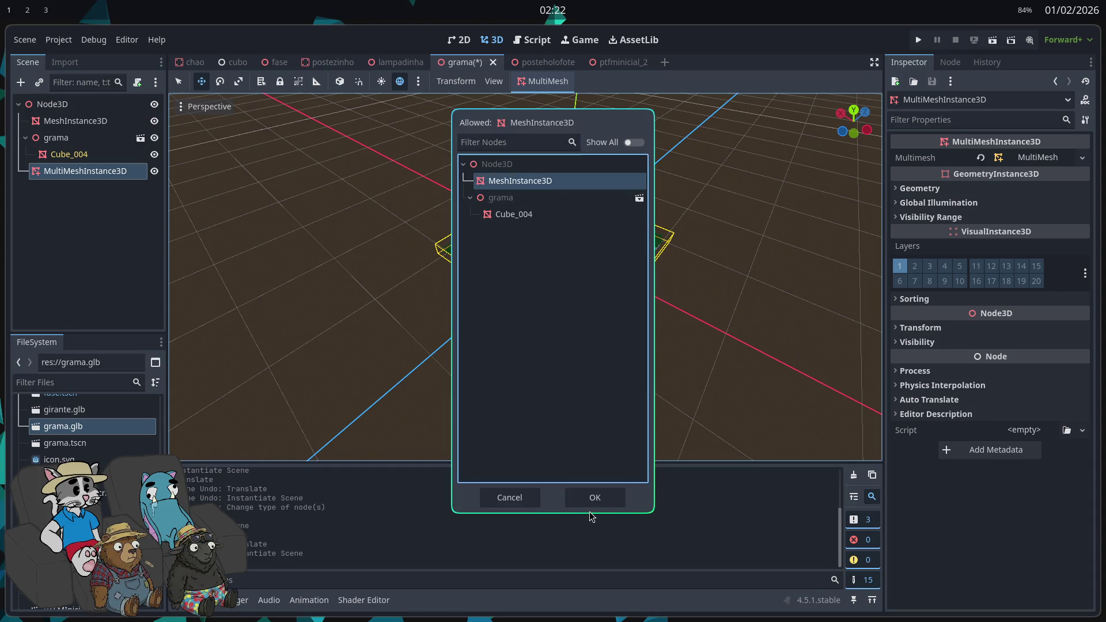
pyautogui.click(591, 500)
pyautogui.doubleClick(526, 436)
pyautogui.write('000')
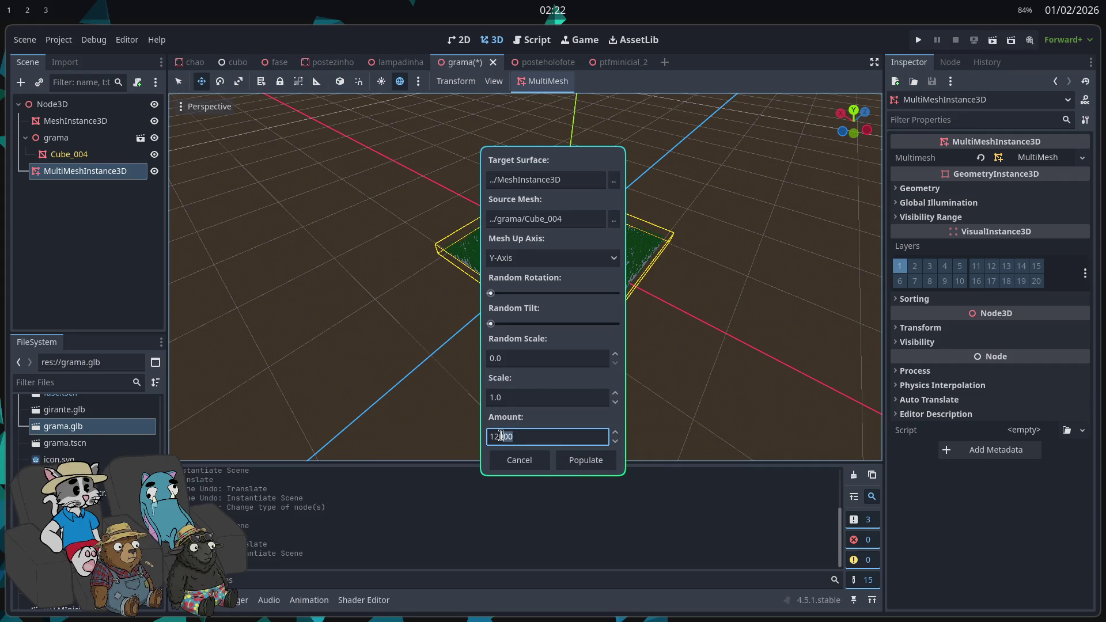
pyautogui.click(529, 436)
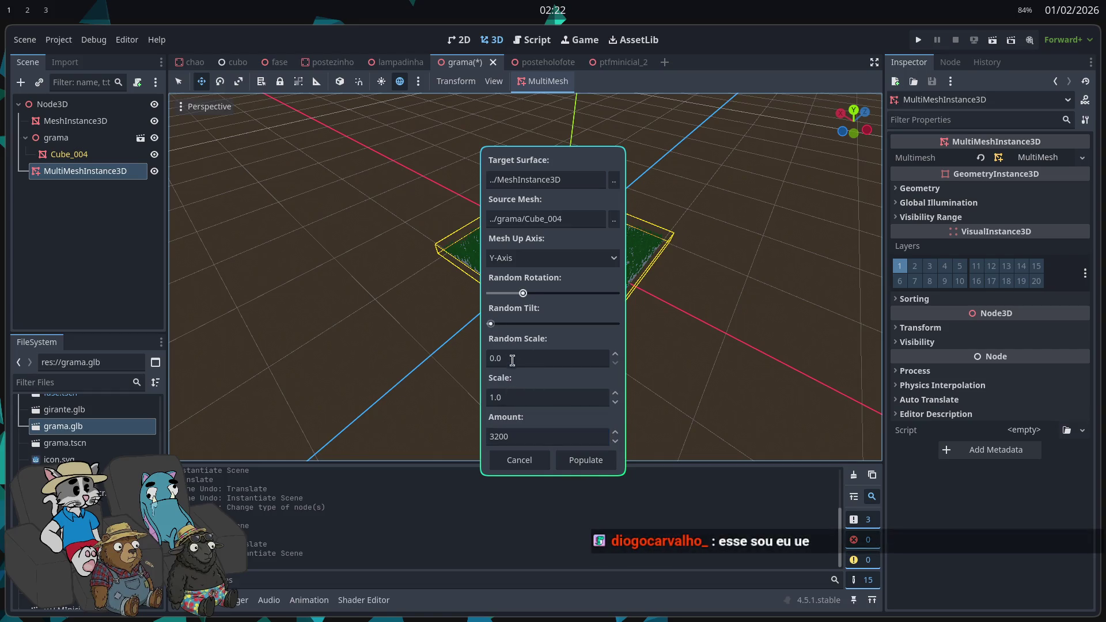
pyautogui.click(489, 361)
pyautogui.write('2')
pyautogui.click(587, 458)
# - Nest the plane under the grass multimesh and switch to the posteholofote lamp scene
pyautogui.scroll(5, 588, 455)
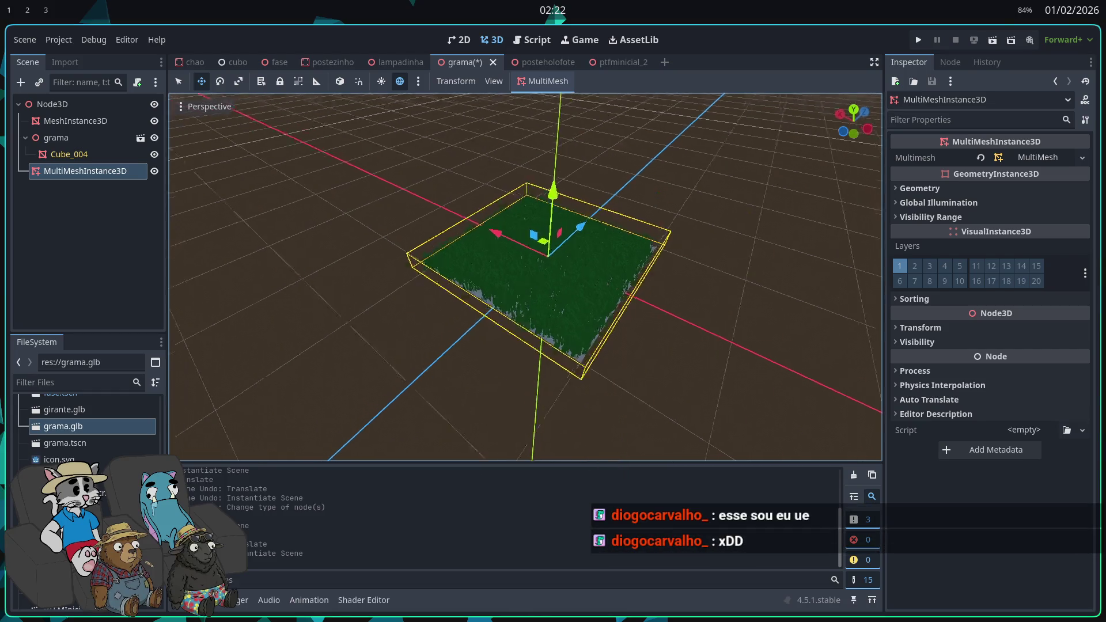
pyautogui.scroll(3, 323, 275)
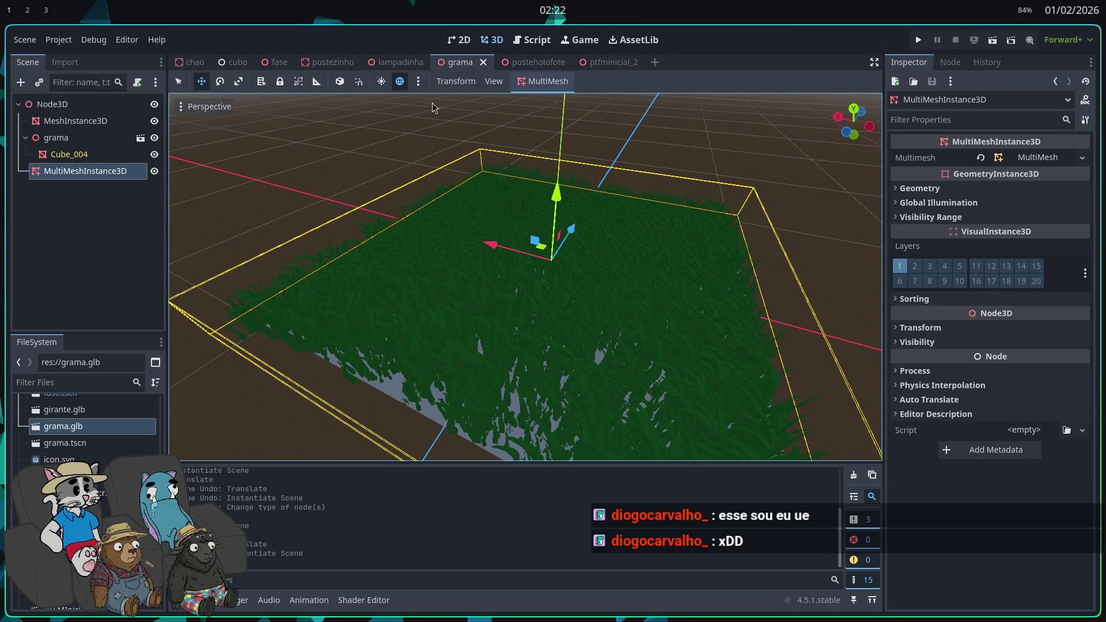
pyautogui.hotkey('ctrl', 'shift', 'z')
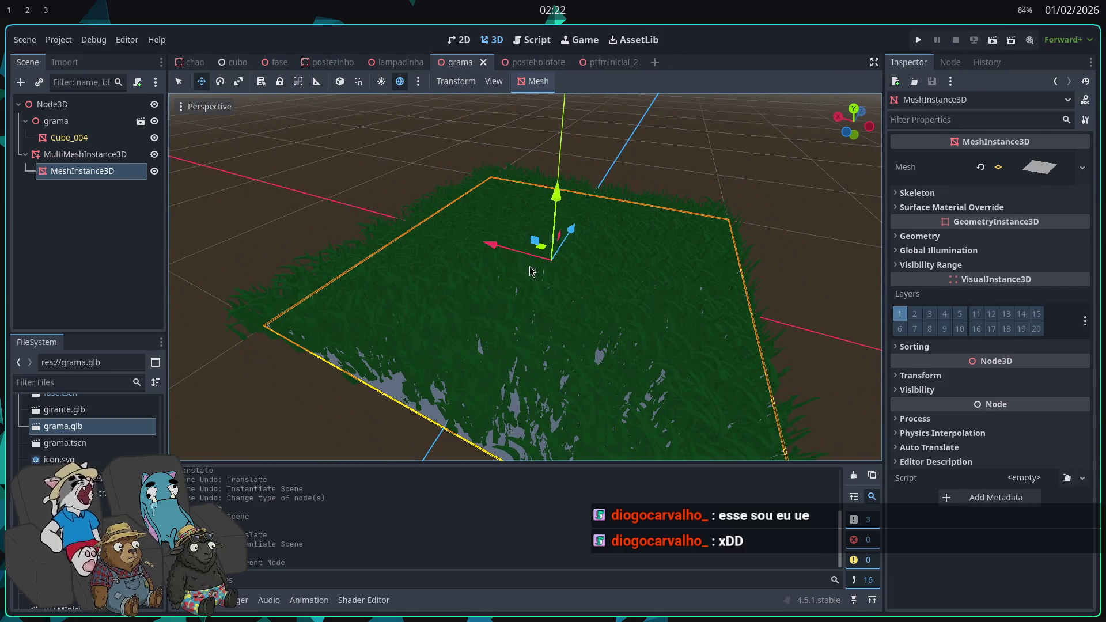
pyautogui.click(596, 63)
pyautogui.click(518, 63)
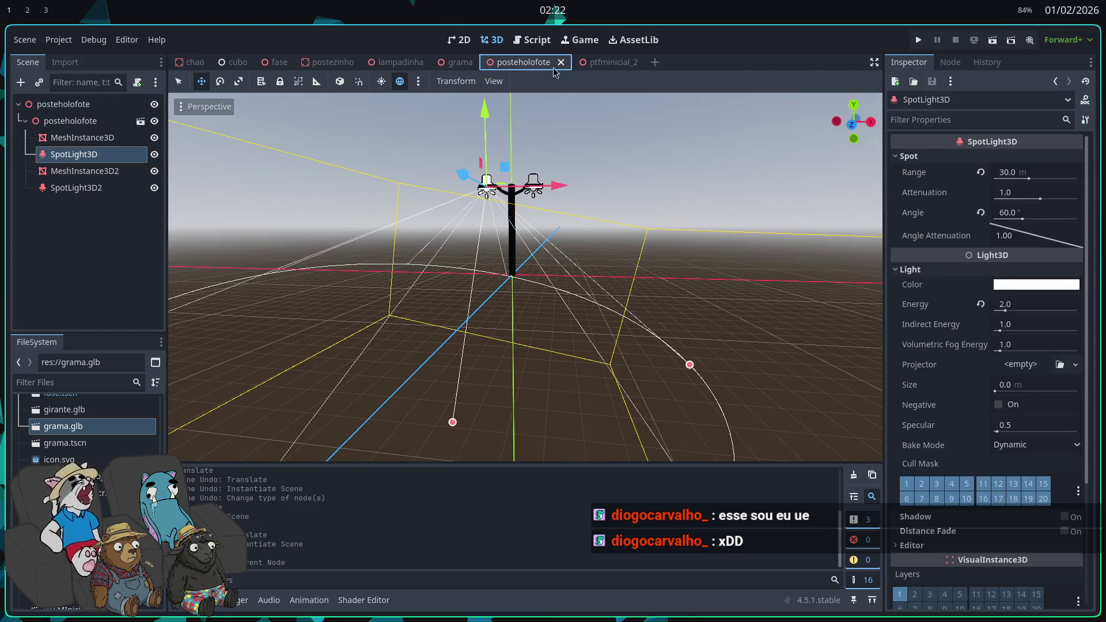
# - Instance grama.tscn into the fase level by searching 'GRA'
pyautogui.click(596, 63)
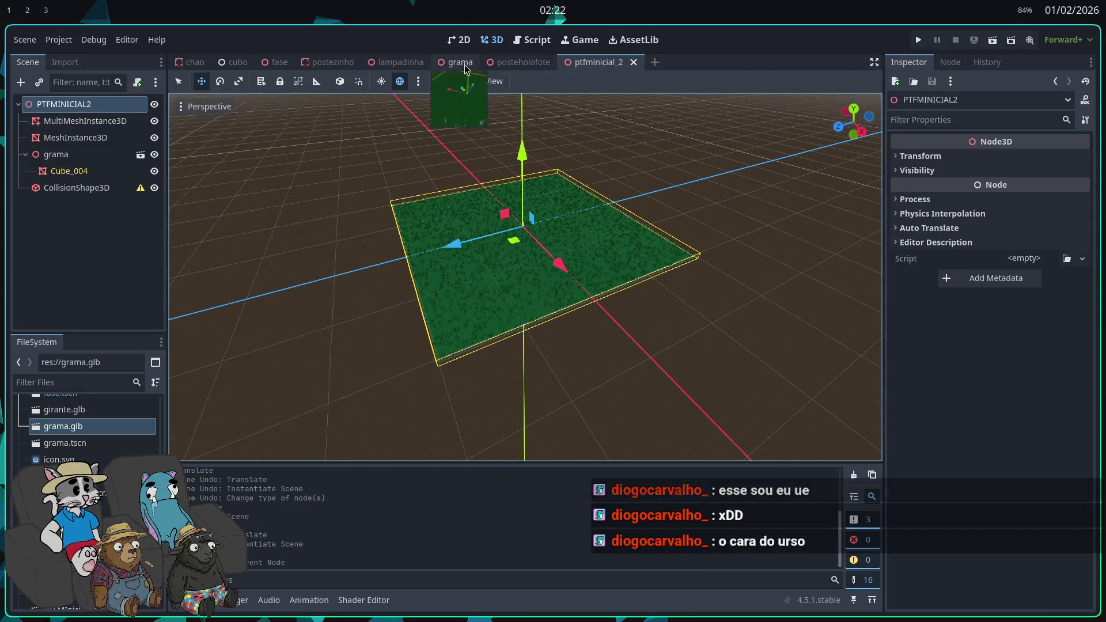
pyautogui.click(456, 62)
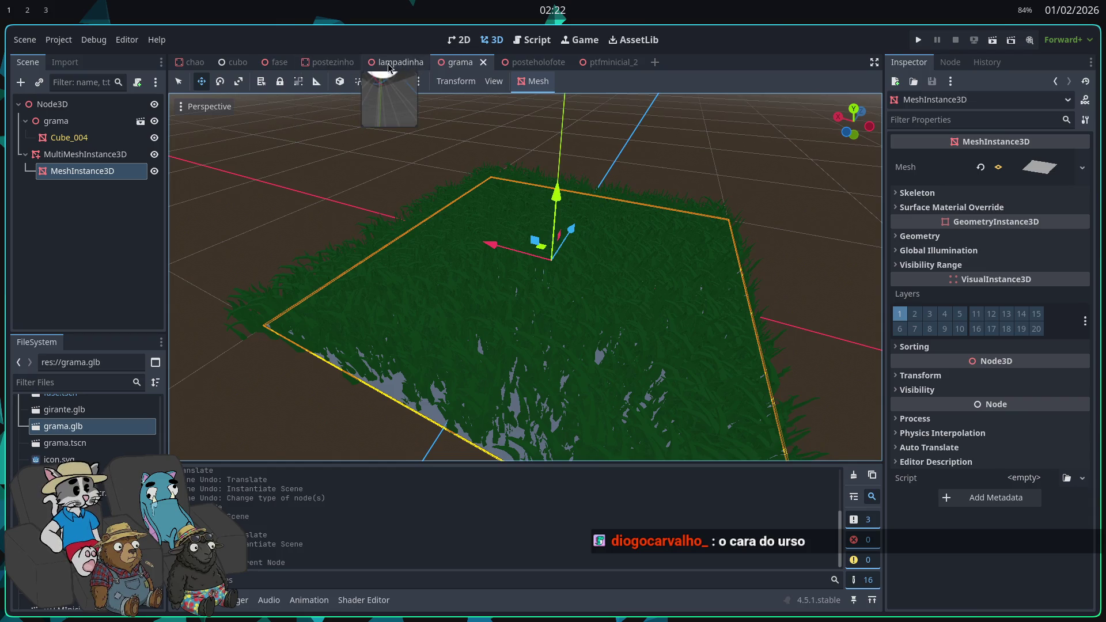
pyautogui.click(278, 62)
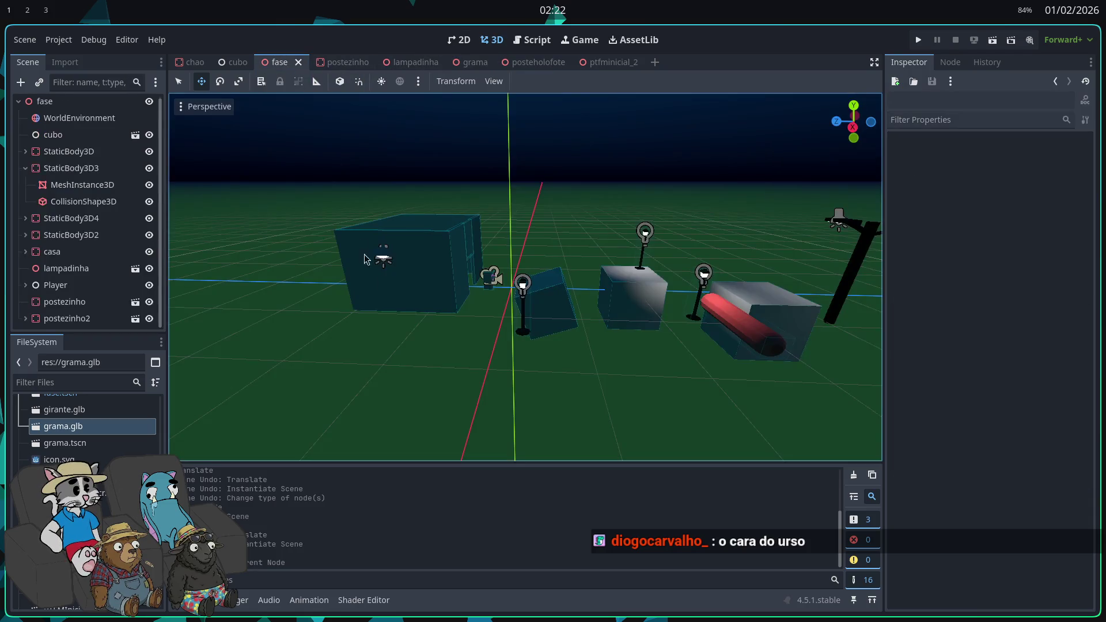
pyautogui.hotkey('shift', 'alt', 'o')
pyautogui.write('GRA')
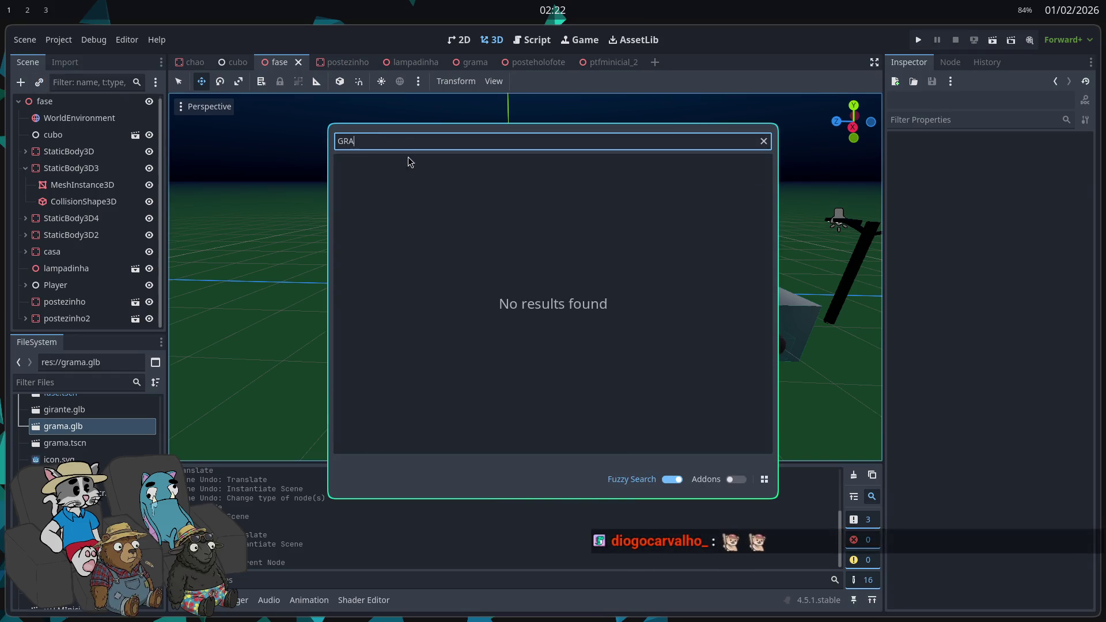
pyautogui.doubleClick(420, 210)
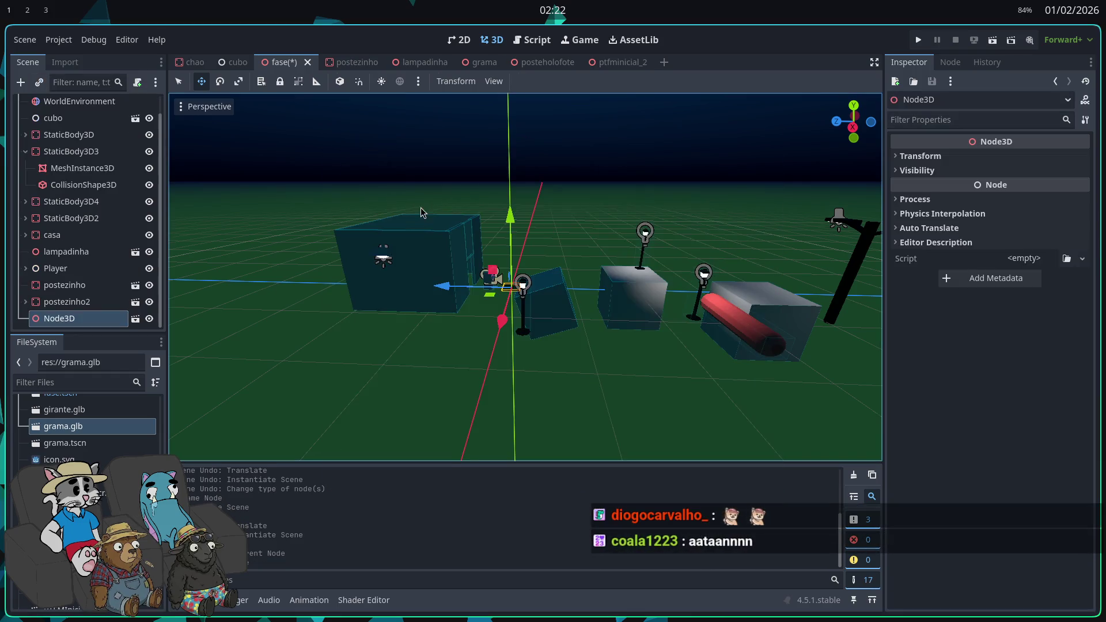
# - Move the grass patch across and down onto the ground, then reopen the grama scene
pyautogui.scroll(3, 525, 276)
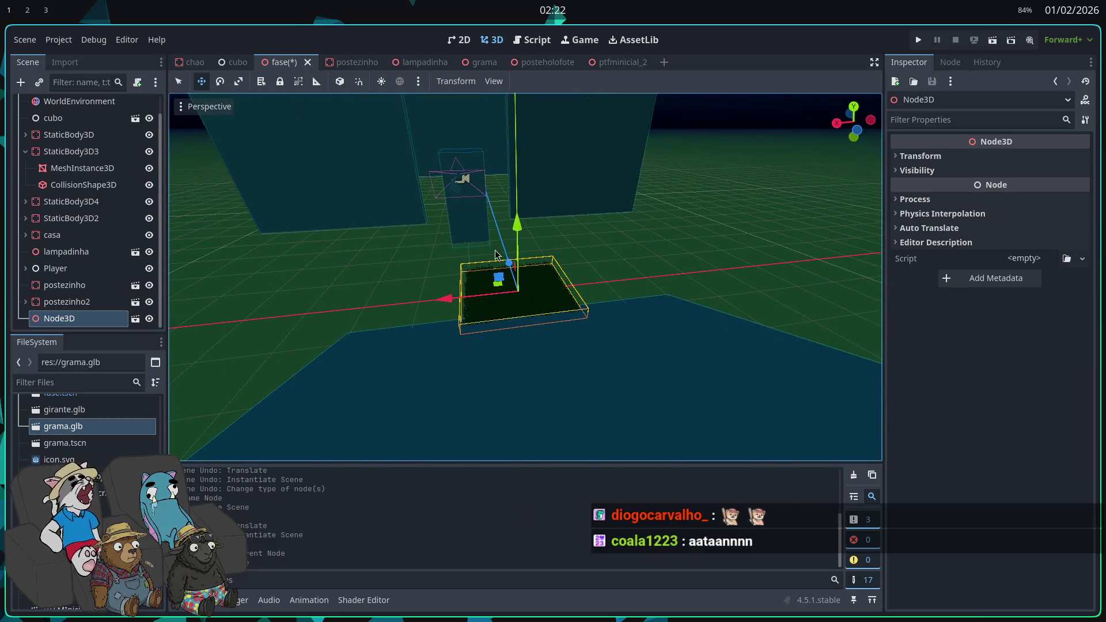
pyautogui.moveTo(495, 254); pyautogui.dragTo(484, 265)
pyautogui.moveTo(576, 248)
pyautogui.mouseDown()
pyautogui.moveTo(517, 247)
pyautogui.moveTo(570, 283)
pyautogui.moveTo(522, 270)
pyautogui.mouseUp()
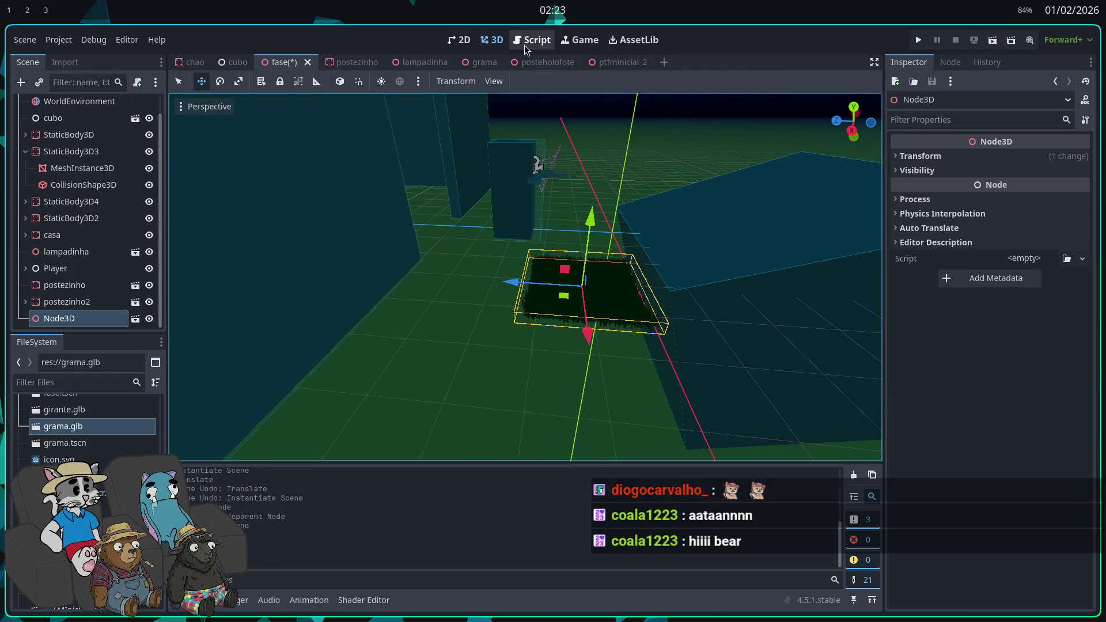
pyautogui.click(480, 62)
pyautogui.click(52, 104)
# - Make the ground plane mesh a 32 m square
pyautogui.click(85, 138)
pyautogui.click(82, 171)
pyautogui.press('f')
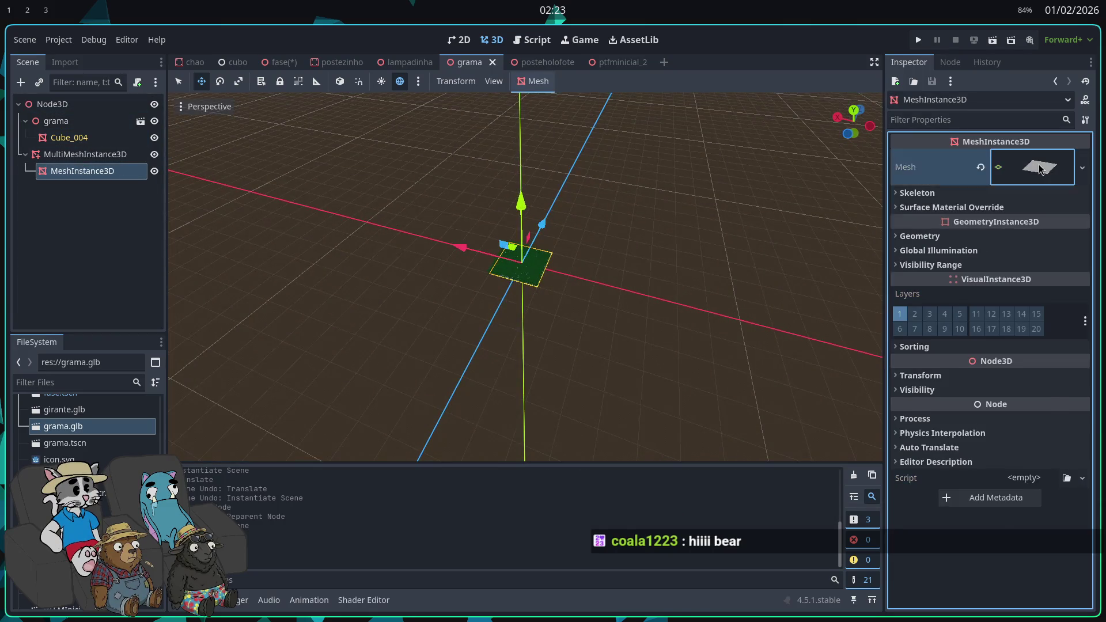
pyautogui.click(1040, 169)
pyautogui.write('32')
pyautogui.click(1028, 302)
pyautogui.write('3')
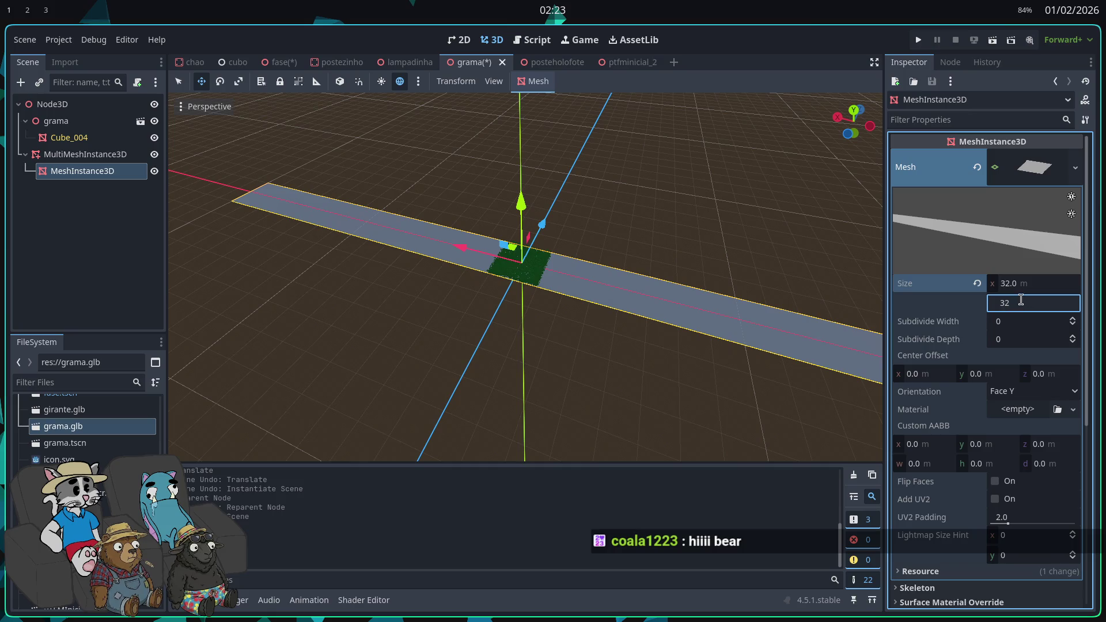
pyautogui.press('Return')
# - Scatter Cube_004 grass onto the MeshInstance3D surface, fixing the invalid target path error
pyautogui.doubleClick(87, 155)
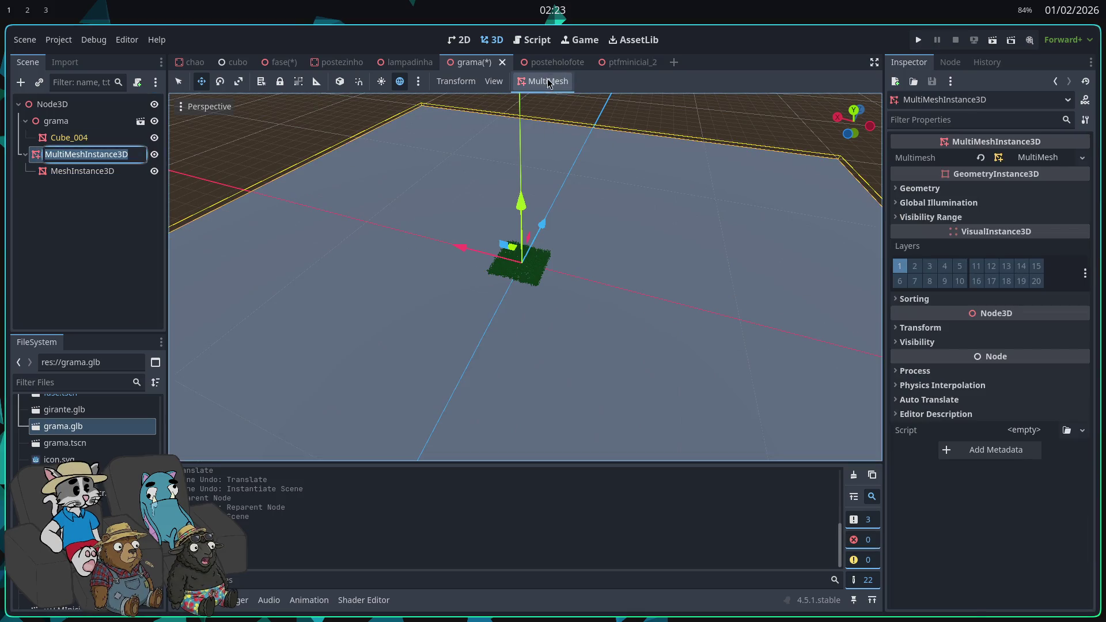
pyautogui.click(554, 99)
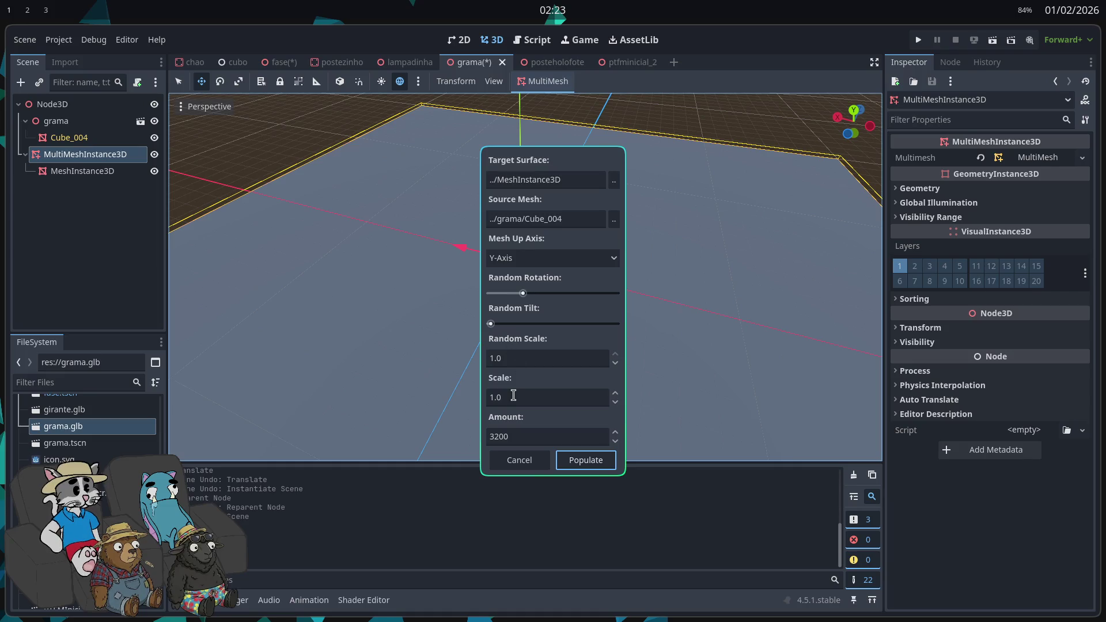
pyautogui.click(584, 466)
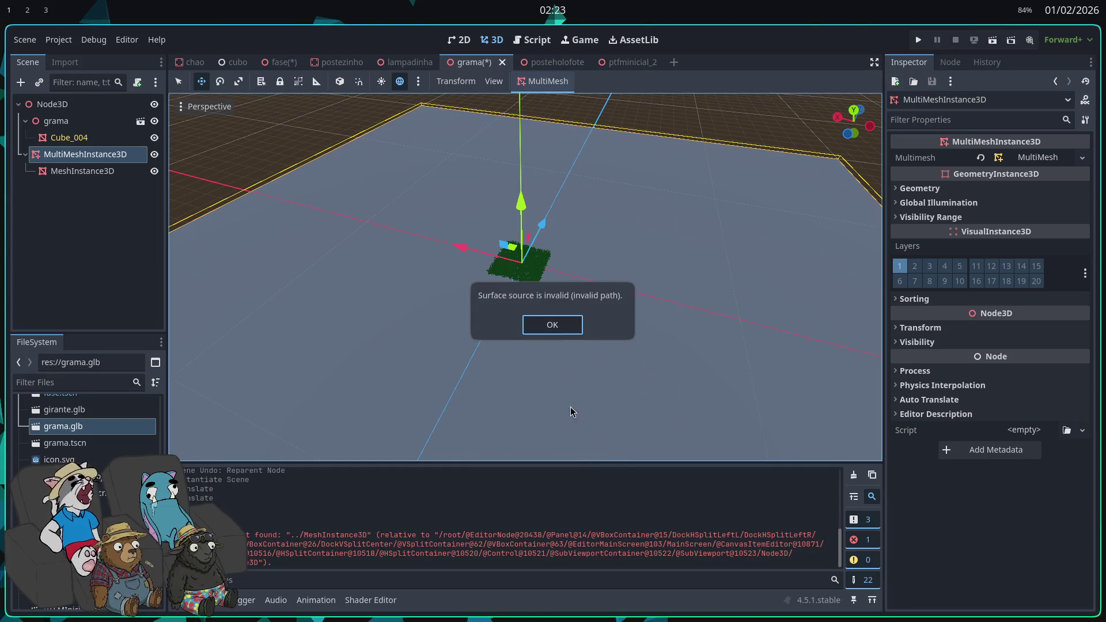
pyautogui.click(556, 323)
pyautogui.click(556, 104)
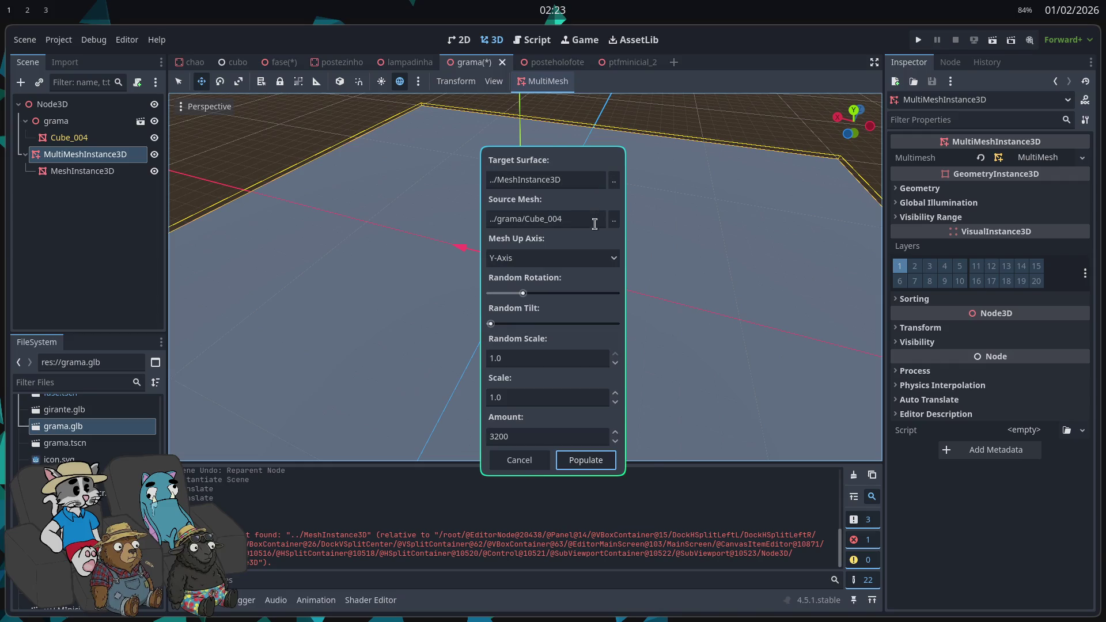
pyautogui.click(591, 220)
pyautogui.doubleClick(535, 197)
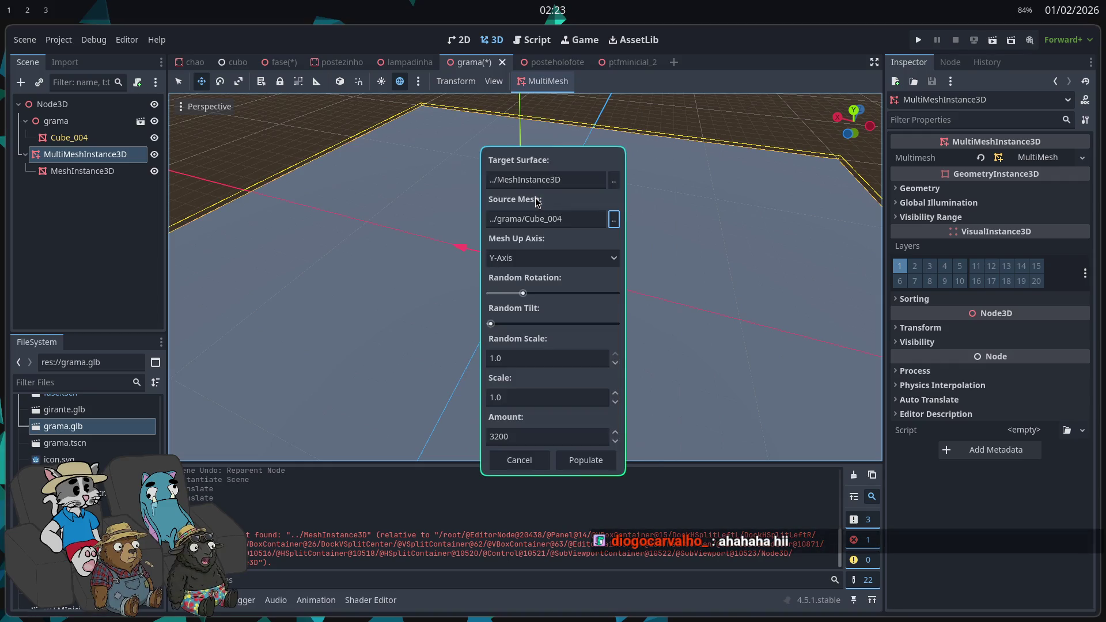
pyautogui.click(614, 181)
pyautogui.click(558, 231)
pyautogui.click(590, 497)
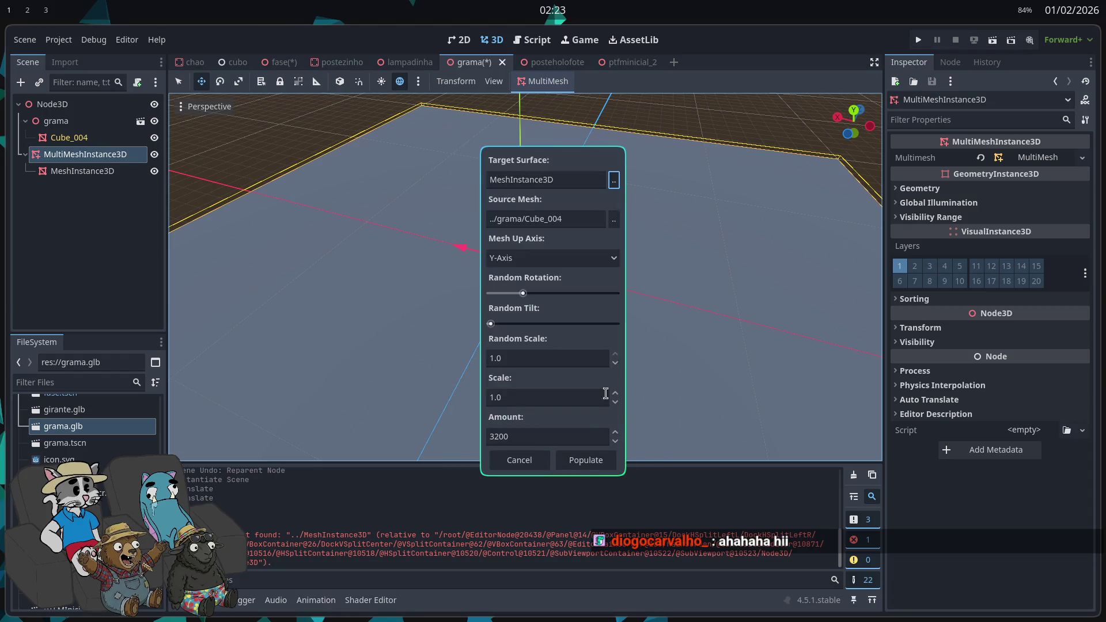
pyautogui.click(576, 455)
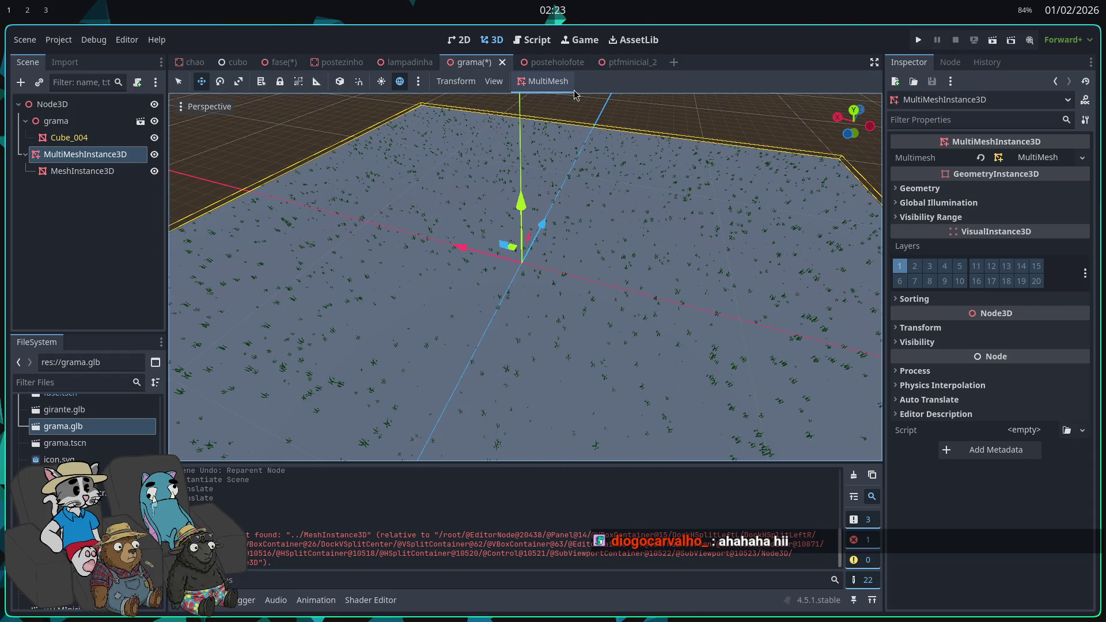
# - Repopulate with grass scale 2.0, random scale 1.0, slightly more rotation, and amount 6400
pyautogui.click(553, 100)
pyautogui.write('2')
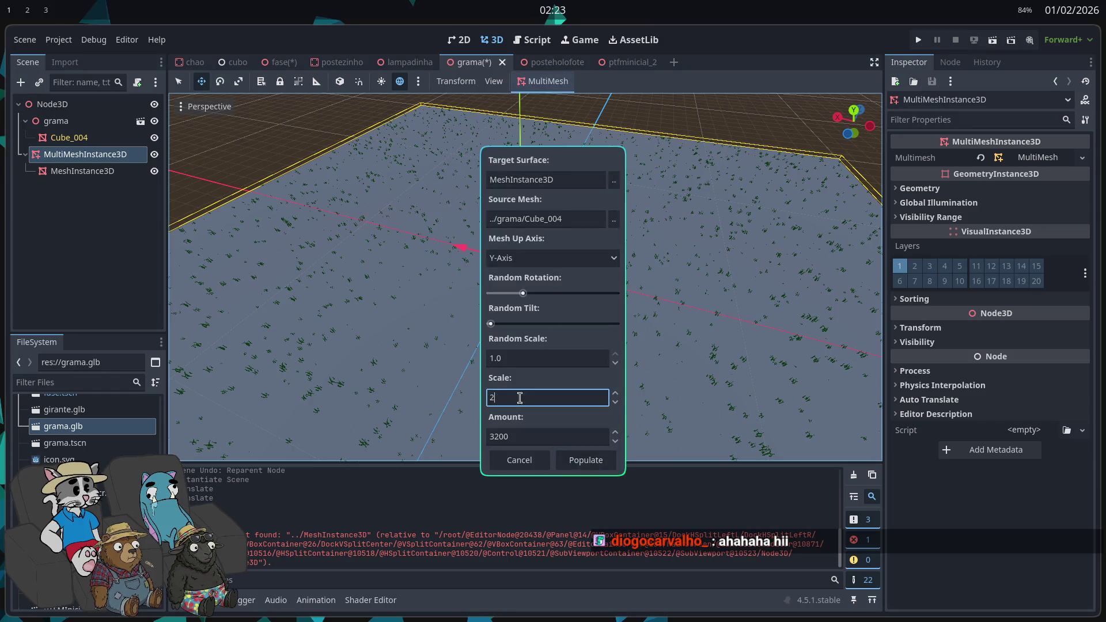
pyautogui.press('Return')
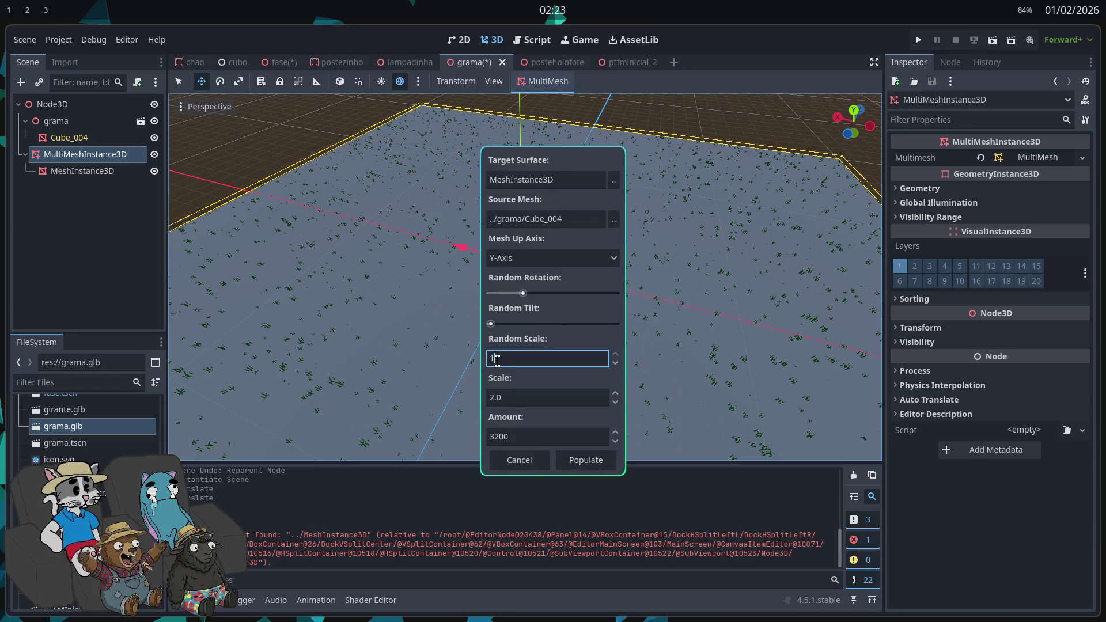
pyautogui.write('0')
pyautogui.press('Return')
pyautogui.moveTo(533, 294); pyautogui.dragTo(536, 294)
pyautogui.click(548, 440)
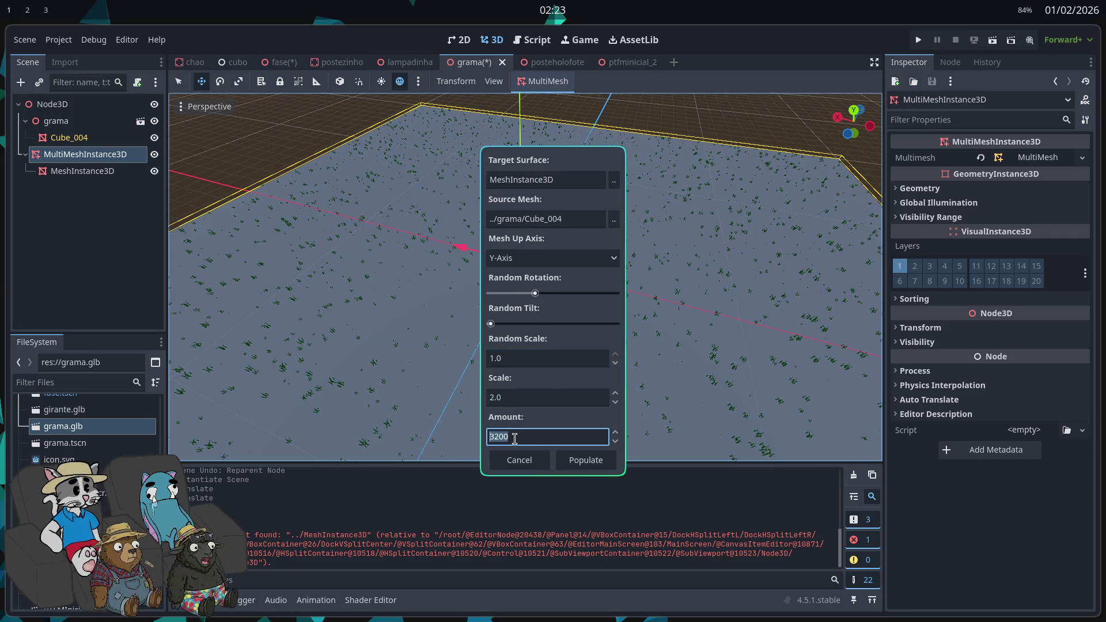
pyautogui.write('6400')
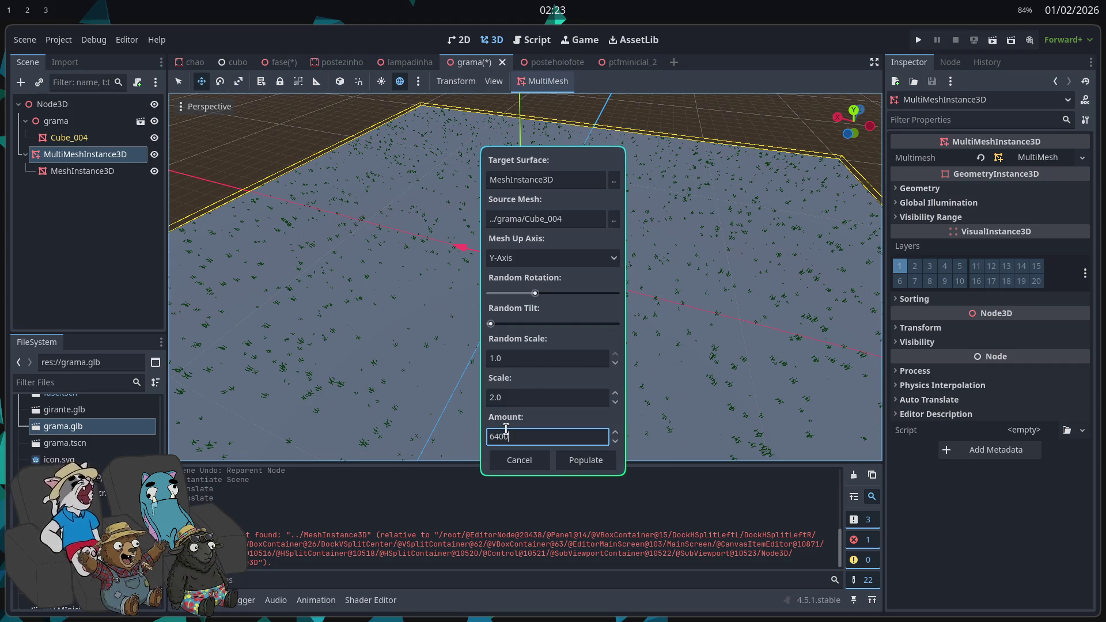
pyautogui.click(585, 460)
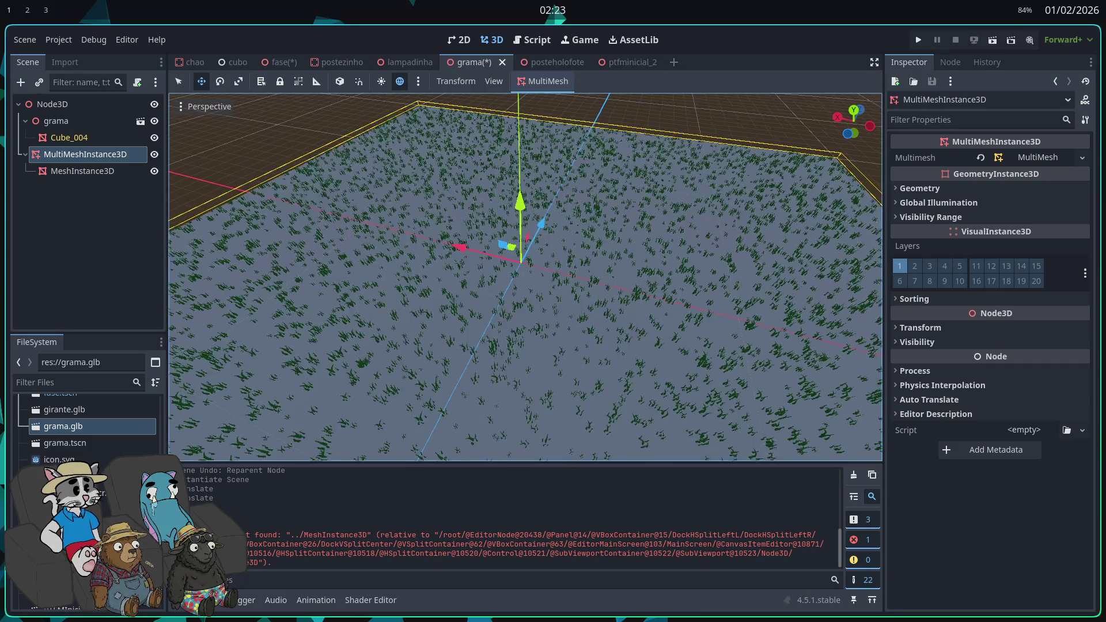
# - Shrink the ground plane to 16 × 16 m and repopulate the grass over it
pyautogui.scroll(3, 455, 342)
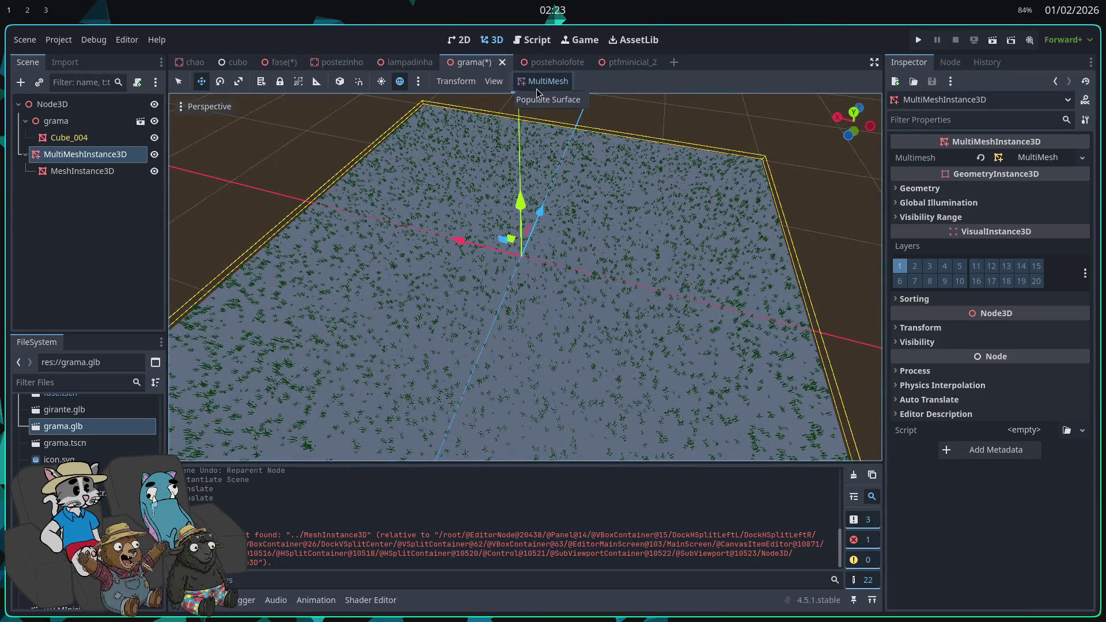
pyautogui.click(82, 170)
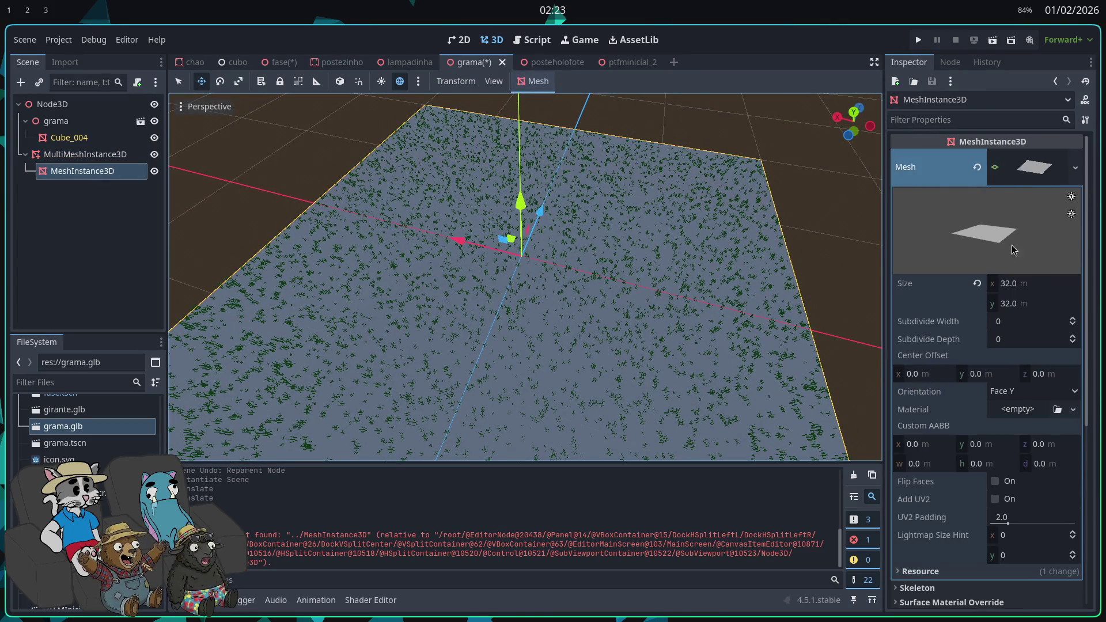
pyautogui.click(1030, 282)
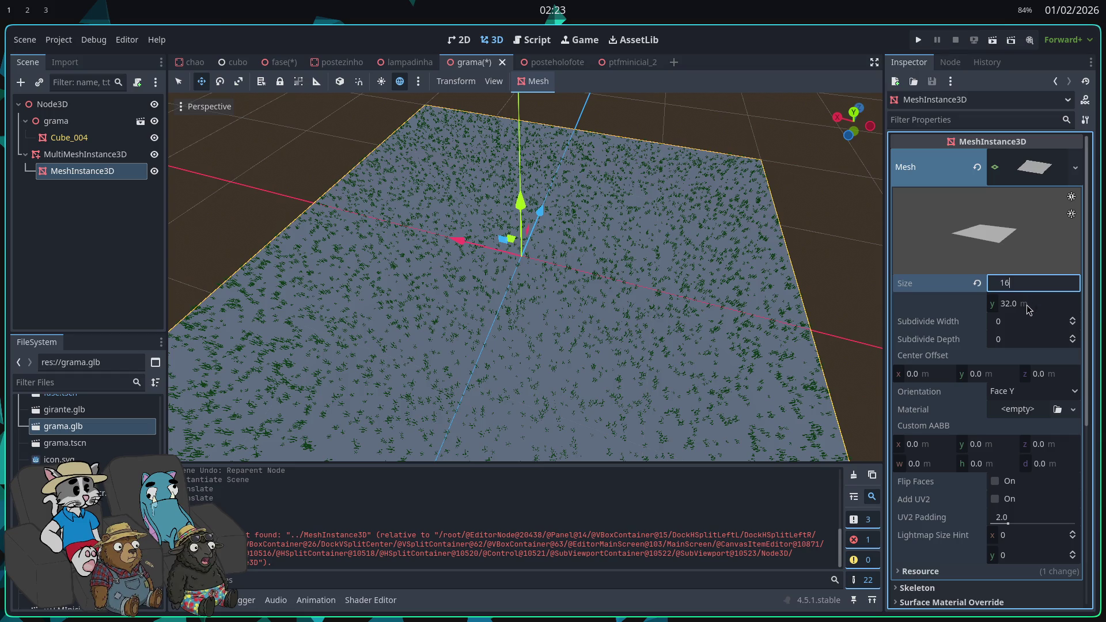
pyautogui.press('Tab')
pyautogui.write('16')
pyautogui.press('Return')
pyautogui.click(102, 154)
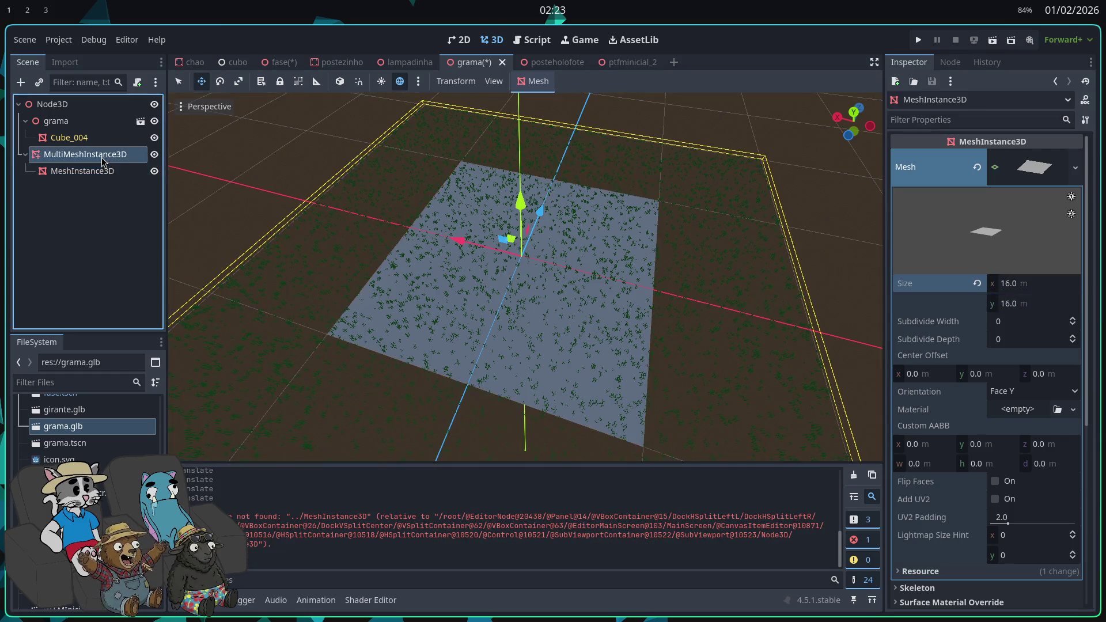
pyautogui.click(548, 102)
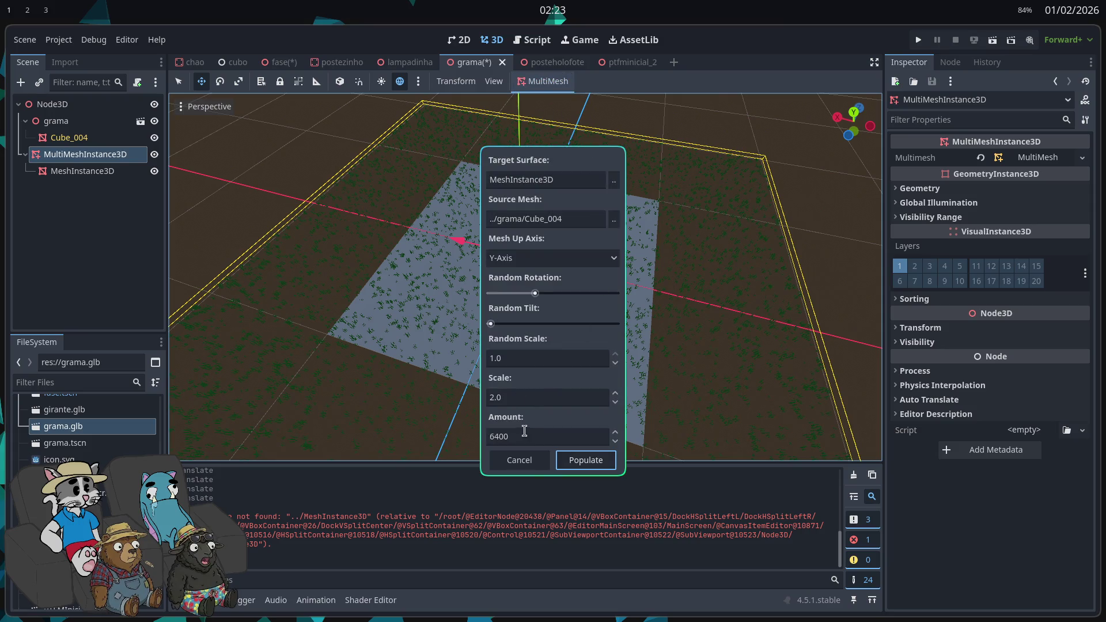
pyautogui.click(583, 460)
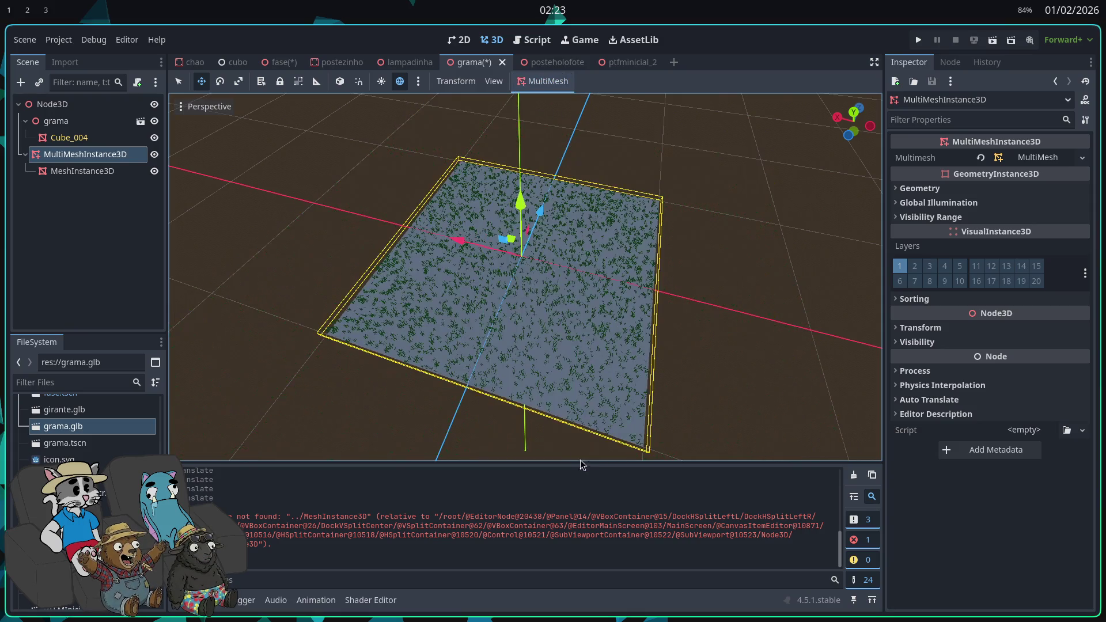
pyautogui.scroll(-5, 455, 330)
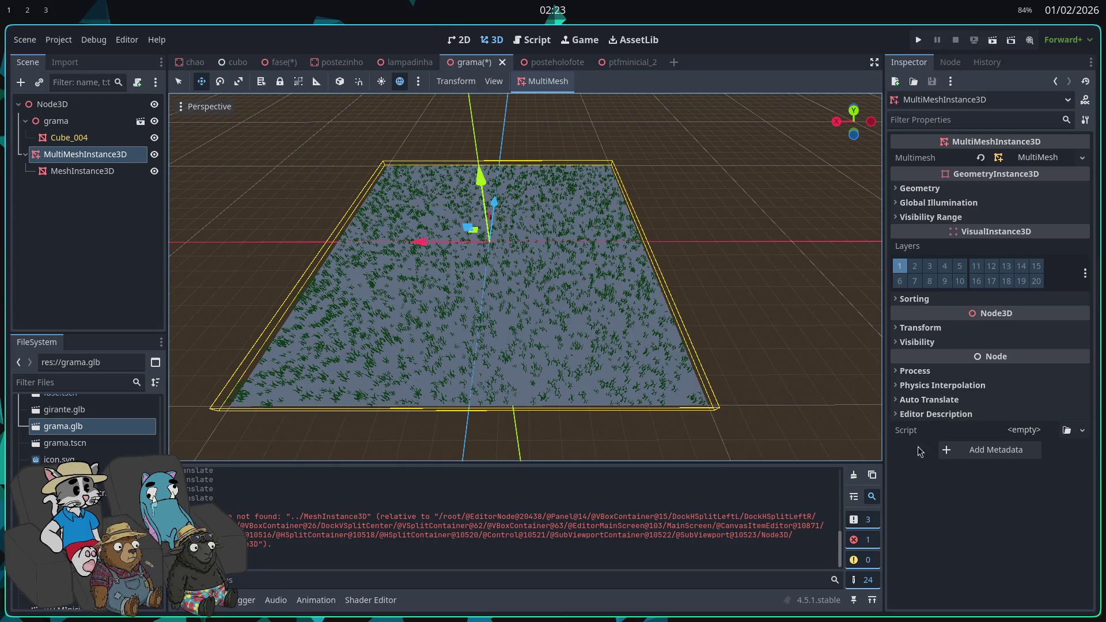
pyautogui.scroll(3, 525, 277)
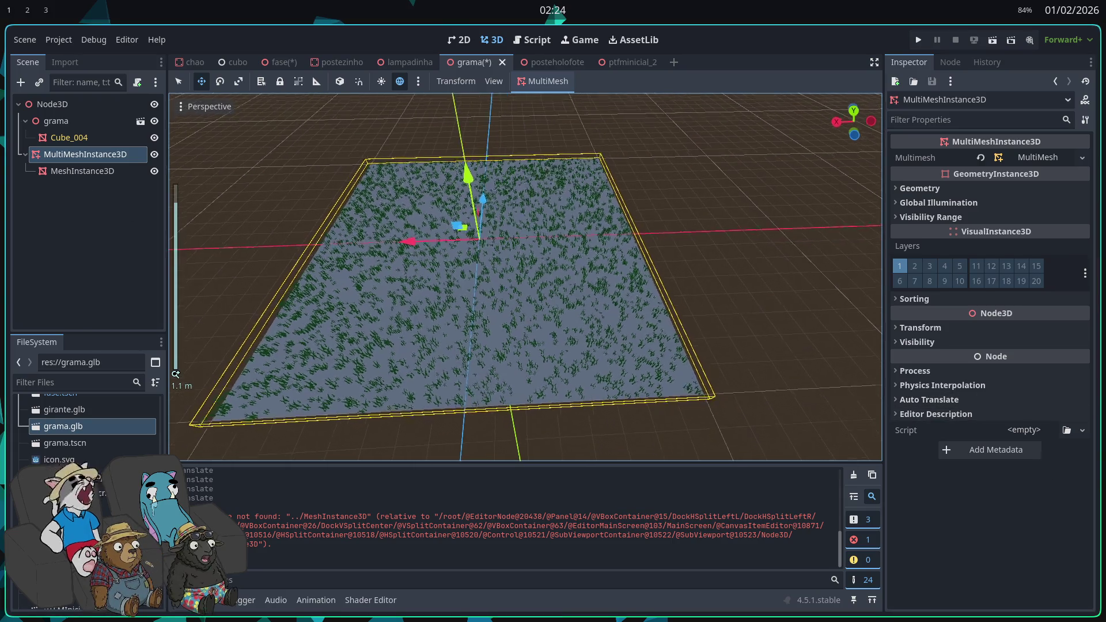
pyautogui.scroll(5, 525, 277)
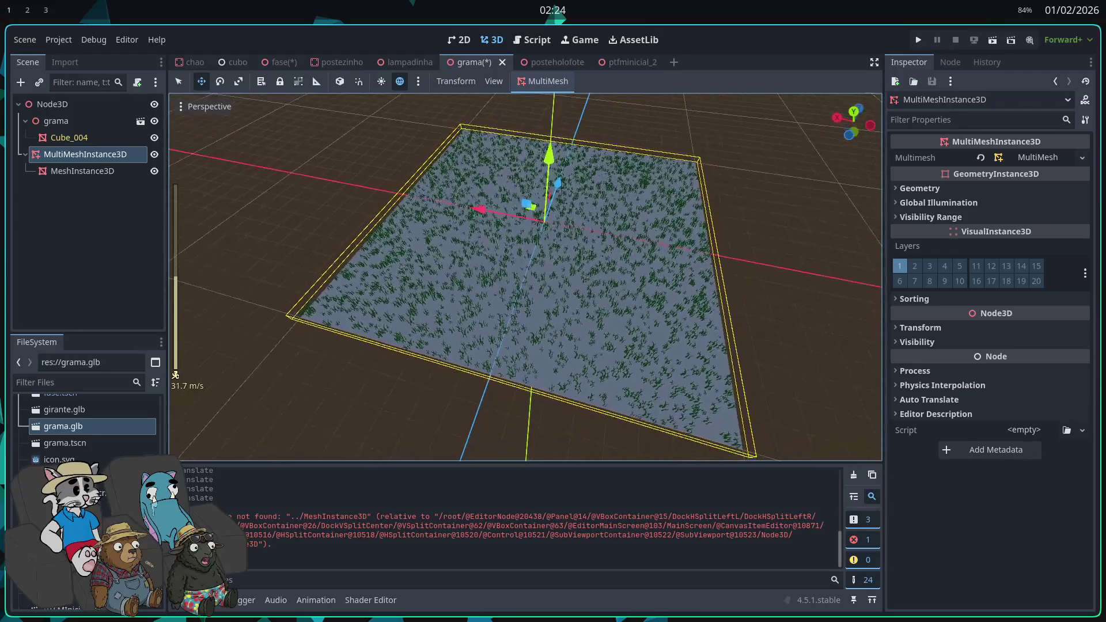
pyautogui.click(111, 174)
pyautogui.click(92, 160)
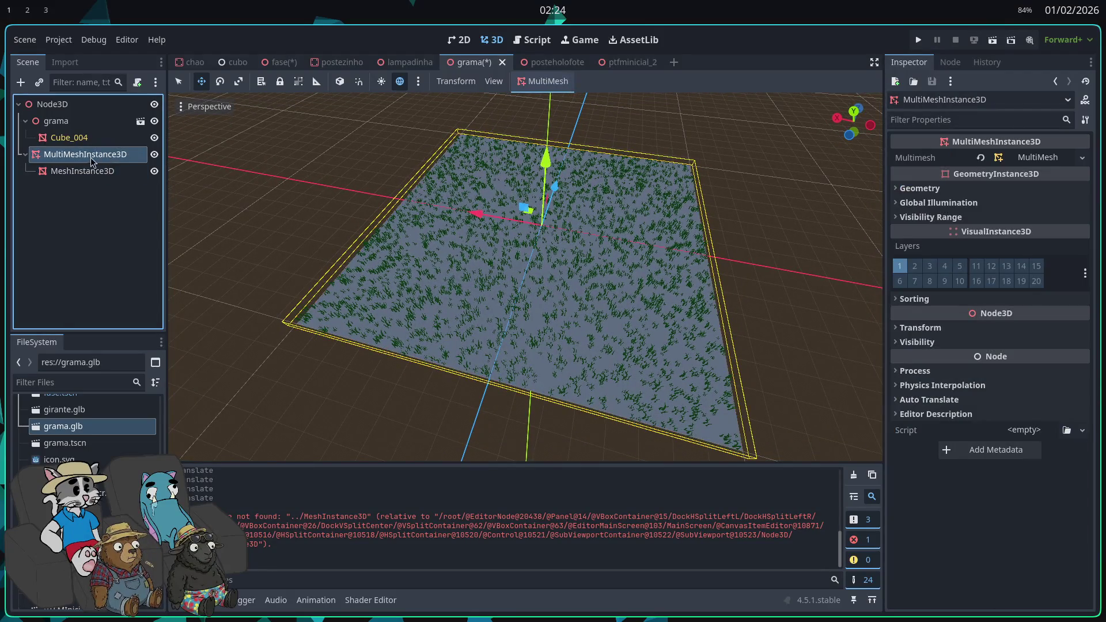
# - Give the ground plane a new StandardMaterial3D
pyautogui.click(89, 169)
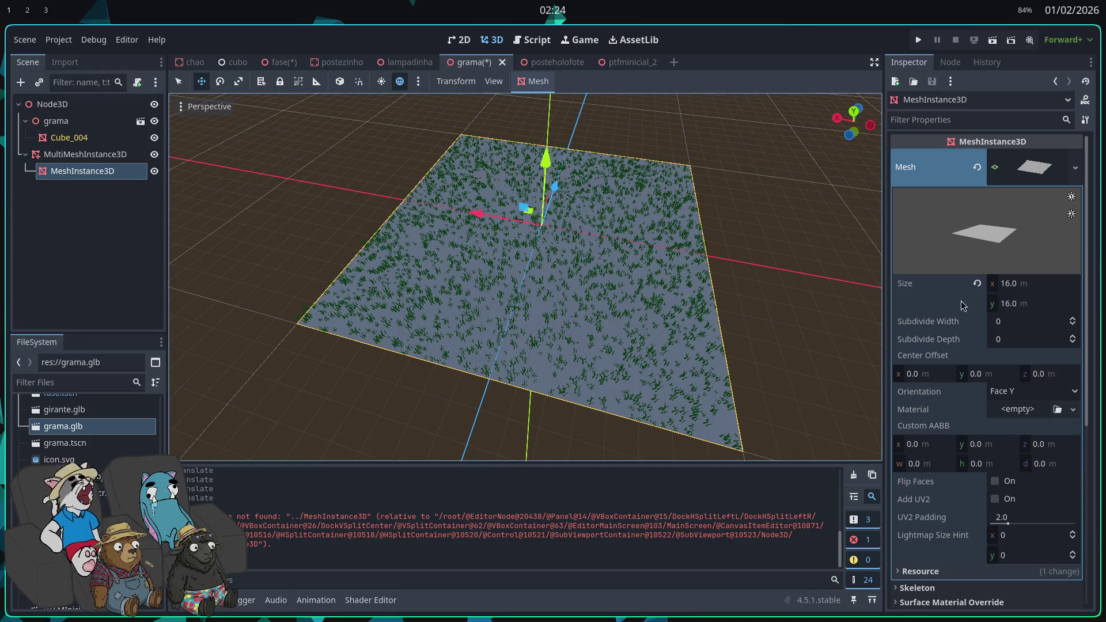
pyautogui.scroll(-8, 1009, 369)
pyautogui.scroll(8, 997, 386)
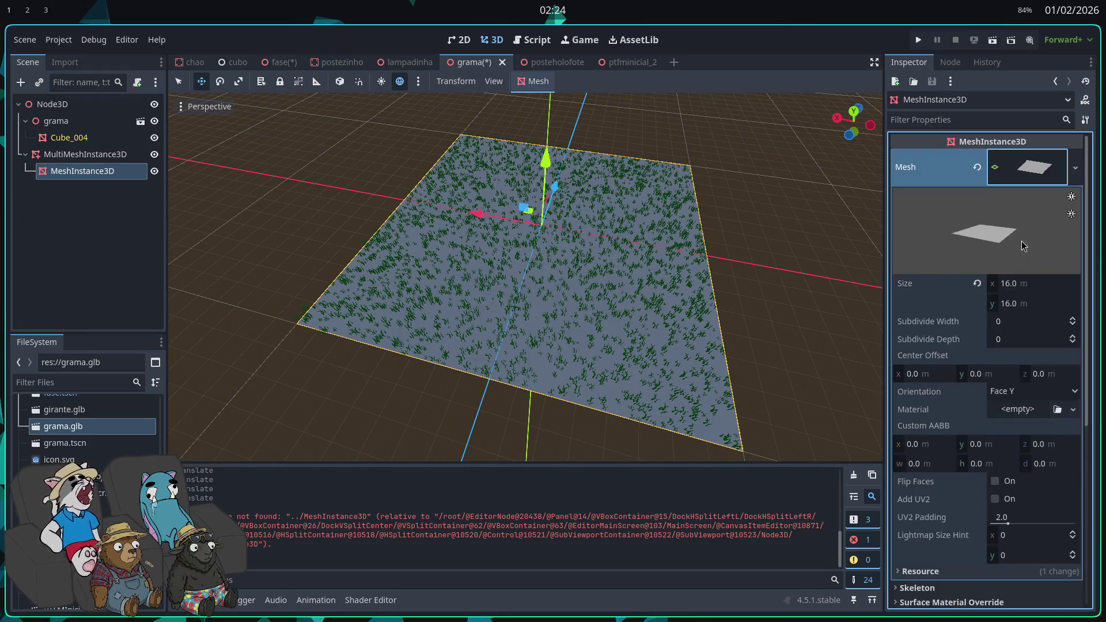
pyautogui.scroll(-3, 985, 397)
pyautogui.click(1019, 292)
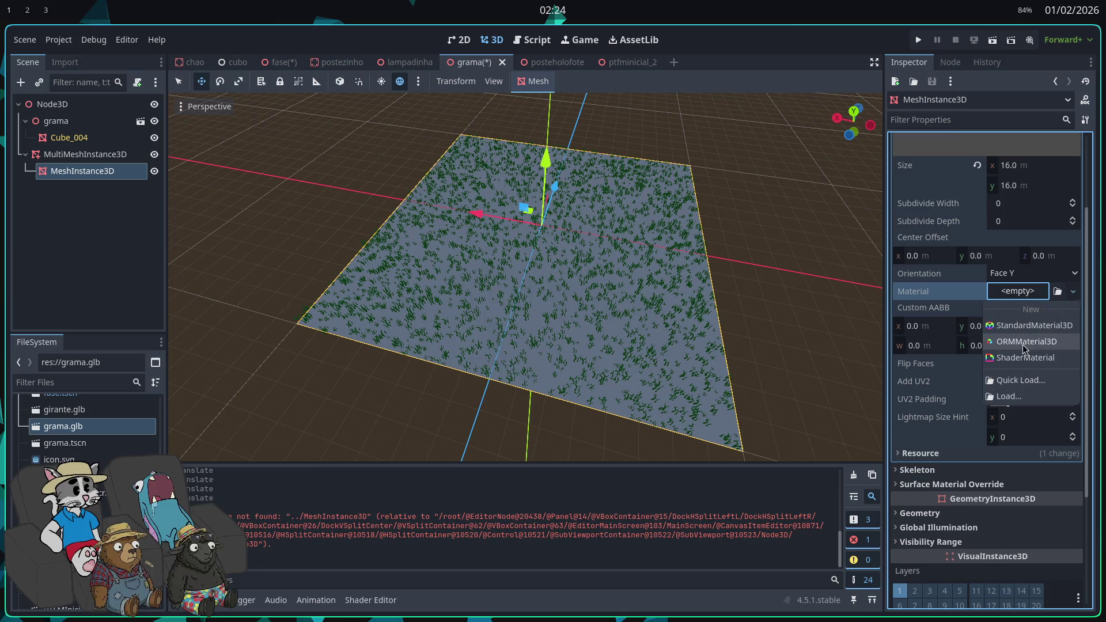
pyautogui.click(1020, 315)
pyautogui.click(1022, 433)
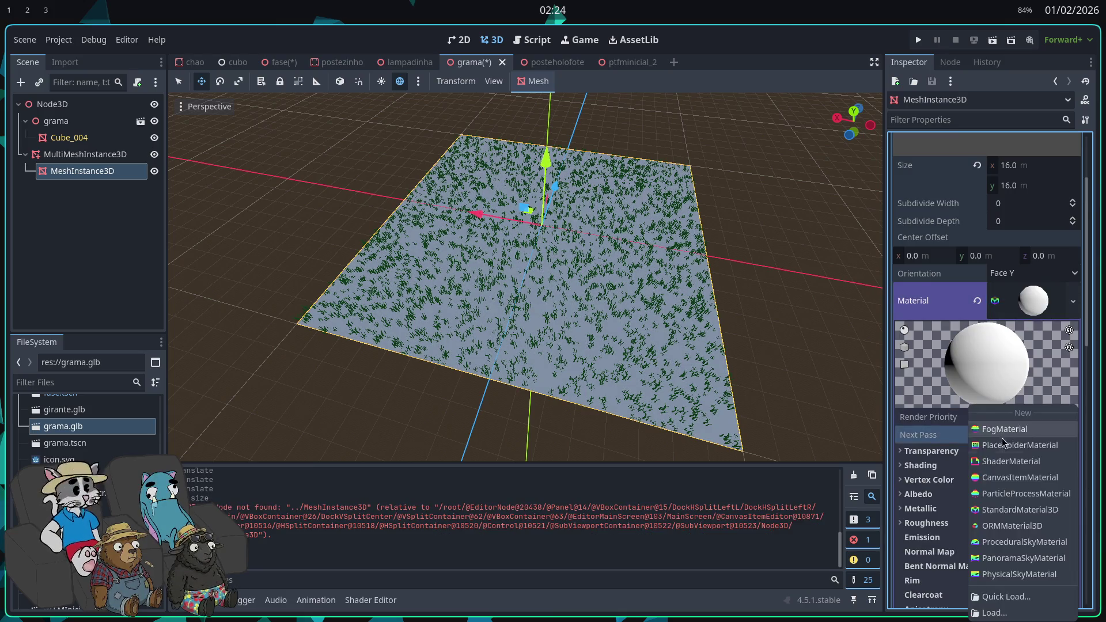
pyautogui.click(959, 405)
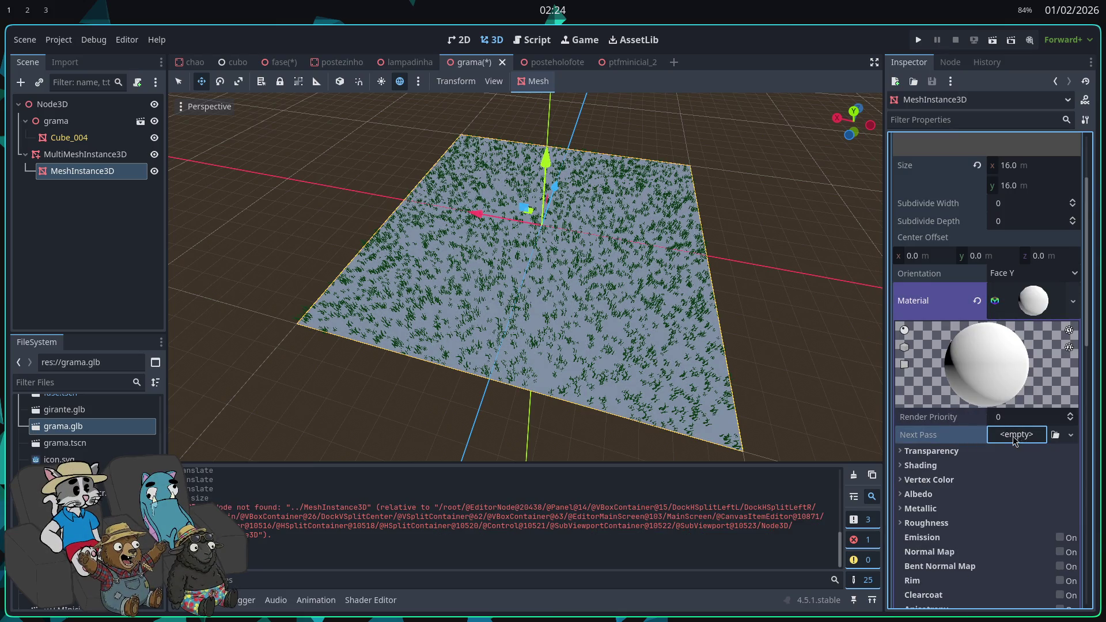
# - Set the material's albedo colour to green 298c23 and save the grama scene
pyautogui.click(973, 493)
pyautogui.click(1025, 508)
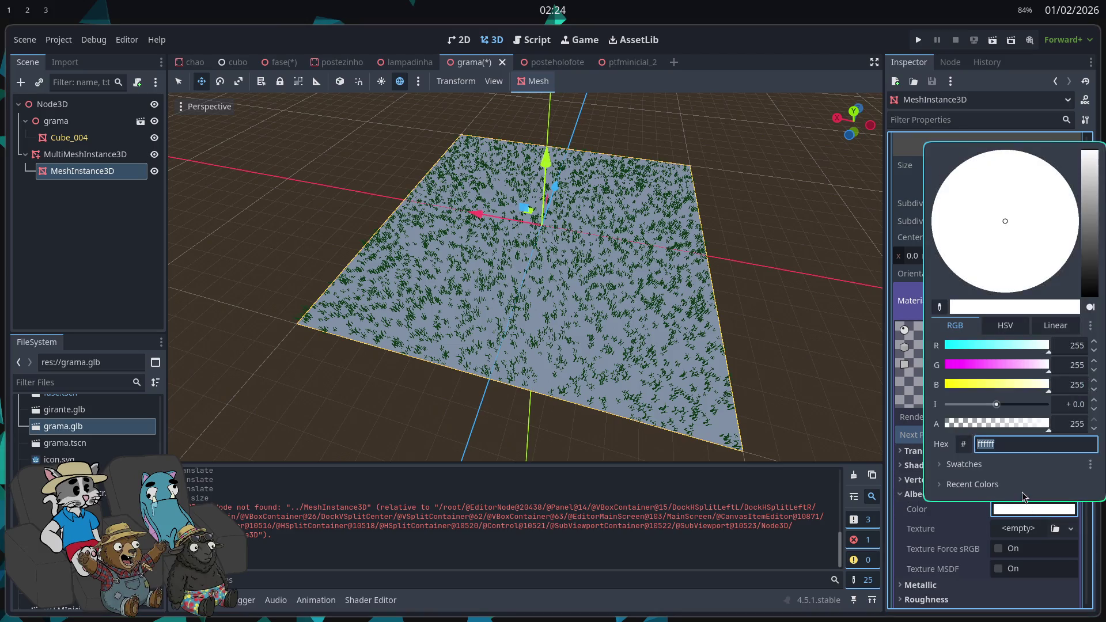
pyautogui.press('Return')
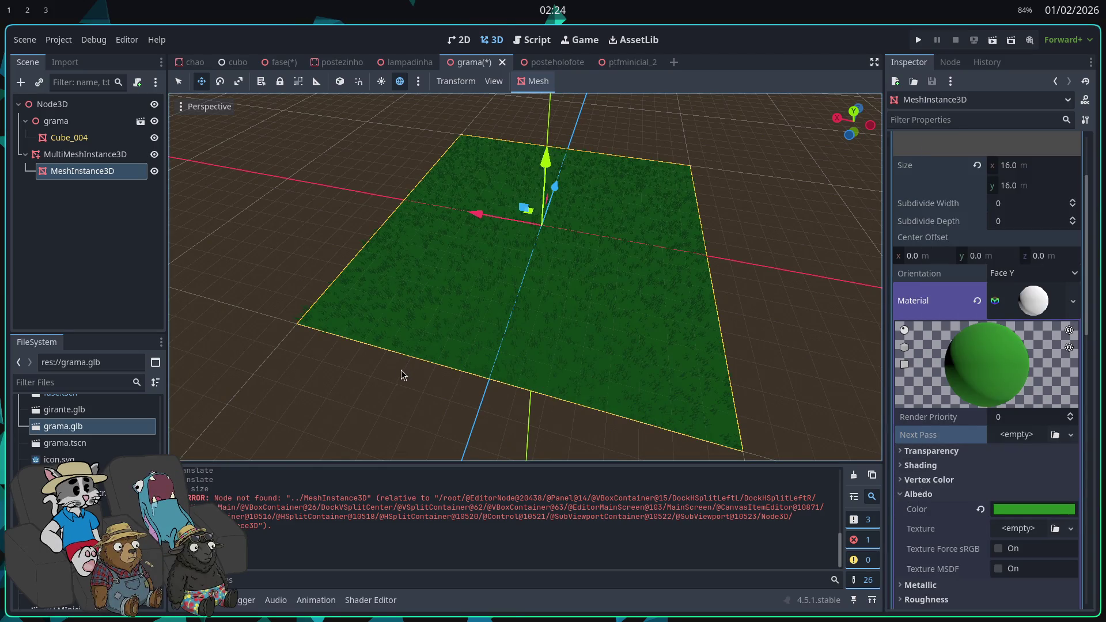
pyautogui.click(412, 383)
pyautogui.moveTo(412, 383); pyautogui.dragTo(416, 385)
pyautogui.hotkey('ctrl', 's')
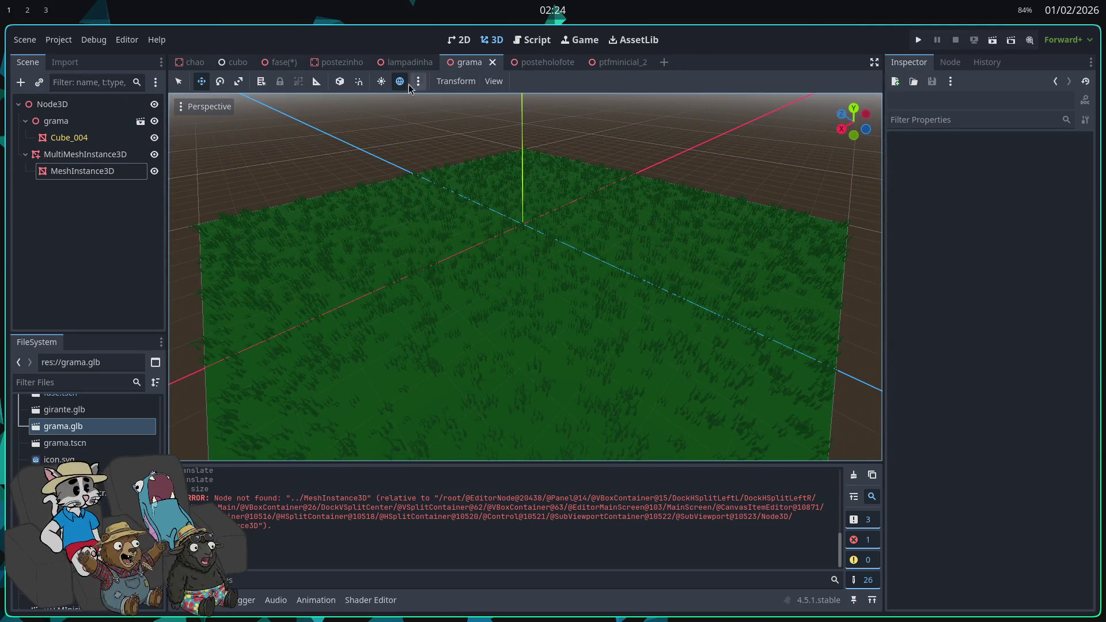
# - Delete the grama Node3D instance from the fase level and open the Instantiate Child Scene picker
pyautogui.click(283, 63)
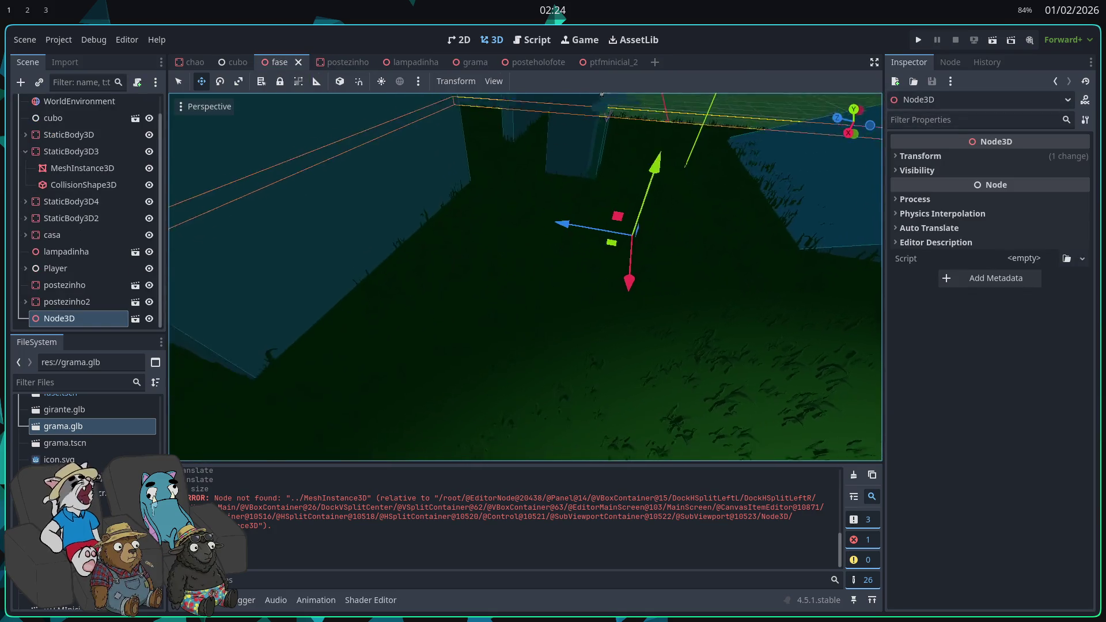
pyautogui.doubleClick(103, 323)
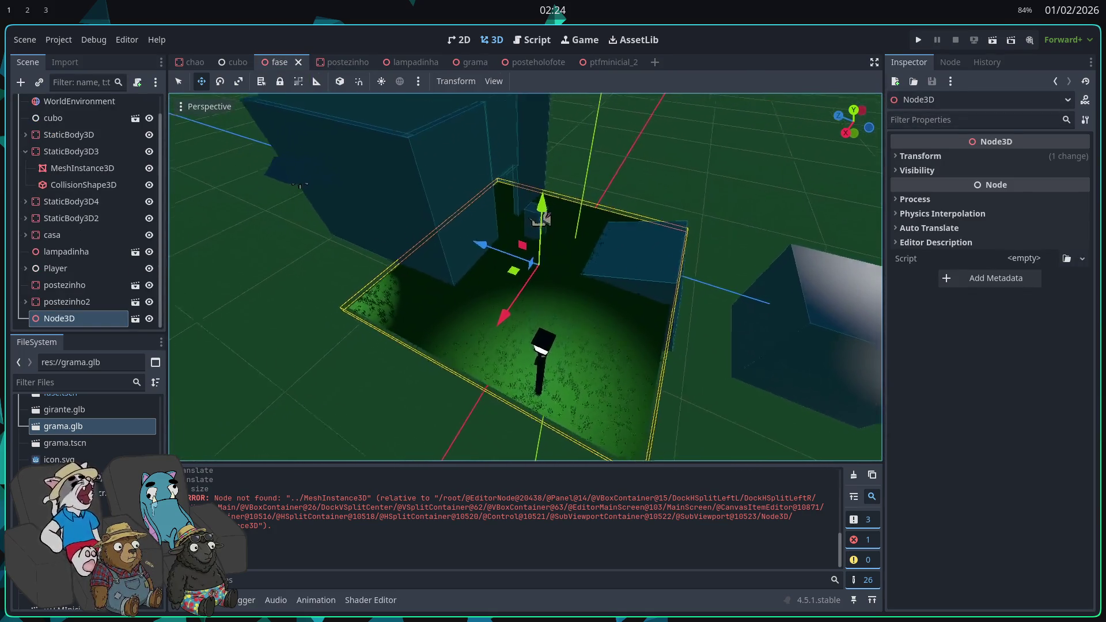
pyautogui.click(96, 322)
pyautogui.press('Delete')
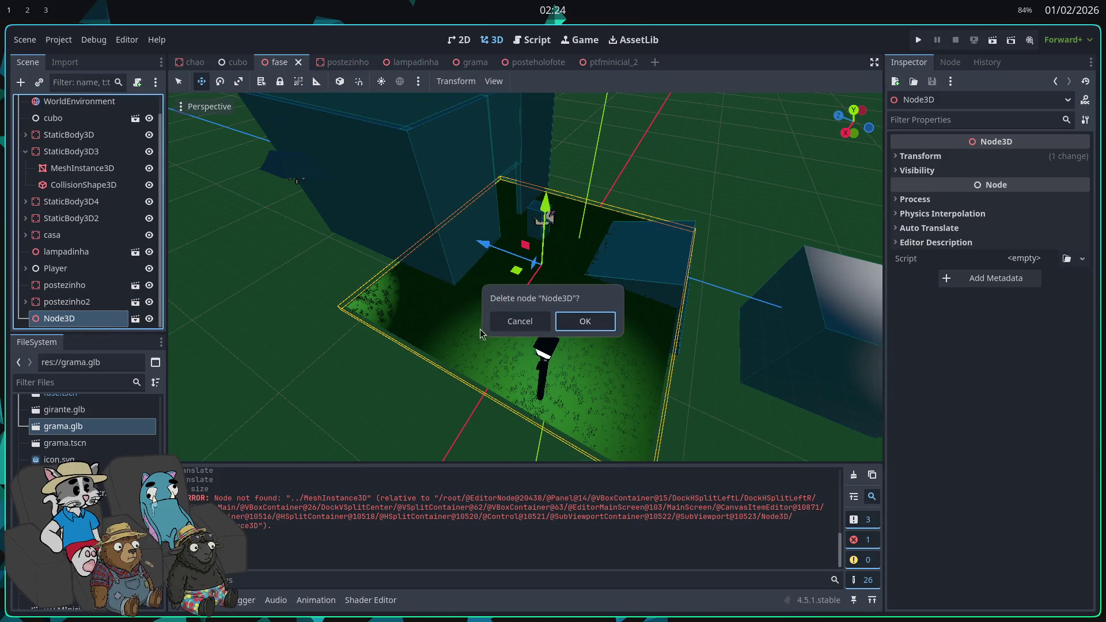
pyautogui.press('Return')
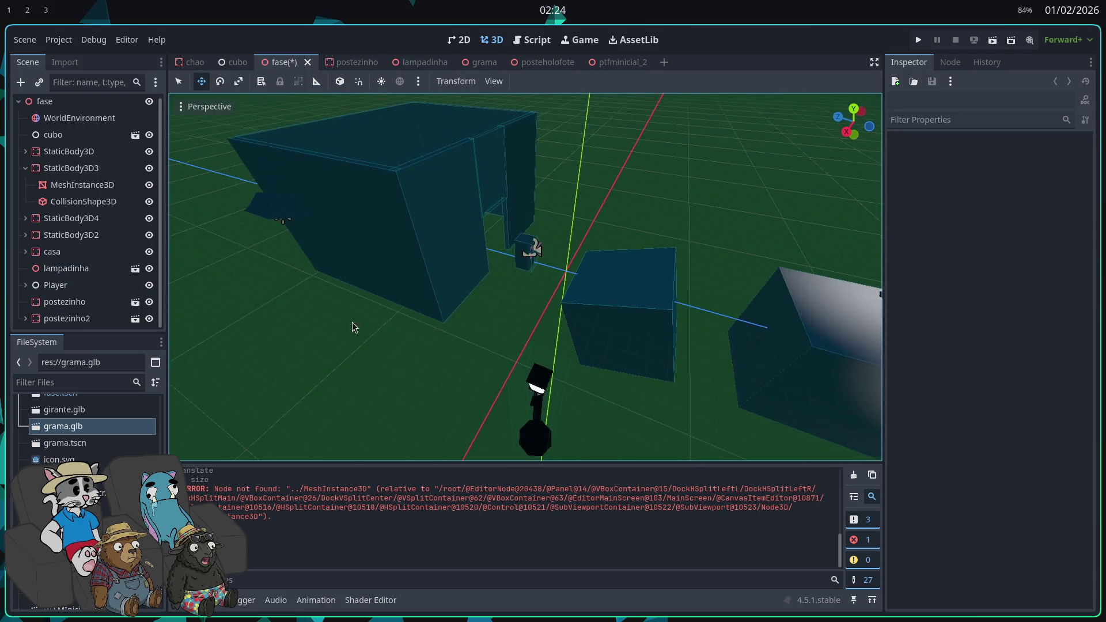
pyautogui.click(39, 82)
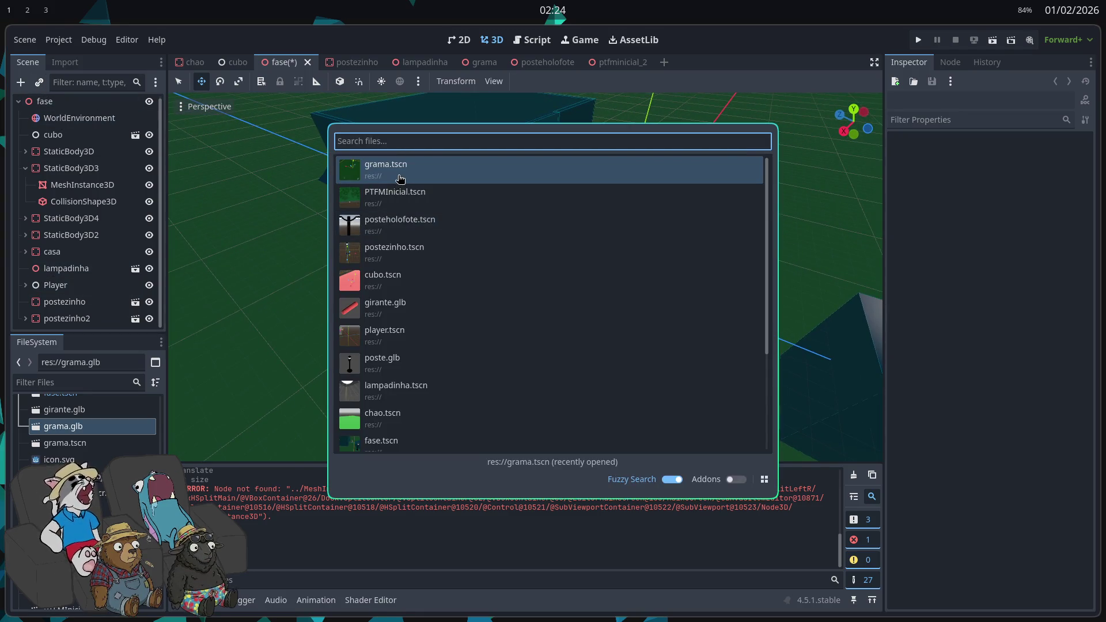
# - Instance grama.tscn into fase and drag it along its blue Z arrow repeatedly to position it
pyautogui.doubleClick(400, 171)
pyautogui.moveTo(592, 261)
pyautogui.mouseDown()
pyautogui.moveTo(571, 241)
pyautogui.moveTo(610, 299)
pyautogui.moveTo(547, 324)
pyautogui.moveTo(531, 317)
pyautogui.moveTo(541, 324)
pyautogui.mouseUp()
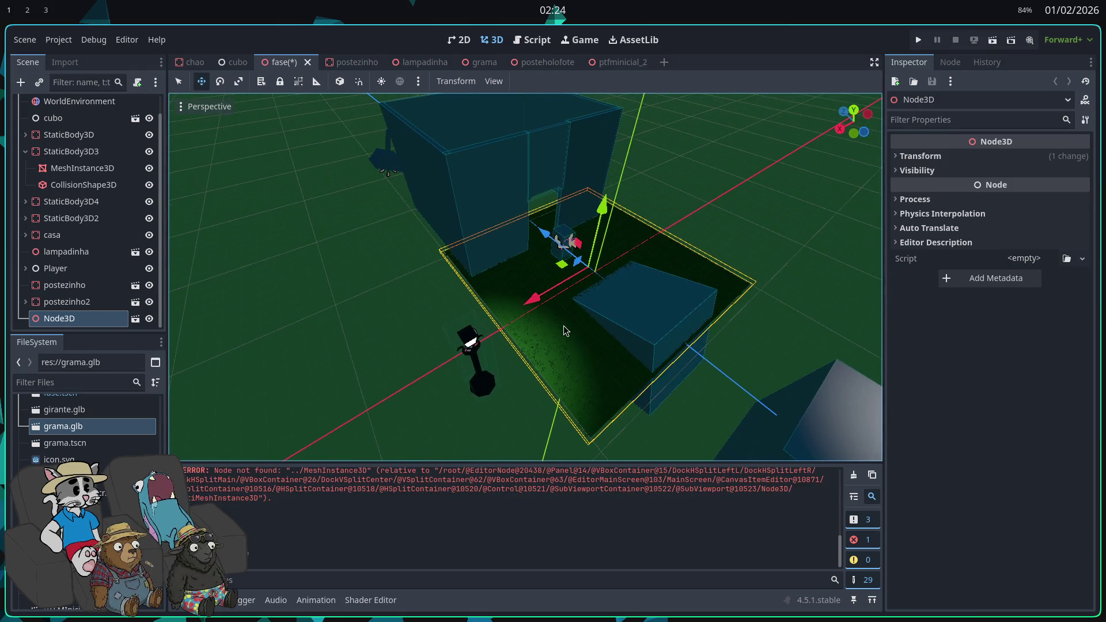
pyautogui.moveTo(552, 245)
pyautogui.mouseDown()
pyautogui.moveTo(579, 277)
pyautogui.moveTo(516, 237)
pyautogui.moveTo(531, 257)
pyautogui.moveTo(574, 252)
pyautogui.mouseUp()
pyautogui.scroll(8, 531, 257)
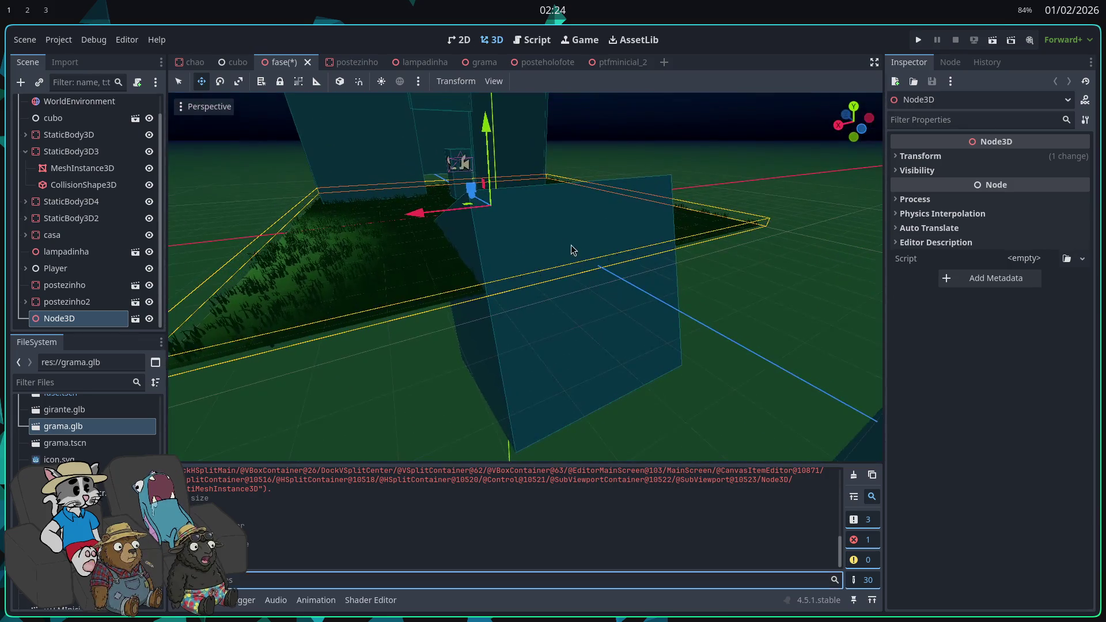
pyautogui.moveTo(551, 296); pyautogui.dragTo(526, 331)
pyautogui.moveTo(419, 254); pyautogui.dragTo(323, 266)
pyautogui.press('w')
pyautogui.press('s')
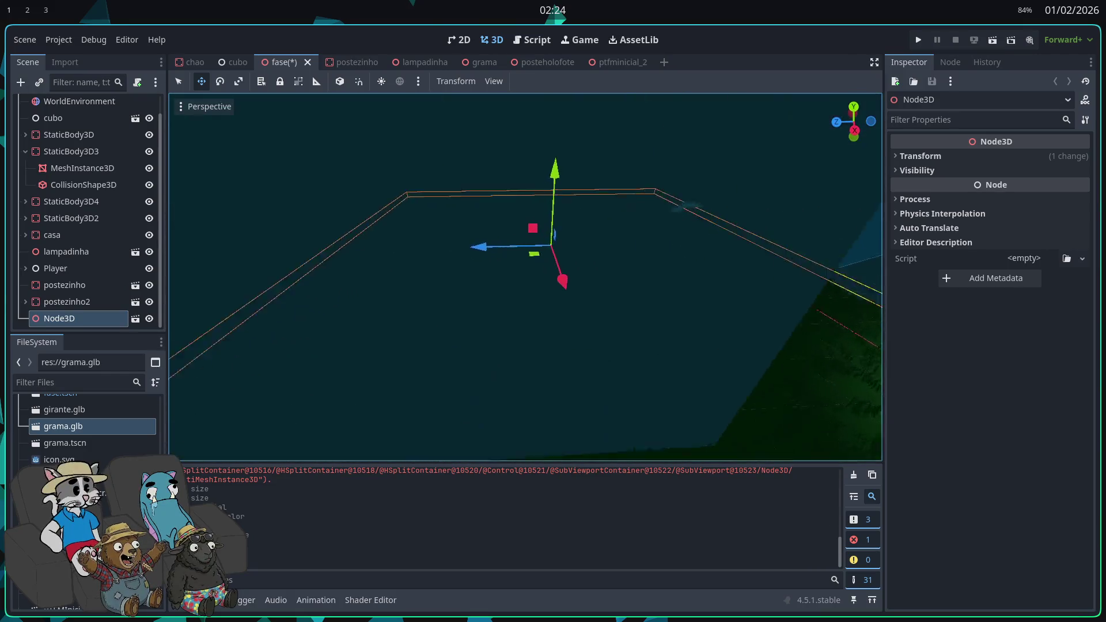
pyautogui.press('e')
pyautogui.moveTo(503, 248); pyautogui.dragTo(427, 253)
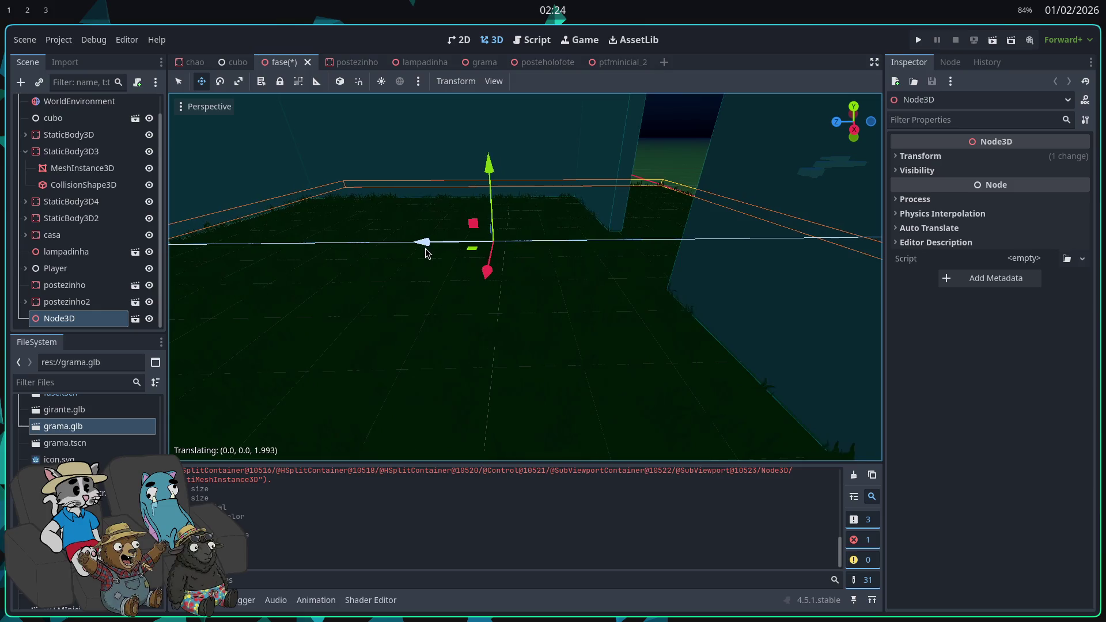
pyautogui.press('s')
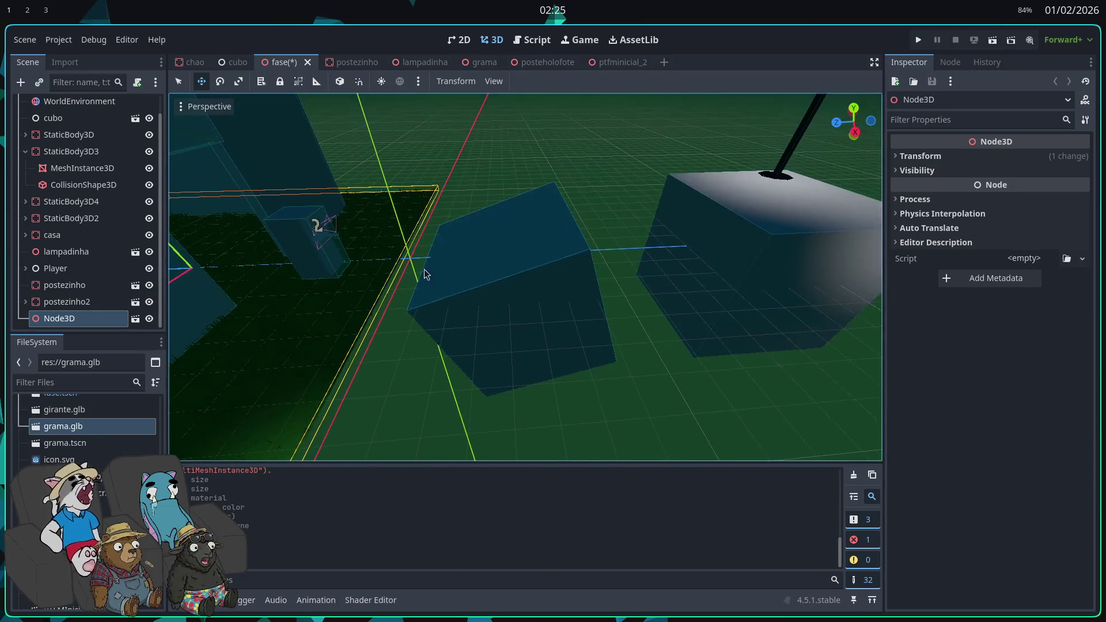
# - Move the block beside the grass along Z, then delete the first block's StaticBody3D and its children
pyautogui.click(438, 322)
pyautogui.click(451, 316)
pyautogui.moveTo(449, 291)
pyautogui.mouseDown()
pyautogui.moveTo(410, 298)
pyautogui.moveTo(447, 321)
pyautogui.moveTo(283, 319)
pyautogui.mouseUp()
pyautogui.click(468, 264)
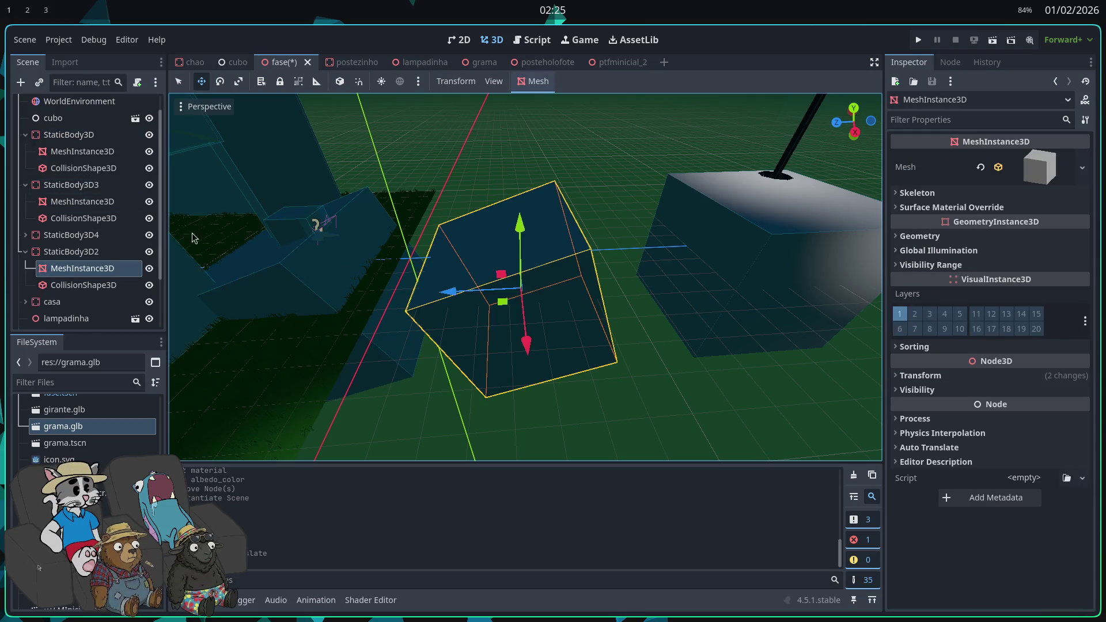
pyautogui.click(283, 275)
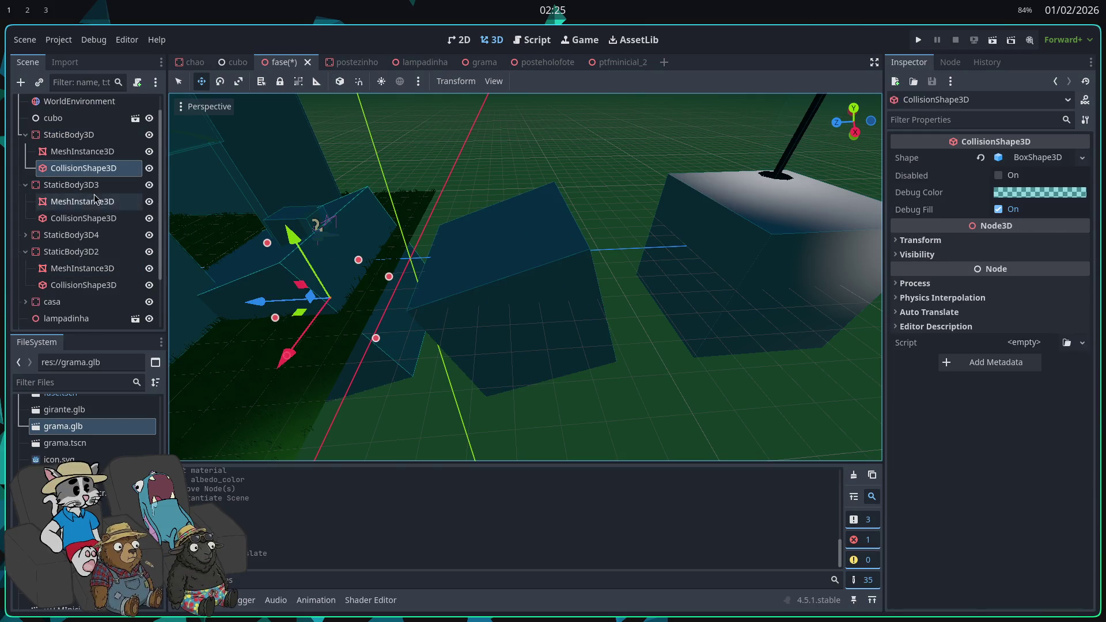
pyautogui.click(79, 138)
pyautogui.press('Delete')
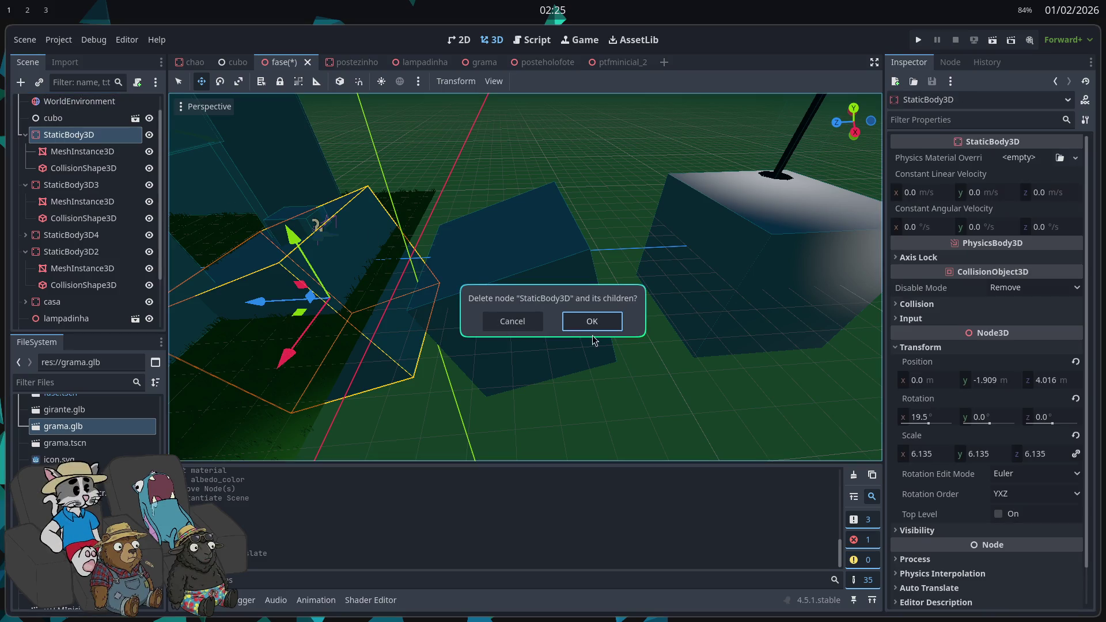
pyautogui.press('Return')
# - Box-select the blocks and lamp posts and shift them along Z
pyautogui.click(526, 328)
pyautogui.scroll(-3, 567, 323)
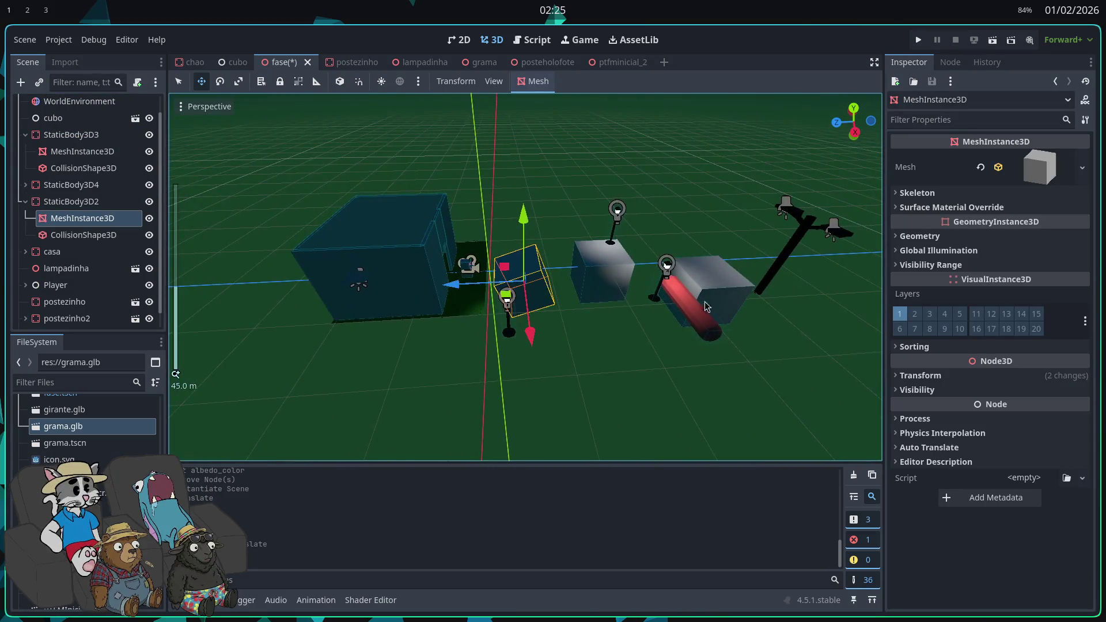
pyautogui.scroll(-3, 776, 349)
pyautogui.moveTo(776, 349)
pyautogui.mouseDown()
pyautogui.moveTo(547, 207)
pyautogui.moveTo(508, 197)
pyautogui.mouseUp()
pyautogui.scroll(10, 554, 276)
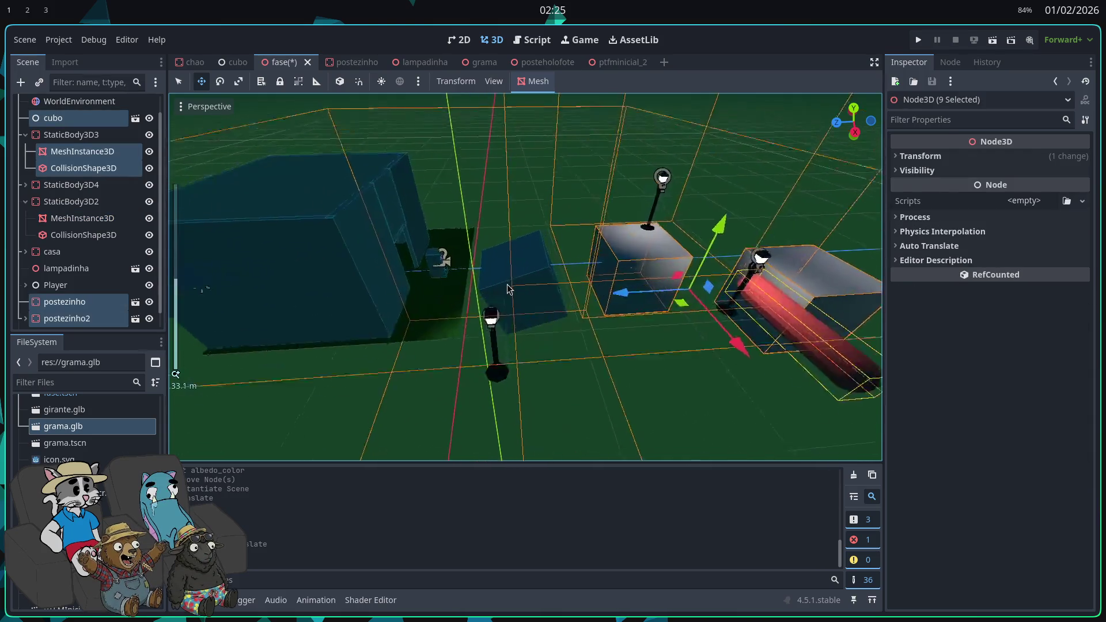
pyautogui.moveTo(672, 302); pyautogui.dragTo(662, 305)
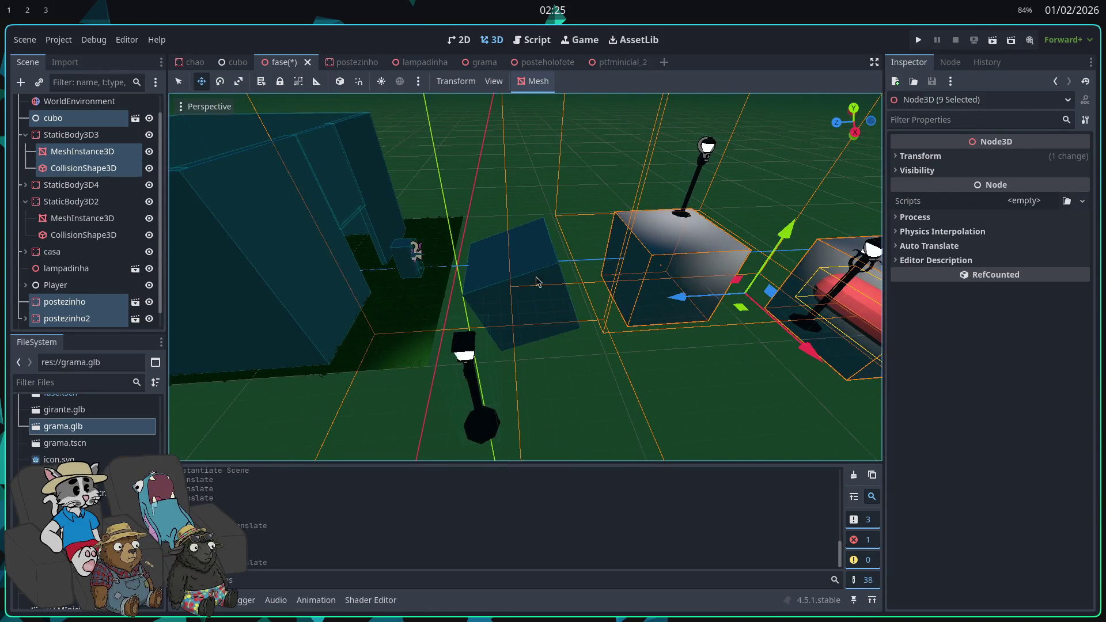
# - Box-select all 11 blocks and lamp posts, shift them further along Z, and playtest the level
pyautogui.click(524, 278)
pyautogui.click(124, 201)
pyautogui.scroll(-5, 526, 277)
pyautogui.moveTo(768, 389)
pyautogui.mouseDown()
pyautogui.moveTo(671, 338)
pyautogui.moveTo(487, 189)
pyautogui.mouseUp()
pyautogui.scroll(6, 513, 257)
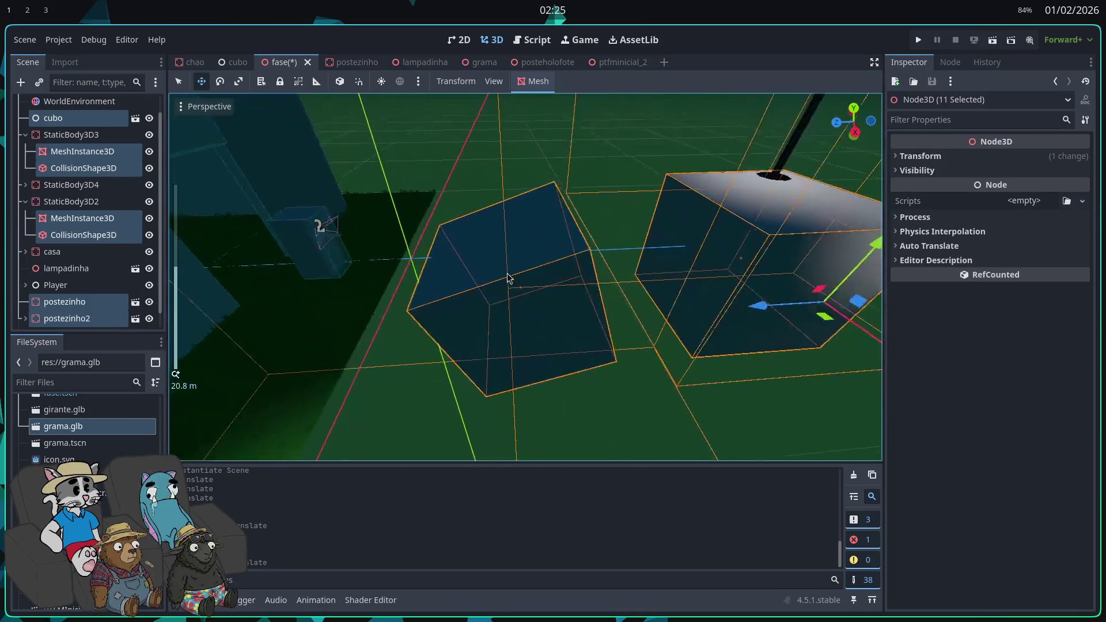
pyautogui.moveTo(765, 309); pyautogui.dragTo(702, 308)
pyautogui.scroll(-4, 573, 331)
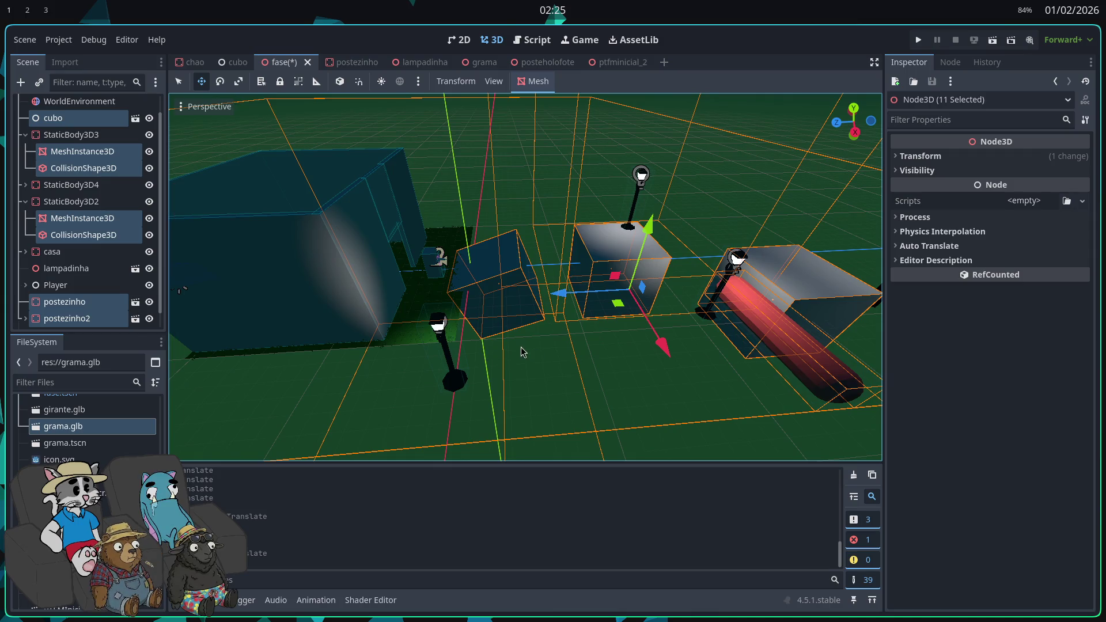
pyautogui.click(918, 39)
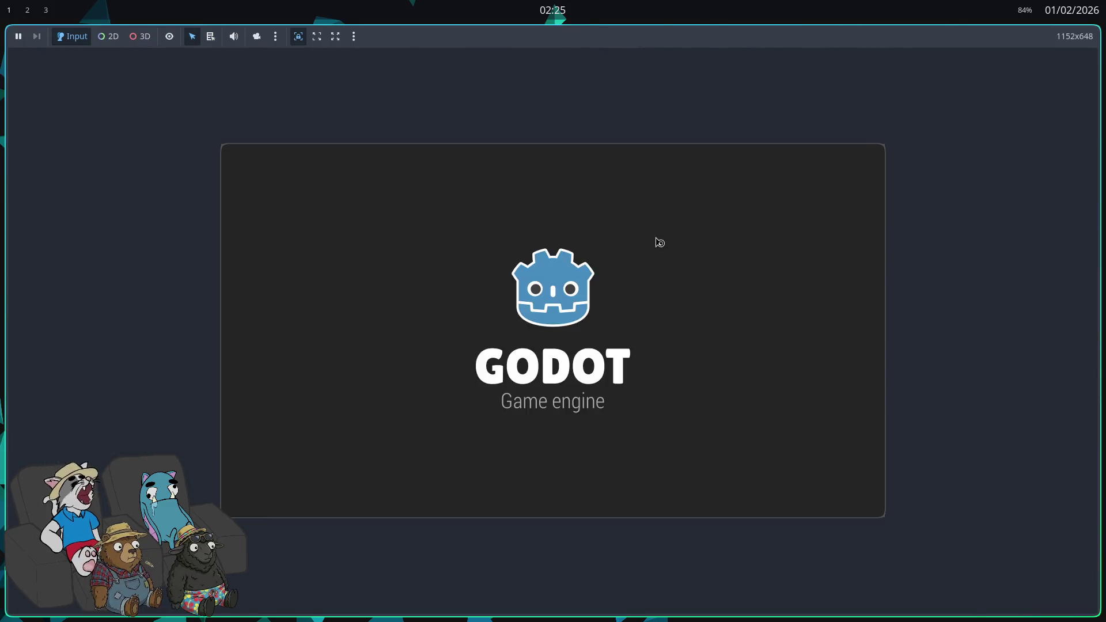
pyautogui.press('F8')
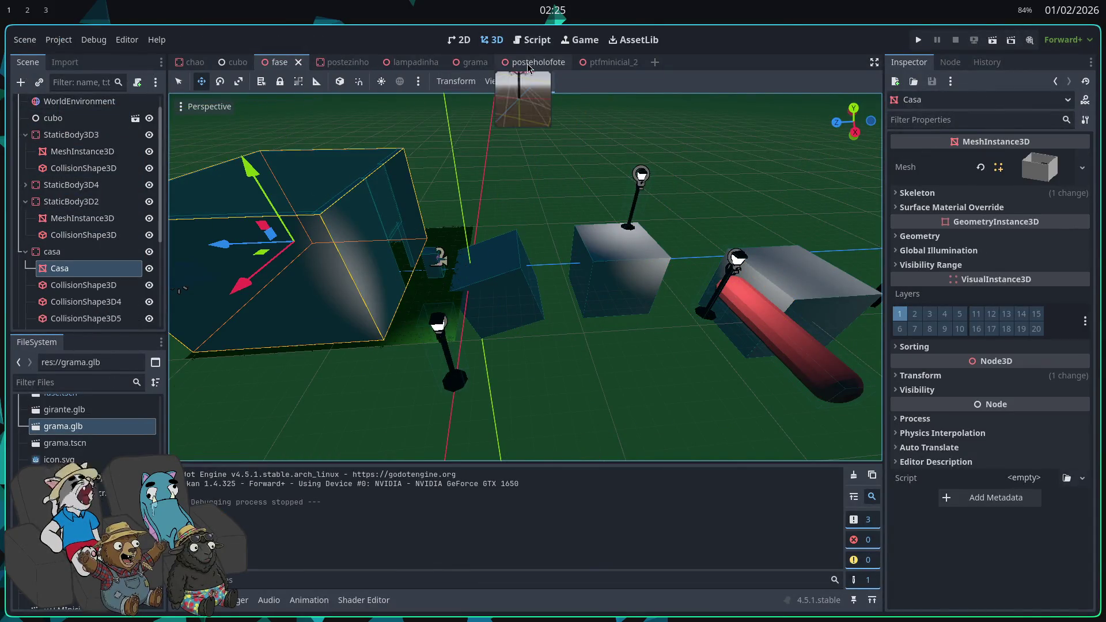
# - In the grama scene, change the root Node3D's type to StaticBody3D
pyautogui.click(476, 63)
pyautogui.click(81, 121)
pyautogui.click(82, 170)
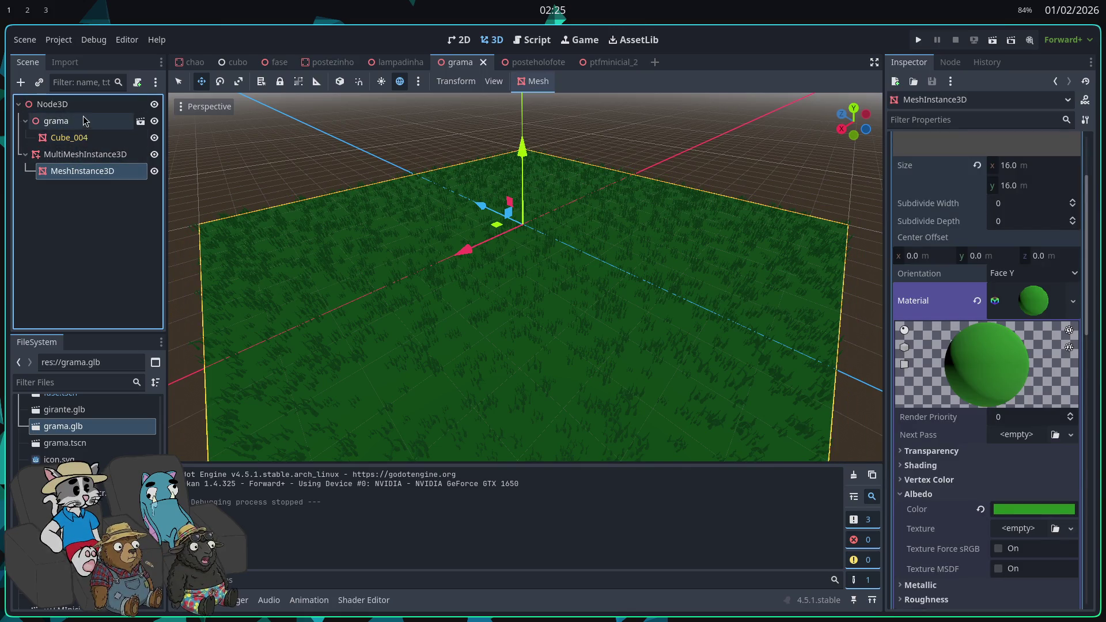
pyautogui.click(86, 105)
pyautogui.rightClick(87, 104)
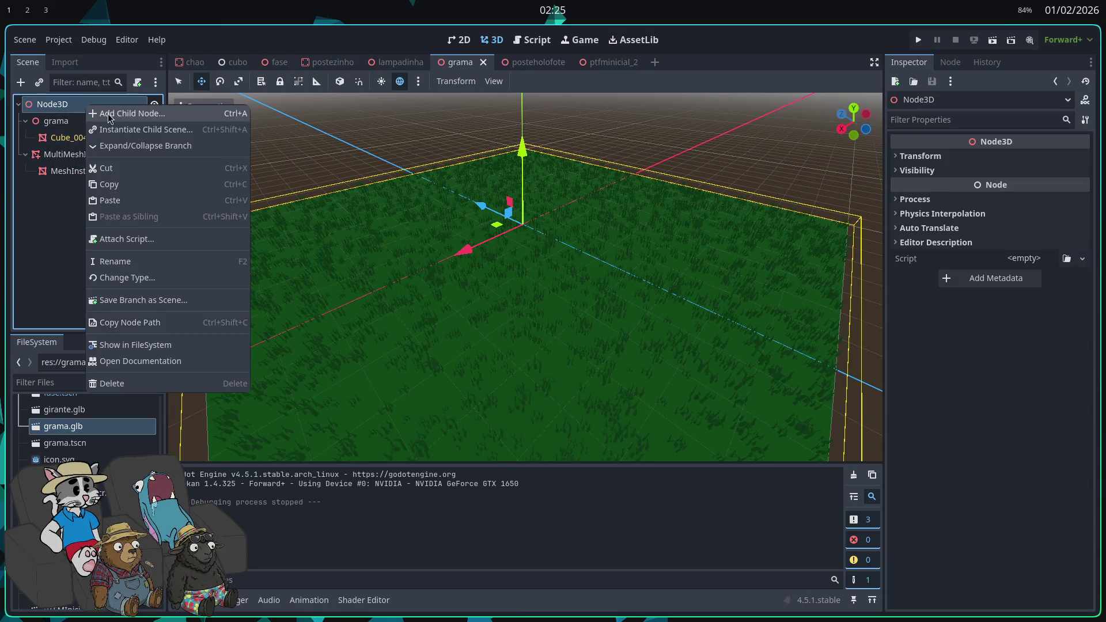
pyautogui.click(139, 277)
pyautogui.write('stat9i')
pyautogui.press('BackSpace')
pyautogui.press('BackSpace')
pyautogui.write('ic')
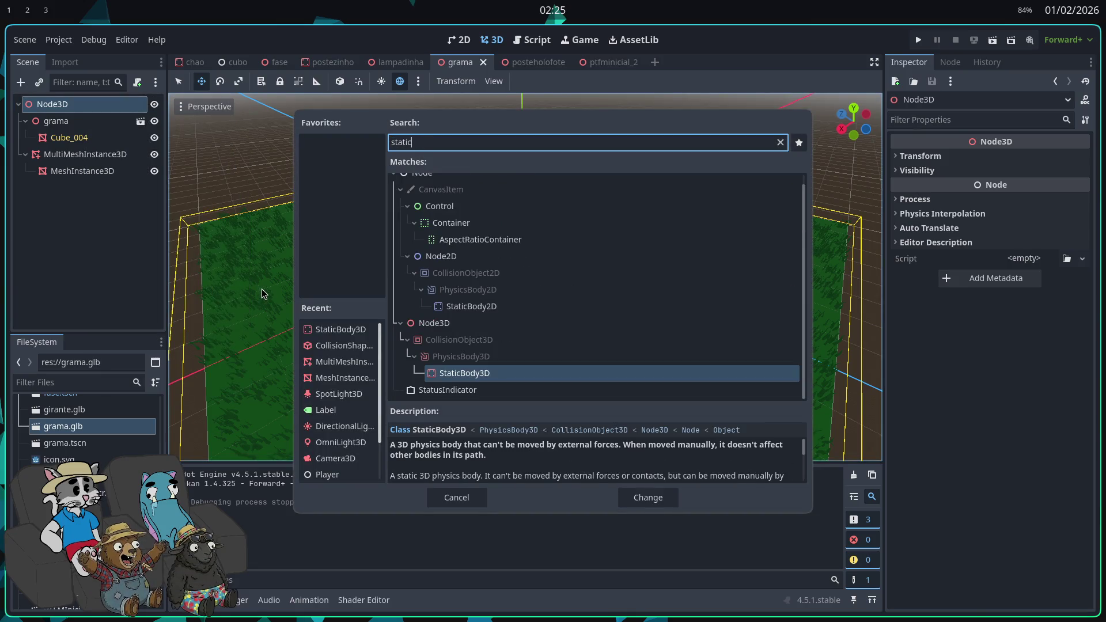
pyautogui.click(649, 499)
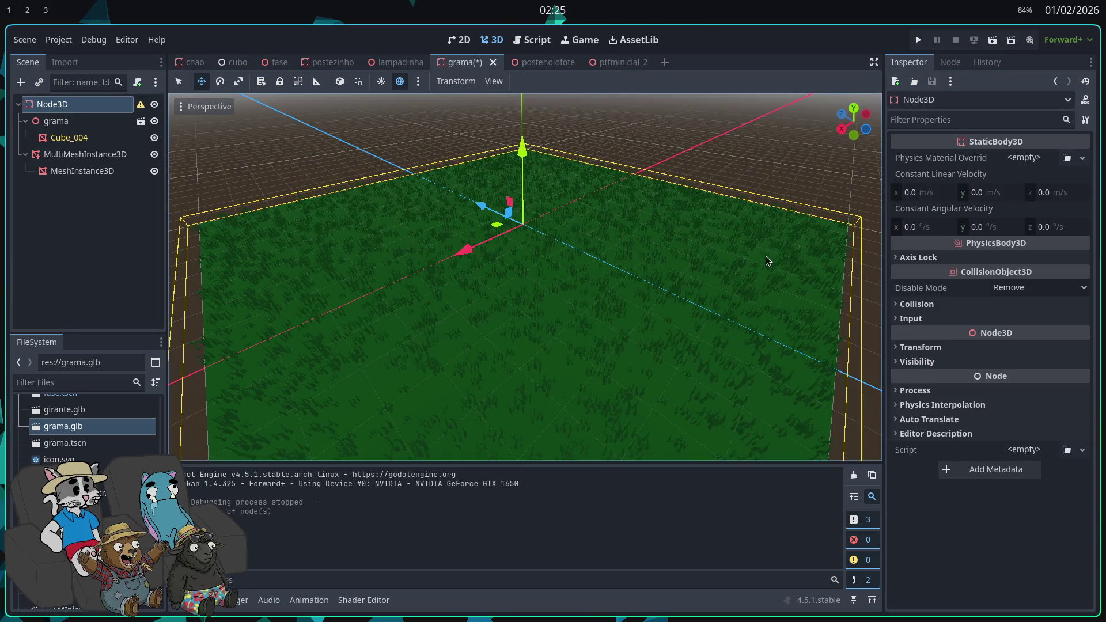
pyautogui.rightClick(65, 111)
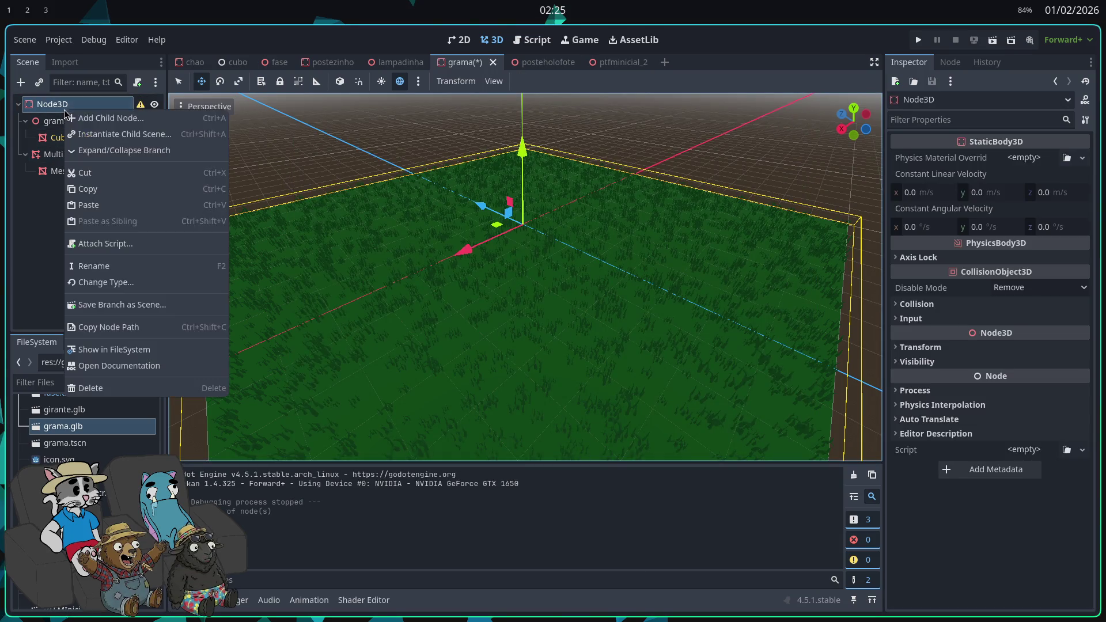
# - Add a CollisionShape3D child to the grass root and give it a new BoxShape3D
pyautogui.click(98, 119)
pyautogui.write('collis')
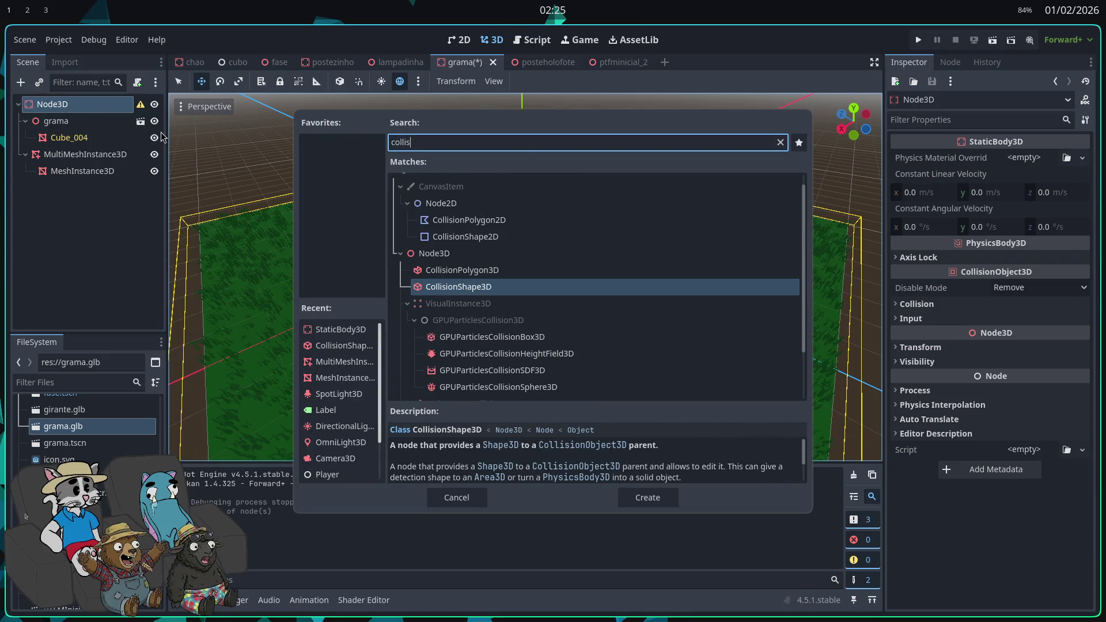
pyautogui.press('Return')
pyautogui.click(1024, 157)
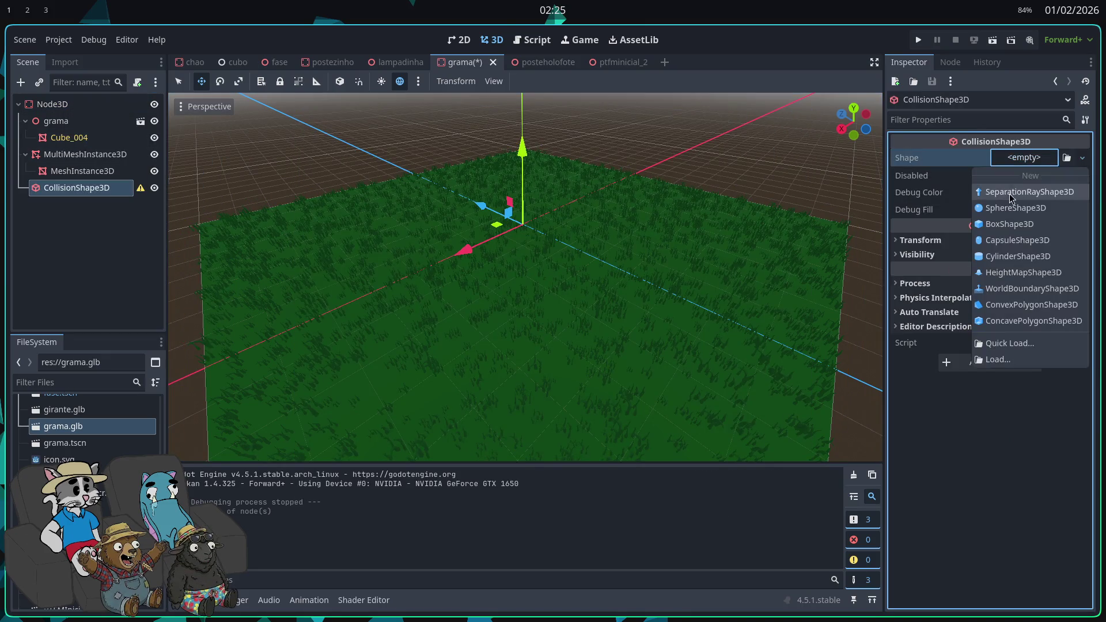
pyautogui.click(1013, 229)
# - Resize the box to about 16 × 1 × 15.8 covering the grass, lower it slightly, and save
pyautogui.moveTo(625, 319); pyautogui.dragTo(790, 375)
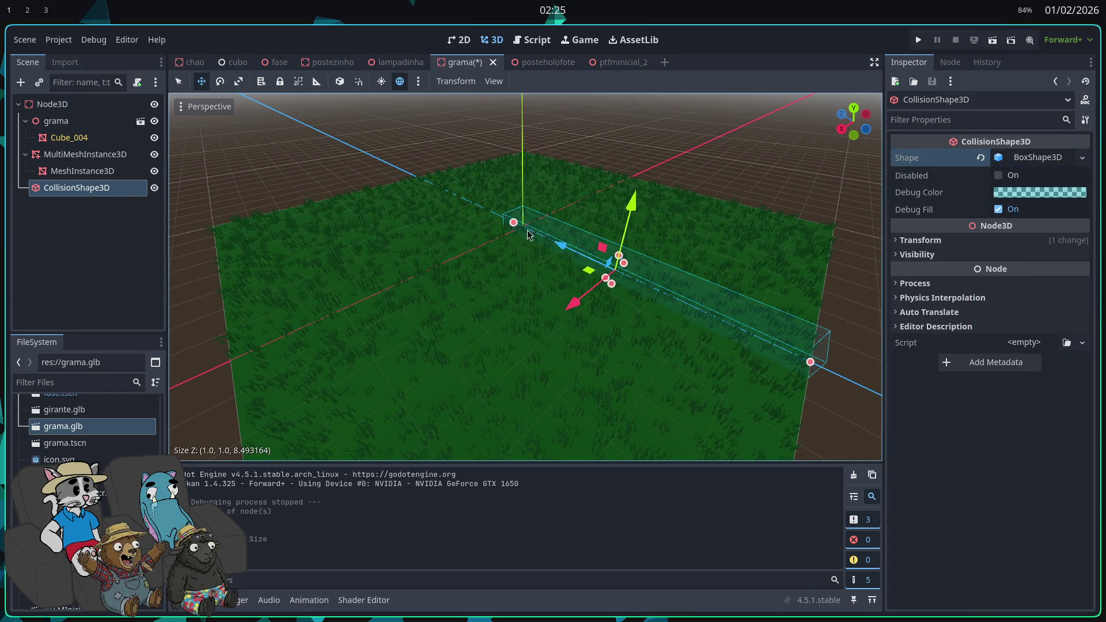
pyautogui.moveTo(516, 235); pyautogui.dragTo(271, 407)
pyautogui.moveTo(534, 229)
pyautogui.mouseDown()
pyautogui.moveTo(642, 173)
pyautogui.moveTo(582, 215)
pyautogui.mouseUp()
pyautogui.moveTo(512, 253); pyautogui.dragTo(516, 260)
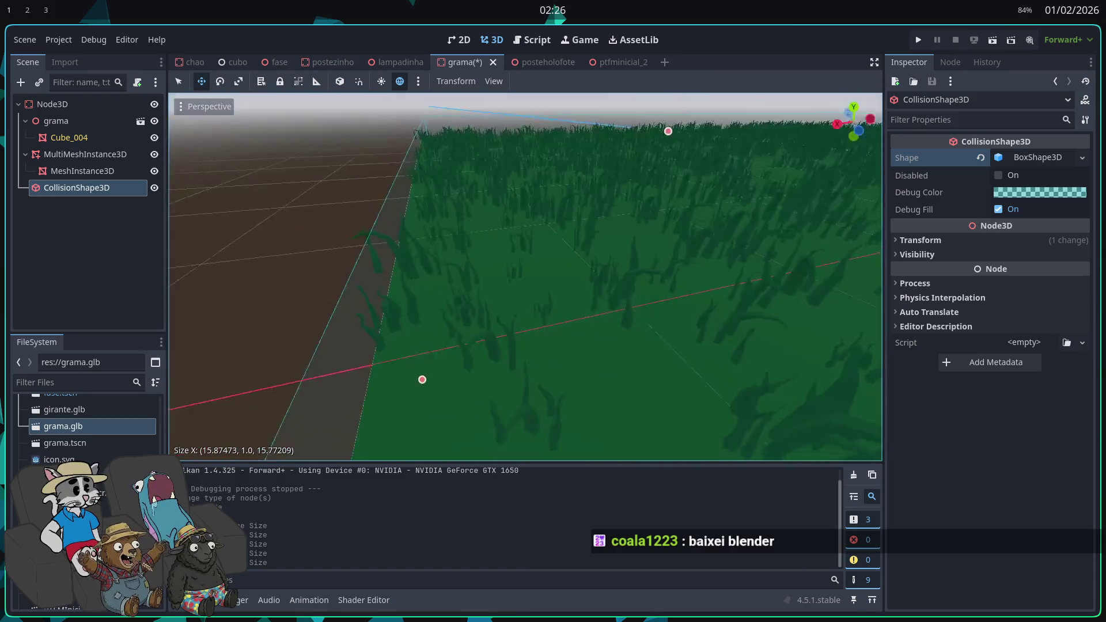
pyautogui.moveTo(438, 357); pyautogui.dragTo(461, 341)
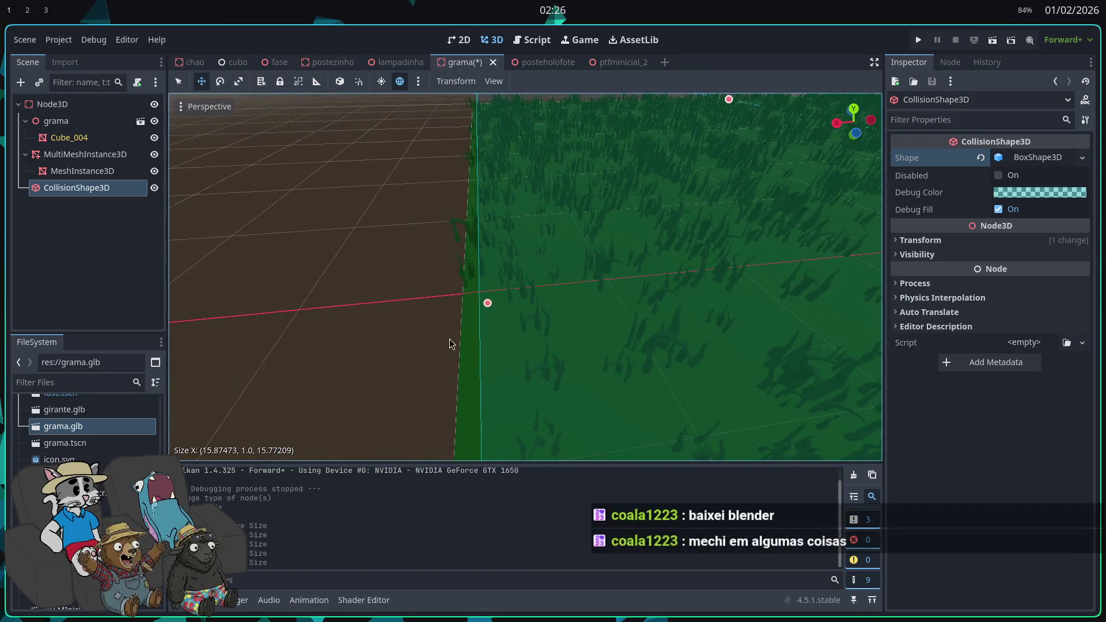
pyautogui.moveTo(478, 304); pyautogui.dragTo(482, 305)
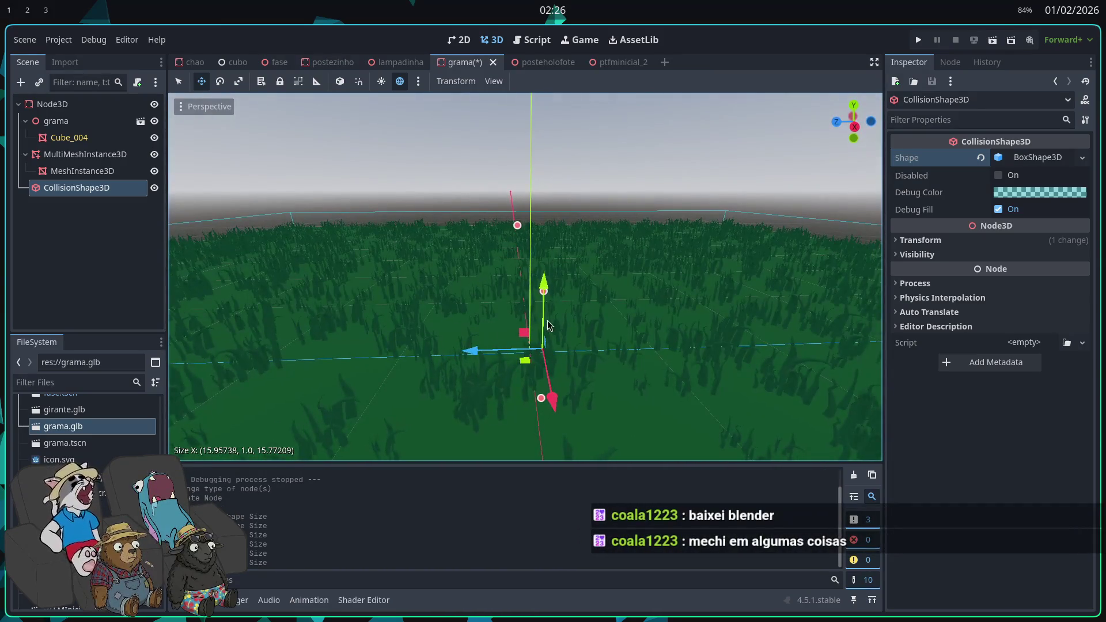
pyautogui.moveTo(548, 302); pyautogui.dragTo(547, 362)
pyautogui.scroll(-5, 548, 361)
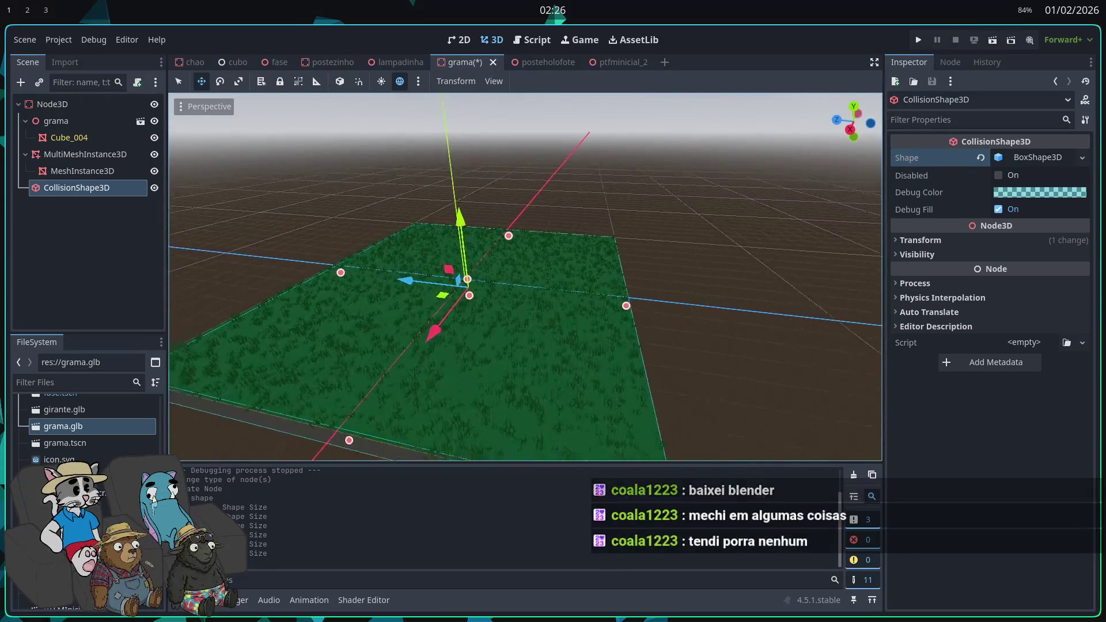
pyautogui.moveTo(530, 238); pyautogui.dragTo(530, 238)
pyautogui.hotkey('ctrl', 's')
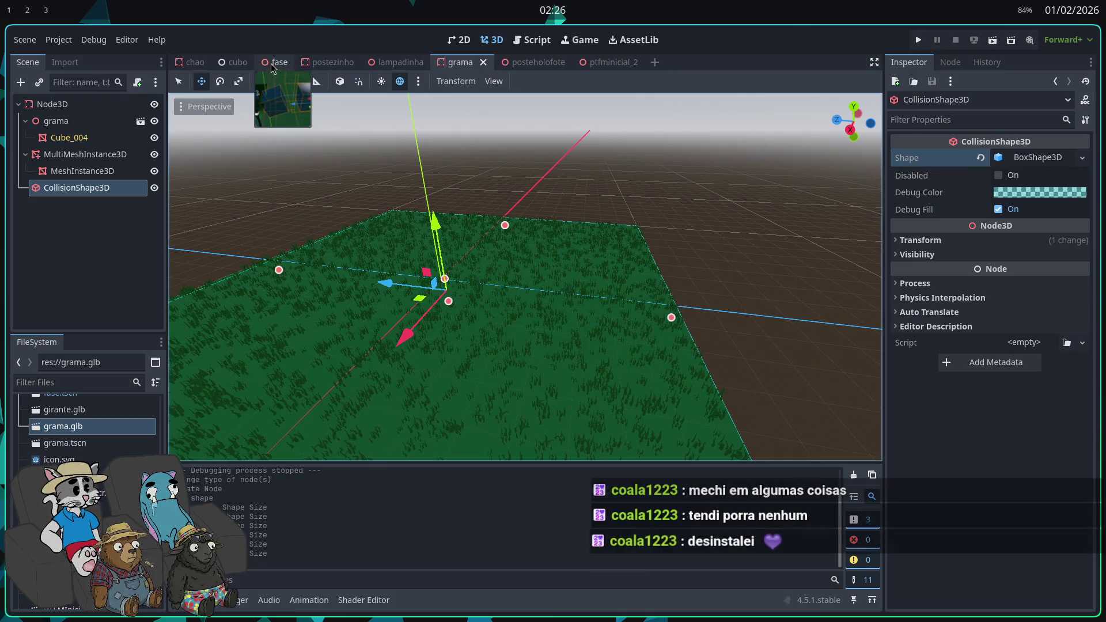
# - Run the fase level twice, walking across the grass to test collision, then stop
pyautogui.click(280, 64)
pyautogui.click(919, 40)
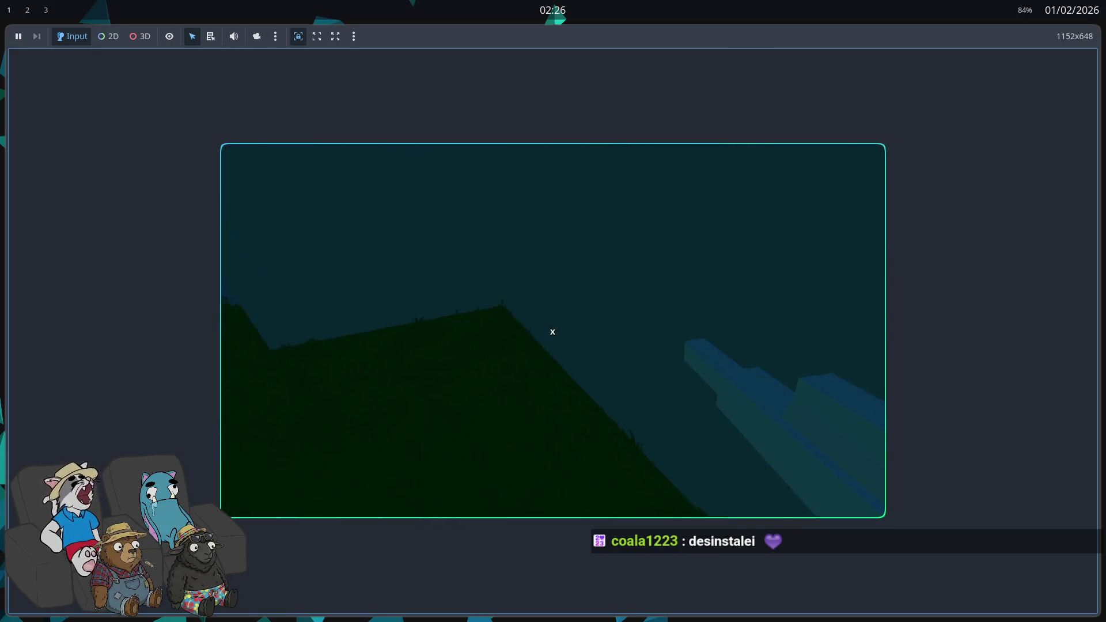
pyautogui.press('w')
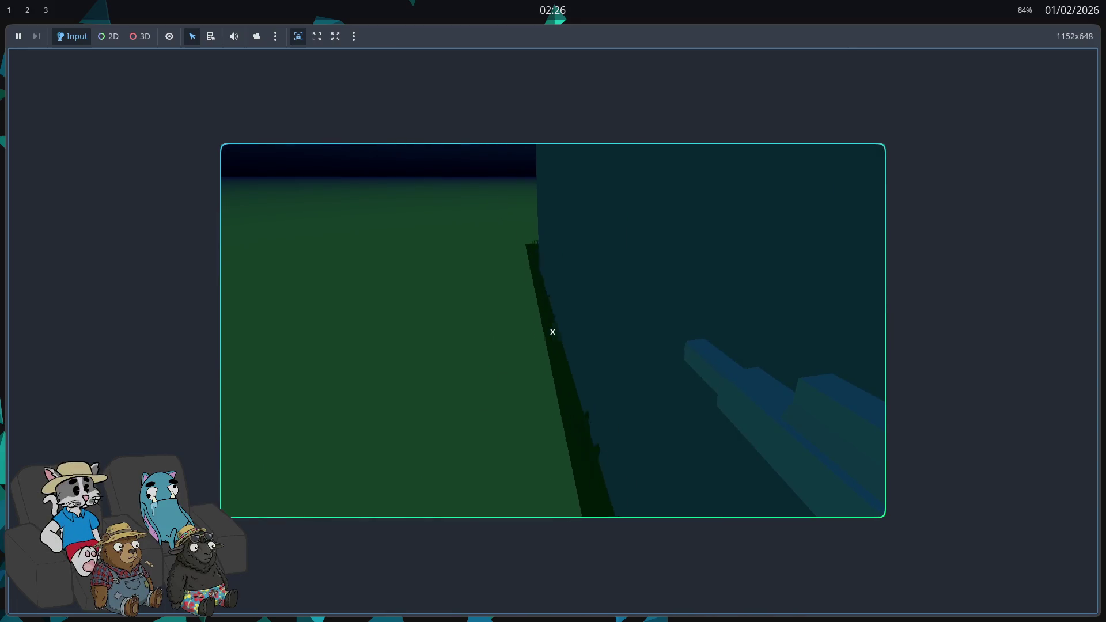
pyautogui.press('F8')
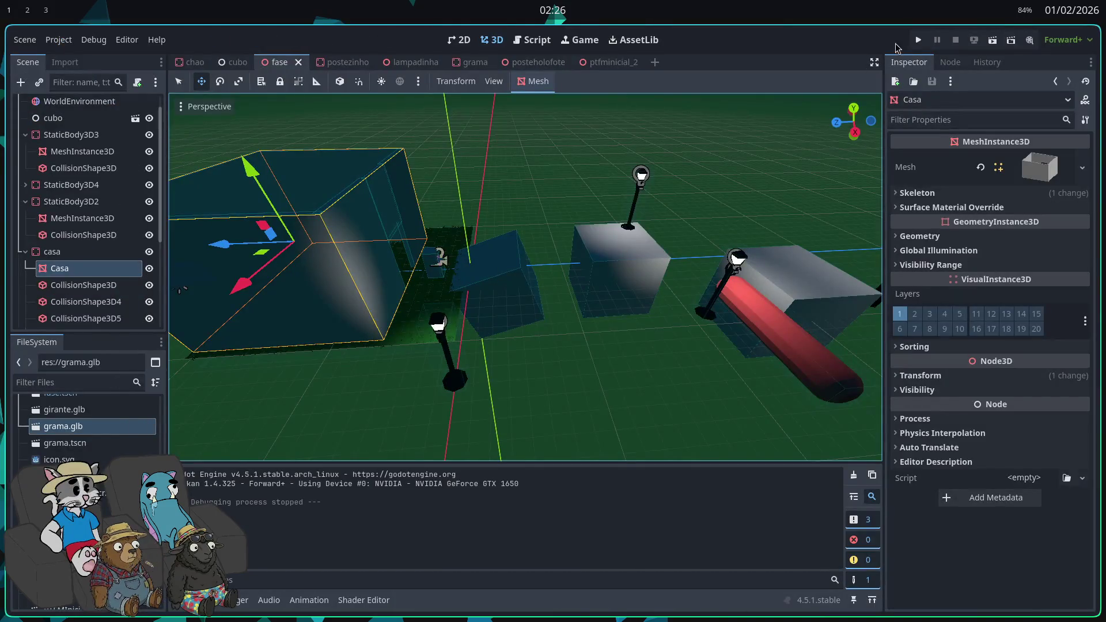
pyautogui.press('F5')
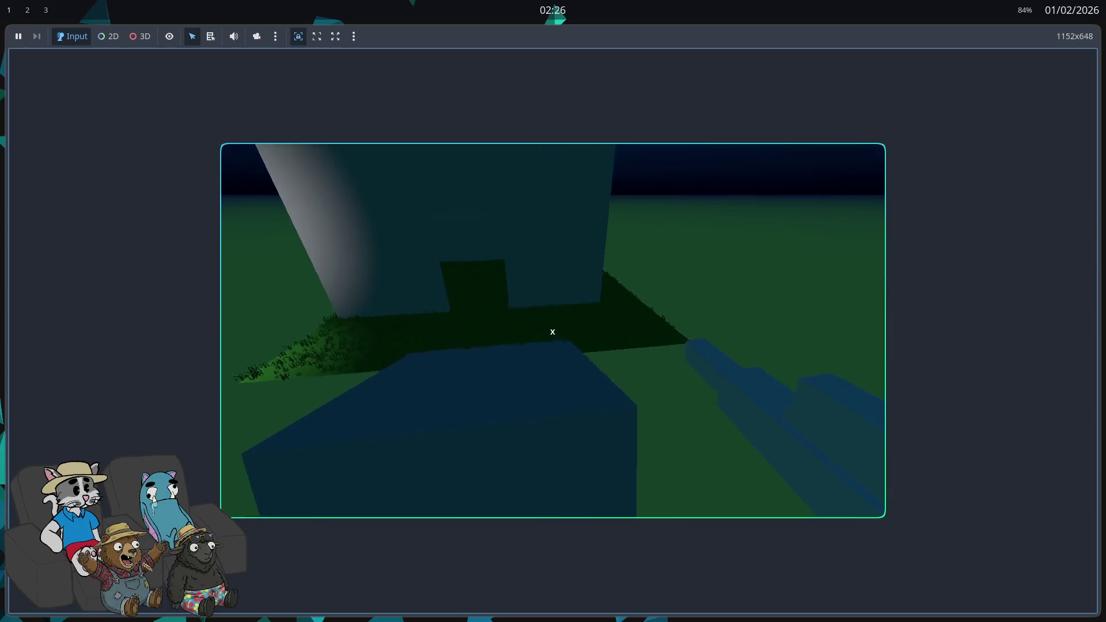
pyautogui.press('F8')
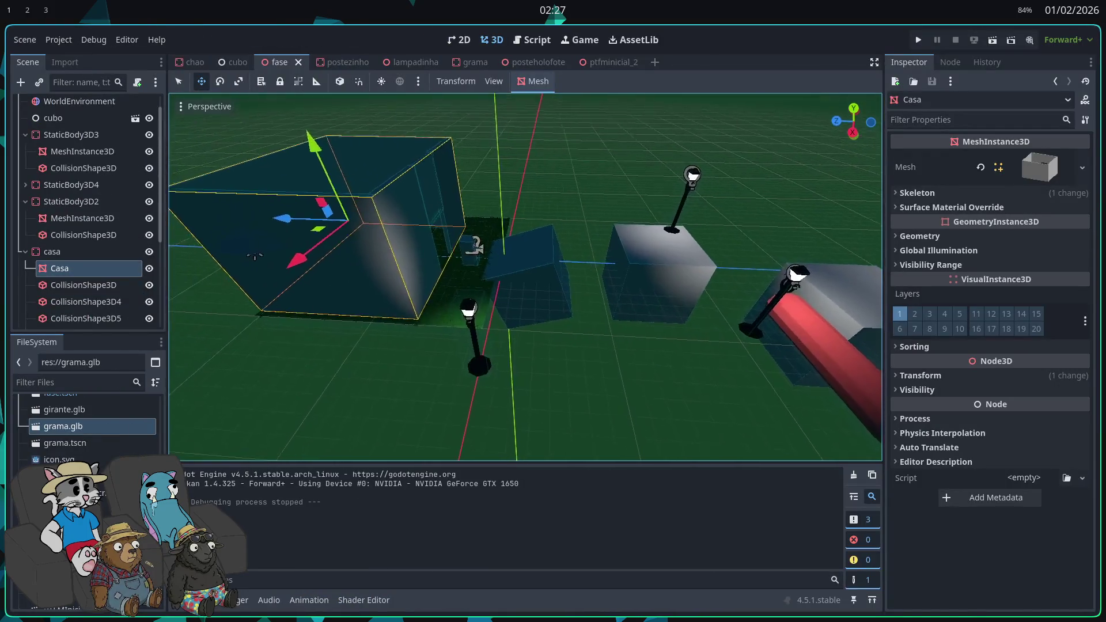
# - Collapse the casa node in the scene tree and pan the 3D view
pyautogui.scroll(1, 108, 186)
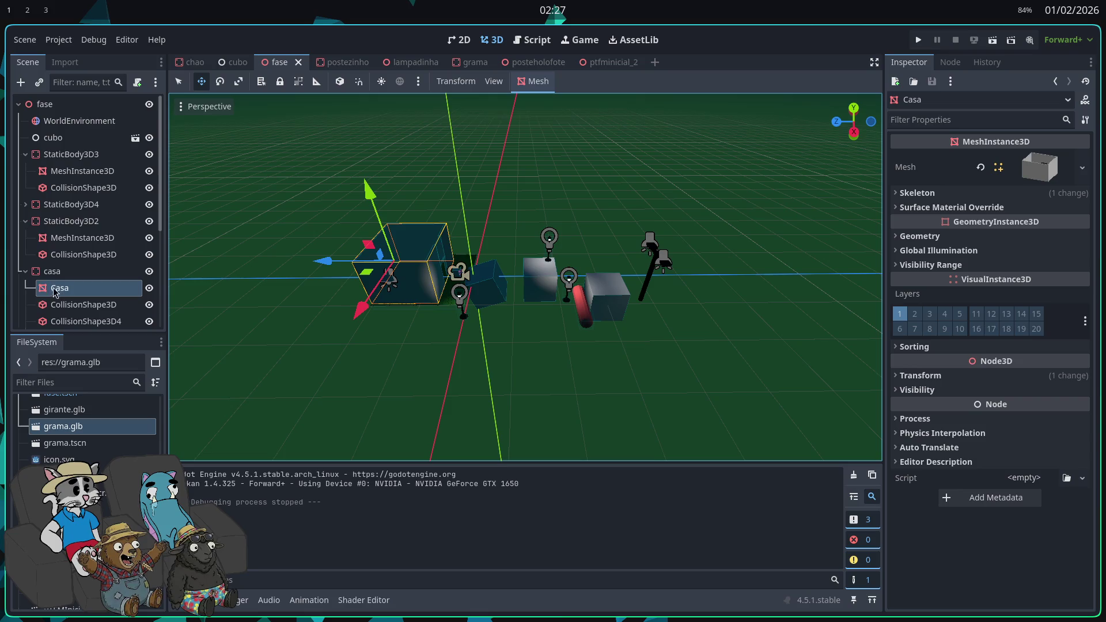
pyautogui.click(26, 270)
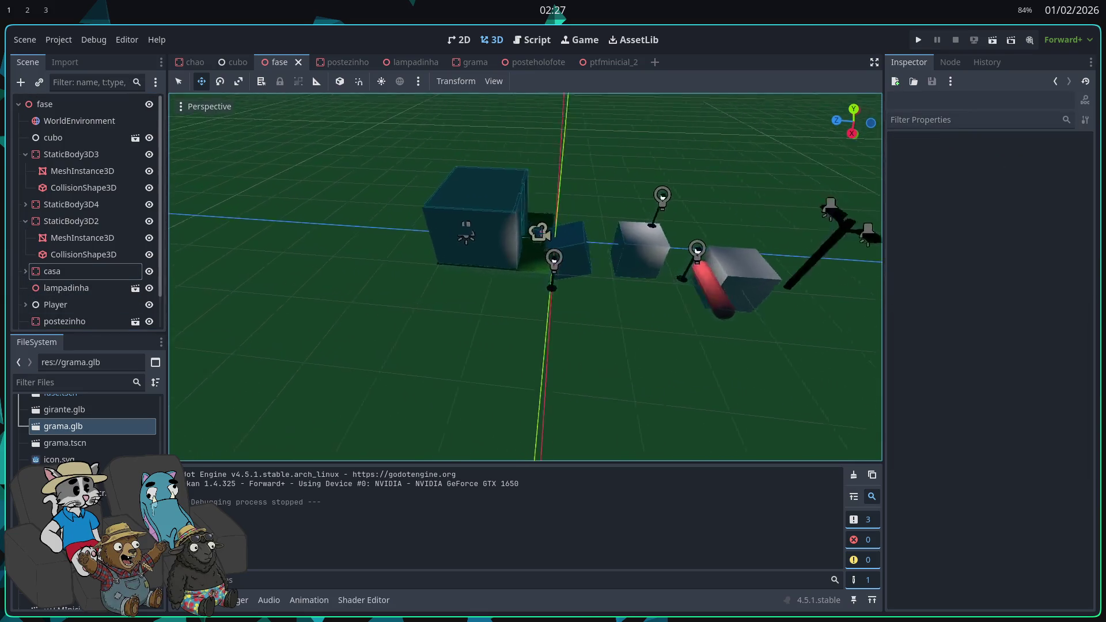
pyautogui.scroll(-5, 525, 276)
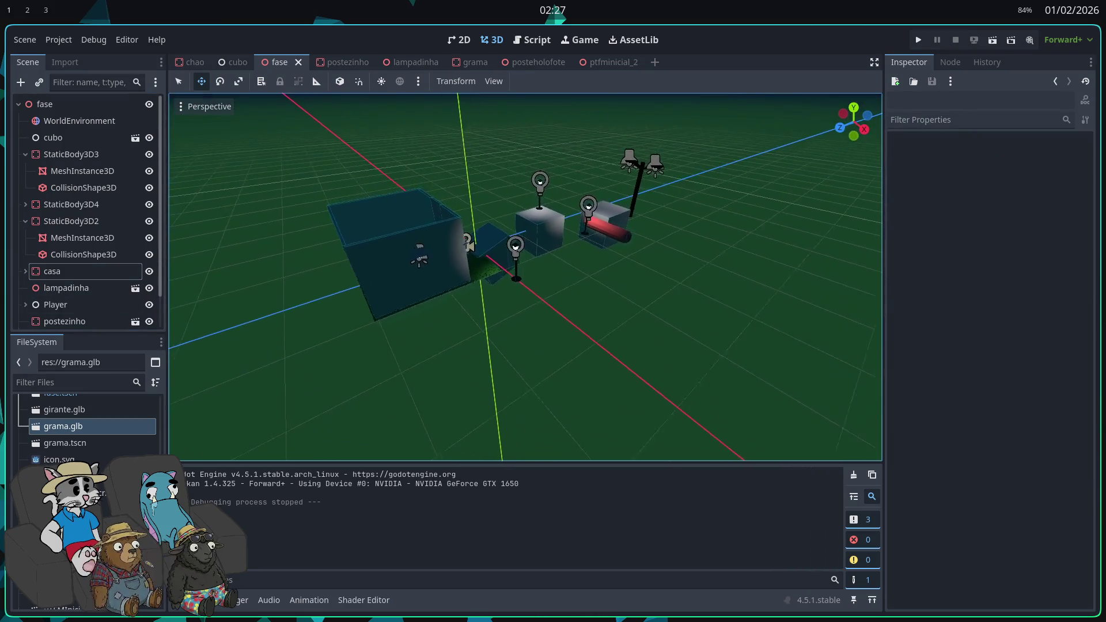
pyautogui.moveTo(378, 368); pyautogui.dragTo(400, 355)
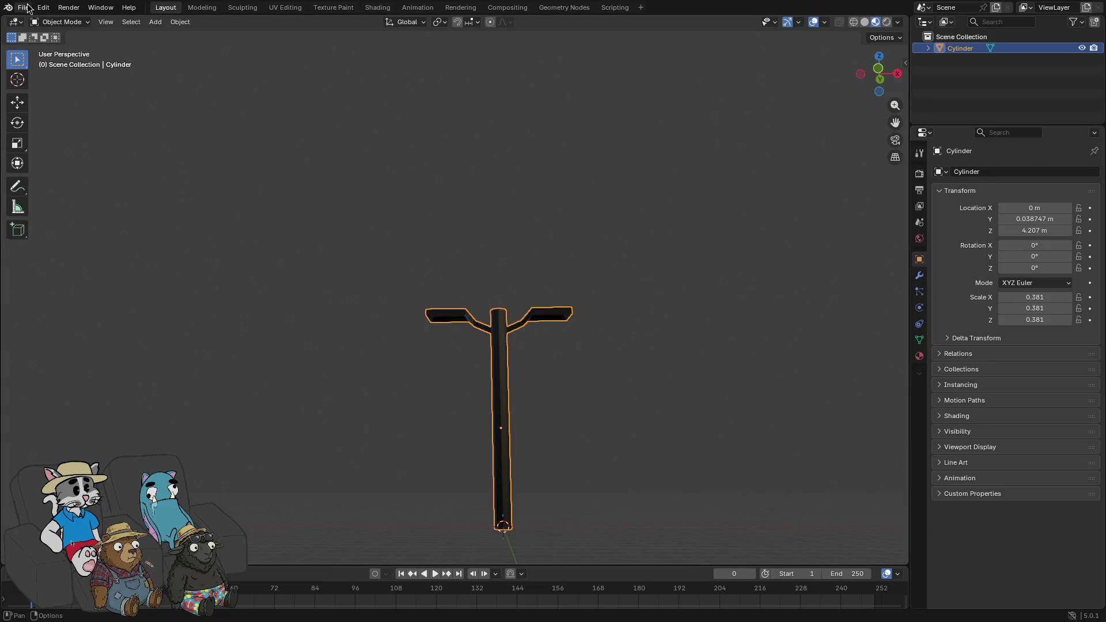
# - Start a new General file without saving and delete the default camera, cube and light
pyautogui.click(26, 9)
pyautogui.moveTo(51, 29)
pyautogui.click(187, 33)
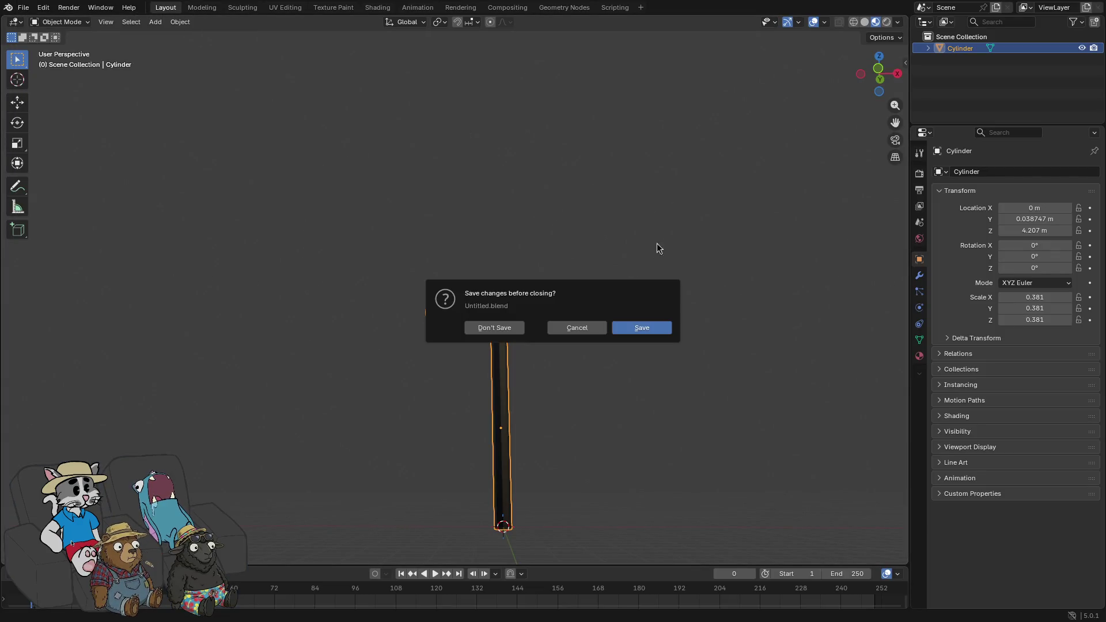
pyautogui.click(510, 328)
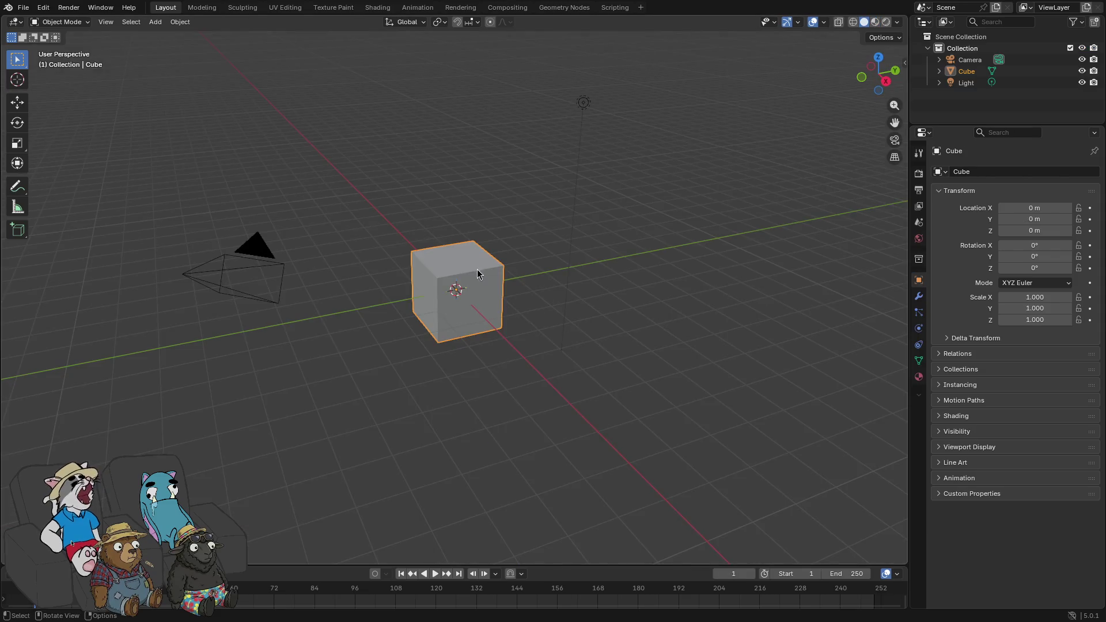
pyautogui.click(967, 82)
pyautogui.moveTo(980, 87); pyautogui.dragTo(958, 42)
pyautogui.press('Delete')
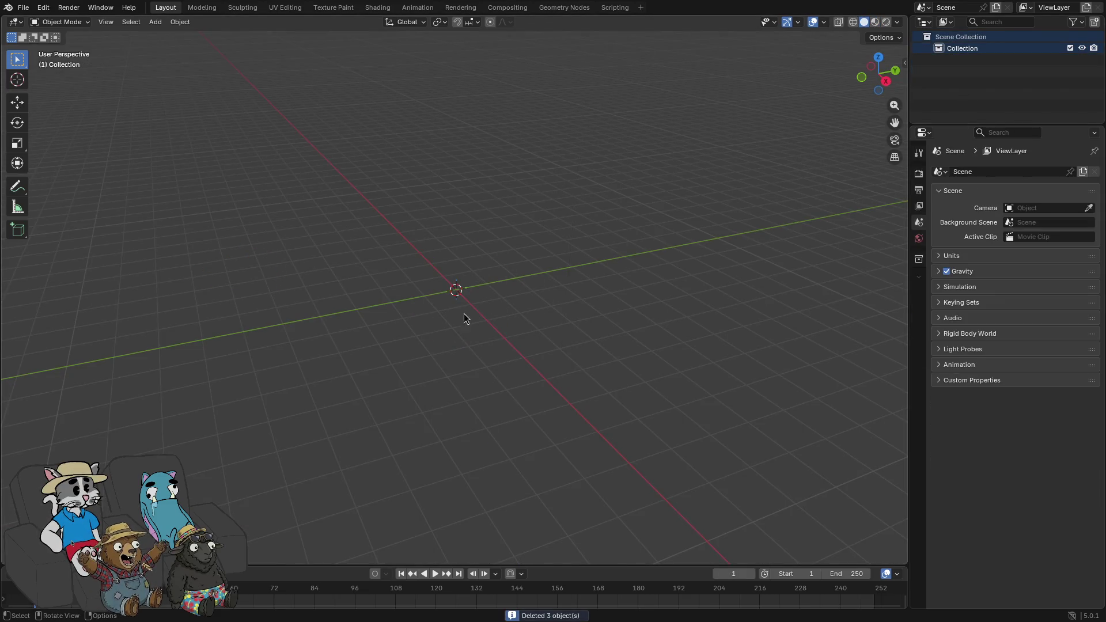
# - Add a cylinder with 8 vertices and 0.2 m radius, and apply Shade Auto Smooth
pyautogui.hotkey('shift', 'a')
pyautogui.moveTo(467, 309)
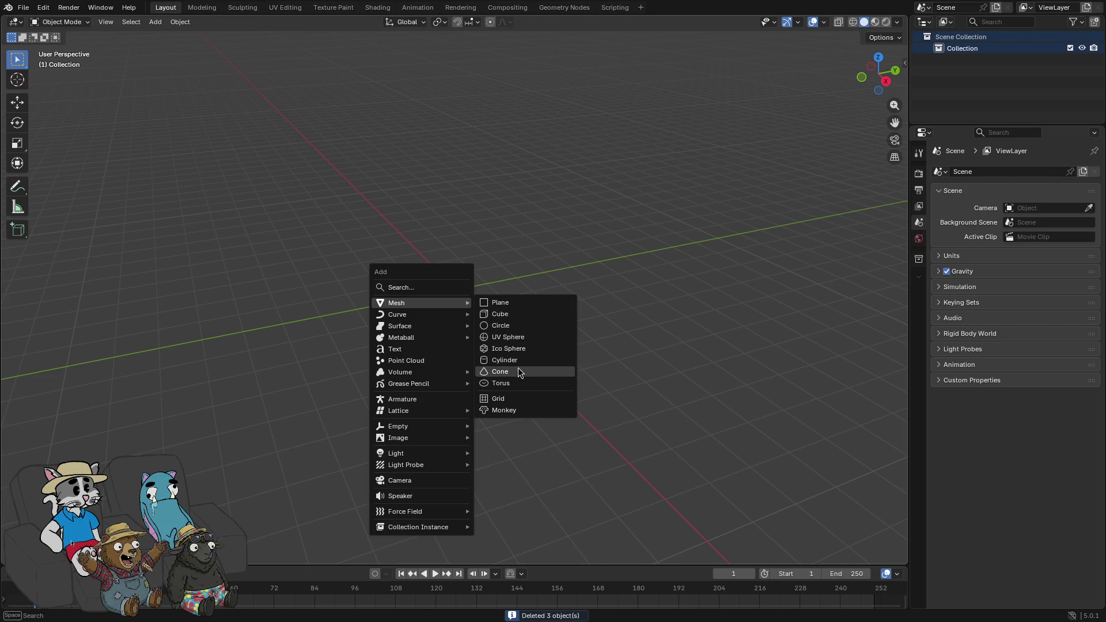
pyautogui.click(519, 362)
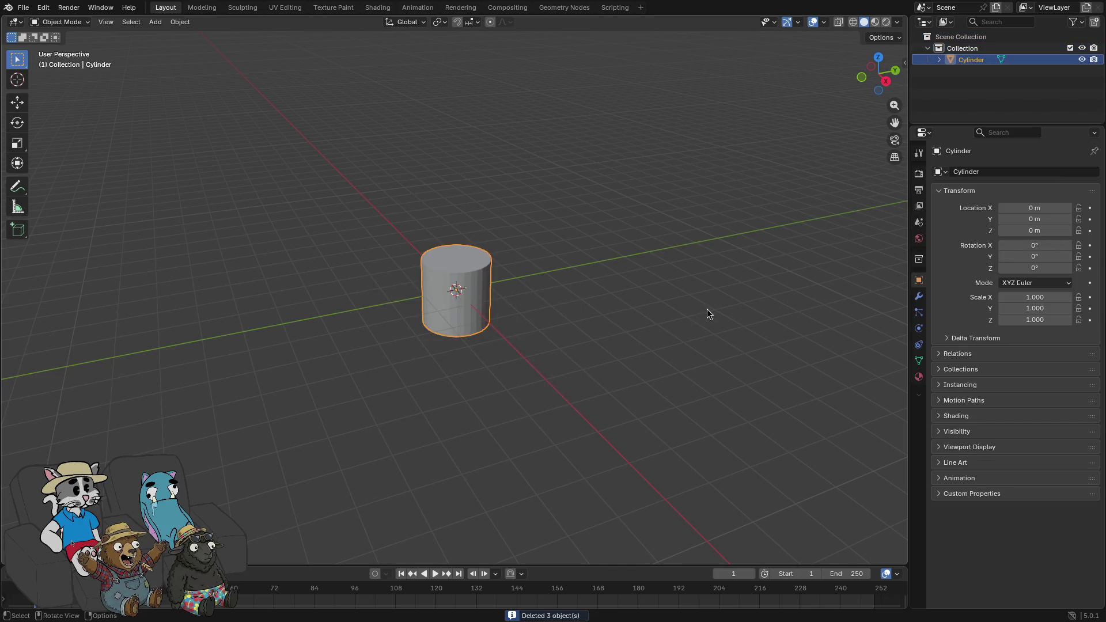
pyautogui.moveTo(148, 416)
pyautogui.mouseDown()
pyautogui.moveTo(121, 415)
pyautogui.moveTo(176, 415)
pyautogui.mouseUp()
pyautogui.write('0.2')
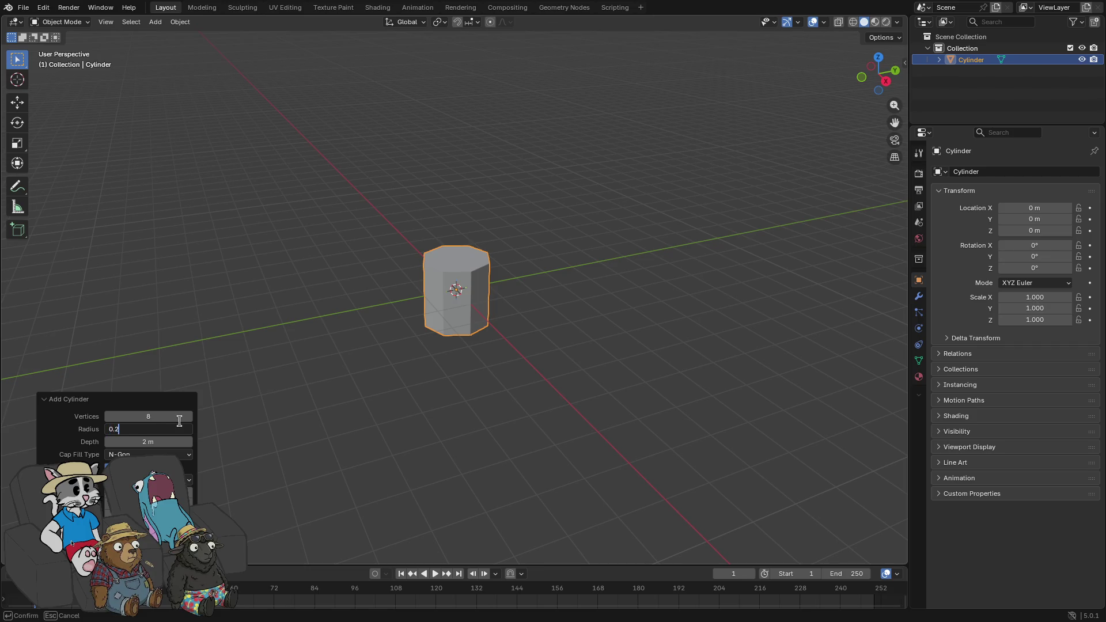
pyautogui.press('Return')
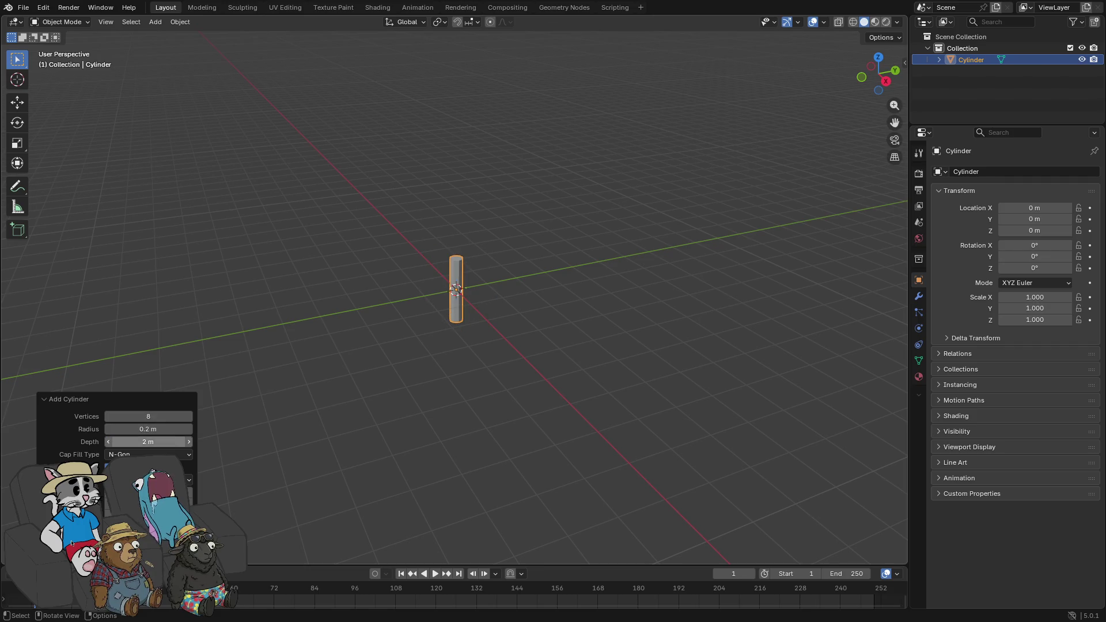
pyautogui.rightClick(517, 324)
pyautogui.click(501, 214)
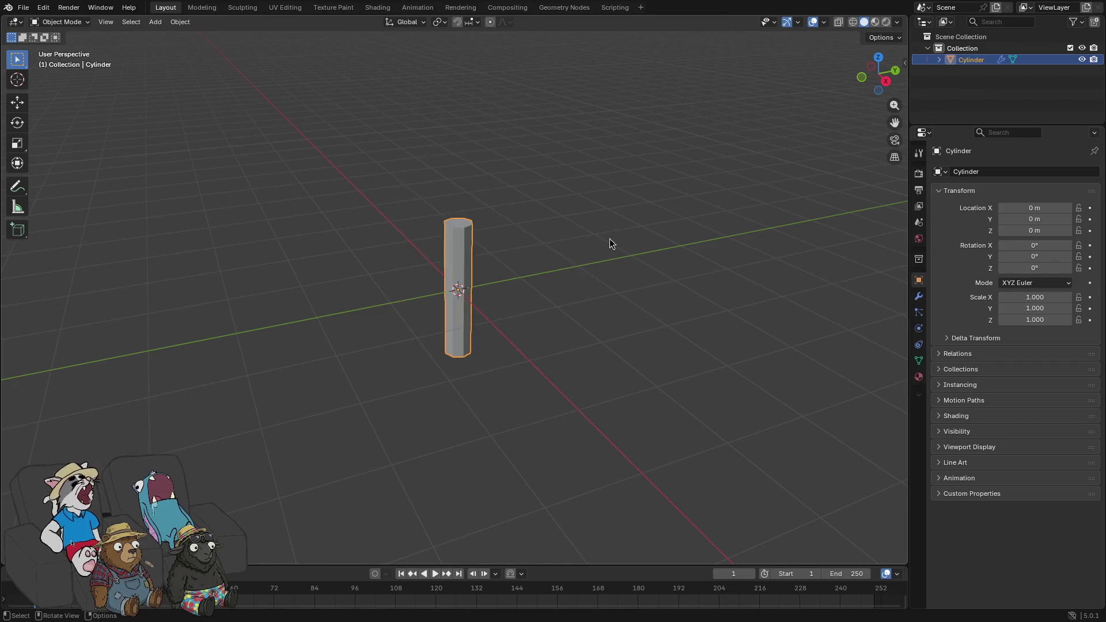
pyautogui.moveTo(733, 271)
pyautogui.mouseDown()
pyautogui.moveTo(777, 295)
pyautogui.moveTo(489, 247)
pyautogui.mouseUp()
pyautogui.press('Tab')
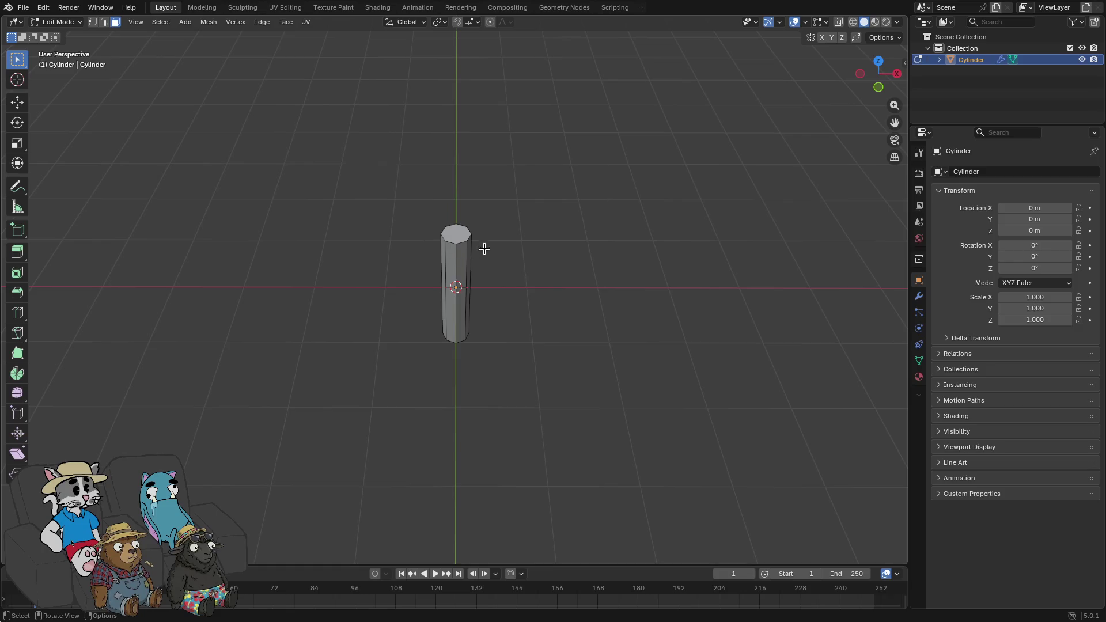
# - Tilt the cylinder's top face, raise it along Z, and shift it sideways along X
pyautogui.moveTo(685, 288)
pyautogui.mouseDown()
pyautogui.moveTo(667, 69)
pyautogui.moveTo(662, 262)
pyautogui.moveTo(630, 207)
pyautogui.moveTo(650, 210)
pyautogui.moveTo(616, 259)
pyautogui.mouseUp()
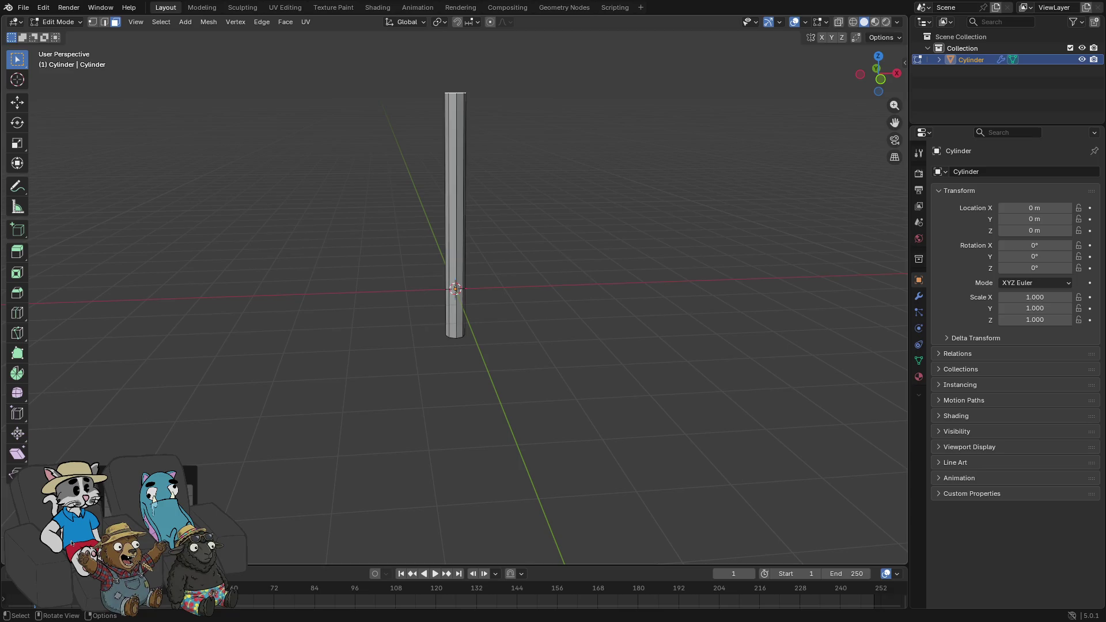
pyautogui.press('r')
pyautogui.click(590, 233)
pyautogui.press('g')
pyautogui.press('z')
pyautogui.press('z')
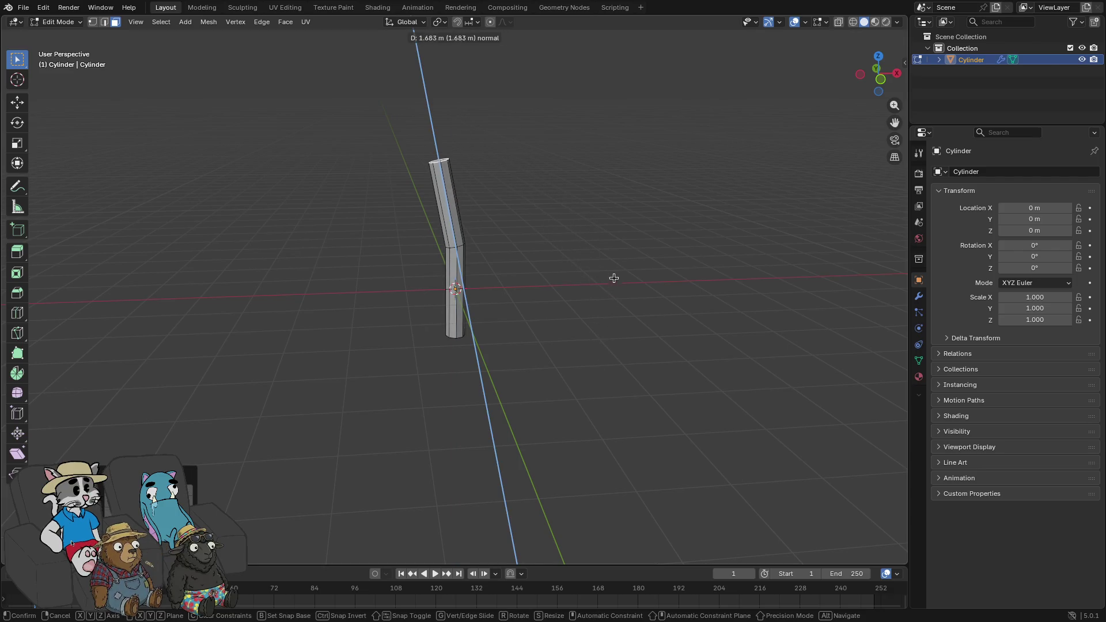
pyautogui.click(612, 219)
pyautogui.press('g')
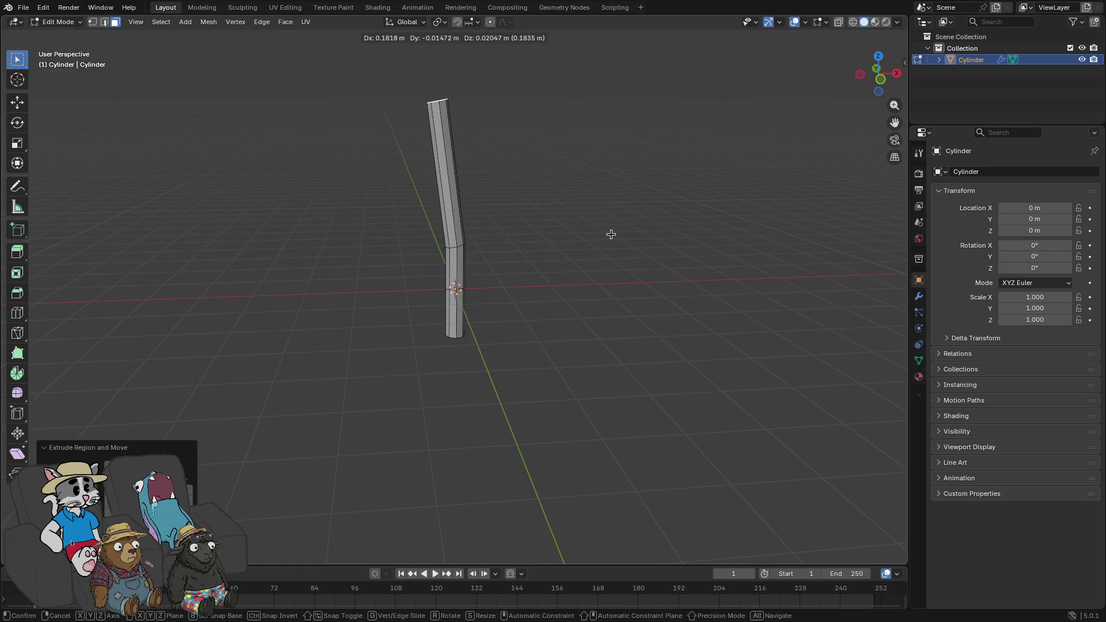
pyautogui.press('x')
pyautogui.click(613, 233)
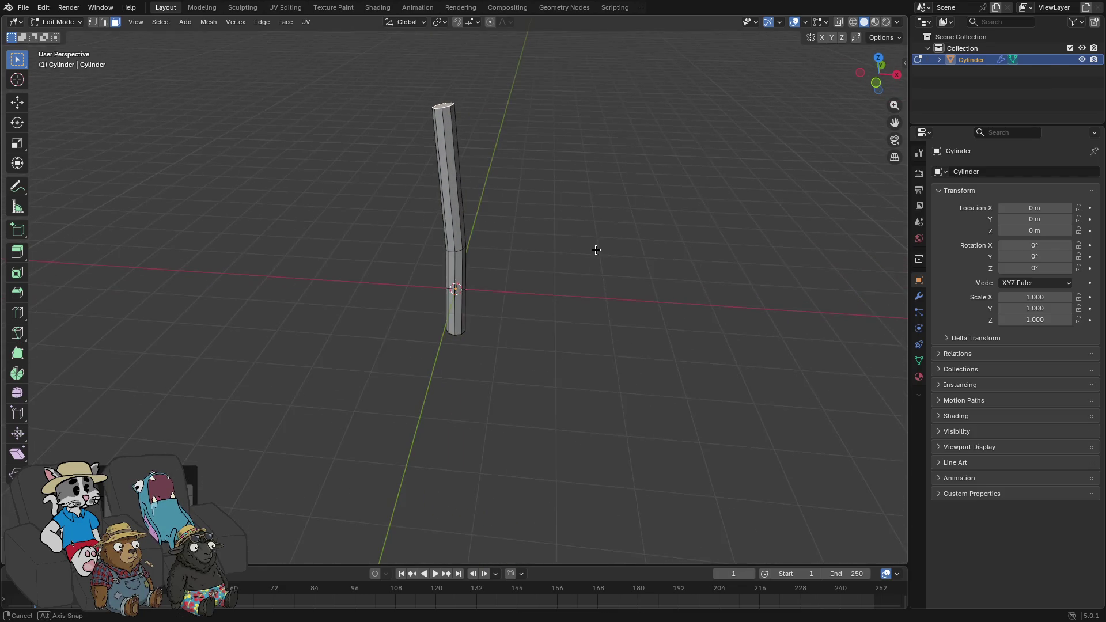
# - Slightly widen the top face and extrude two short sections upward
pyautogui.moveTo(604, 234)
pyautogui.mouseDown()
pyautogui.moveTo(556, 299)
pyautogui.moveTo(516, 304)
pyautogui.moveTo(516, 242)
pyautogui.moveTo(453, 148)
pyautogui.moveTo(530, 148)
pyautogui.mouseUp()
pyautogui.press('Tab')
pyautogui.press('Tab')
pyautogui.press('Tab')
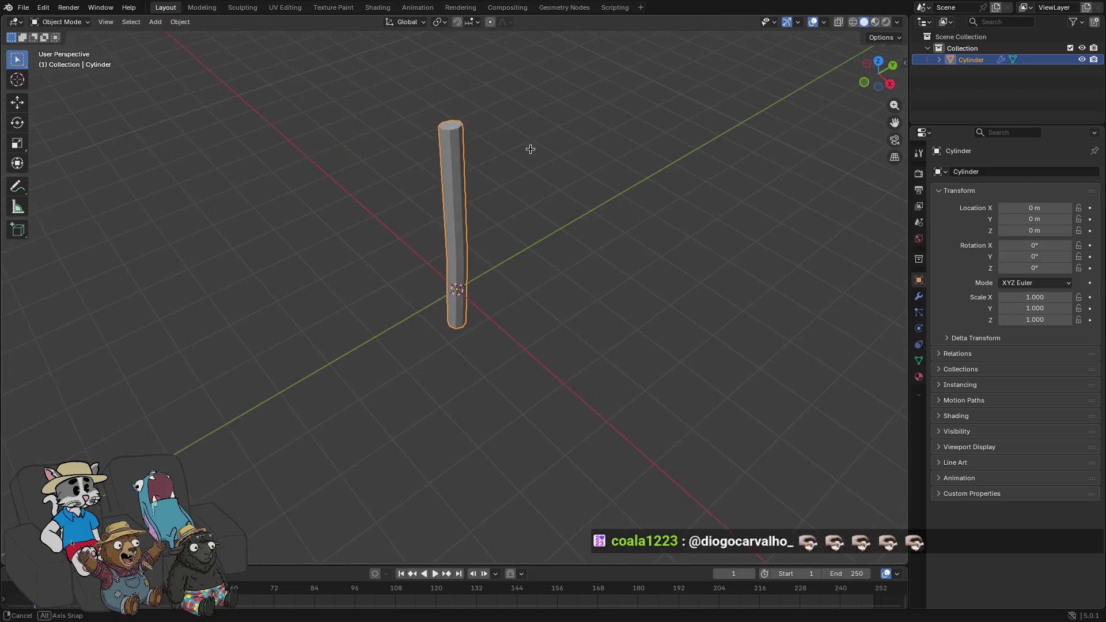
pyautogui.press('Tab')
pyautogui.press('s')
pyautogui.press('z')
pyautogui.press('z')
pyautogui.press('z')
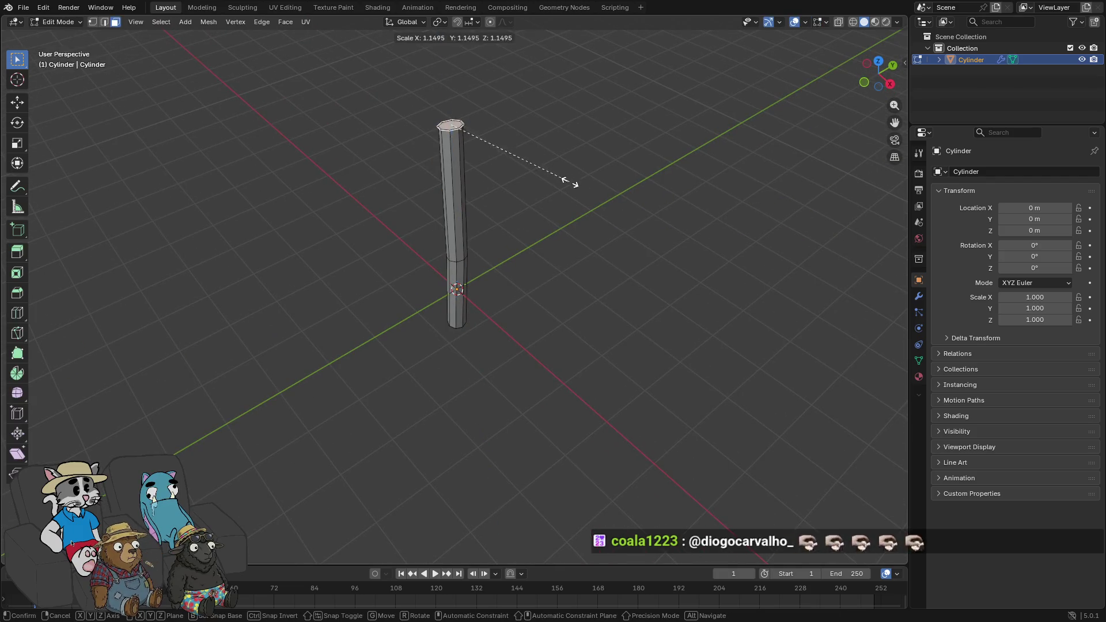
pyautogui.click(577, 191)
pyautogui.press('e')
pyautogui.press('z')
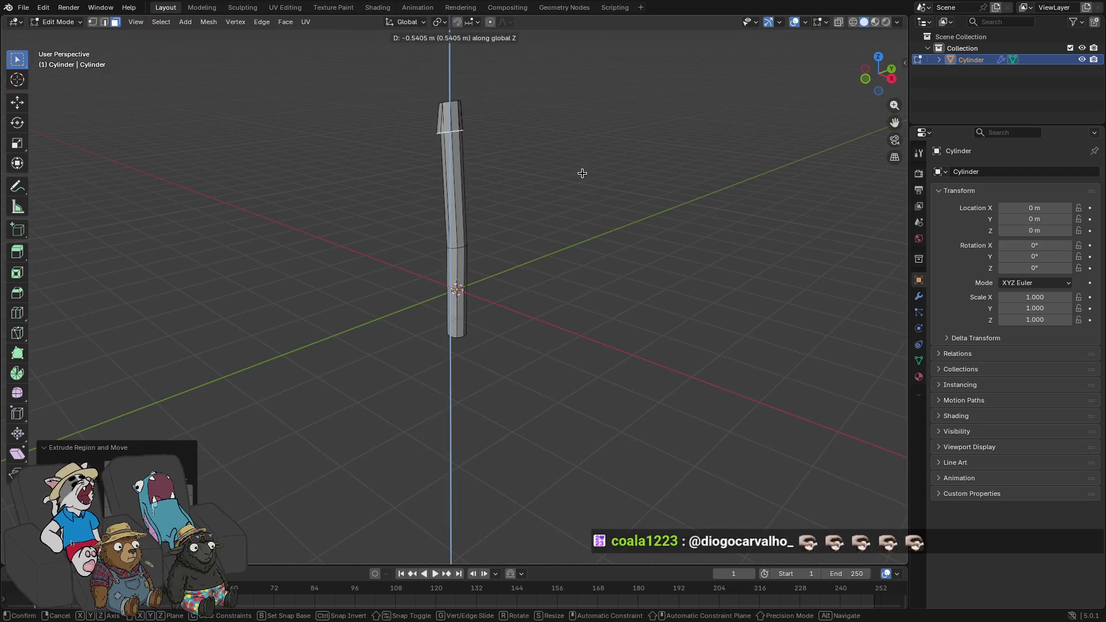
pyautogui.click(585, 158)
pyautogui.press('e')
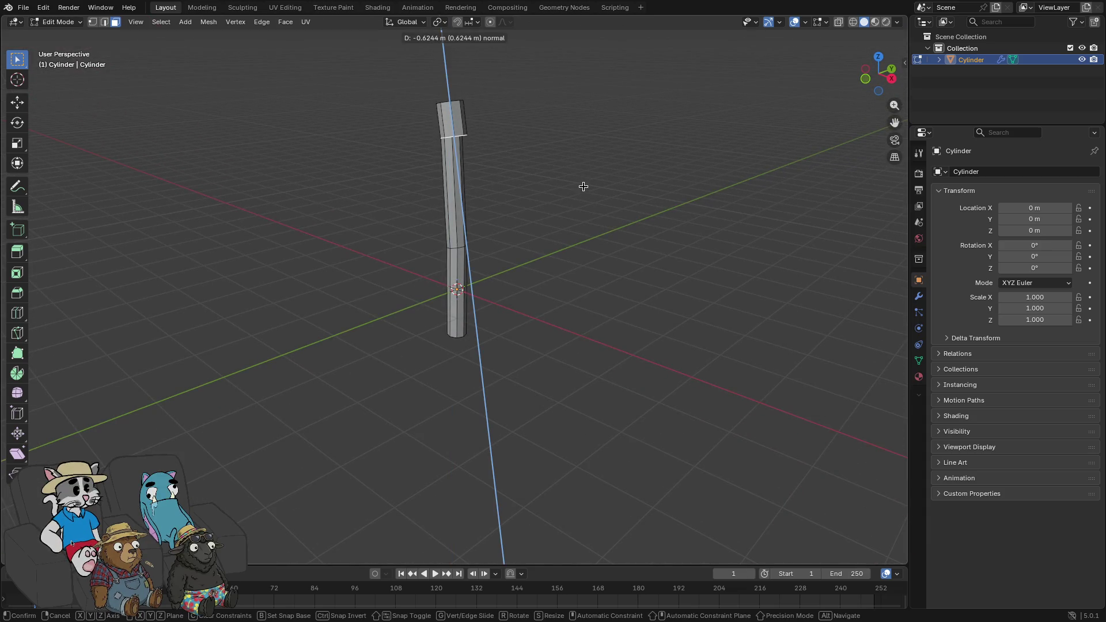
pyautogui.click(583, 182)
# - Extrude the top face further upward, then extrude a side face outward to begin the arm
pyautogui.moveTo(579, 154)
pyautogui.mouseDown()
pyautogui.moveTo(634, 123)
pyautogui.moveTo(650, 159)
pyautogui.moveTo(600, 123)
pyautogui.moveTo(627, 42)
pyautogui.moveTo(780, 562)
pyautogui.moveTo(772, 554)
pyautogui.mouseUp()
pyautogui.press('g')
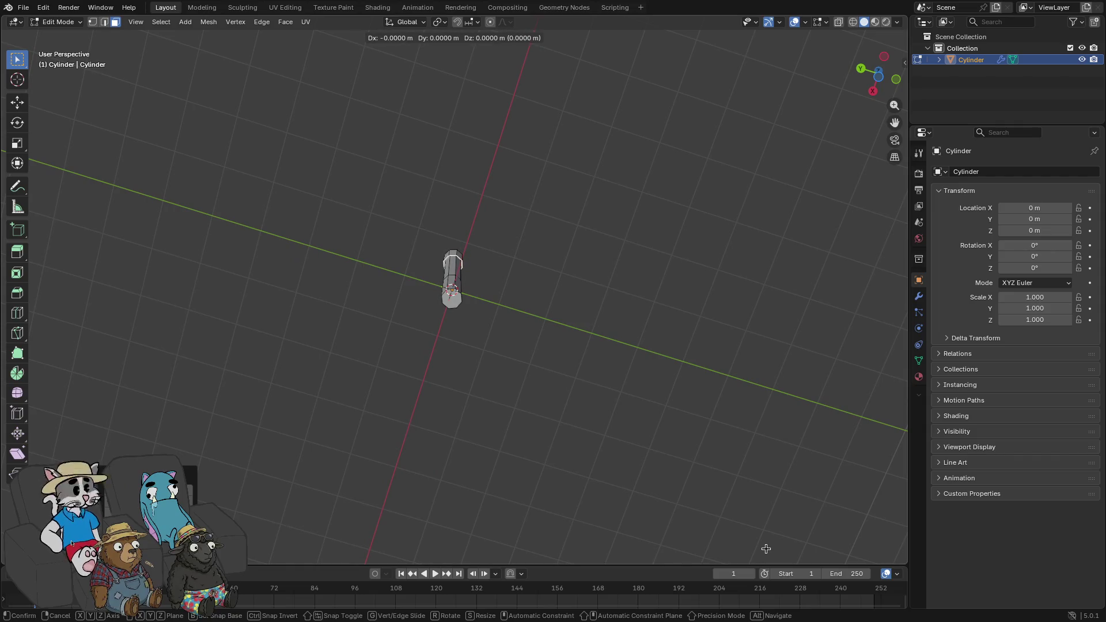
pyautogui.press('Escape')
pyautogui.moveTo(739, 538)
pyautogui.mouseDown()
pyautogui.moveTo(526, 106)
pyautogui.moveTo(553, 128)
pyautogui.moveTo(567, 124)
pyautogui.mouseUp()
pyautogui.press('g')
pyautogui.press('Escape')
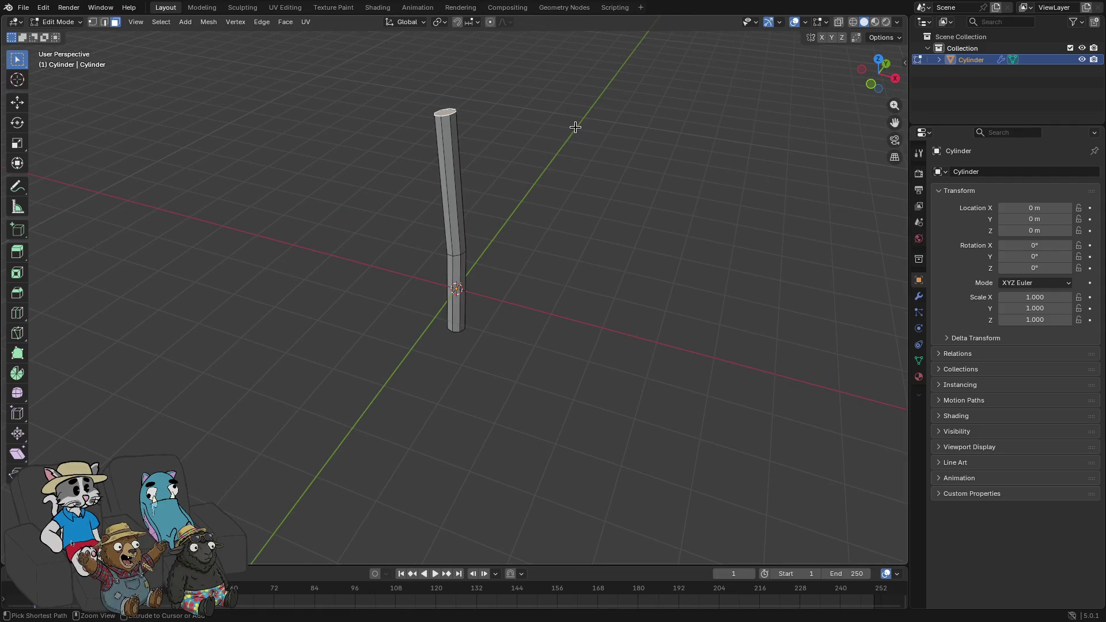
pyautogui.hotkey('ctrl', 'z')
pyautogui.hotkey('ctrl', 'shift', 'z')
pyautogui.moveTo(572, 131)
pyautogui.mouseDown()
pyautogui.moveTo(533, 138)
pyautogui.moveTo(453, 118)
pyautogui.moveTo(494, 131)
pyautogui.moveTo(451, 151)
pyautogui.moveTo(482, 144)
pyautogui.moveTo(452, 141)
pyautogui.moveTo(588, 188)
pyautogui.mouseUp()
pyautogui.press('e')
pyautogui.click(554, 170)
pyautogui.click(456, 134)
pyautogui.press('e')
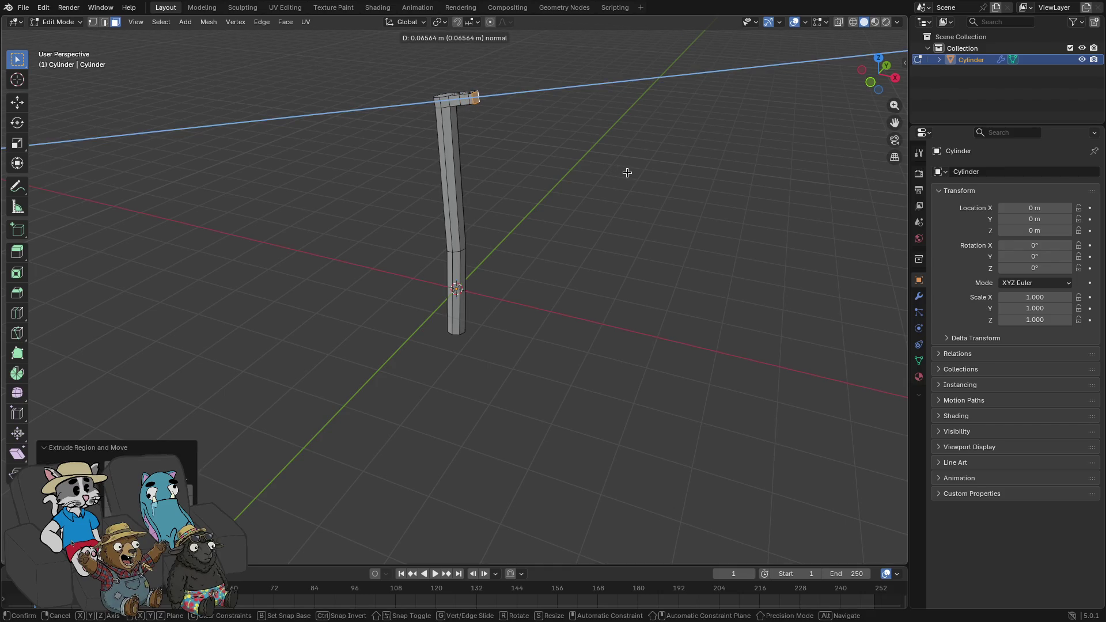
# - Extend the sideways arm in three extruded segments, dropping each end slightly along Z
pyautogui.click(627, 173)
pyautogui.press('g')
pyautogui.press('z')
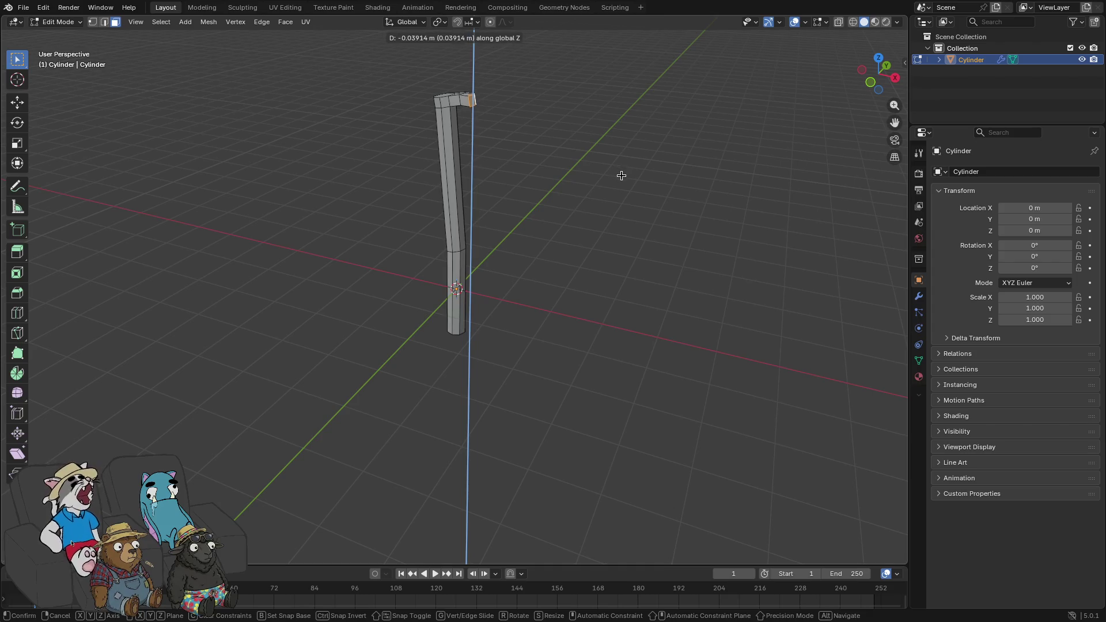
pyautogui.click(621, 175)
pyautogui.press('e')
pyautogui.click(633, 178)
pyautogui.press('g')
pyautogui.press('z')
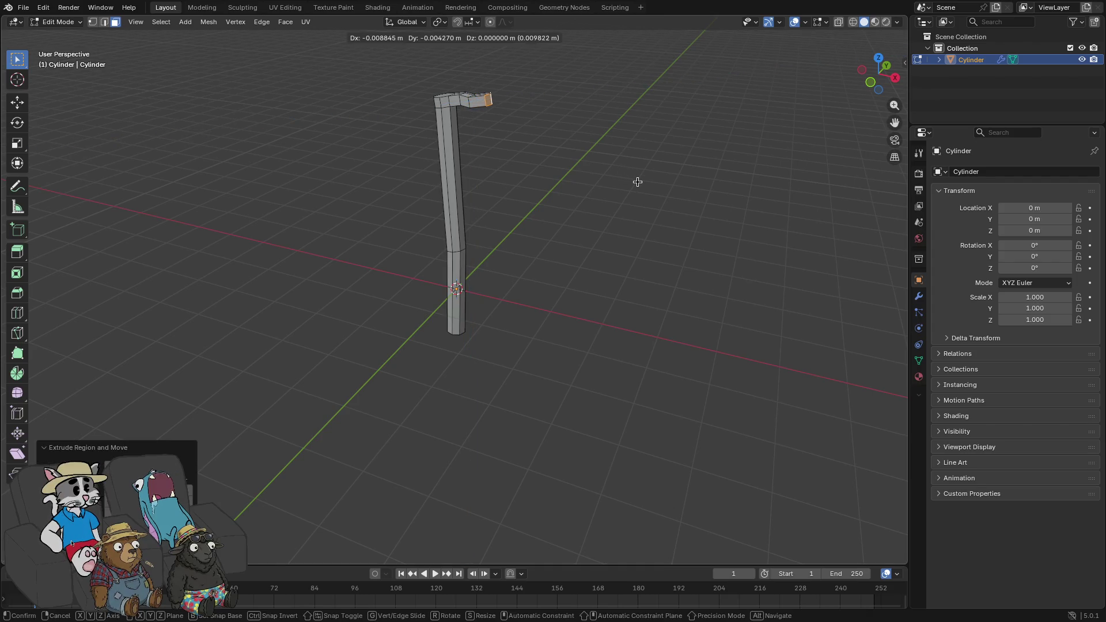
pyautogui.click(637, 190)
pyautogui.press('e')
pyautogui.click(656, 189)
pyautogui.press('g')
pyautogui.press('z')
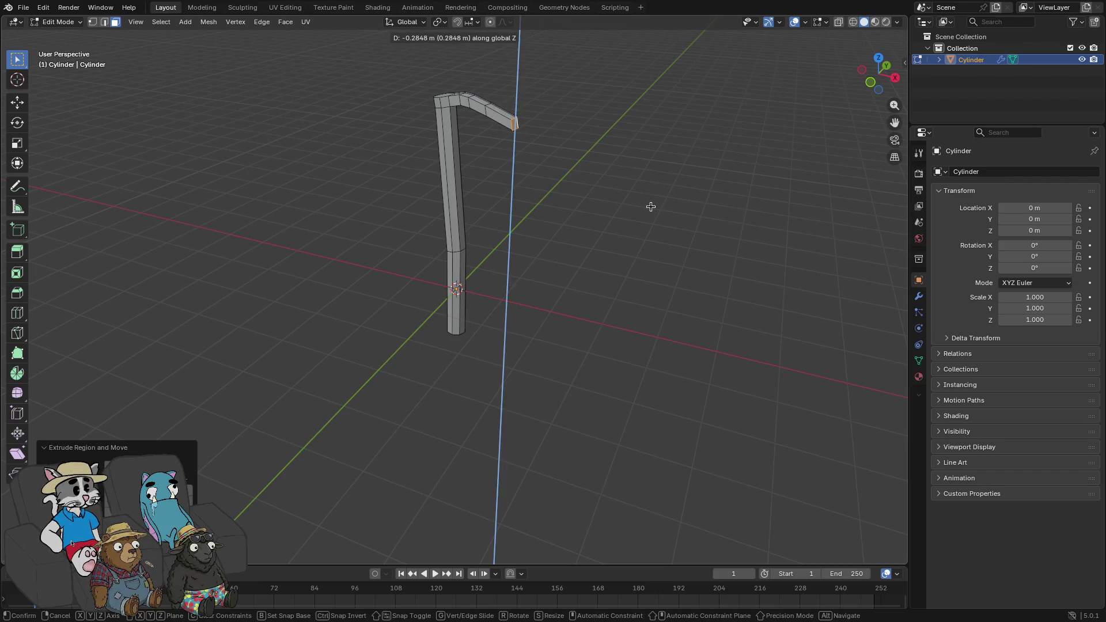
pyautogui.click(648, 207)
# - Extrude four more segments from the arm's end, curving it upward
pyautogui.moveTo(647, 207)
pyautogui.mouseDown()
pyautogui.moveTo(603, 215)
pyautogui.moveTo(681, 211)
pyautogui.mouseUp()
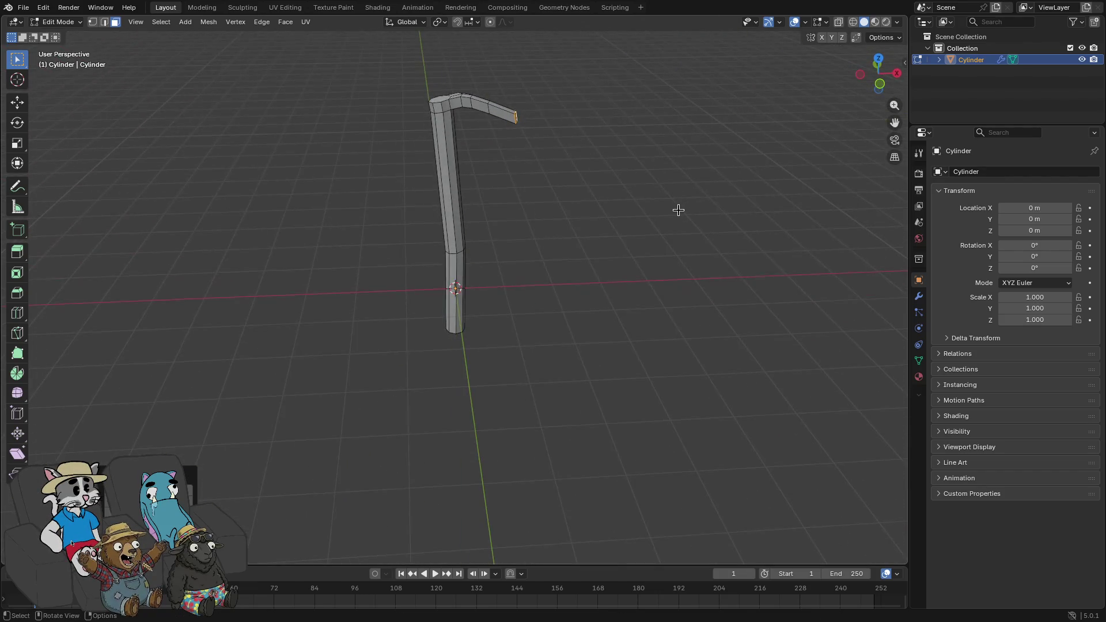
pyautogui.press('e')
pyautogui.click(700, 203)
pyautogui.press('e')
pyautogui.click(717, 189)
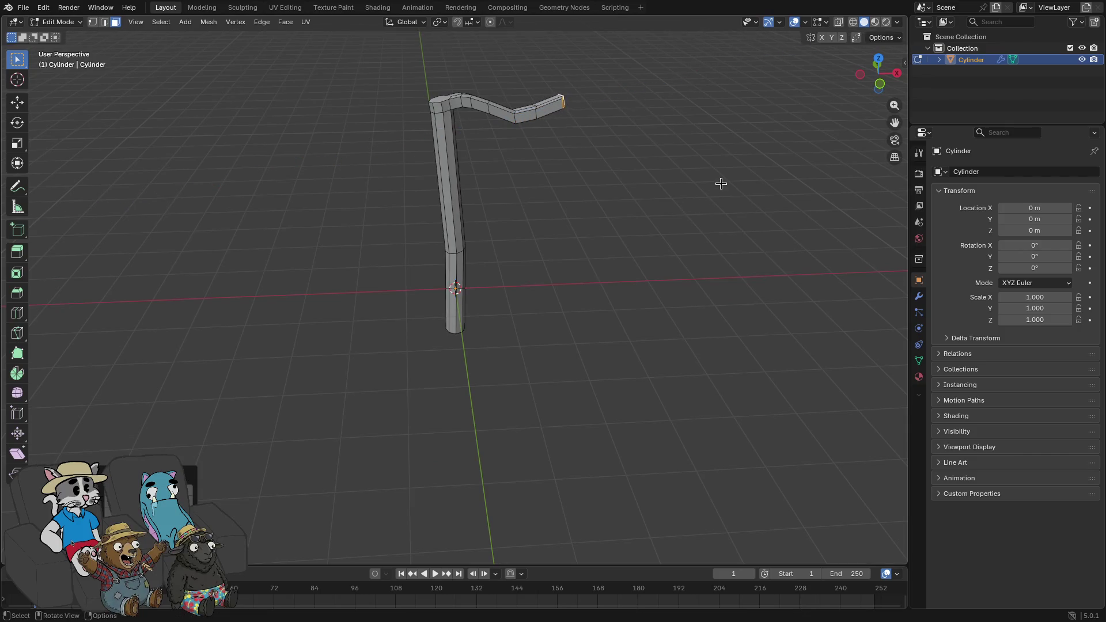
pyautogui.press('e')
pyautogui.click(755, 131)
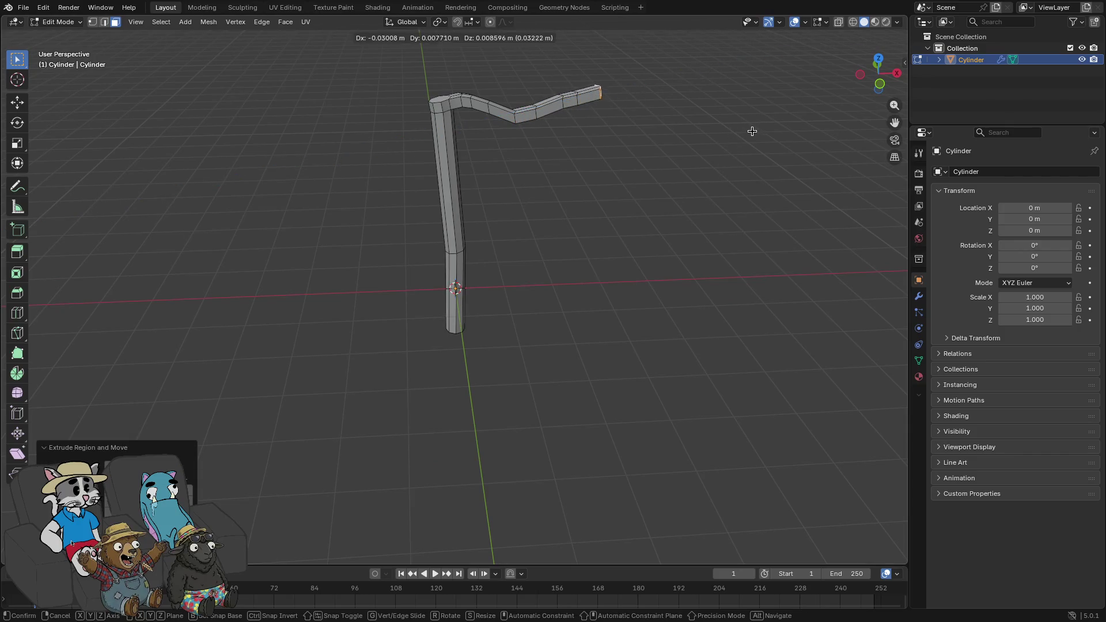
pyautogui.press('e')
pyautogui.click(772, 133)
# - Add more segments that bend the arm back downward, the last one at 0.474 m
pyautogui.moveTo(772, 132); pyautogui.dragTo(714, 120)
pyautogui.press('e')
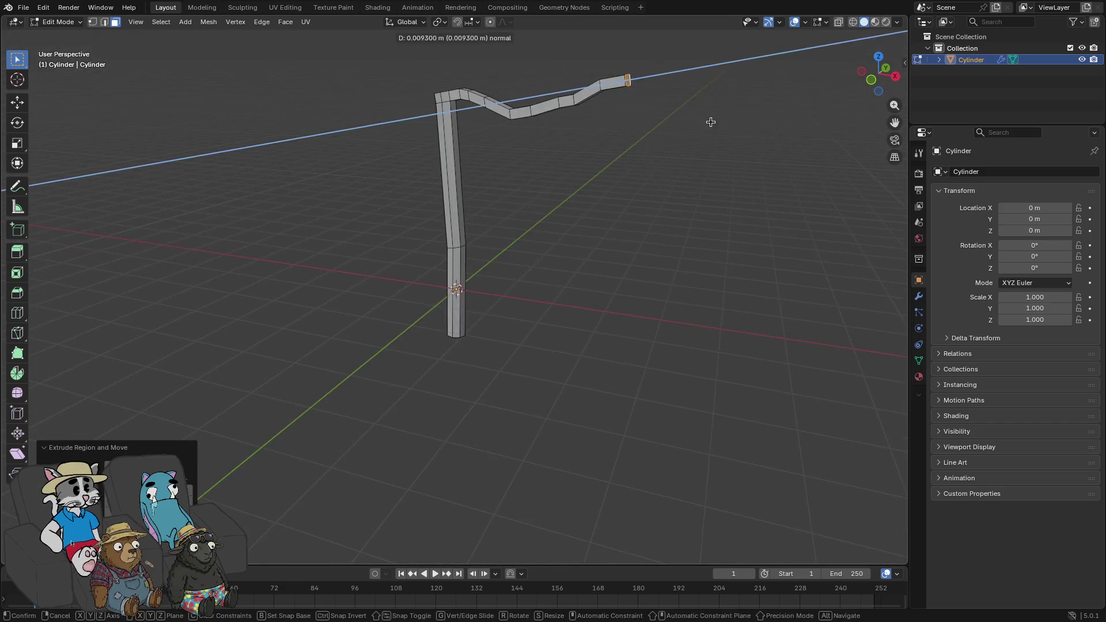
pyautogui.click(729, 124)
pyautogui.press('e')
pyautogui.click(740, 166)
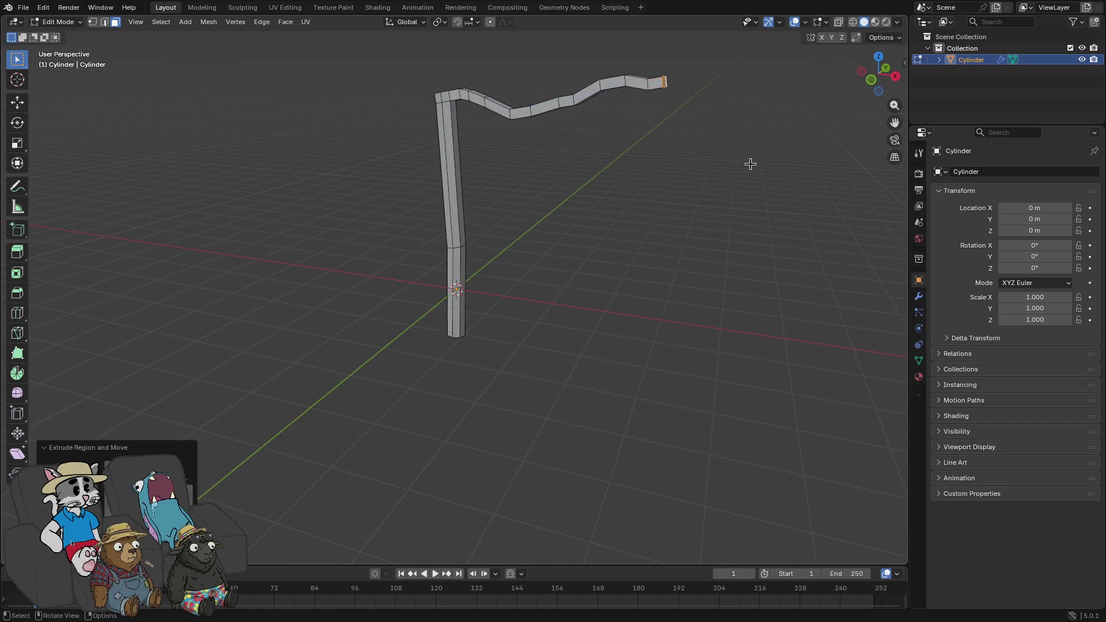
pyautogui.press('e')
pyautogui.click(750, 182)
pyautogui.press('e')
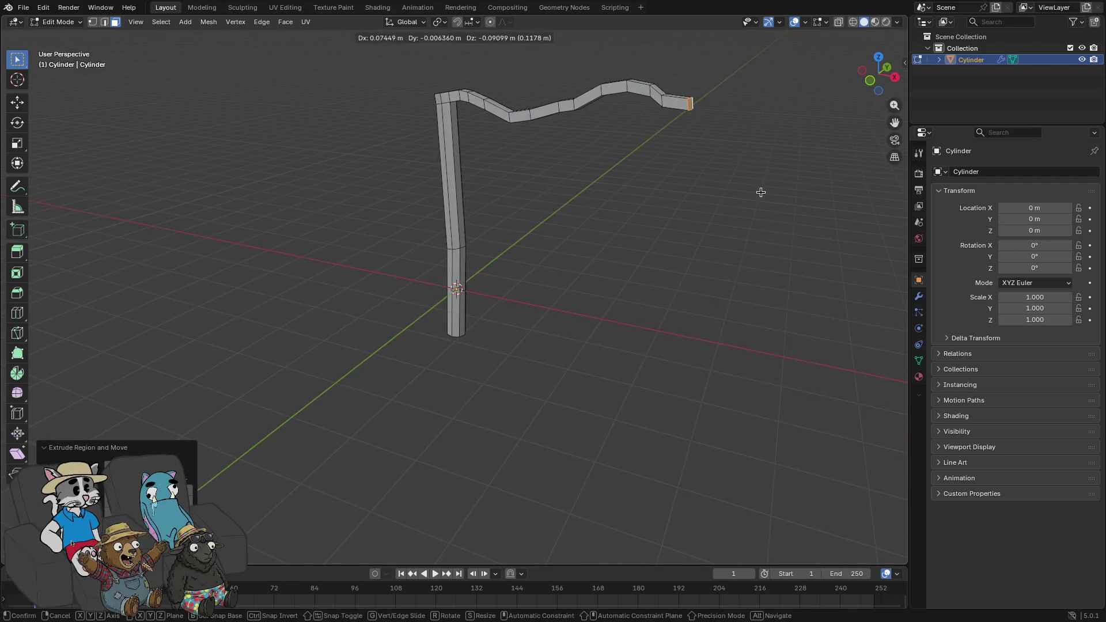
pyautogui.click(762, 190)
pyautogui.press('e')
pyautogui.click(788, 181)
pyautogui.press('e')
pyautogui.click(797, 193)
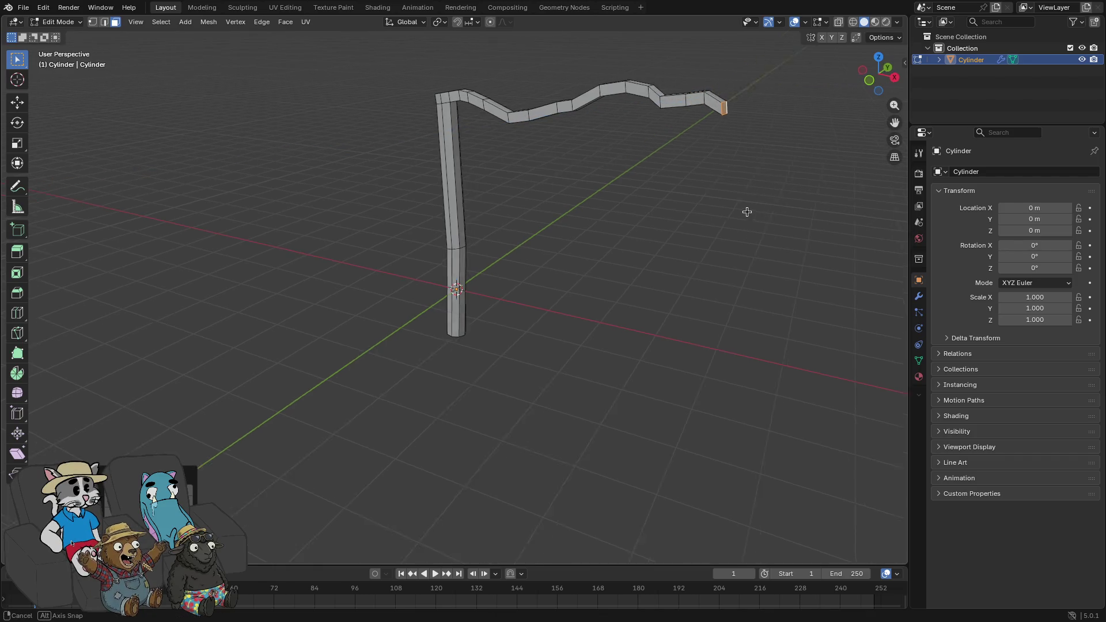
pyautogui.press('e')
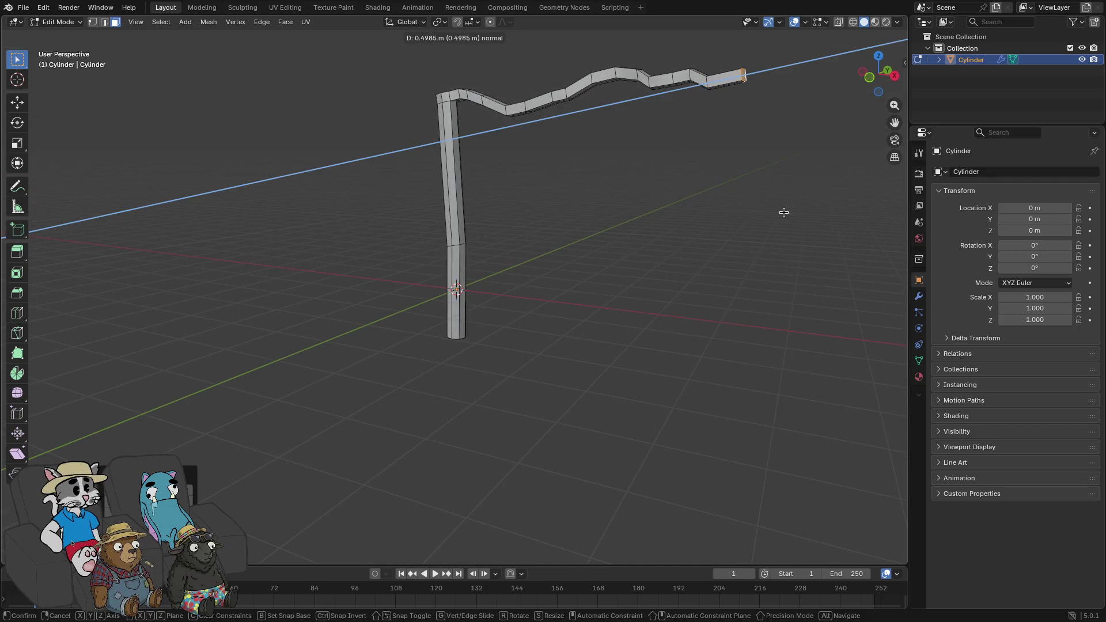
pyautogui.click(782, 213)
# - Cancel the running extrusion and undo back to the shorter arm
pyautogui.press('e')
pyautogui.press('z')
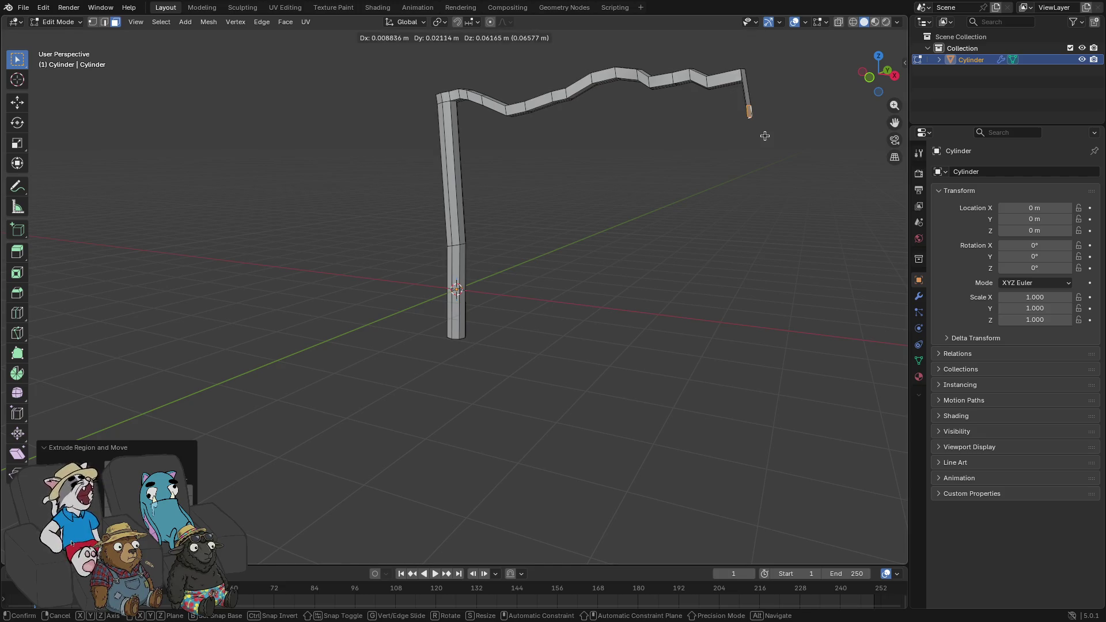
pyautogui.press('z')
pyautogui.press('Escape')
pyautogui.hotkey('ctrl', 'z')
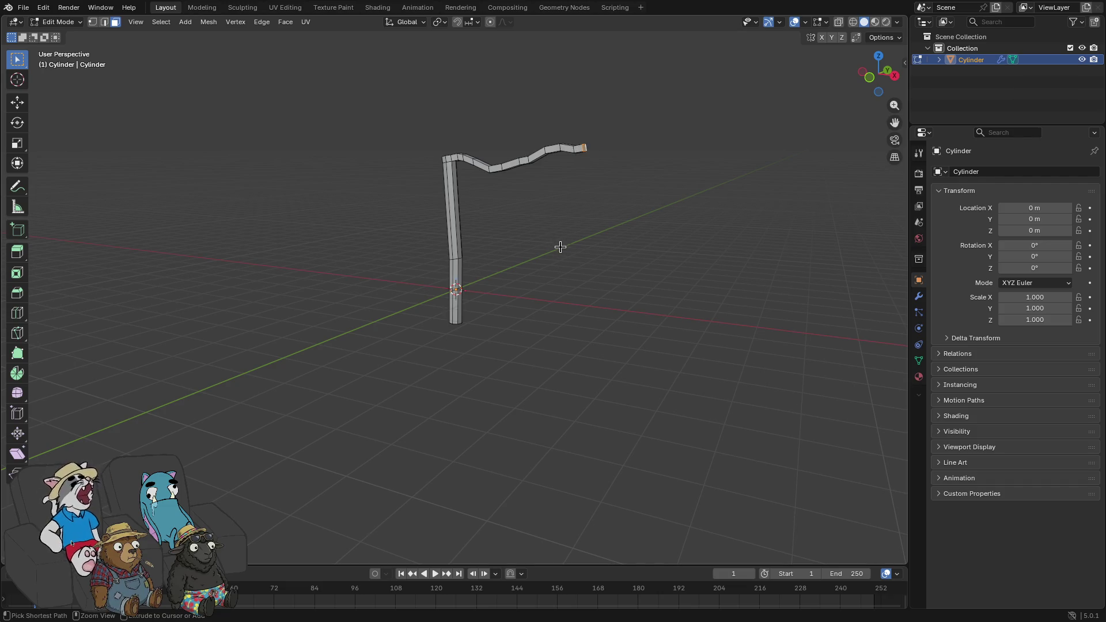
pyautogui.scroll(5, 550, 258)
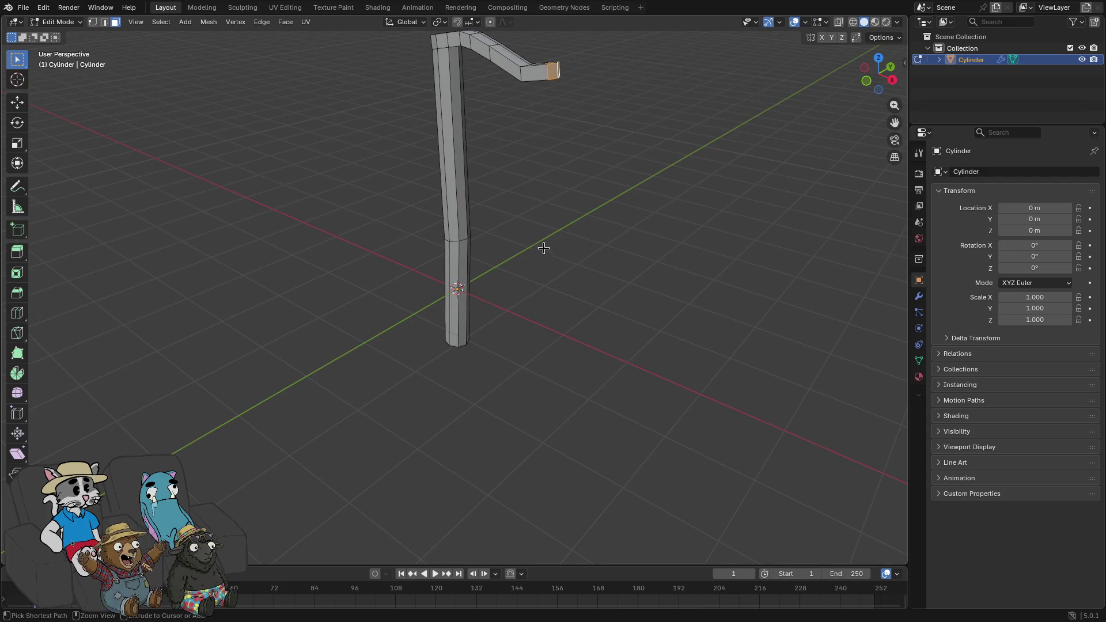
pyautogui.moveTo(537, 247)
pyautogui.mouseDown()
pyautogui.moveTo(523, 225)
pyautogui.moveTo(551, 208)
pyautogui.mouseUp()
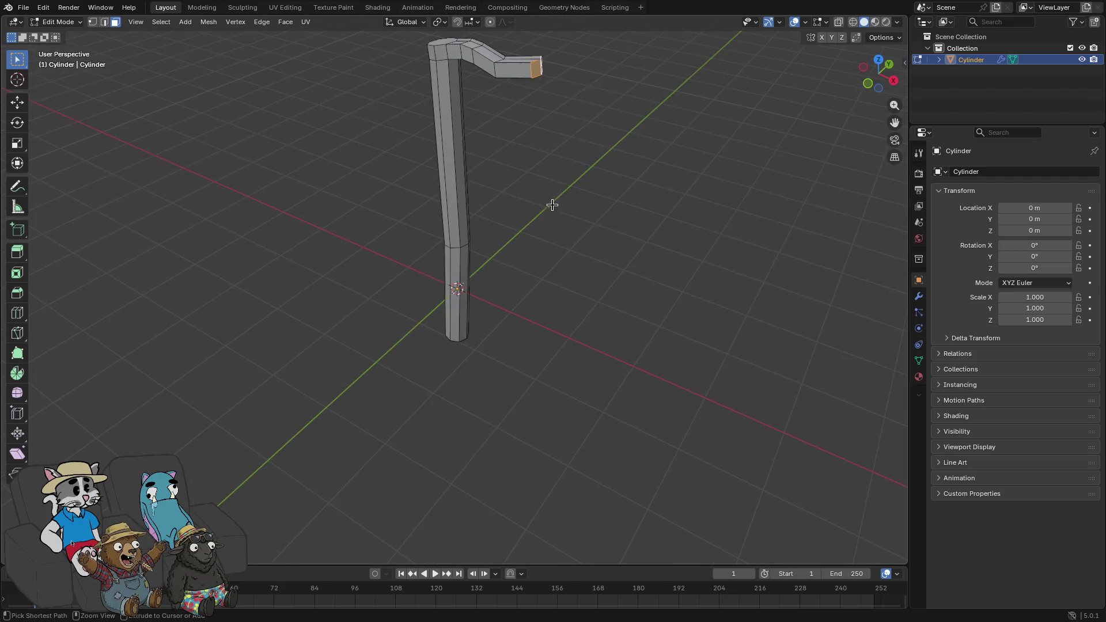
# - Re-extend the arm with new Z-constrained extrusions, lowering its end
pyautogui.press('e')
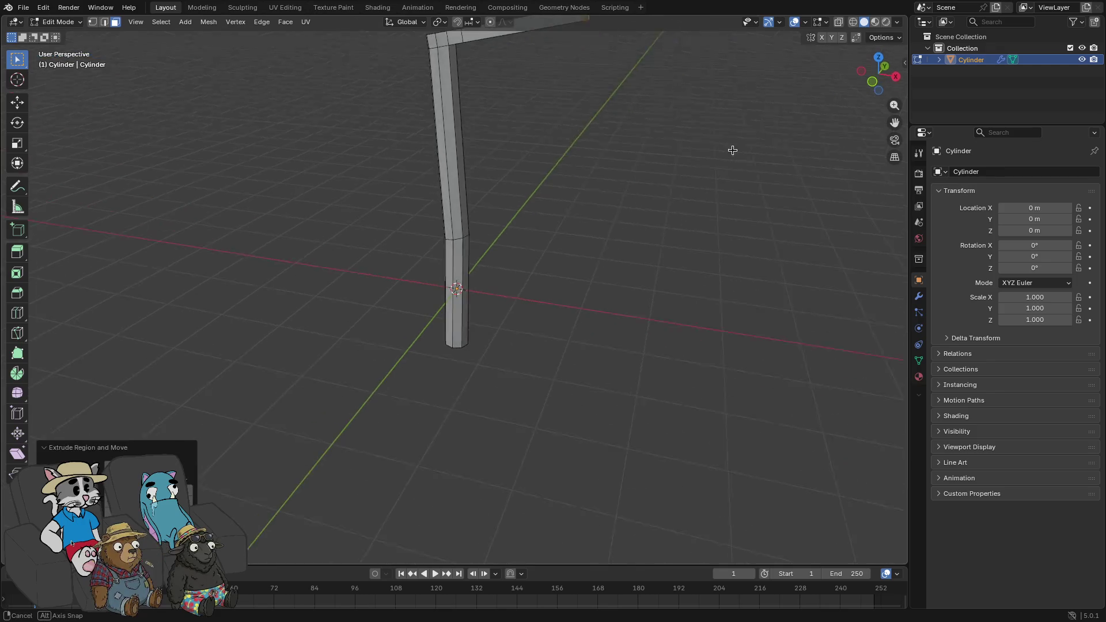
pyautogui.moveTo(728, 154); pyautogui.dragTo(714, 156)
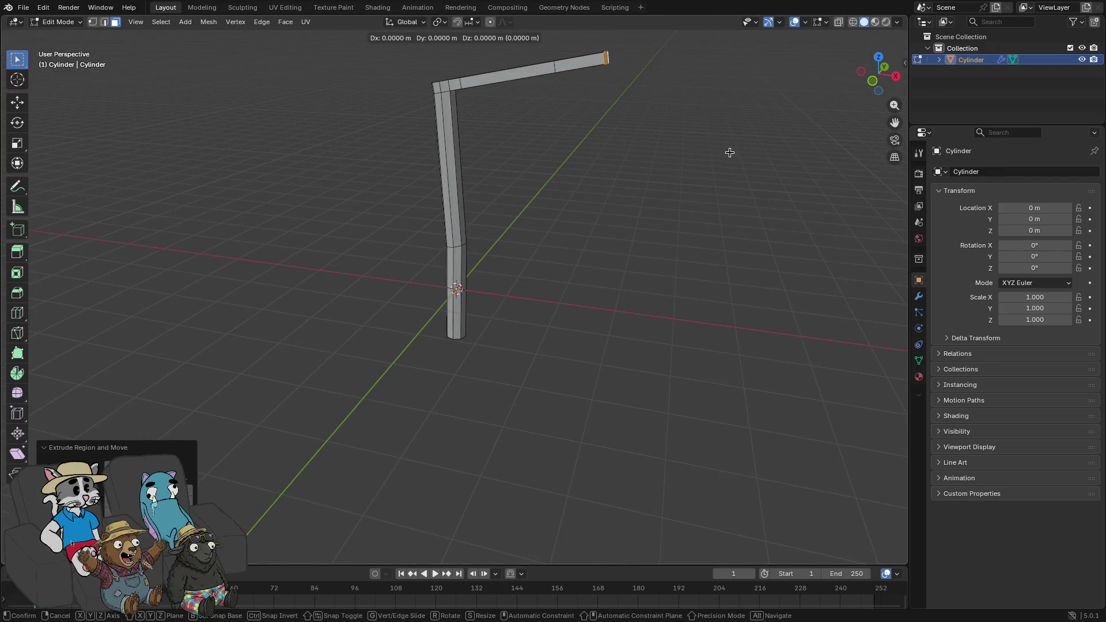
pyautogui.press('z')
pyautogui.press('z')
pyautogui.click(729, 156)
pyautogui.press('e')
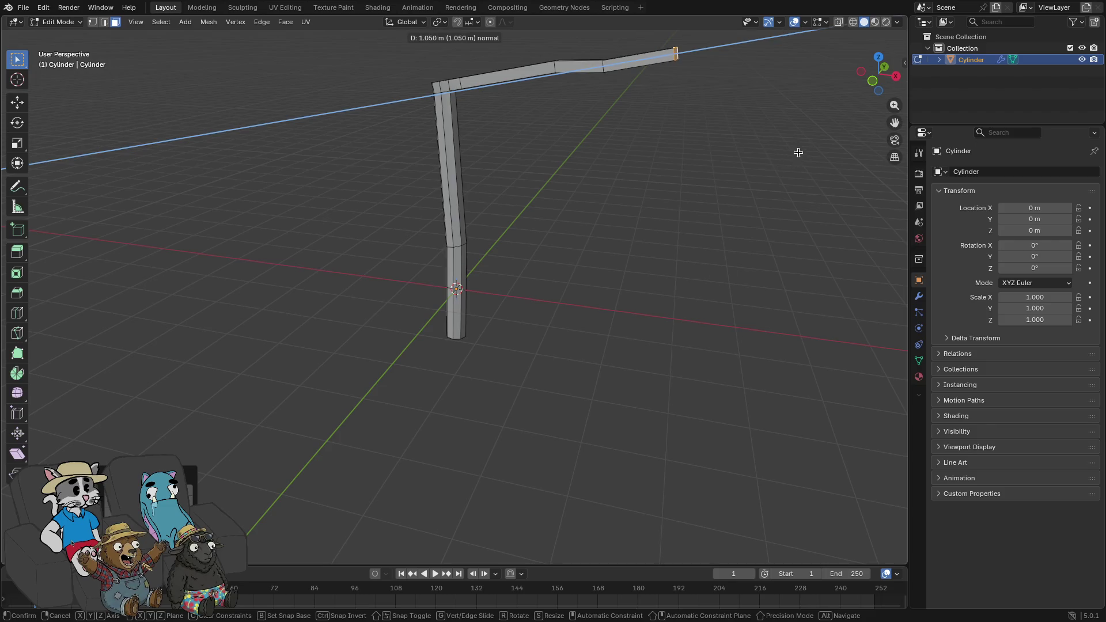
pyautogui.press('z')
pyautogui.click(794, 165)
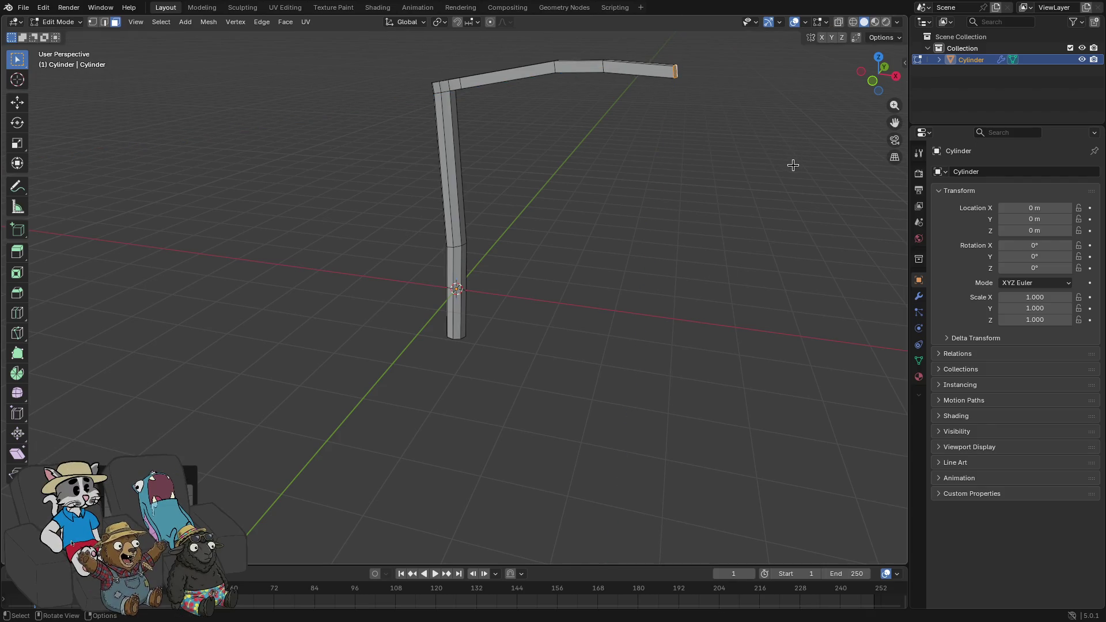
pyautogui.press('e')
pyautogui.press('z')
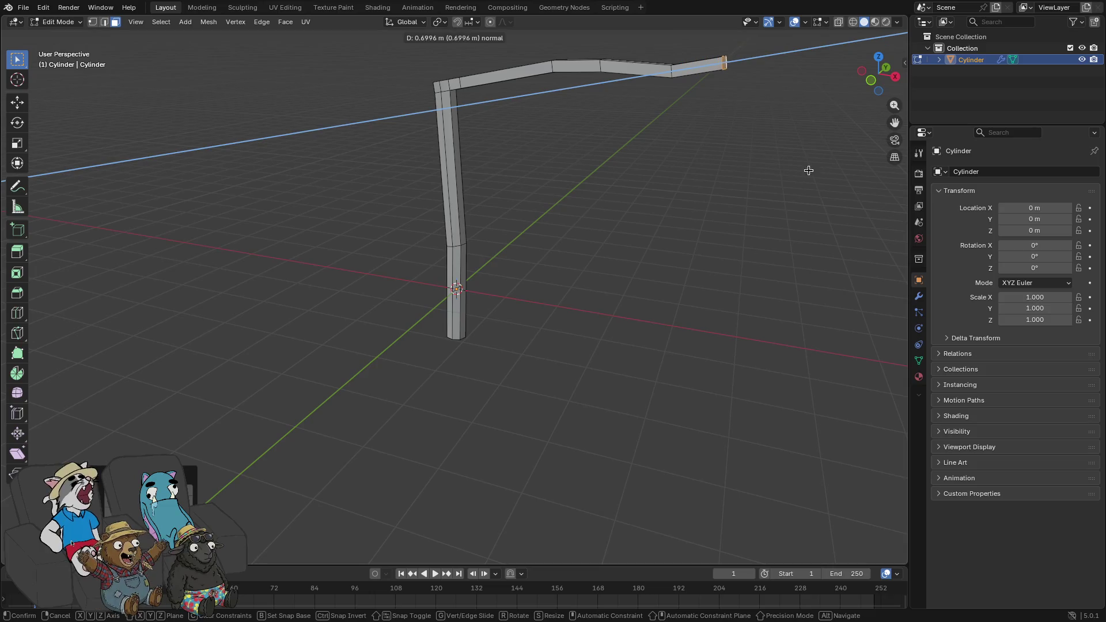
pyautogui.click(772, 165)
pyautogui.press('e')
pyautogui.press('z')
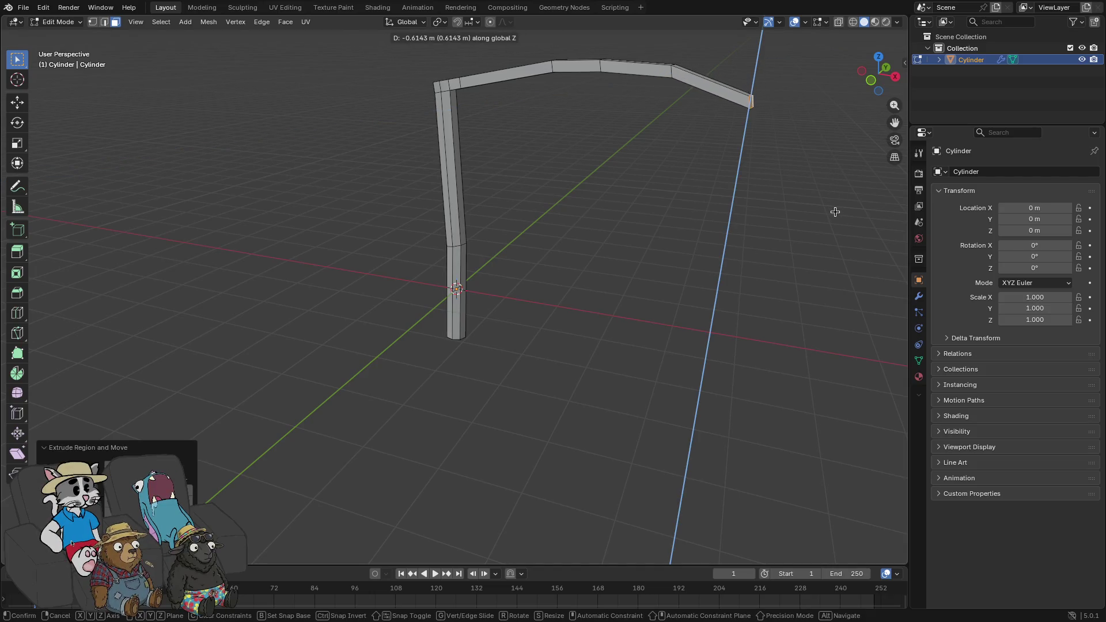
# - Slide the arm's end face along X, then undo the last arm segments
pyautogui.rightClick(836, 212)
pyautogui.press('g')
pyautogui.press('x')
pyautogui.press('x')
pyautogui.press('x')
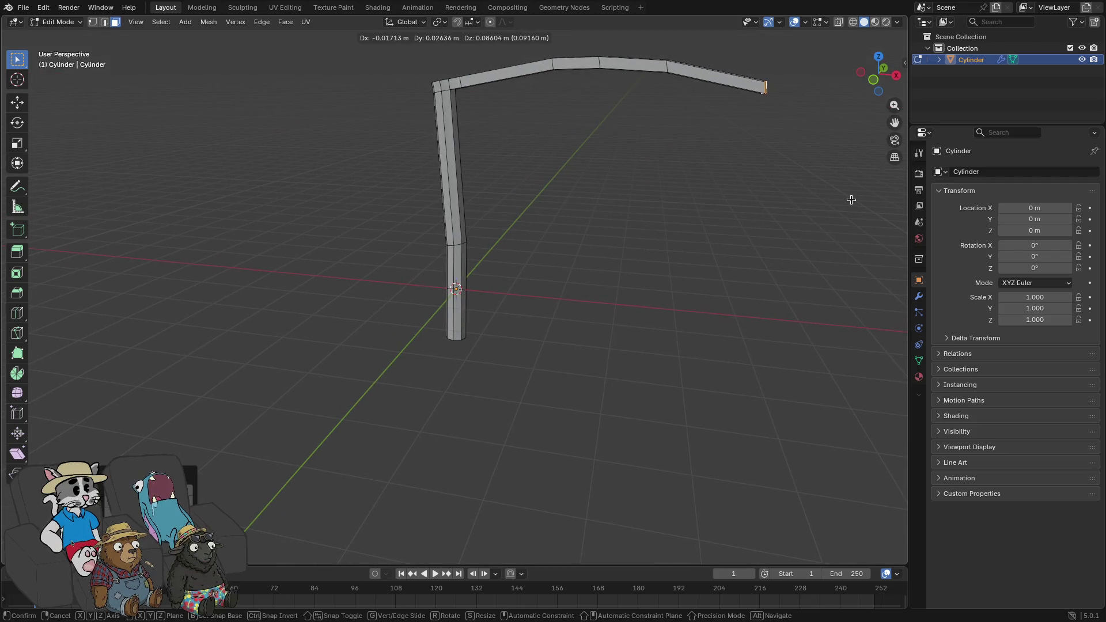
pyautogui.click(852, 199)
pyautogui.hotkey('ctrl', 'z')
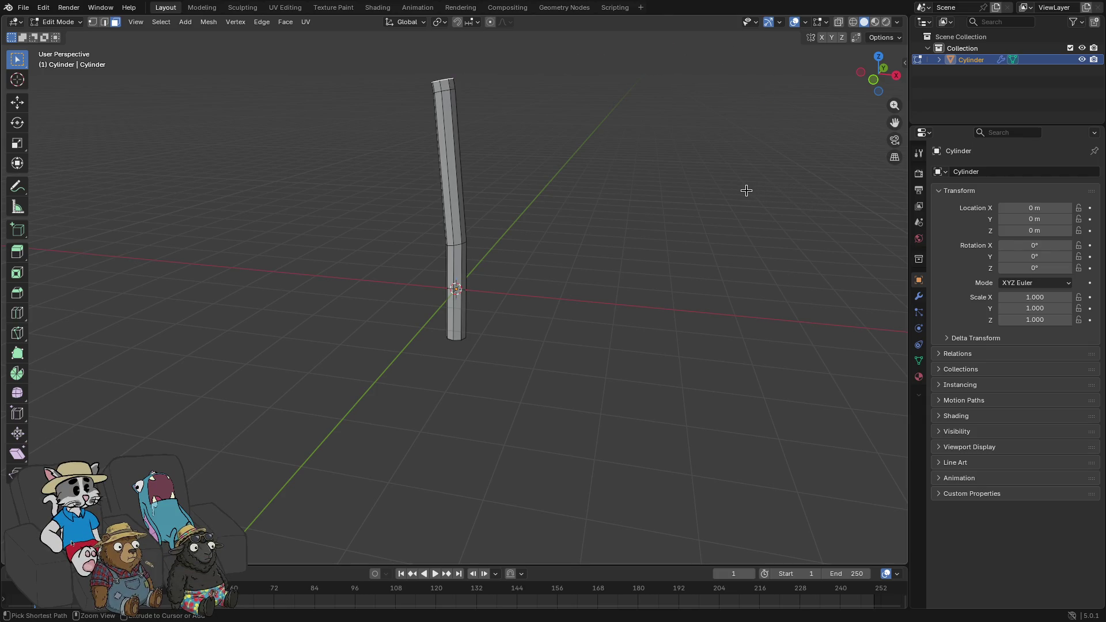
# - Select the whole pole and move it left, off the scene centre
pyautogui.press('a')
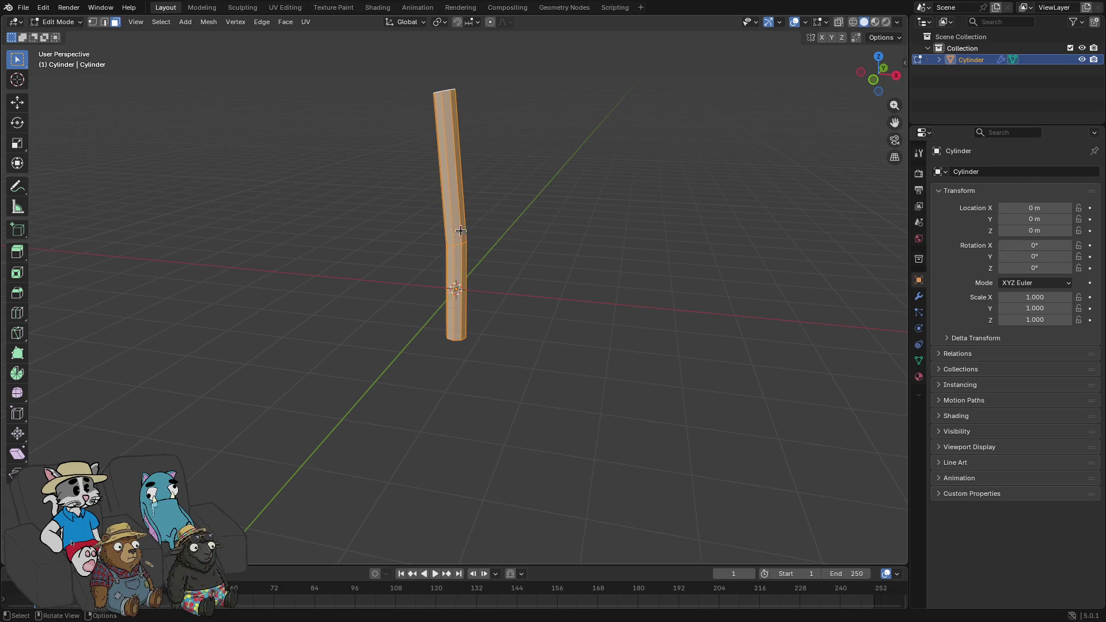
pyautogui.press('g')
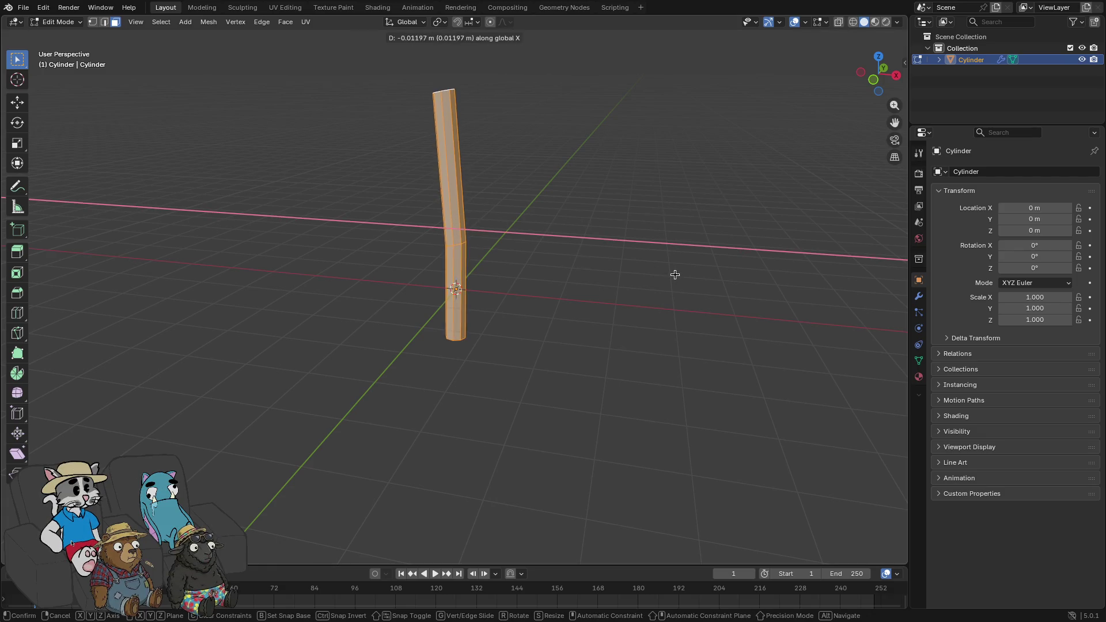
pyautogui.click(519, 259)
pyautogui.moveTo(519, 259)
pyautogui.mouseDown()
pyautogui.moveTo(566, 269)
pyautogui.moveTo(550, 270)
pyautogui.mouseUp()
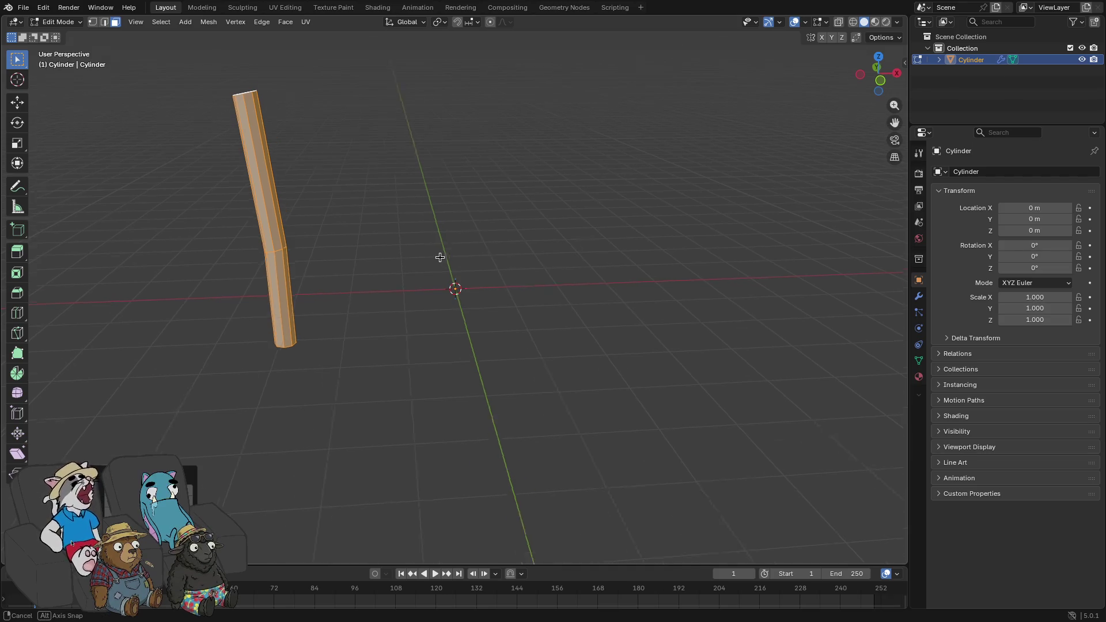
pyautogui.moveTo(515, 262); pyautogui.dragTo(382, 230)
# - Select the top cap of the pole
pyautogui.click(417, 113)
pyautogui.click(314, 83)
pyautogui.moveTo(314, 84)
pyautogui.mouseDown()
pyautogui.moveTo(475, 202)
pyautogui.moveTo(328, 148)
pyautogui.mouseUp()
pyautogui.moveTo(272, 99)
pyautogui.mouseDown()
pyautogui.moveTo(236, 107)
pyautogui.moveTo(213, 140)
pyautogui.moveTo(434, 148)
pyautogui.mouseUp()
pyautogui.click(233, 104)
# - Extrude the top cap into a long horizontal arm and level its end
pyautogui.press('e')
pyautogui.click(440, 191)
pyautogui.press('e')
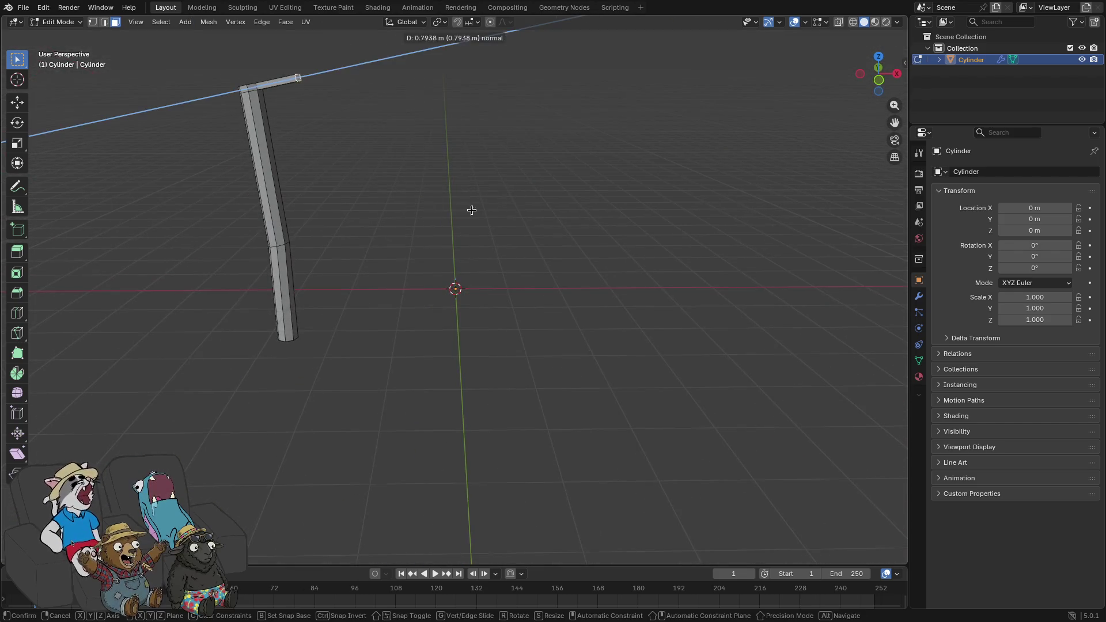
pyautogui.click(756, 224)
pyautogui.scroll(-3, 749, 219)
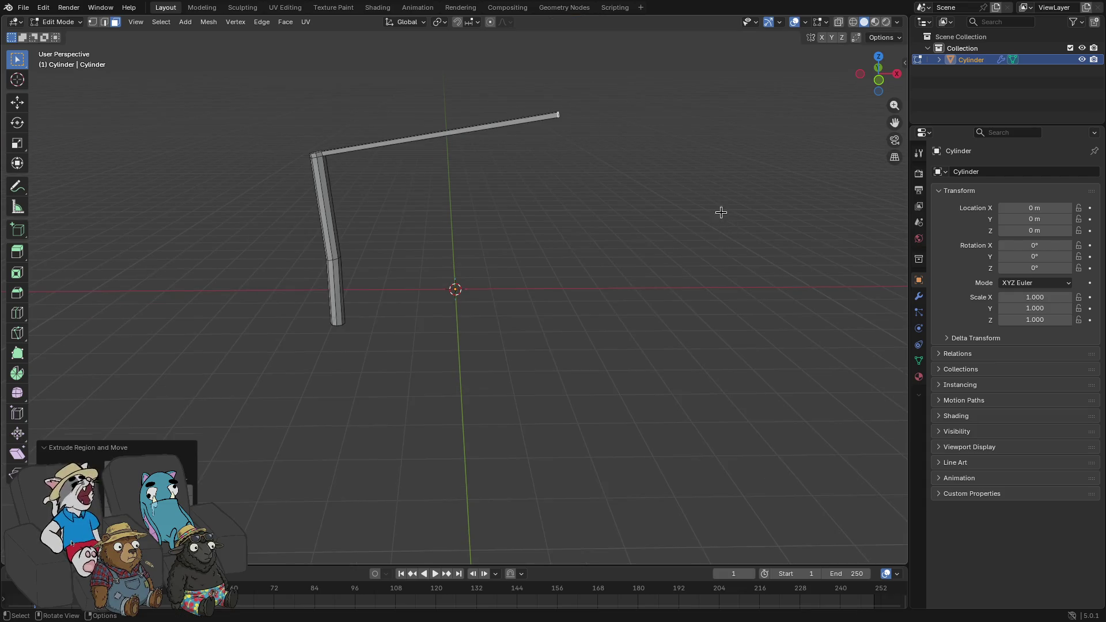
pyautogui.press('g')
pyautogui.press('x')
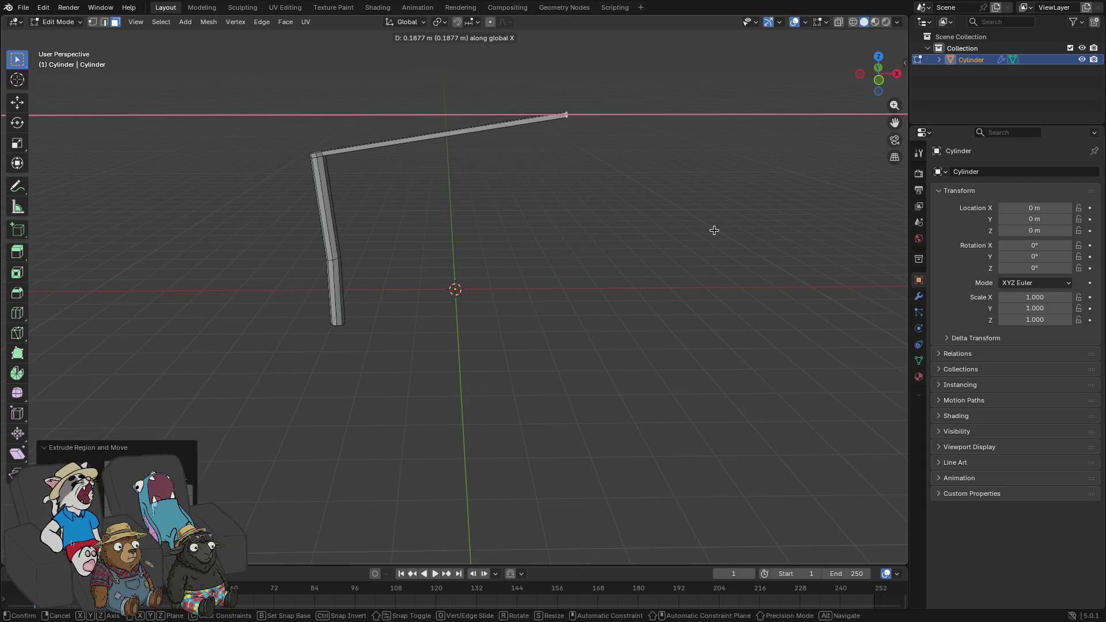
pyautogui.press('z')
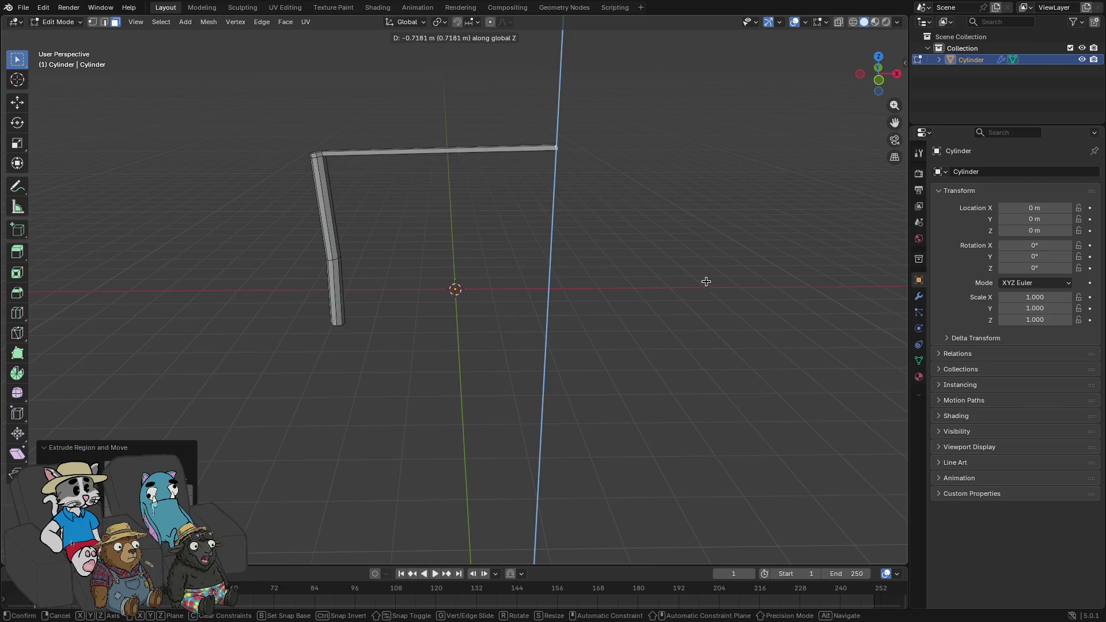
pyautogui.click(708, 277)
pyautogui.moveTo(708, 278)
pyautogui.mouseDown()
pyautogui.moveTo(693, 254)
pyautogui.moveTo(683, 271)
pyautogui.moveTo(670, 264)
pyautogui.moveTo(593, 287)
pyautogui.moveTo(555, 306)
pyautogui.moveTo(623, 301)
pyautogui.moveTo(675, 280)
pyautogui.moveTo(466, 358)
pyautogui.mouseUp()
# - Reposition the arm's end along the Y axis, undoing one attempt
pyautogui.press('g')
pyautogui.press('y')
pyautogui.click(627, 289)
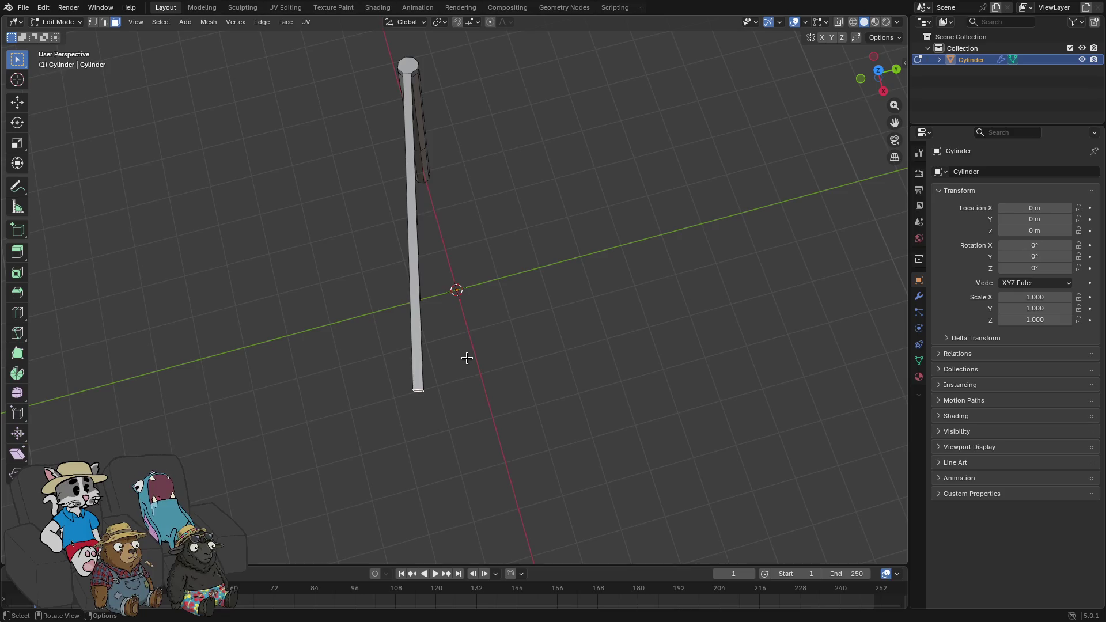
pyautogui.press('g')
pyautogui.press('y')
pyautogui.click(488, 358)
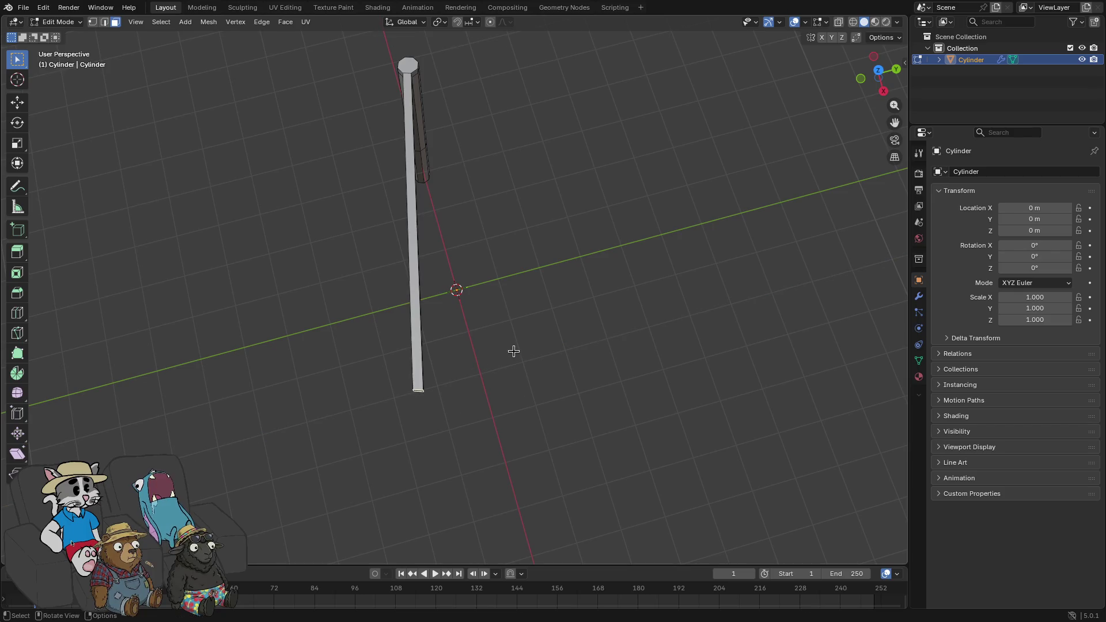
pyautogui.hotkey('ctrl', 'z')
pyautogui.moveTo(459, 375)
pyautogui.mouseDown()
pyautogui.moveTo(533, 299)
pyautogui.moveTo(457, 344)
pyautogui.mouseUp()
pyautogui.press('g')
pyautogui.press('y')
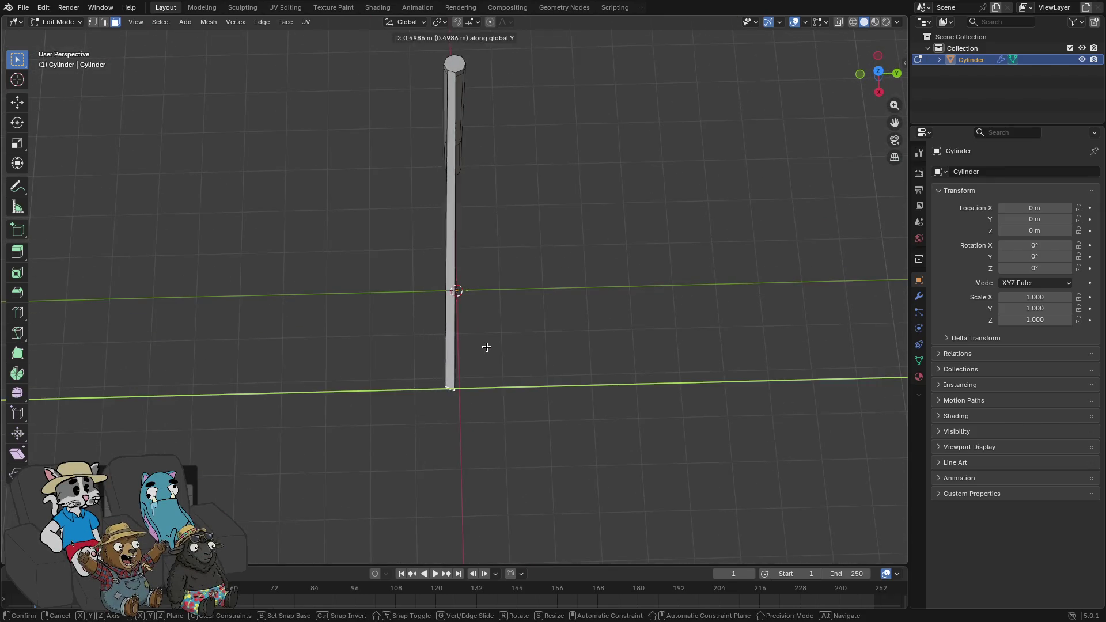
pyautogui.click(500, 344)
pyautogui.moveTo(504, 343)
pyautogui.mouseDown()
pyautogui.moveTo(516, 373)
pyautogui.moveTo(605, 276)
pyautogui.moveTo(625, 321)
pyautogui.moveTo(617, 251)
pyautogui.moveTo(644, 260)
pyautogui.mouseUp()
# - Adjust the height of the arm's end with vertical moves
pyautogui.press('g')
pyautogui.press('z')
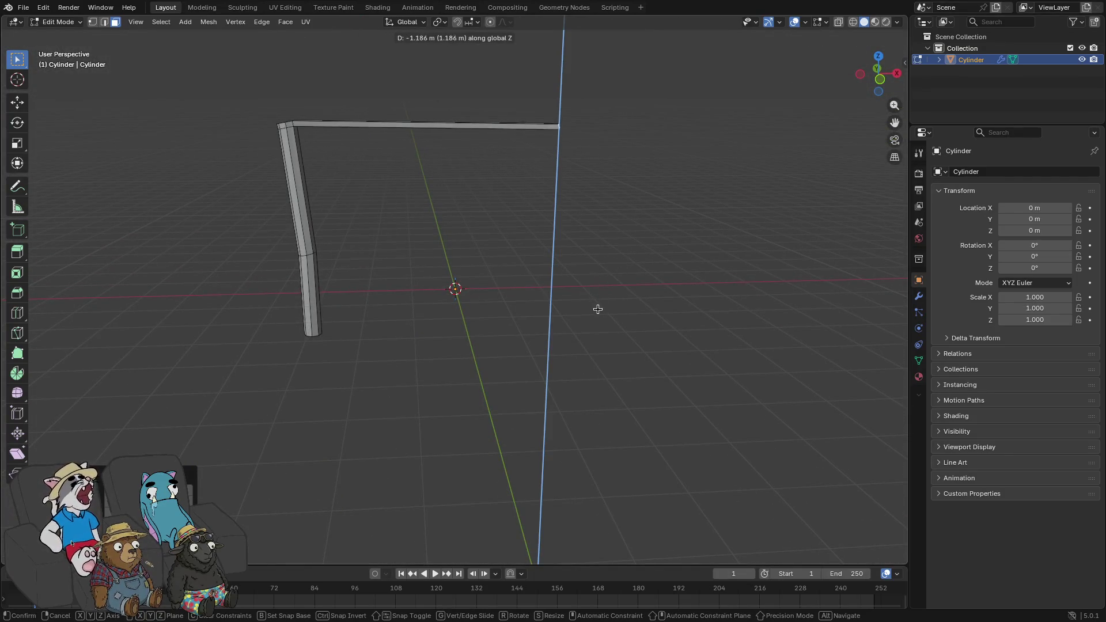
pyautogui.click(588, 304)
pyautogui.moveTo(588, 304)
pyautogui.mouseDown()
pyautogui.moveTo(517, 363)
pyautogui.moveTo(612, 301)
pyautogui.moveTo(583, 301)
pyautogui.moveTo(534, 327)
pyautogui.moveTo(460, 389)
pyautogui.moveTo(491, 316)
pyautogui.moveTo(583, 313)
pyautogui.moveTo(596, 295)
pyautogui.mouseUp()
pyautogui.press('g')
pyautogui.press('x')
pyautogui.press('z')
pyautogui.click(586, 291)
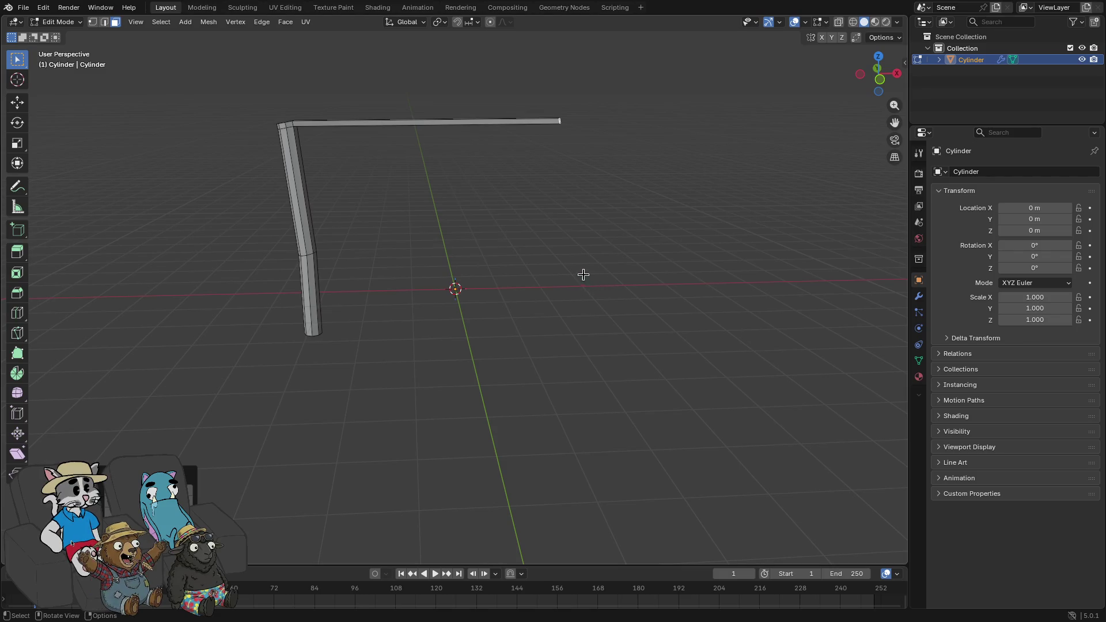
# - Pull the arm's end inward along X toward the centre line
pyautogui.moveTo(460, 125)
pyautogui.mouseDown()
pyautogui.moveTo(612, 309)
pyautogui.moveTo(659, 318)
pyautogui.mouseUp()
pyautogui.press('g')
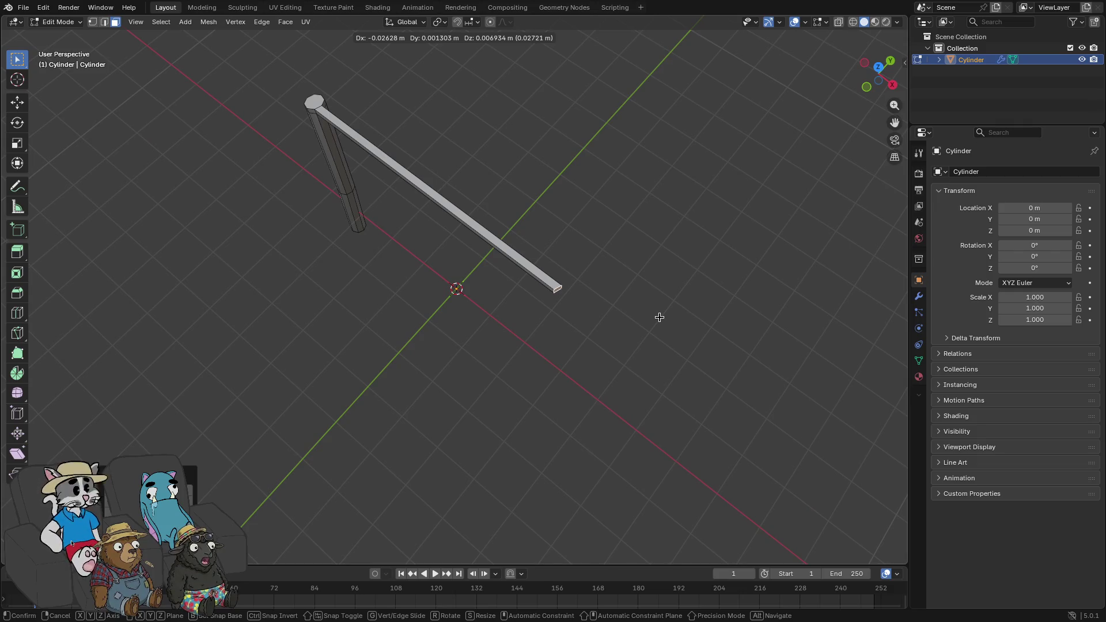
pyautogui.press('x')
pyautogui.click(544, 294)
pyautogui.moveTo(543, 294)
pyautogui.mouseDown()
pyautogui.moveTo(617, 240)
pyautogui.moveTo(615, 221)
pyautogui.mouseUp()
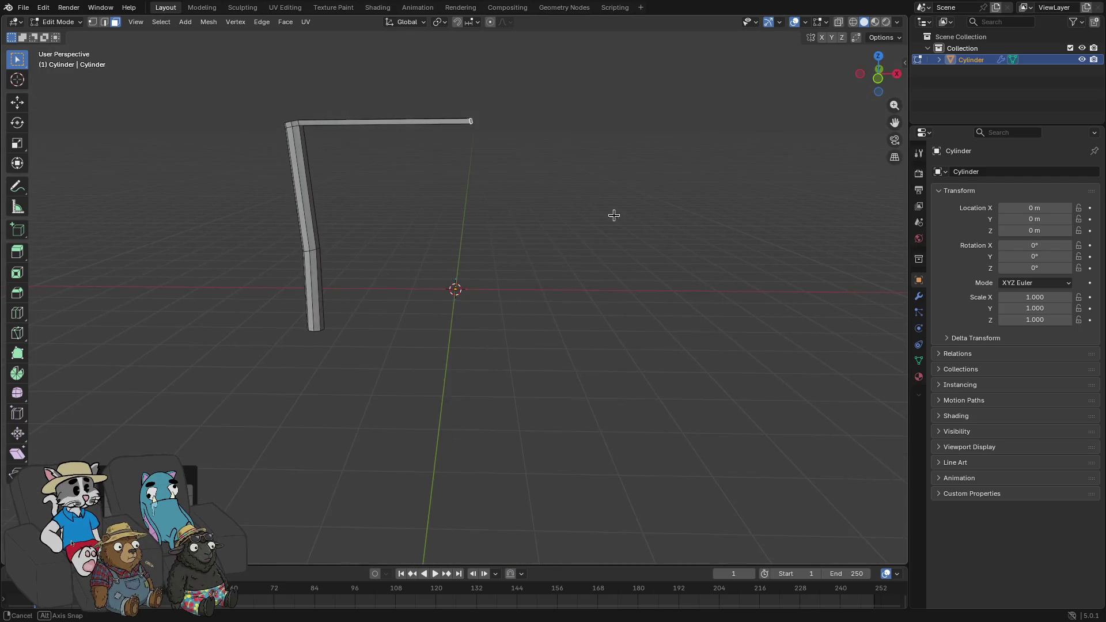
pyautogui.press('g')
pyautogui.press('x')
pyautogui.click(608, 214)
pyautogui.moveTo(614, 213); pyautogui.dragTo(611, 205)
# - Select all and add a Mirror modifier on X with 0.001 m merge
pyautogui.press('a')
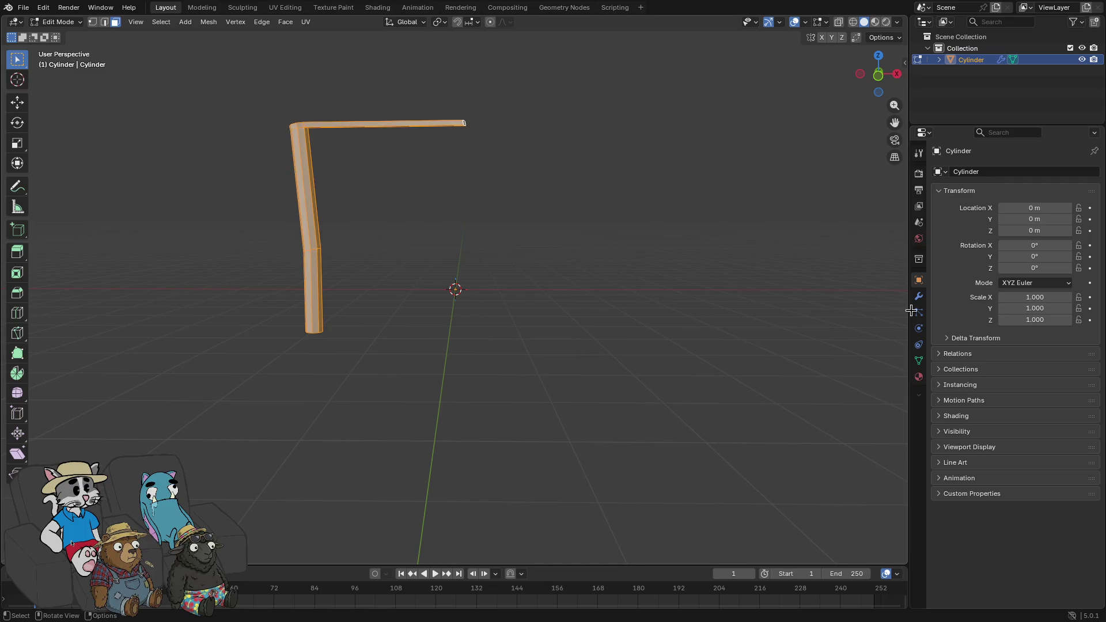
pyautogui.click(919, 376)
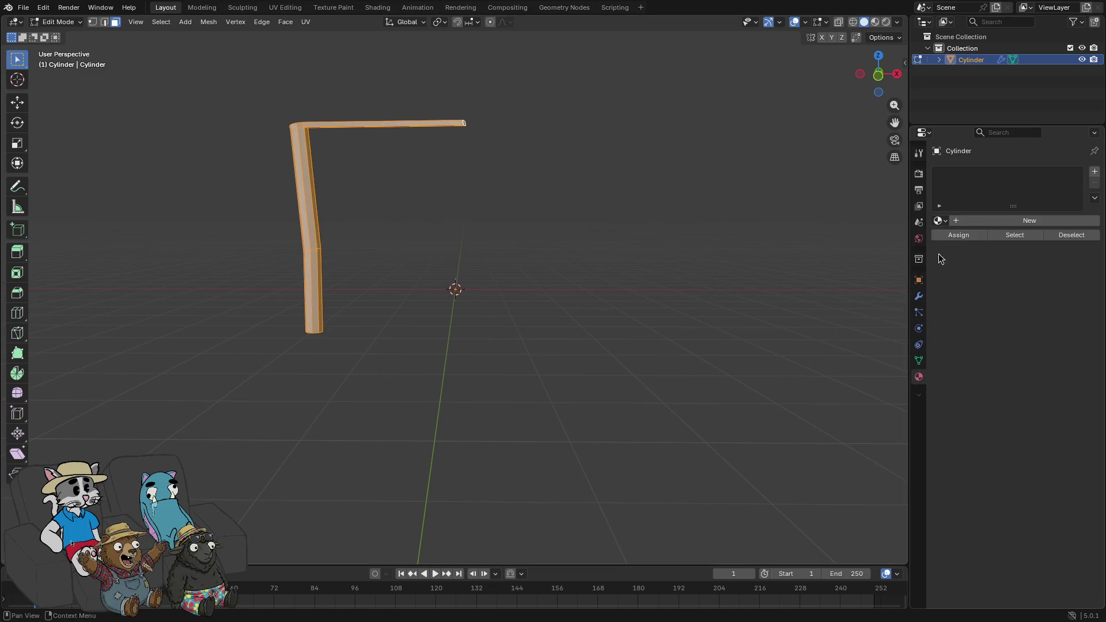
pyautogui.click(919, 296)
pyautogui.click(976, 173)
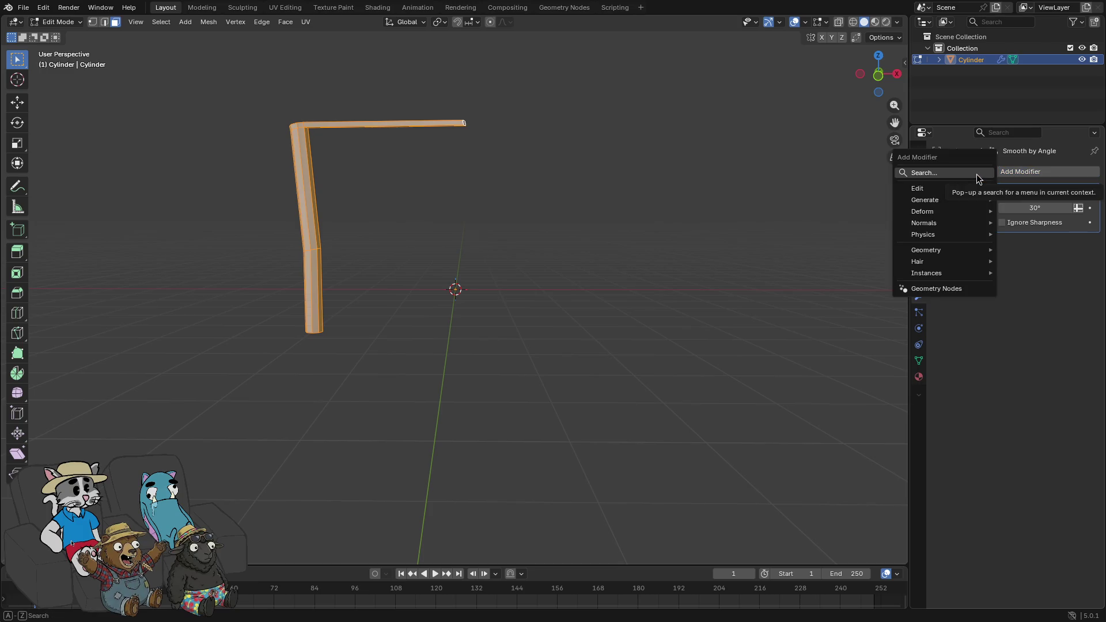
pyautogui.write('mirror')
pyautogui.press('Return')
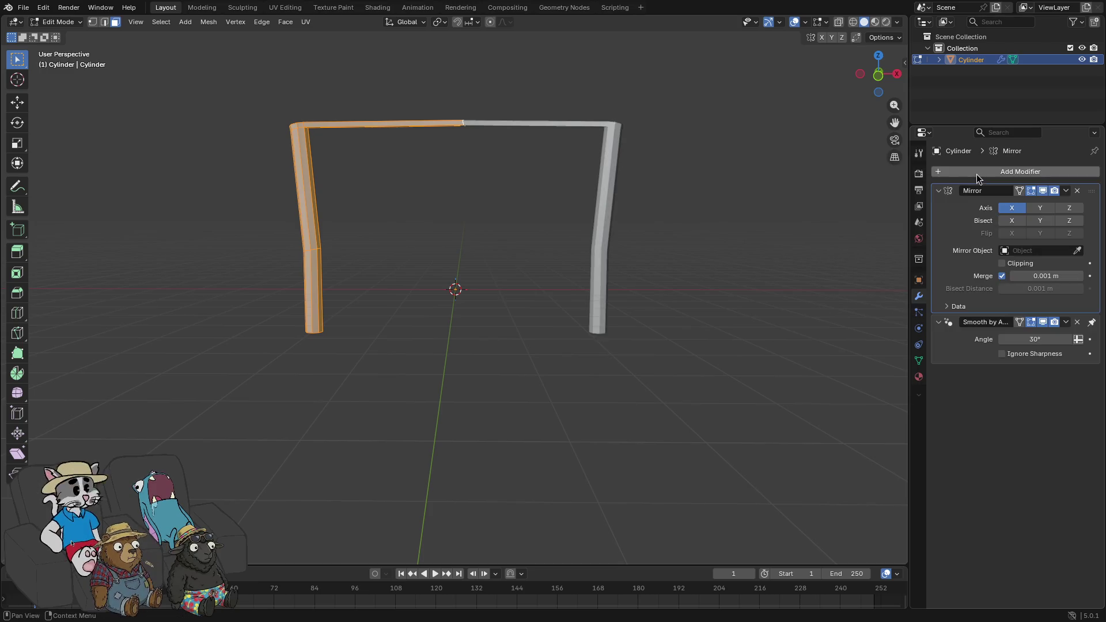
# - Select two face loops on the arch's top bar
pyautogui.moveTo(623, 175)
pyautogui.mouseDown()
pyautogui.moveTo(655, 222)
pyautogui.moveTo(464, 209)
pyautogui.moveTo(492, 194)
pyautogui.moveTo(484, 178)
pyautogui.moveTo(501, 136)
pyautogui.mouseUp()
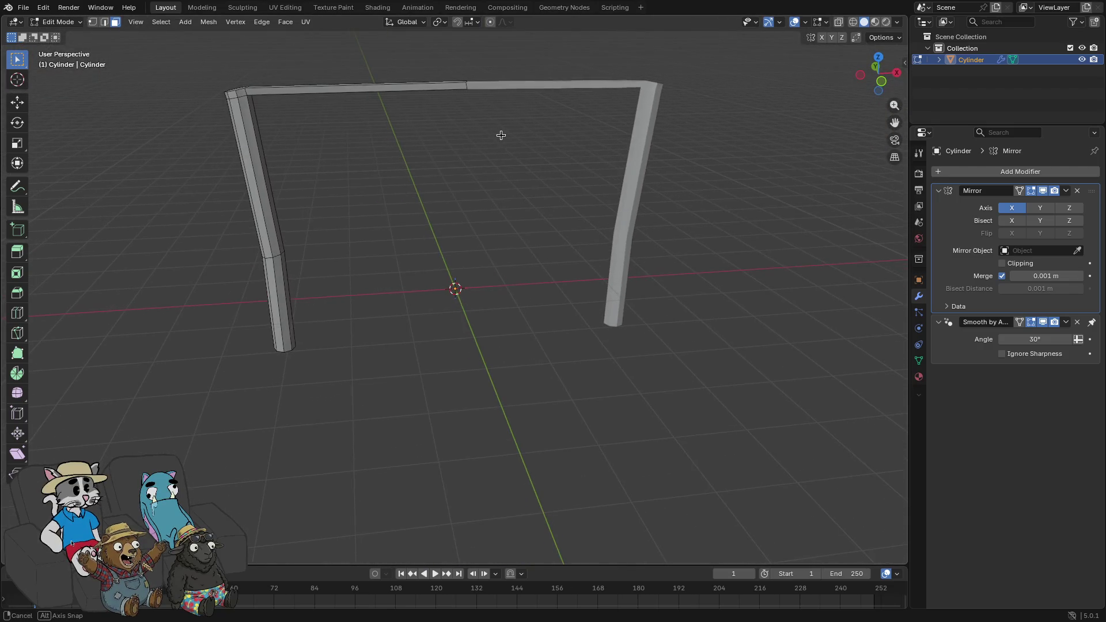
pyautogui.keyDown('alt'); pyautogui.click(388, 88); pyautogui.keyUp('alt')
pyautogui.moveTo(386, 109); pyautogui.dragTo(444, 158)
pyautogui.keyDown('alt'); pyautogui.keyDown('shift'); pyautogui.click(344, 86); pyautogui.keyUp('shift'); pyautogui.keyUp('alt')
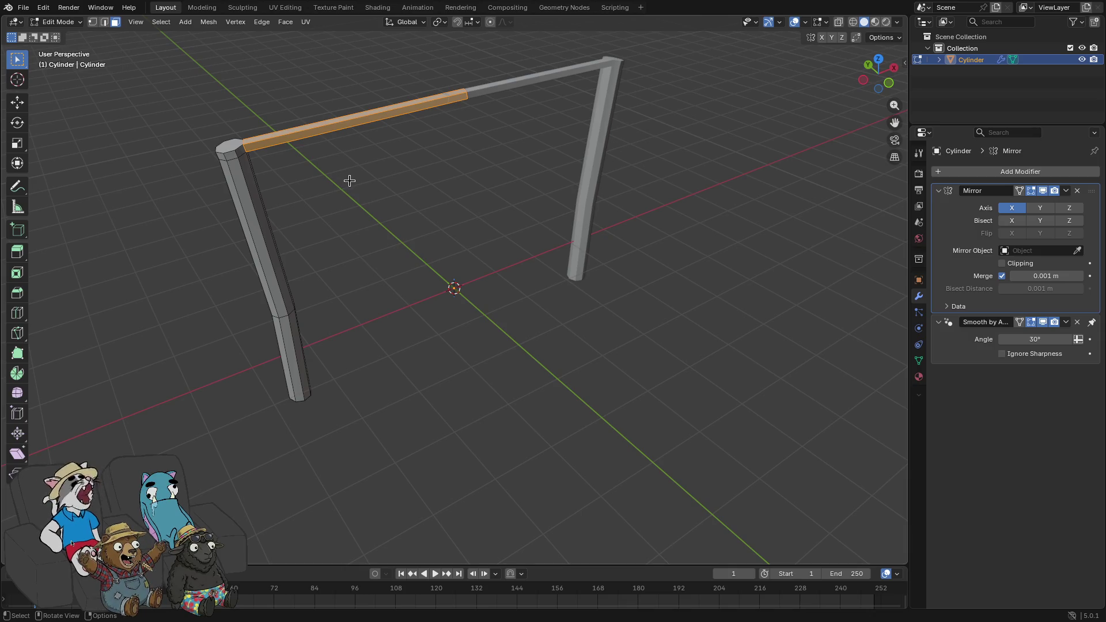
pyautogui.moveTo(309, 167)
pyautogui.mouseDown()
pyautogui.moveTo(357, 286)
pyautogui.moveTo(343, 245)
pyautogui.moveTo(342, 255)
pyautogui.mouseUp()
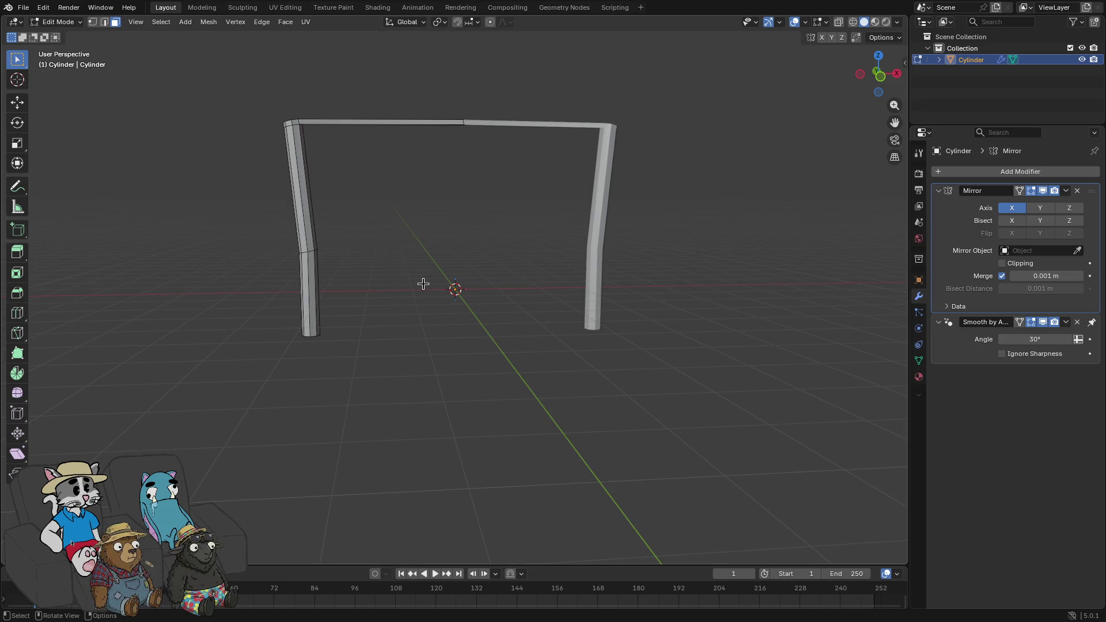
pyautogui.moveTo(369, 279); pyautogui.dragTo(430, 282)
# - Delete the top bar faces, leaving the two mirrored posts
pyautogui.moveTo(420, 154); pyautogui.dragTo(509, 196)
pyautogui.press('x')
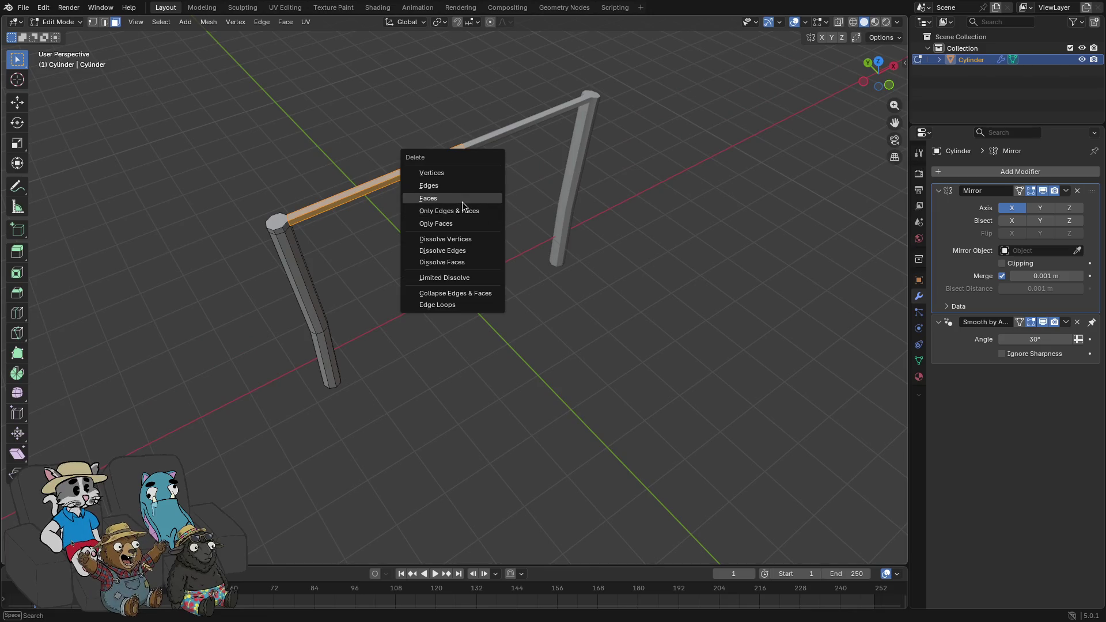
pyautogui.click(462, 199)
pyautogui.hotkey('ctrl', 'z')
pyautogui.moveTo(427, 88); pyautogui.dragTo(521, 206)
pyautogui.press('x')
pyautogui.click(480, 184)
# - Inspect the two posts, return to Object Mode, and switch to the UV Editing workspace
pyautogui.moveTo(448, 174)
pyautogui.mouseDown()
pyautogui.moveTo(382, 154)
pyautogui.moveTo(410, 151)
pyautogui.moveTo(363, 168)
pyautogui.moveTo(443, 239)
pyautogui.moveTo(501, 197)
pyautogui.moveTo(499, 110)
pyautogui.moveTo(543, 156)
pyautogui.moveTo(385, 131)
pyautogui.mouseUp()
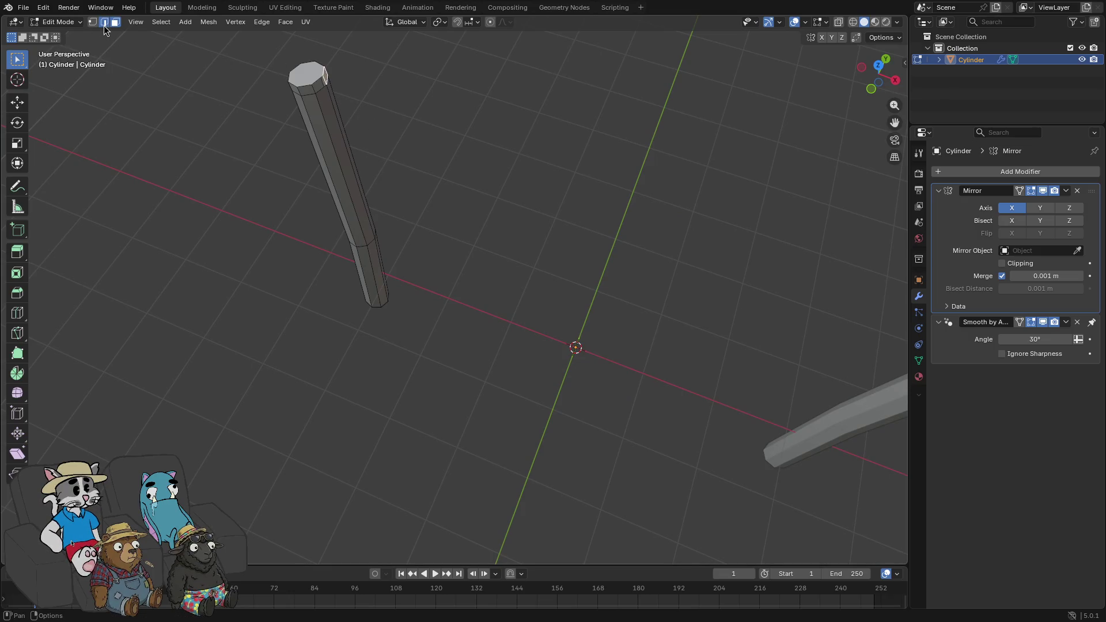
pyautogui.scroll(3, 323, 63)
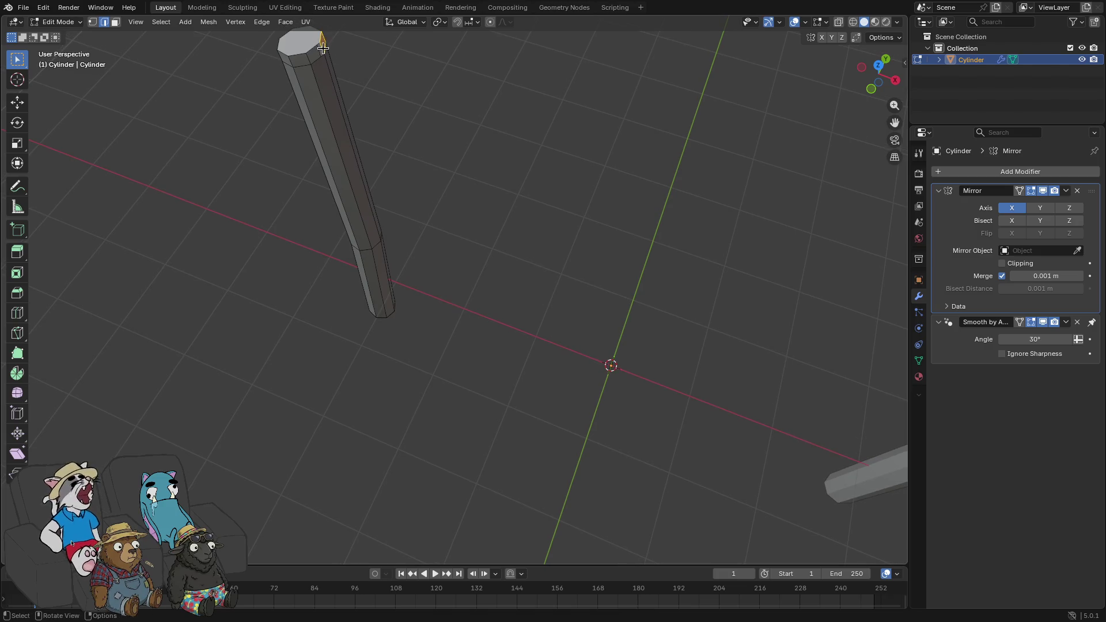
pyautogui.moveTo(541, 127)
pyautogui.mouseDown()
pyautogui.moveTo(669, 212)
pyautogui.moveTo(798, 215)
pyautogui.moveTo(723, 317)
pyautogui.moveTo(612, 143)
pyautogui.moveTo(556, 140)
pyautogui.mouseUp()
pyautogui.moveTo(424, 256); pyautogui.dragTo(416, 261)
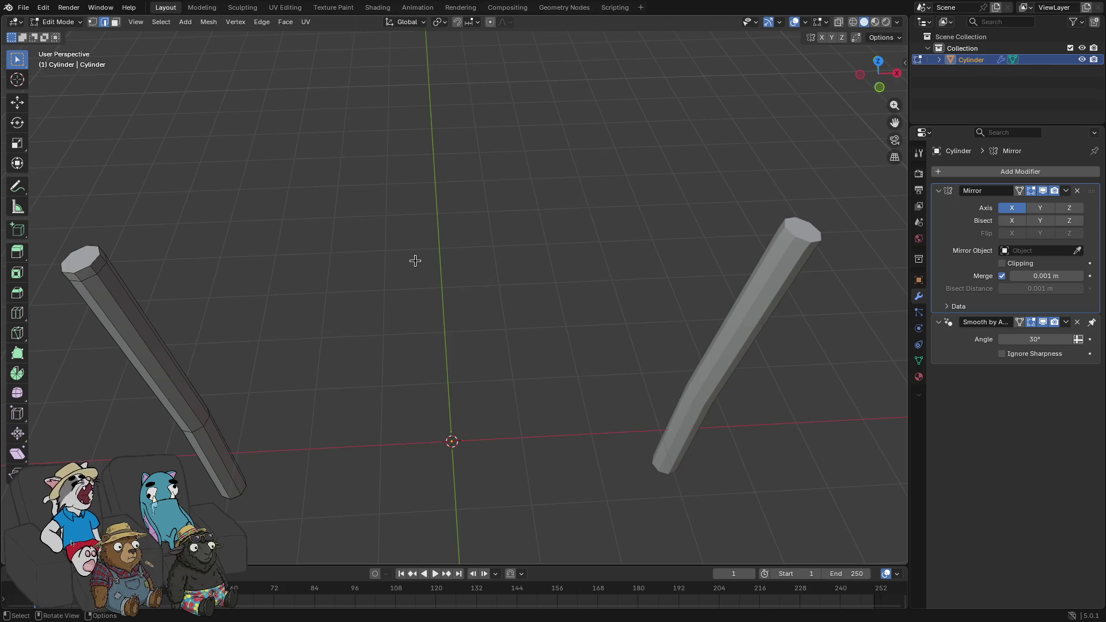
pyautogui.moveTo(415, 261)
pyautogui.mouseDown()
pyautogui.moveTo(487, 225)
pyautogui.moveTo(443, 248)
pyautogui.mouseUp()
pyautogui.press('Tab')
pyautogui.press('Tab')
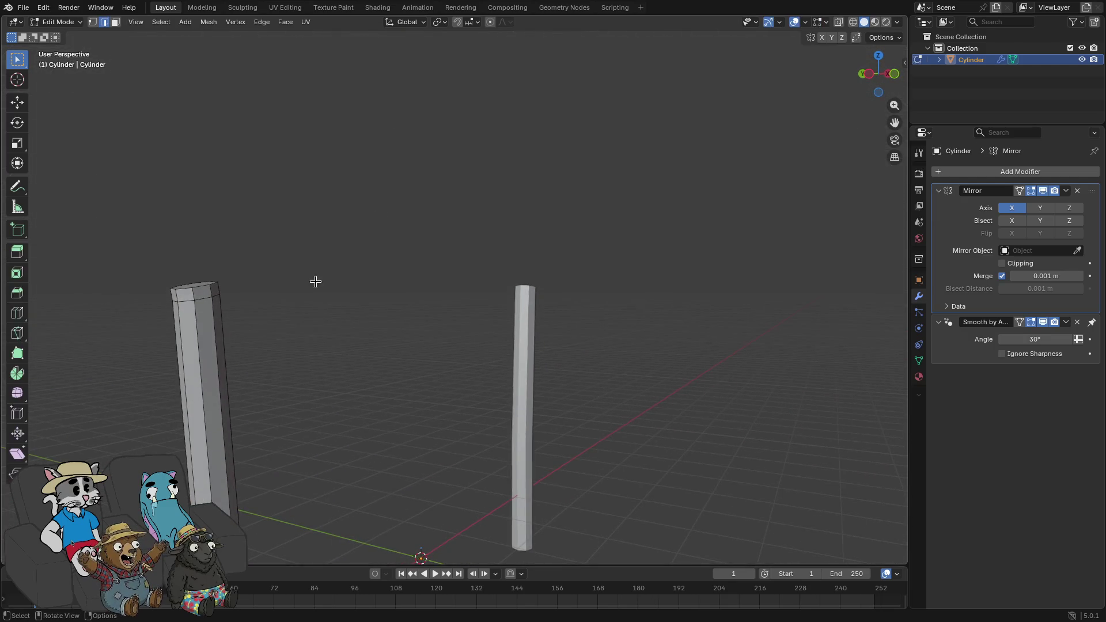
pyautogui.click(285, 7)
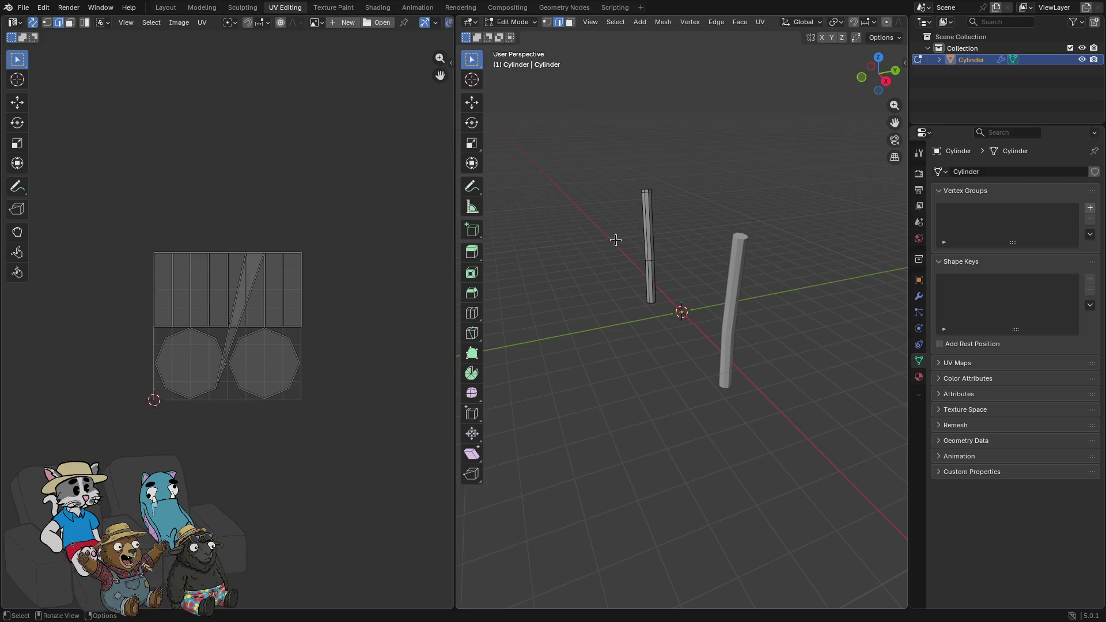
# - In the Texture Paint workspace, choose a bright yellow paint colour
pyautogui.hotkey('ctrl', 'z')
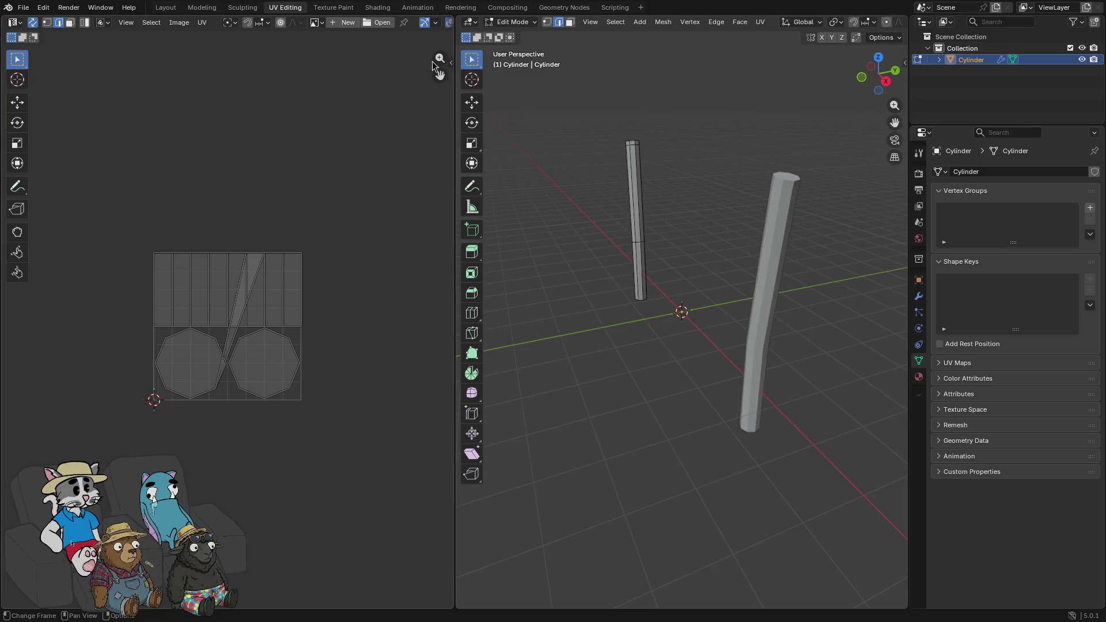
pyautogui.click(333, 8)
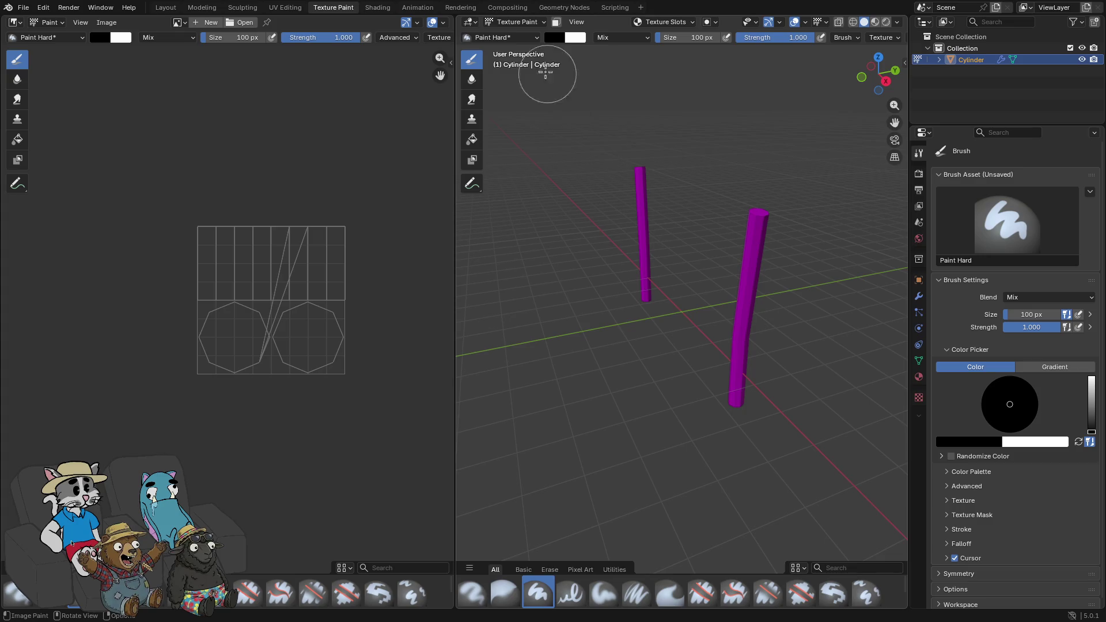
pyautogui.click(101, 39)
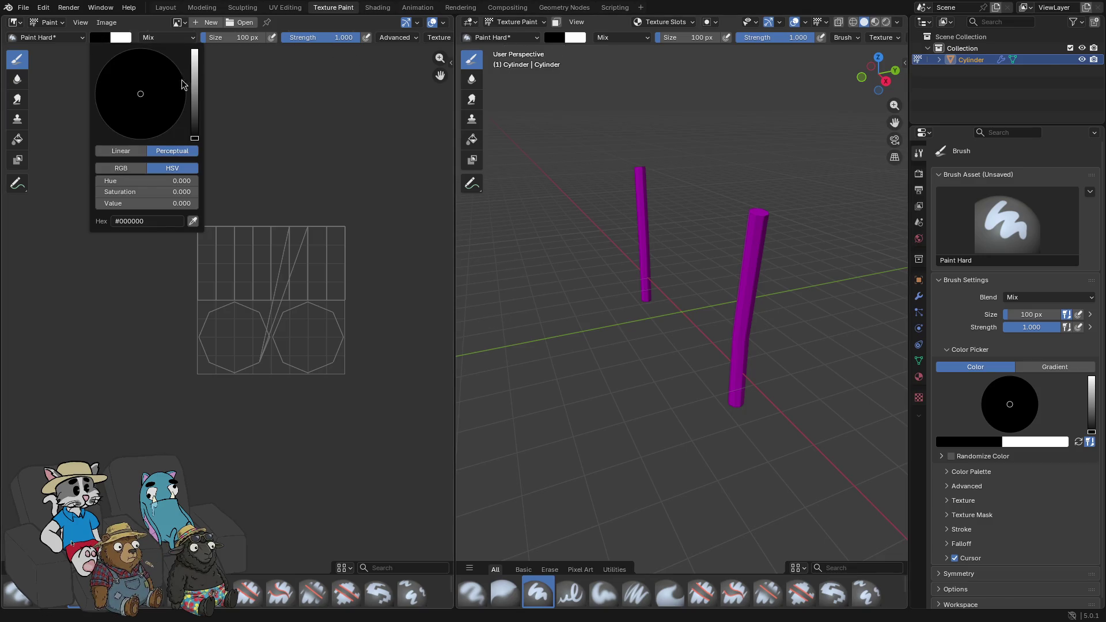
pyautogui.moveTo(192, 80); pyautogui.dragTo(191, 70)
pyautogui.moveTo(124, 113)
pyautogui.mouseDown()
pyautogui.moveTo(112, 127)
pyautogui.moveTo(117, 117)
pyautogui.mouseUp()
pyautogui.scroll(5, 131, 113)
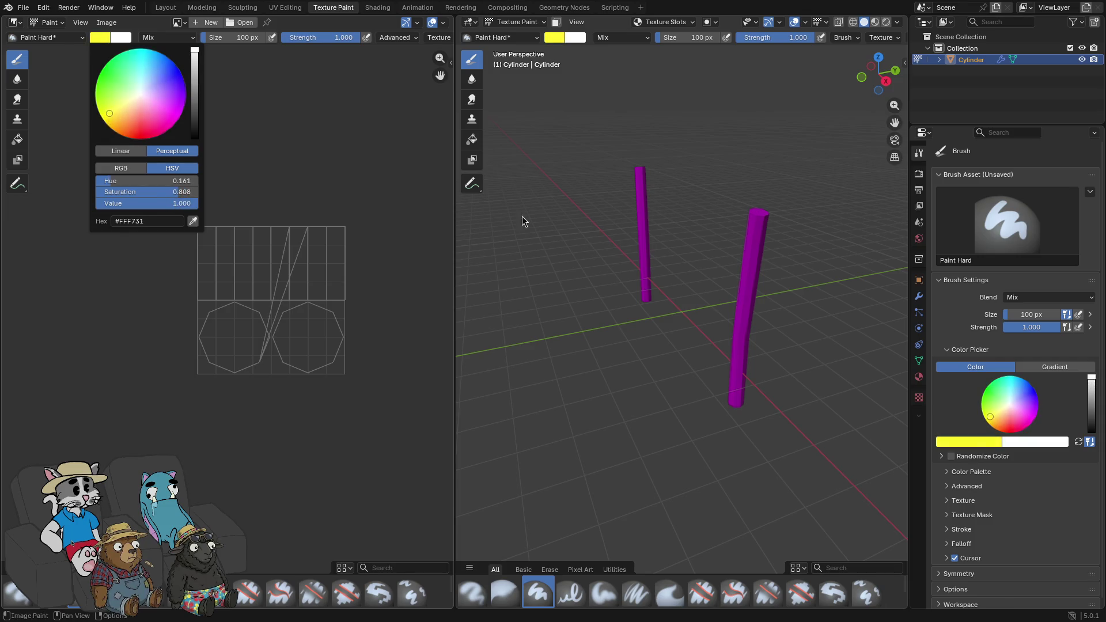
# - Add a Base Color texture slot, creating the Cylinder Base Color texture
pyautogui.click(664, 196)
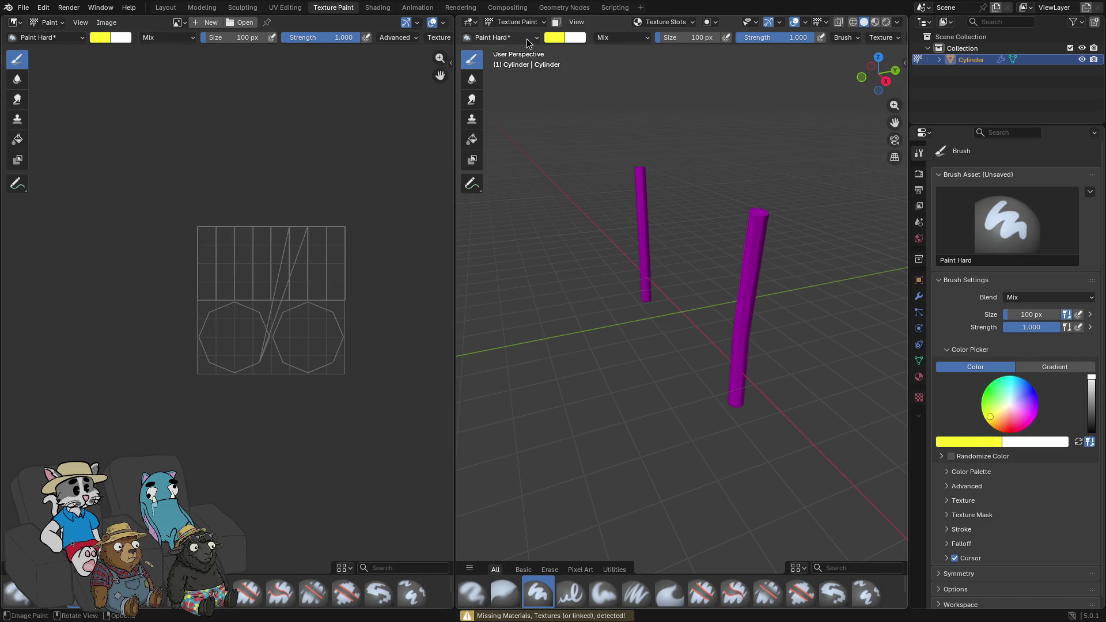
pyautogui.click(646, 23)
pyautogui.click(714, 65)
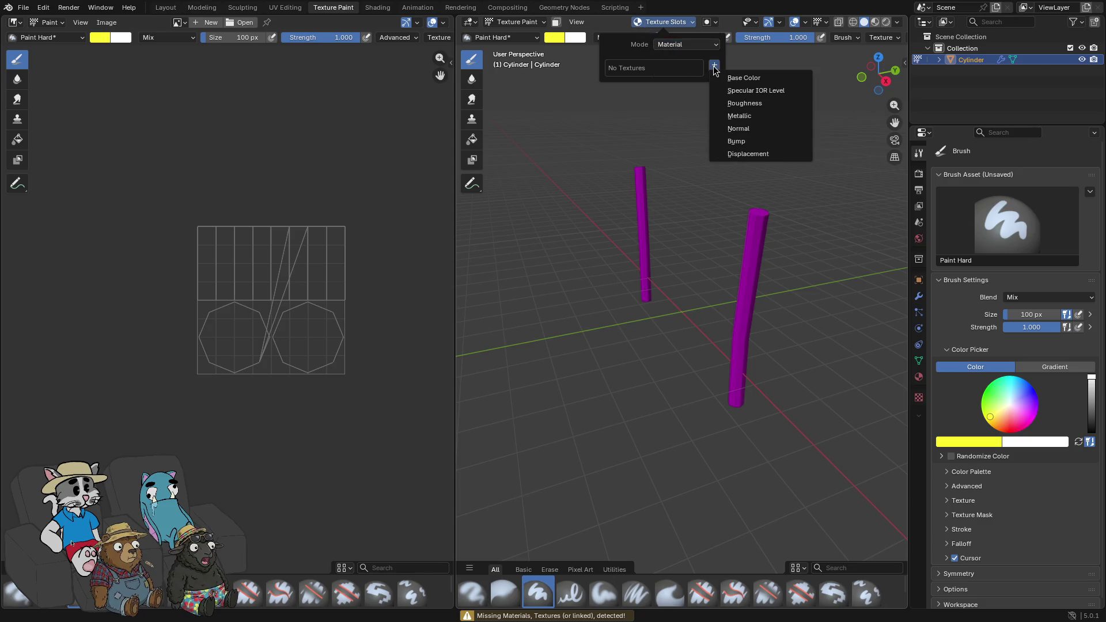
pyautogui.click(728, 78)
pyautogui.click(660, 185)
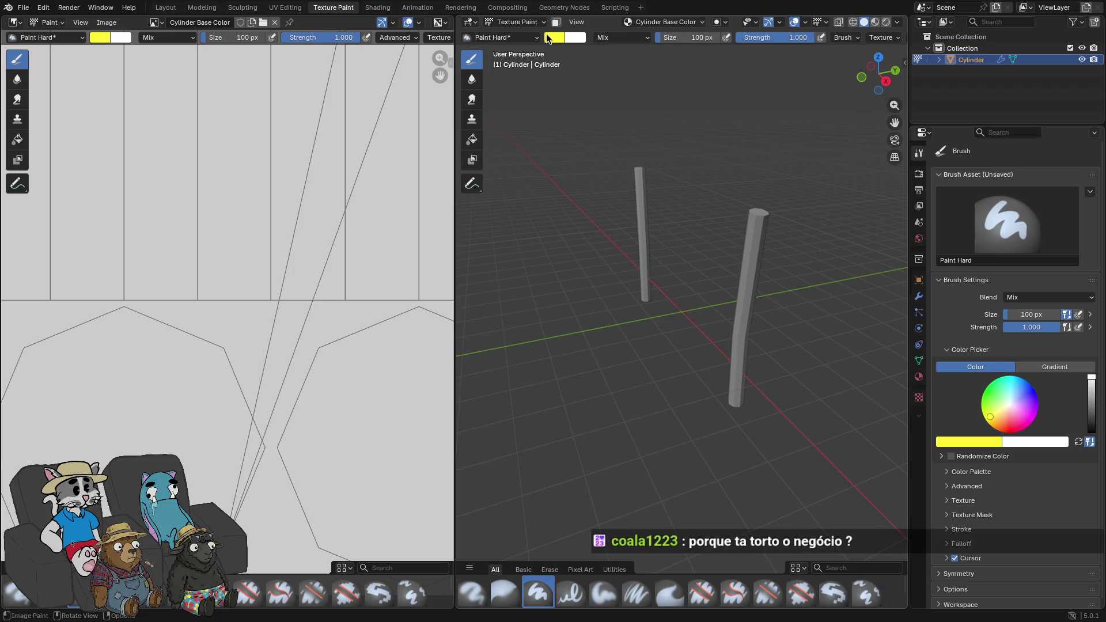
# - Set the brush size to 22 px and paint a curved yellow stroke across the texture
pyautogui.moveTo(767, 41); pyautogui.dragTo(767, 41)
pyautogui.moveTo(651, 190); pyautogui.dragTo(693, 191)
pyautogui.moveTo(358, 173)
pyautogui.mouseDown()
pyautogui.moveTo(296, 240)
pyautogui.moveTo(334, 212)
pyautogui.mouseUp()
pyautogui.hotkey('ctrl', 'z')
pyautogui.scroll(-4, 284, 347)
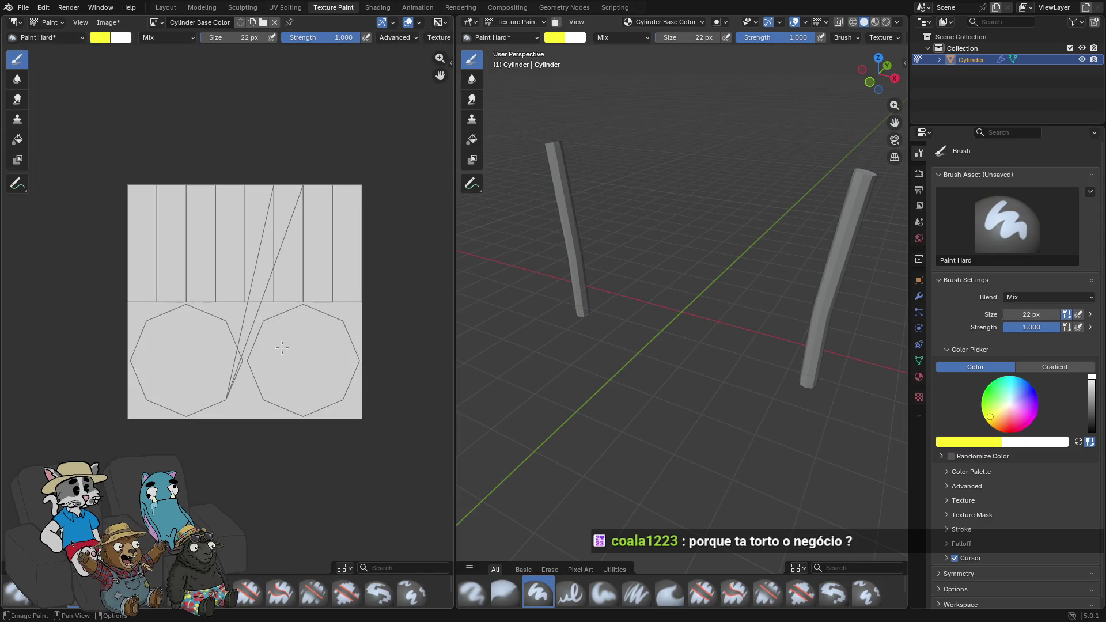
pyautogui.moveTo(80, 436); pyautogui.dragTo(217, 215)
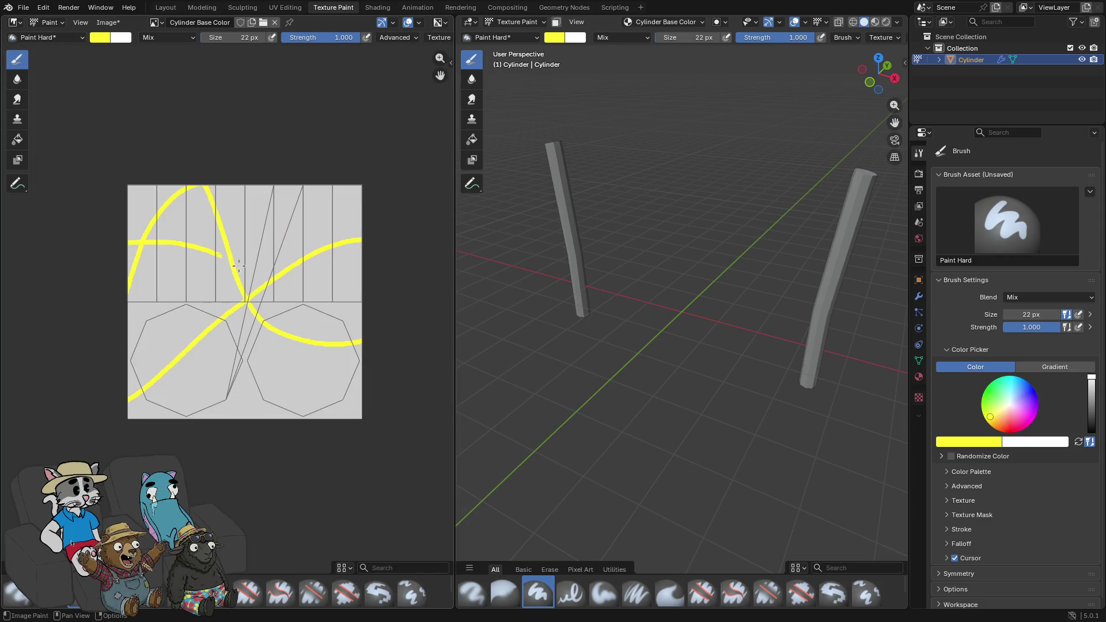
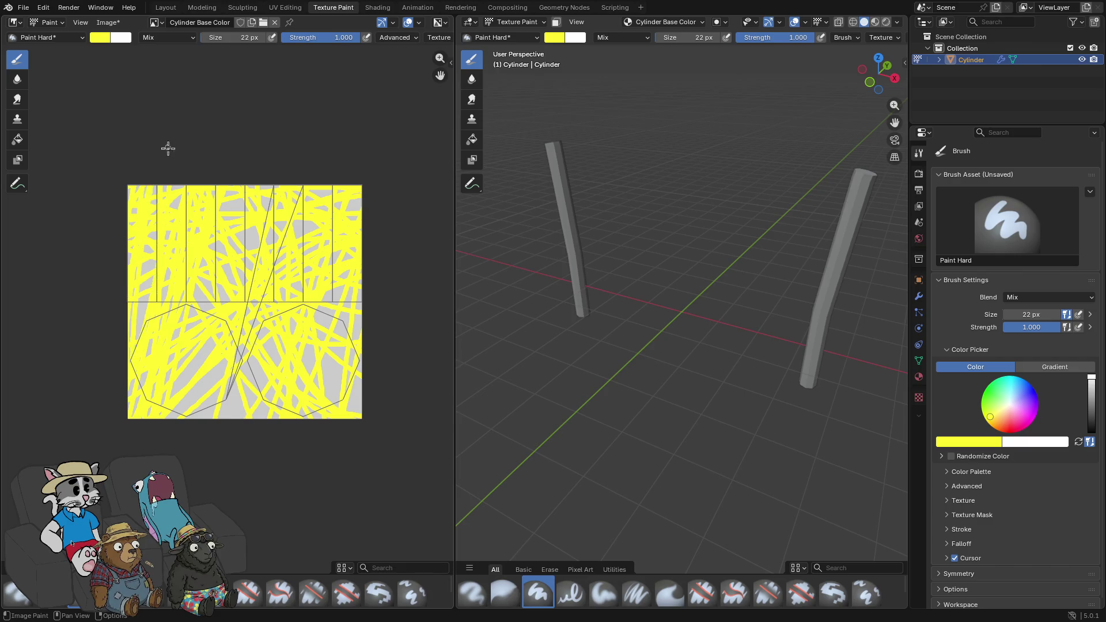
# - Display the painted texture on the cylinders and switch the paint colour to red
pyautogui.click(363, 247)
pyautogui.click(96, 39)
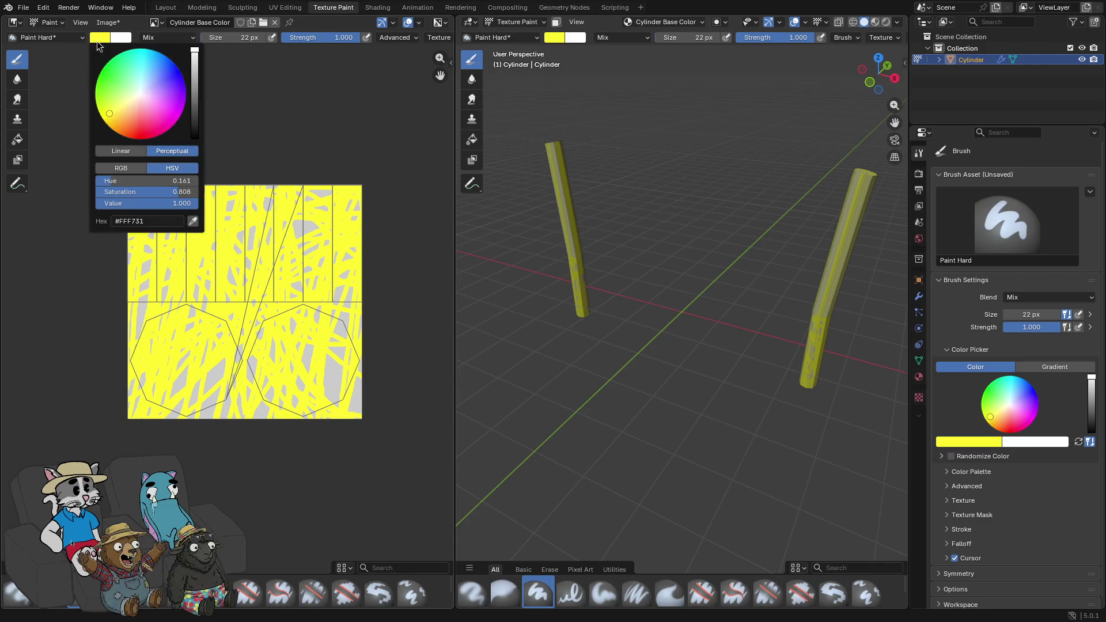
pyautogui.click(158, 151)
# - Scribble large red loops across the yellow texture, then set the paint colour back to yellow
pyautogui.moveTo(145, 200)
pyautogui.mouseDown()
pyautogui.moveTo(20, 247)
pyautogui.moveTo(420, 180)
pyautogui.moveTo(139, 132)
pyautogui.mouseUp()
pyautogui.moveTo(102, 353)
pyautogui.mouseDown()
pyautogui.moveTo(309, 447)
pyautogui.moveTo(424, 284)
pyautogui.moveTo(247, 357)
pyautogui.moveTo(185, 256)
pyautogui.mouseUp()
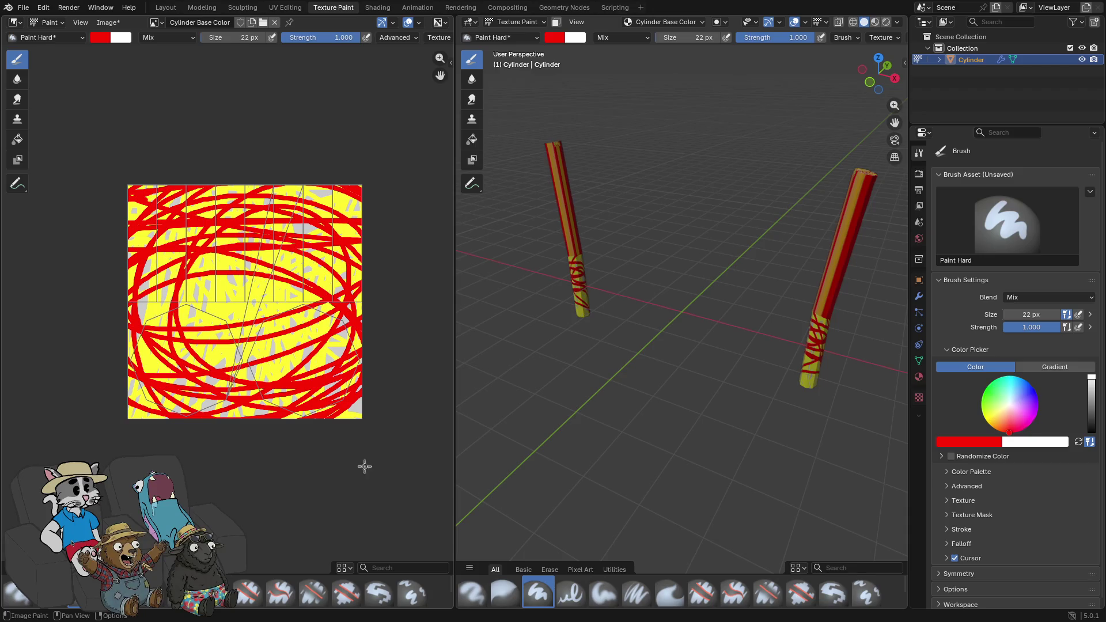
pyautogui.moveTo(345, 414)
pyautogui.mouseDown()
pyautogui.moveTo(91, 425)
pyautogui.moveTo(89, 375)
pyautogui.moveTo(358, 317)
pyautogui.mouseUp()
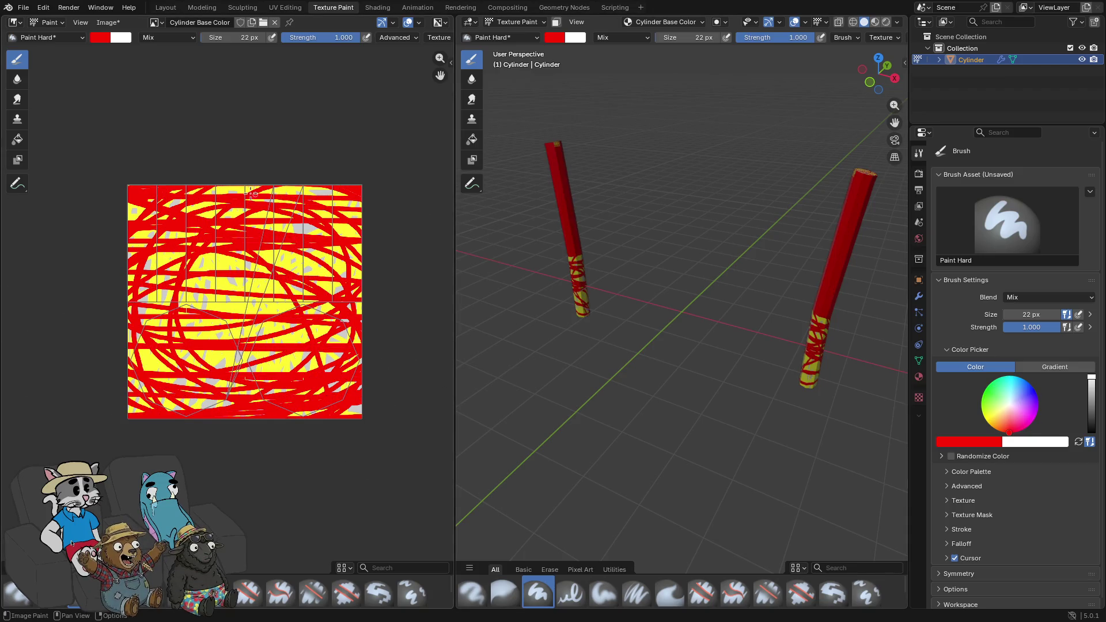
pyautogui.click(100, 37)
pyautogui.click(111, 120)
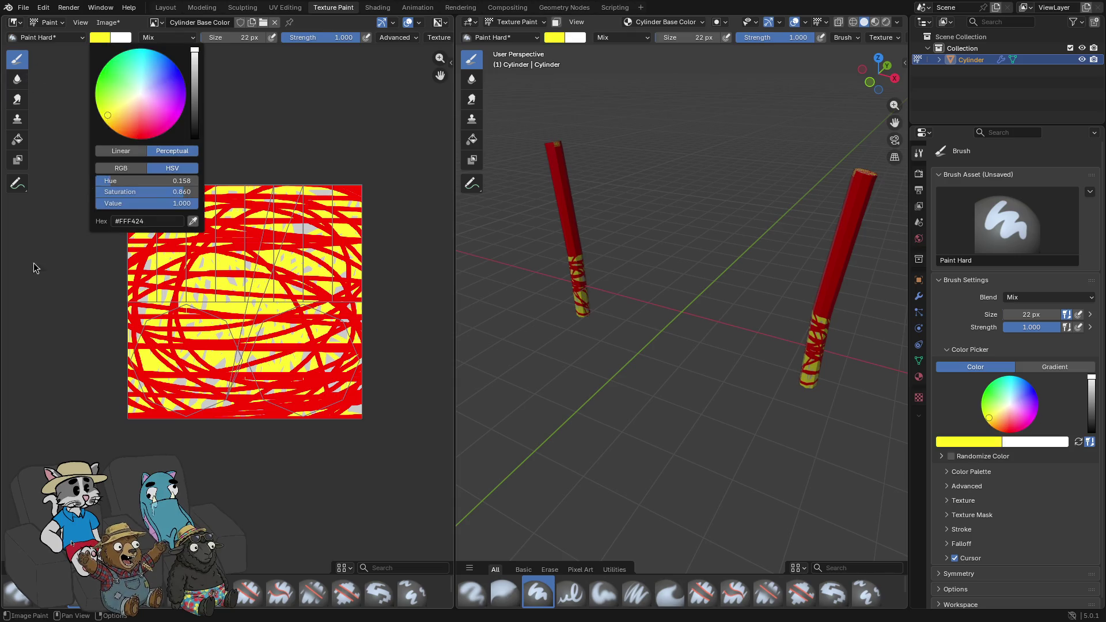
# - Paint diagonal yellow strokes over the red areas of the cylinder texture
pyautogui.moveTo(223, 170)
pyautogui.mouseDown()
pyautogui.moveTo(289, 244)
pyautogui.moveTo(323, 474)
pyautogui.moveTo(42, 118)
pyautogui.mouseUp()
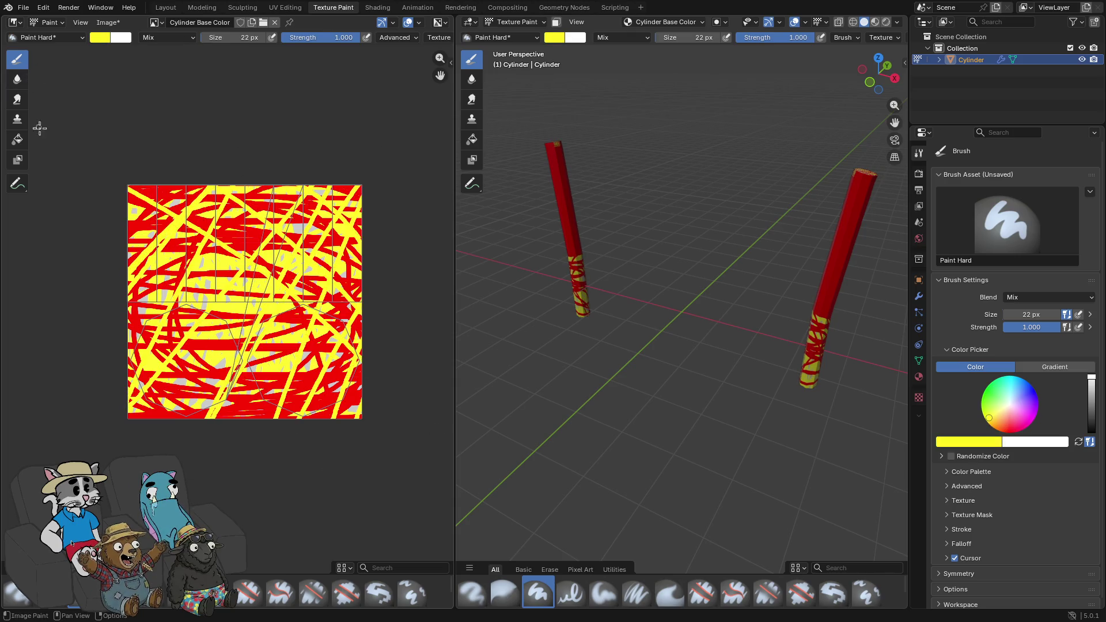
pyautogui.moveTo(192, 340)
pyautogui.mouseDown()
pyautogui.moveTo(323, 403)
pyautogui.moveTo(451, 252)
pyautogui.moveTo(377, 205)
pyautogui.moveTo(239, 154)
pyautogui.moveTo(203, 163)
pyautogui.moveTo(134, 346)
pyautogui.moveTo(411, 316)
pyautogui.mouseUp()
pyautogui.moveTo(680, 300); pyautogui.dragTo(726, 301)
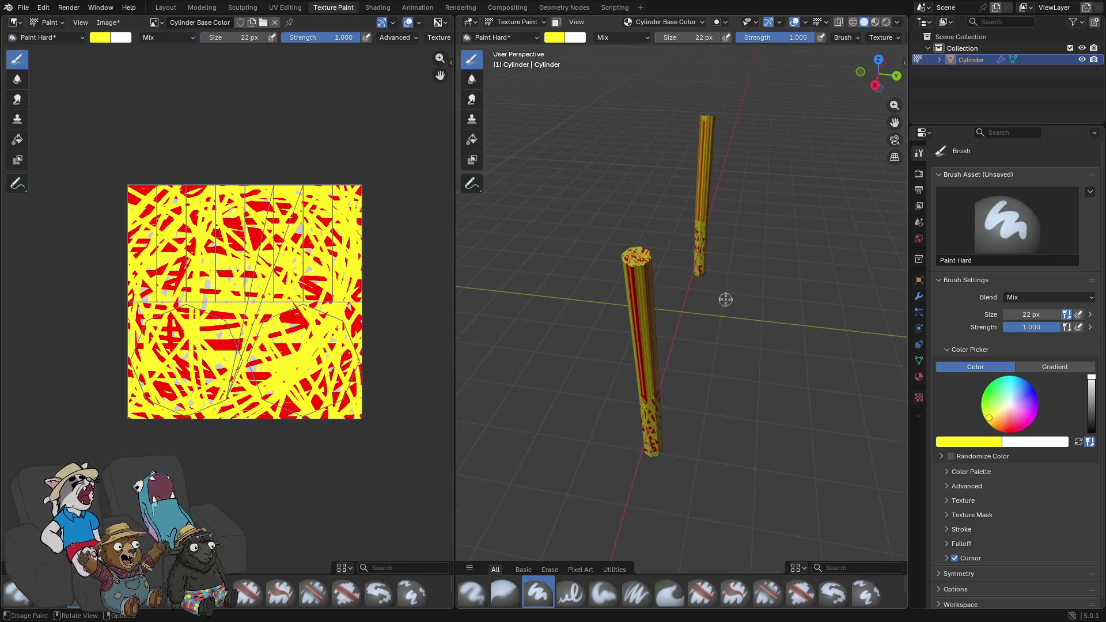
# - Switch to red and paint horizontal red bands across the texture's bottom, middle and top
pyautogui.click(106, 39)
pyautogui.click(148, 149)
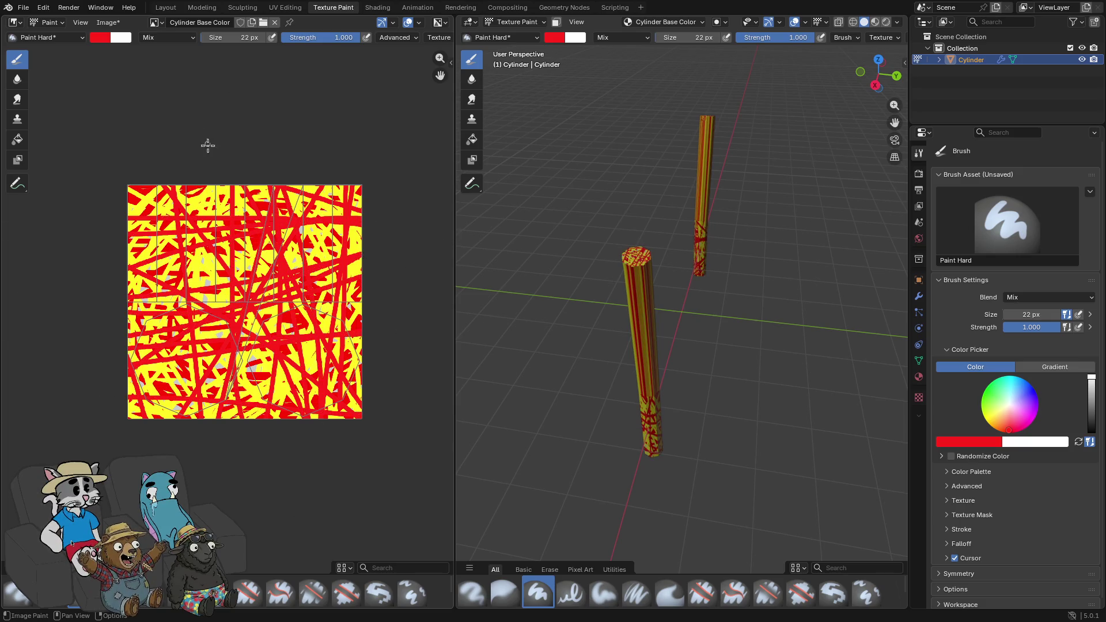
pyautogui.moveTo(548, 300); pyautogui.dragTo(677, 294)
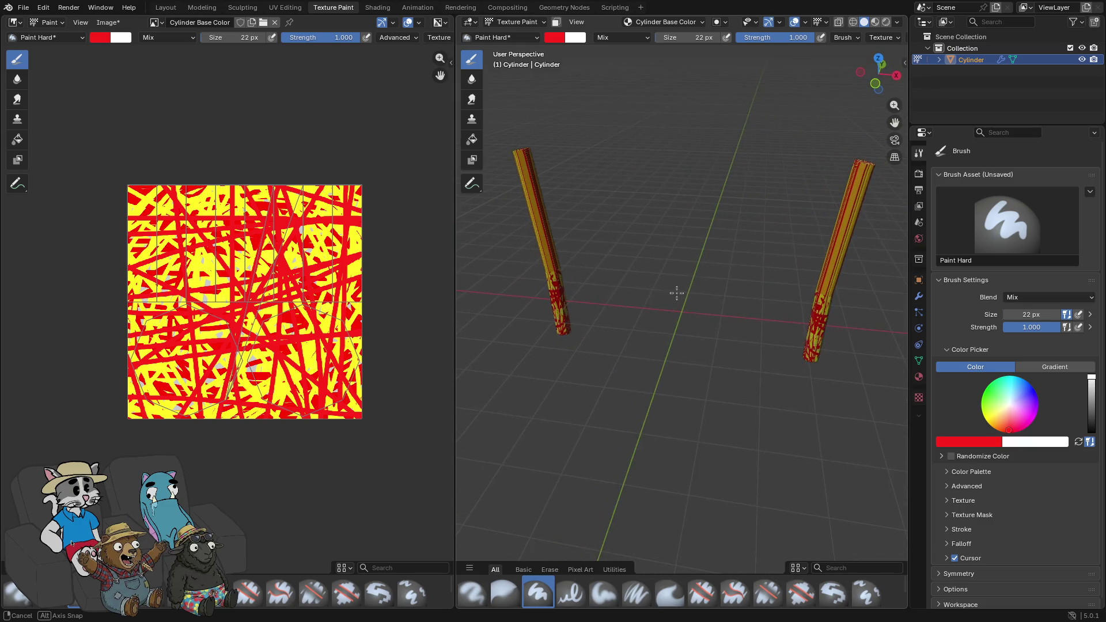
pyautogui.moveTo(315, 394); pyautogui.dragTo(147, 412)
pyautogui.moveTo(196, 380)
pyautogui.mouseDown()
pyautogui.moveTo(19, 400)
pyautogui.moveTo(580, 382)
pyautogui.mouseUp()
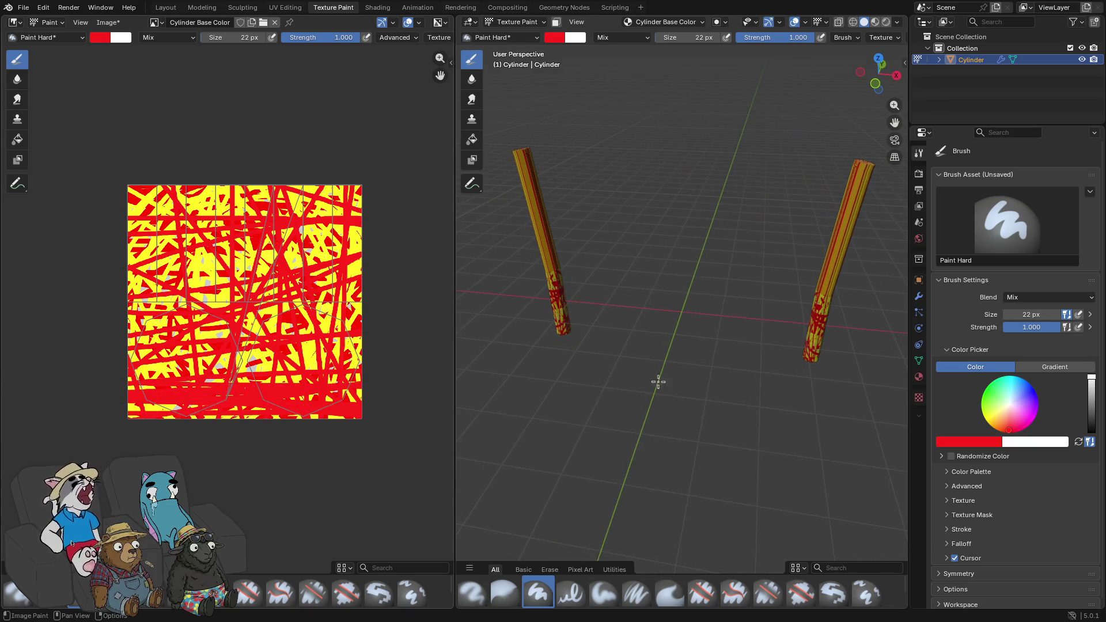
pyautogui.moveTo(398, 367)
pyautogui.mouseDown()
pyautogui.moveTo(86, 323)
pyautogui.moveTo(25, 237)
pyautogui.moveTo(492, 242)
pyautogui.moveTo(598, 266)
pyautogui.mouseUp()
# - Pick yellow-orange and paint long yellow strokes over most of the red patches
pyautogui.click(117, 38)
pyautogui.moveTo(142, 133); pyautogui.dragTo(120, 126)
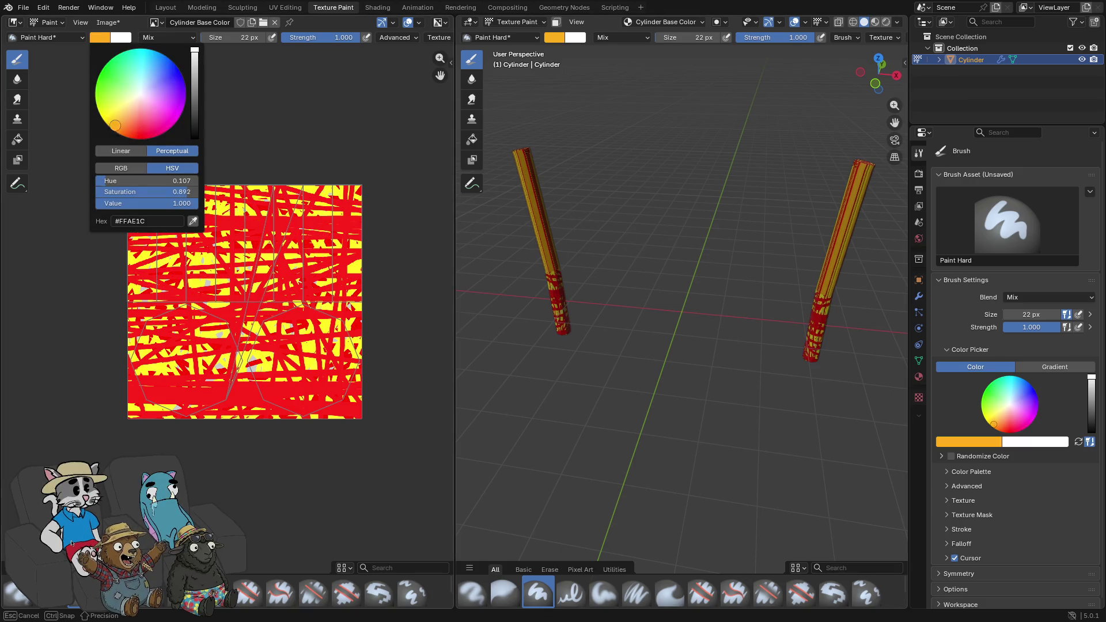
pyautogui.moveTo(198, 417)
pyautogui.mouseDown()
pyautogui.moveTo(323, 187)
pyautogui.moveTo(402, 195)
pyautogui.moveTo(286, 443)
pyautogui.mouseUp()
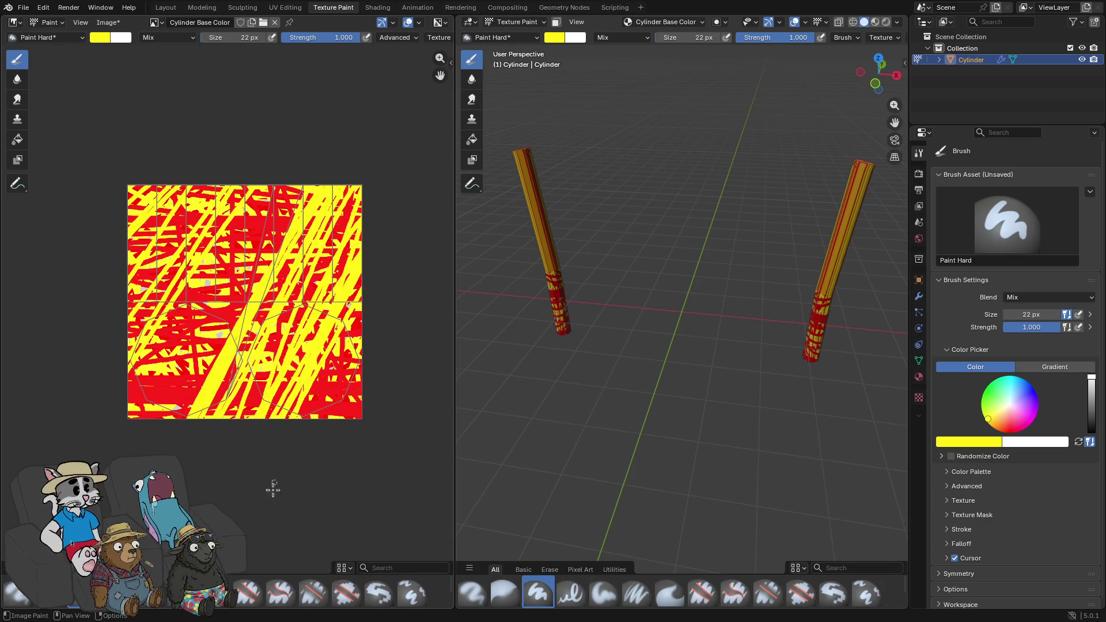
pyautogui.moveTo(320, 506)
pyautogui.mouseDown()
pyautogui.moveTo(387, 323)
pyautogui.moveTo(379, 223)
pyautogui.mouseUp()
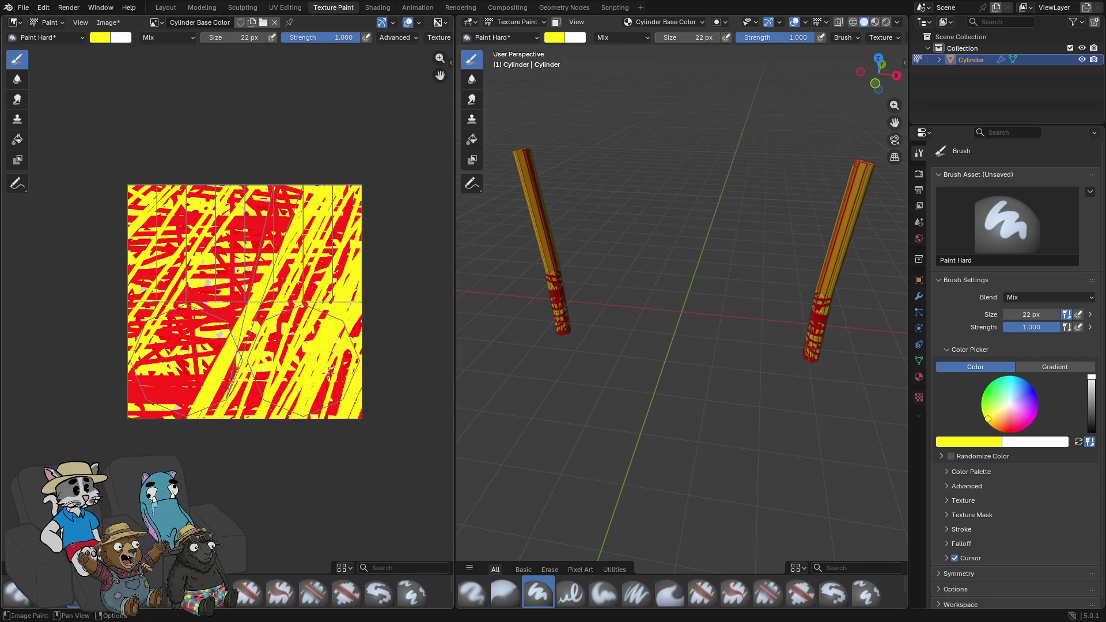
pyautogui.moveTo(139, 398)
pyautogui.mouseDown()
pyautogui.moveTo(190, 311)
pyautogui.moveTo(152, 452)
pyautogui.mouseUp()
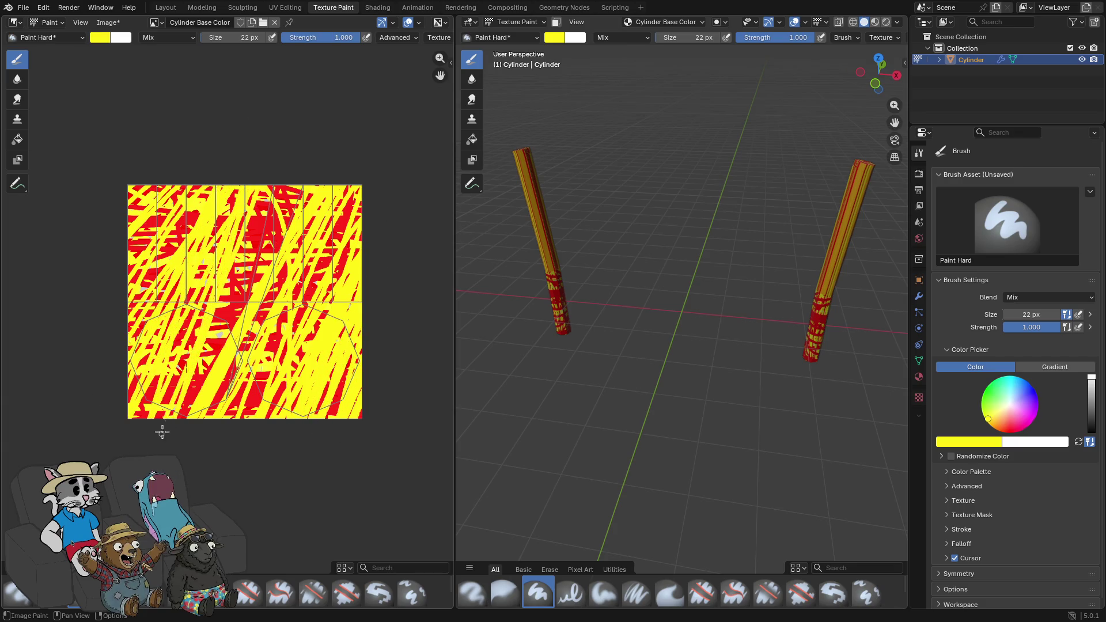
pyautogui.moveTo(14, 250); pyautogui.dragTo(398, 186)
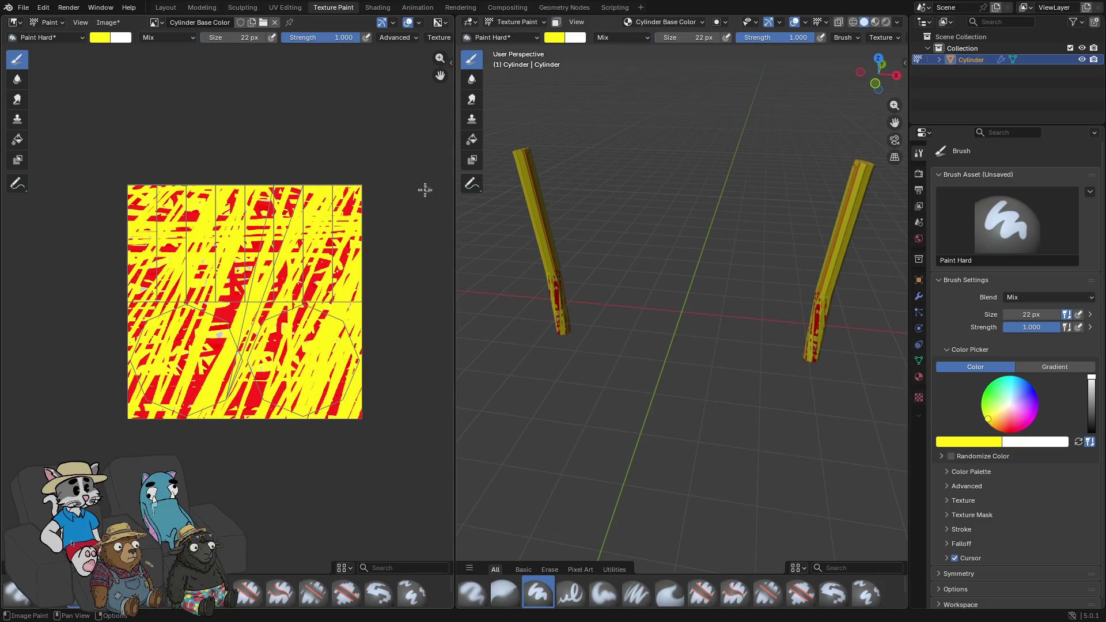
pyautogui.moveTo(682, 350)
pyautogui.mouseDown()
pyautogui.moveTo(797, 375)
pyautogui.moveTo(819, 350)
pyautogui.mouseUp()
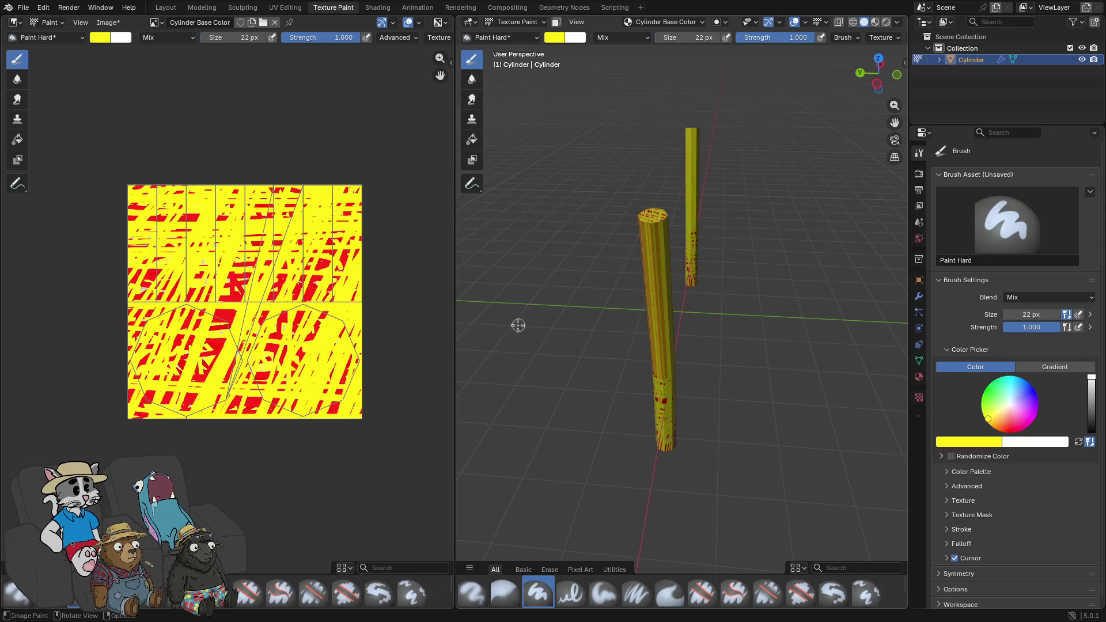
# - Re-unwrap the cylinder with Smart UV Project, then return to Texture Paint and open the colour swatch
pyautogui.click(292, 9)
pyautogui.click(760, 22)
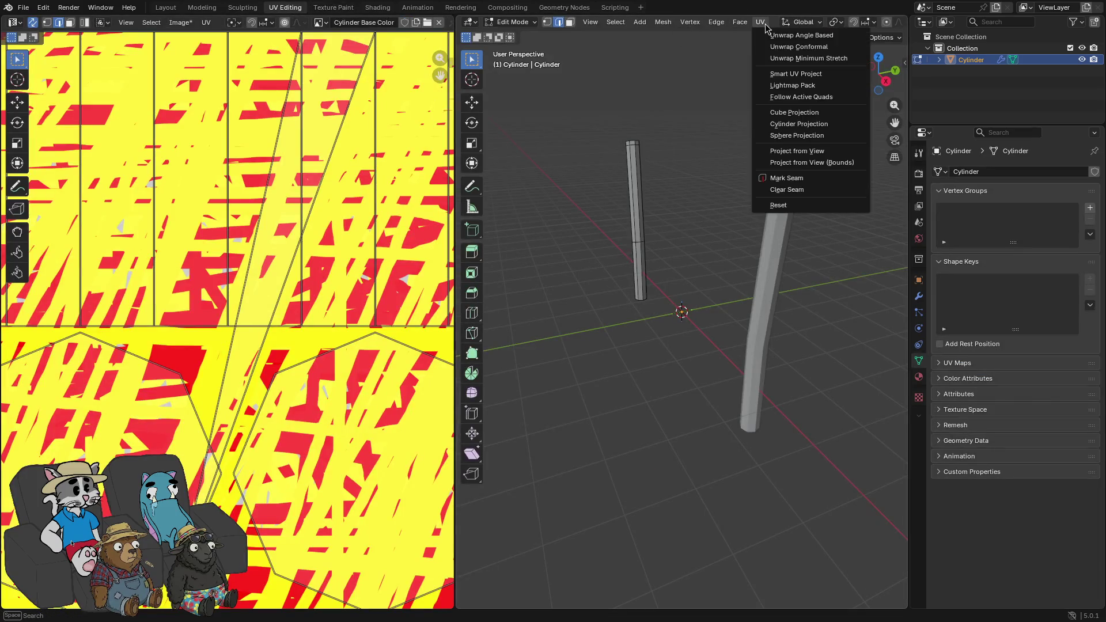
pyautogui.click(804, 78)
pyautogui.click(755, 186)
pyautogui.scroll(-4, 602, 254)
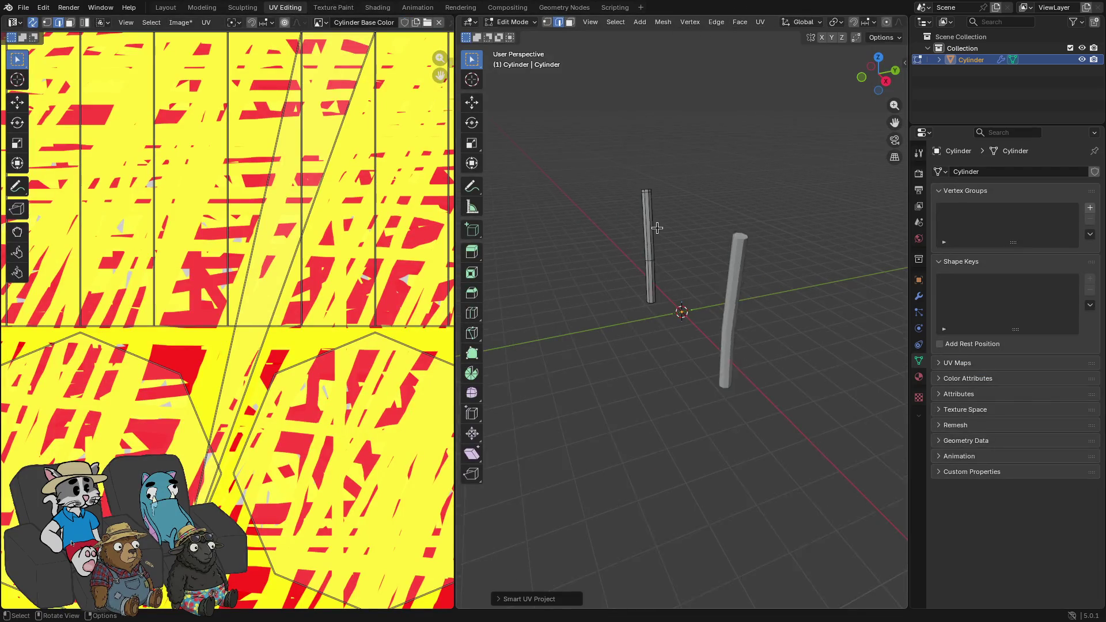
pyautogui.scroll(-4, 355, 271)
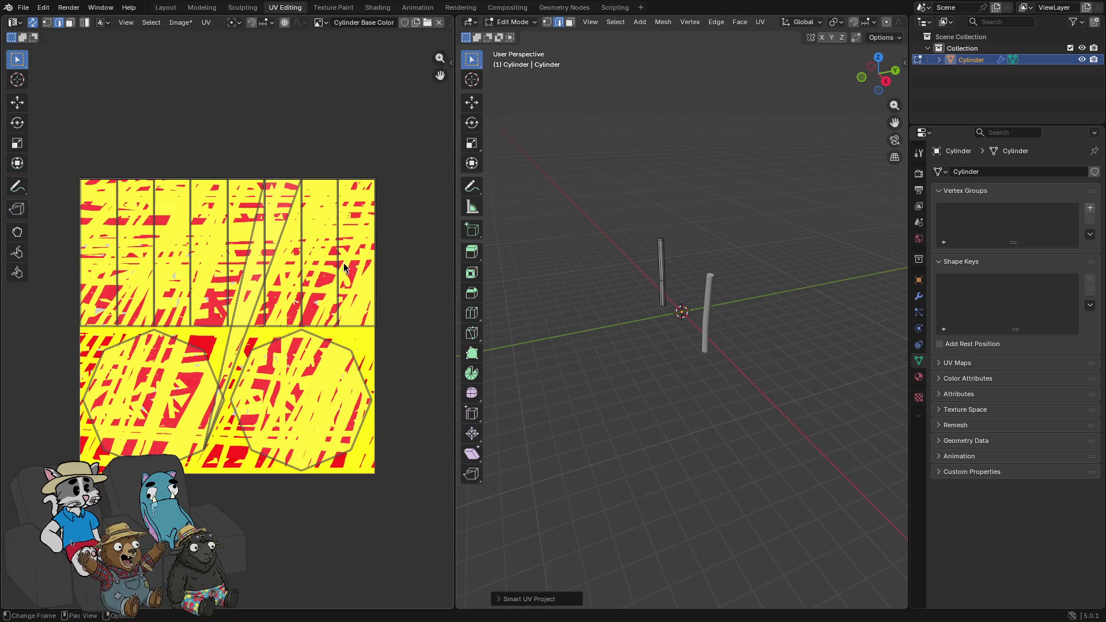
pyautogui.click(333, 8)
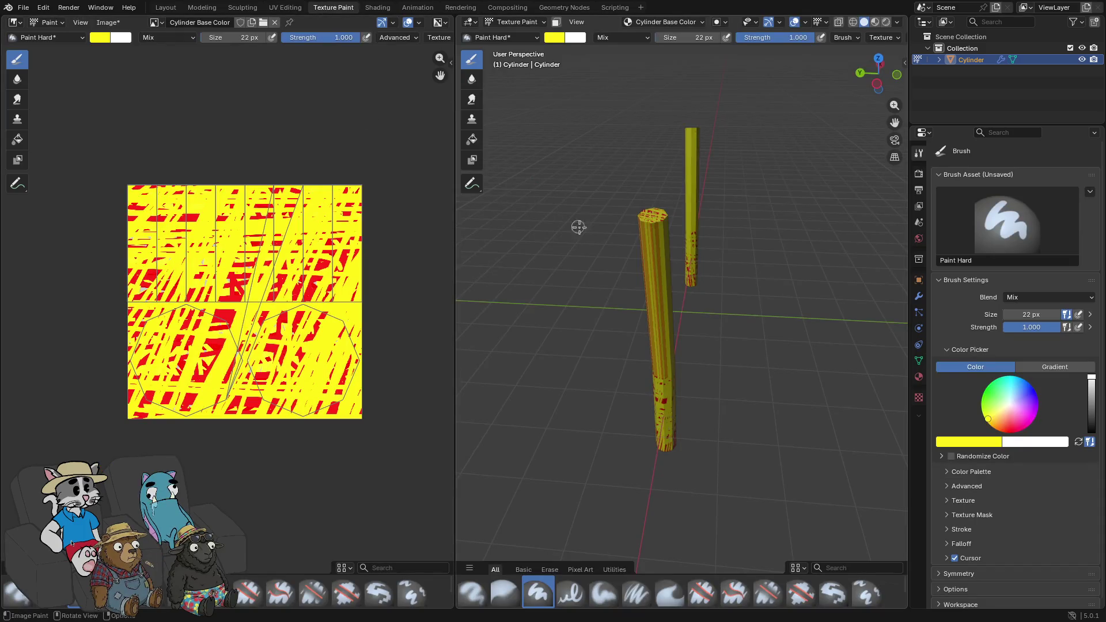
pyautogui.click(100, 37)
# - Set the brush to red and zigzag red strokes across the texture's upper and lower halves
pyautogui.click(142, 140)
pyautogui.moveTo(98, 189)
pyautogui.mouseDown()
pyautogui.moveTo(364, 191)
pyautogui.moveTo(125, 217)
pyautogui.mouseUp()
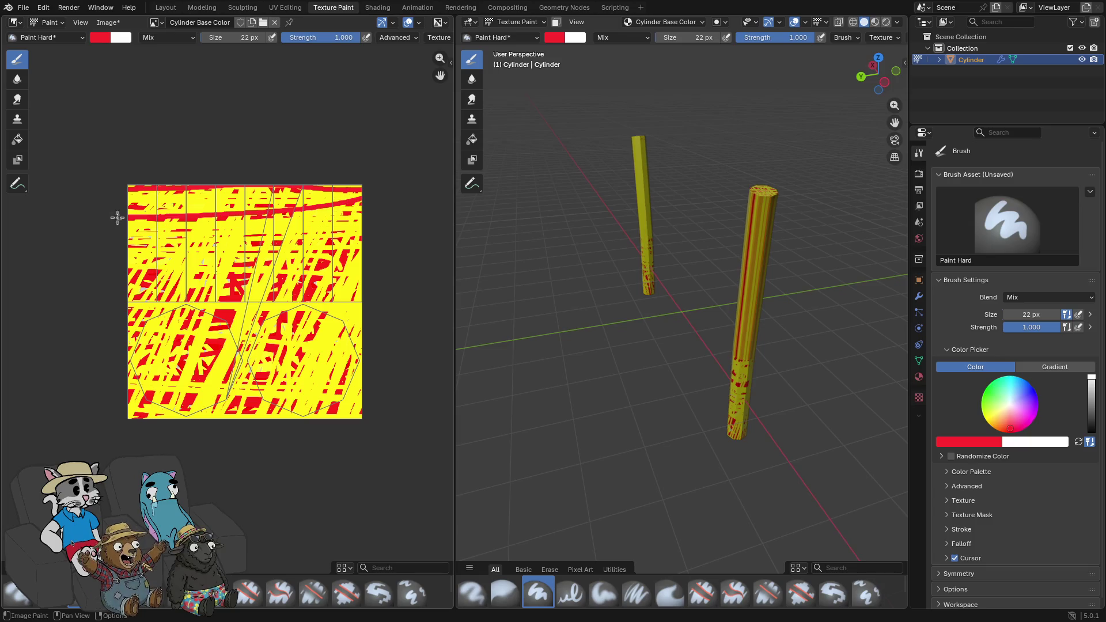
pyautogui.moveTo(262, 267)
pyautogui.mouseDown()
pyautogui.moveTo(64, 272)
pyautogui.moveTo(160, 269)
pyautogui.mouseUp()
pyautogui.moveTo(152, 328)
pyautogui.mouseDown()
pyautogui.moveTo(422, 312)
pyautogui.moveTo(84, 363)
pyautogui.moveTo(416, 380)
pyautogui.mouseUp()
pyautogui.moveTo(288, 278)
pyautogui.mouseDown()
pyautogui.moveTo(360, 236)
pyautogui.moveTo(95, 230)
pyautogui.mouseUp()
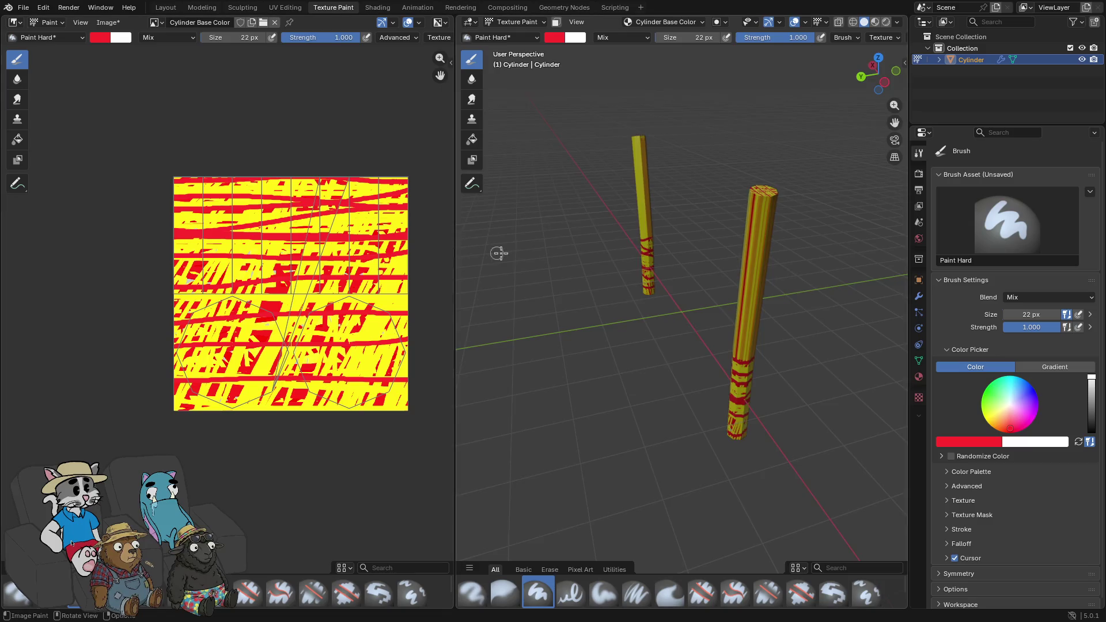
pyautogui.press('KP_6')
pyautogui.press('KP_6')
pyautogui.press('KP_6')
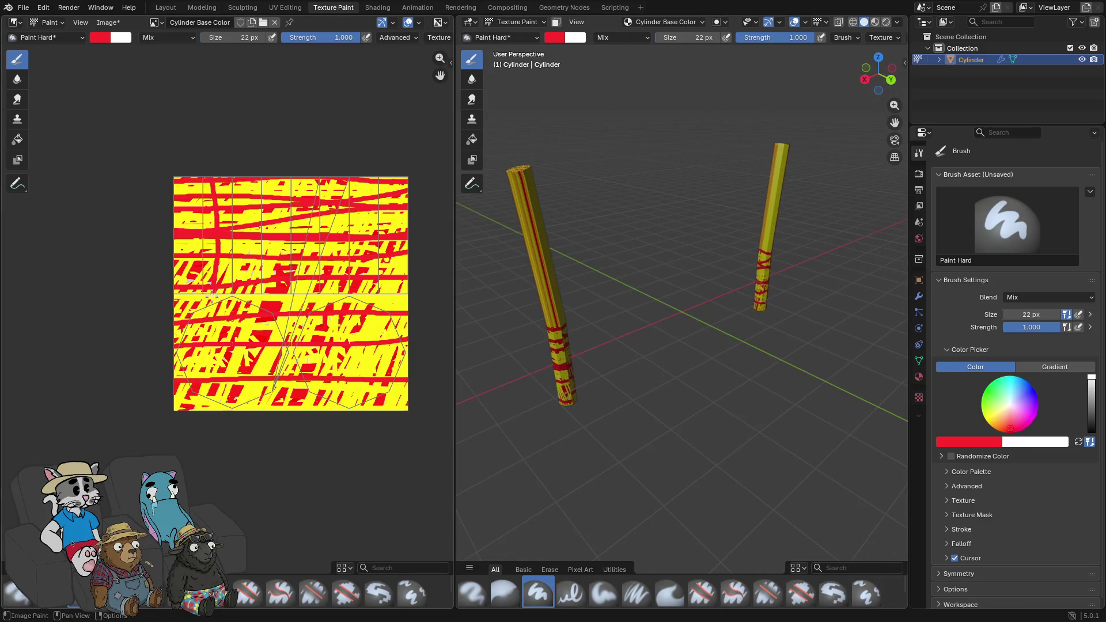
# - Paint vertical red strokes down the texture and fill its bottom rows with red
pyautogui.moveTo(249, 167); pyautogui.dragTo(246, 481)
pyautogui.moveTo(332, 349); pyautogui.dragTo(346, 486)
pyautogui.moveTo(366, 344); pyautogui.dragTo(371, 457)
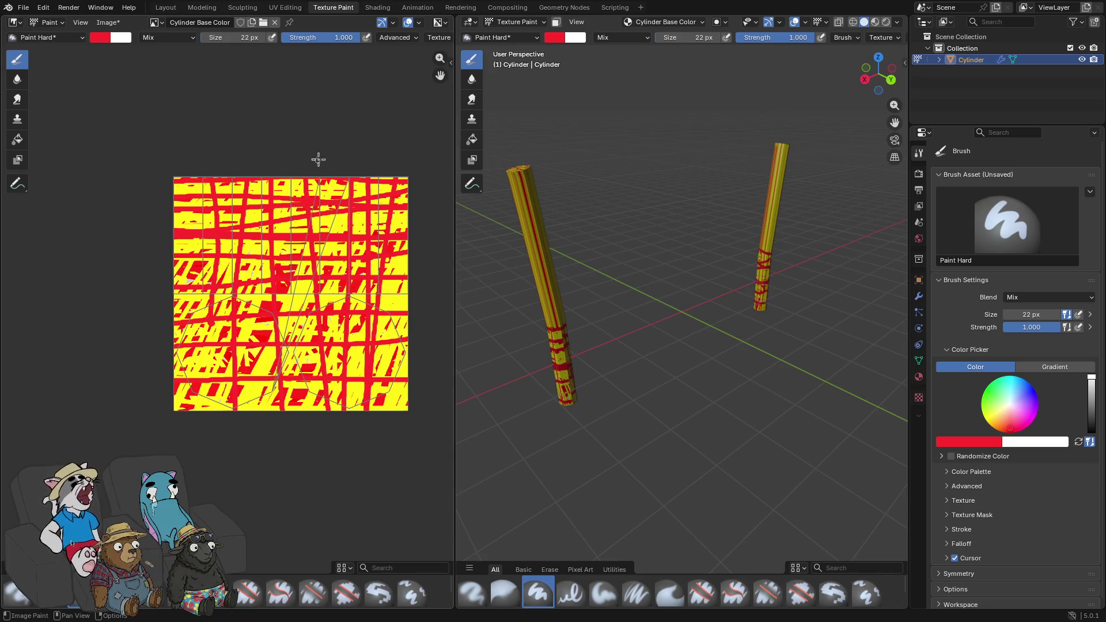
pyautogui.moveTo(526, 300)
pyautogui.mouseDown()
pyautogui.moveTo(610, 288)
pyautogui.moveTo(634, 301)
pyautogui.moveTo(582, 254)
pyautogui.moveTo(548, 254)
pyautogui.moveTo(659, 240)
pyautogui.moveTo(696, 264)
pyautogui.moveTo(831, 279)
pyautogui.moveTo(736, 314)
pyautogui.moveTo(761, 314)
pyautogui.mouseUp()
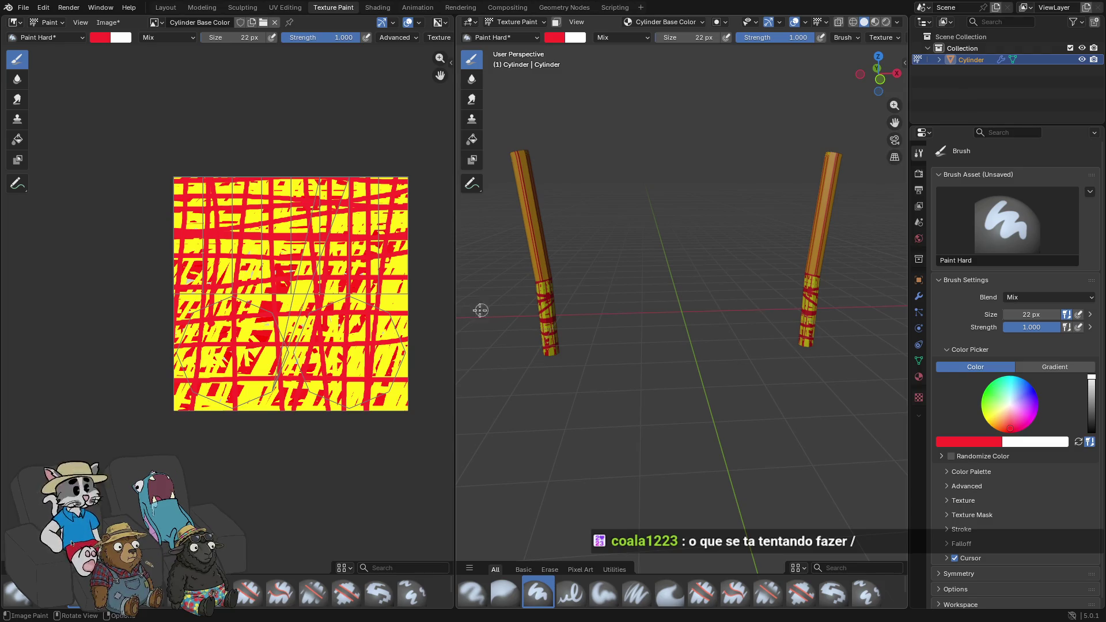
pyautogui.moveTo(102, 407)
pyautogui.mouseDown()
pyautogui.moveTo(10, 403)
pyautogui.moveTo(134, 383)
pyautogui.moveTo(357, 423)
pyautogui.mouseUp()
pyautogui.moveTo(233, 368); pyautogui.dragTo(252, 341)
pyautogui.moveTo(392, 336)
pyautogui.mouseDown()
pyautogui.moveTo(128, 301)
pyautogui.moveTo(129, 313)
pyautogui.moveTo(449, 333)
pyautogui.mouseUp()
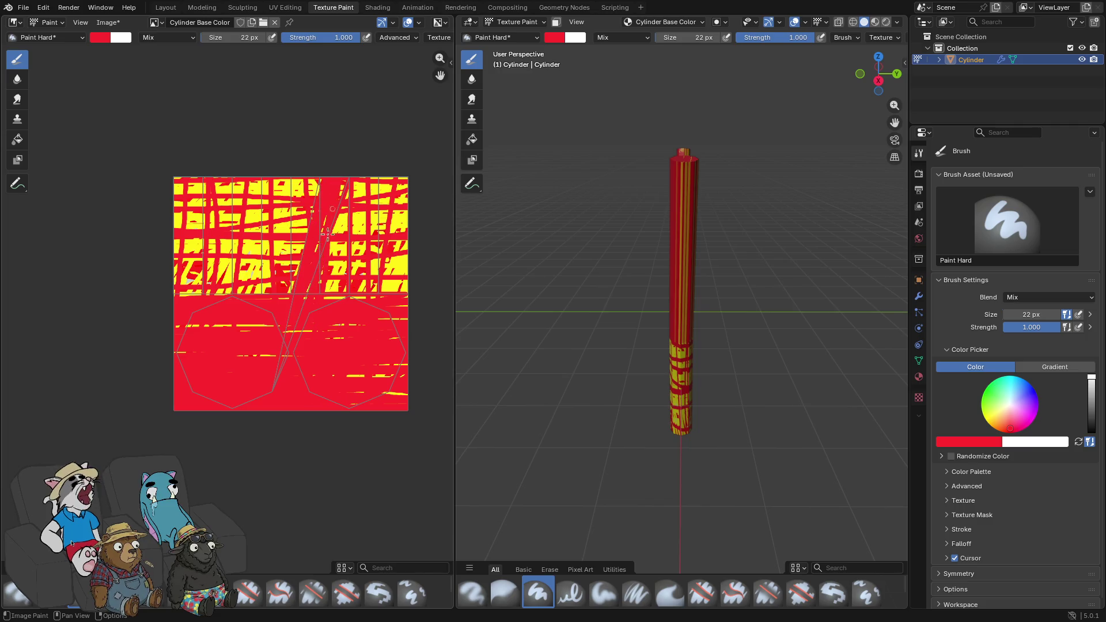
# - Paint red over the remaining yellow areas and orbit to check both cylinders
pyautogui.moveTo(96, 370)
pyautogui.mouseDown()
pyautogui.moveTo(194, 345)
pyautogui.moveTo(283, 353)
pyautogui.moveTo(86, 375)
pyautogui.mouseUp()
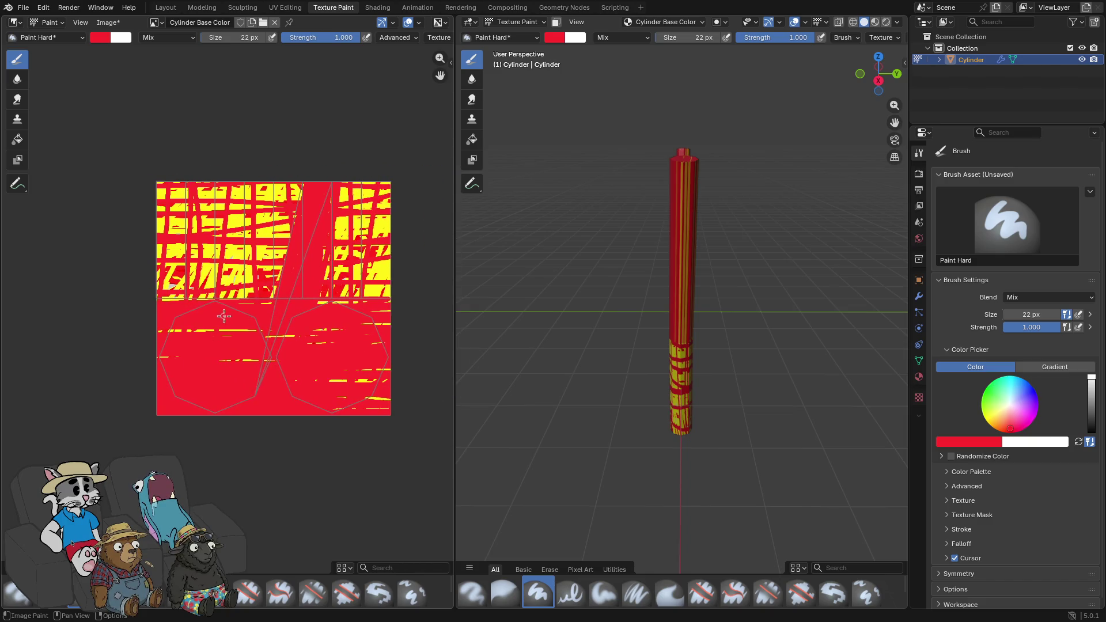
pyautogui.moveTo(270, 311); pyautogui.dragTo(296, 206)
pyautogui.moveTo(446, 266)
pyautogui.mouseDown()
pyautogui.moveTo(696, 326)
pyautogui.moveTo(855, 313)
pyautogui.moveTo(446, 304)
pyautogui.mouseUp()
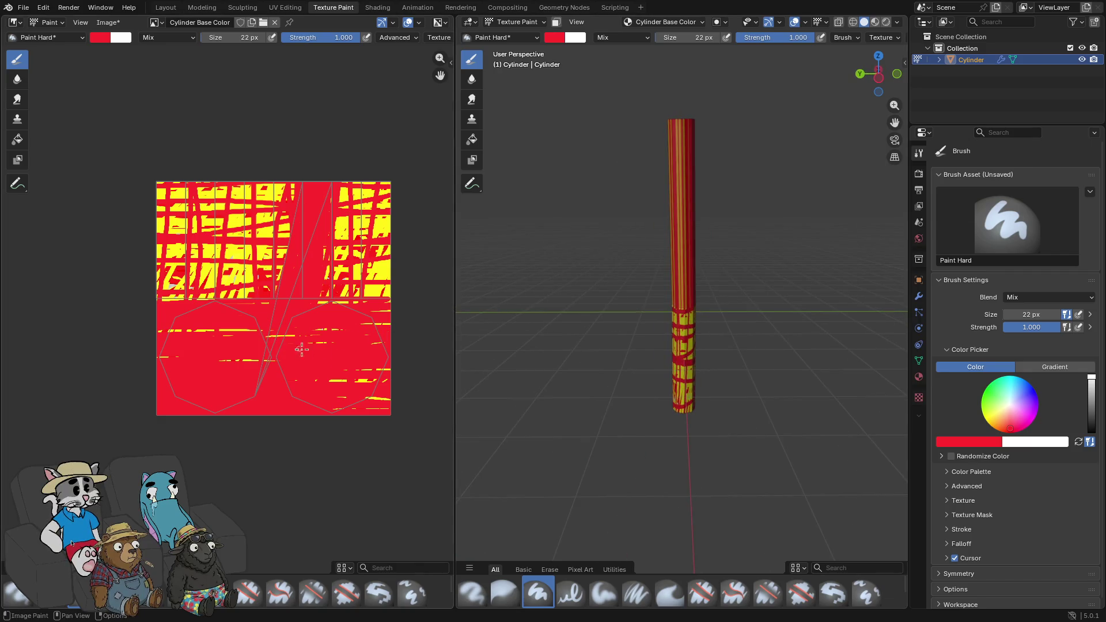
pyautogui.moveTo(476, 356)
pyautogui.mouseDown()
pyautogui.moveTo(548, 313)
pyautogui.moveTo(464, 321)
pyautogui.mouseUp()
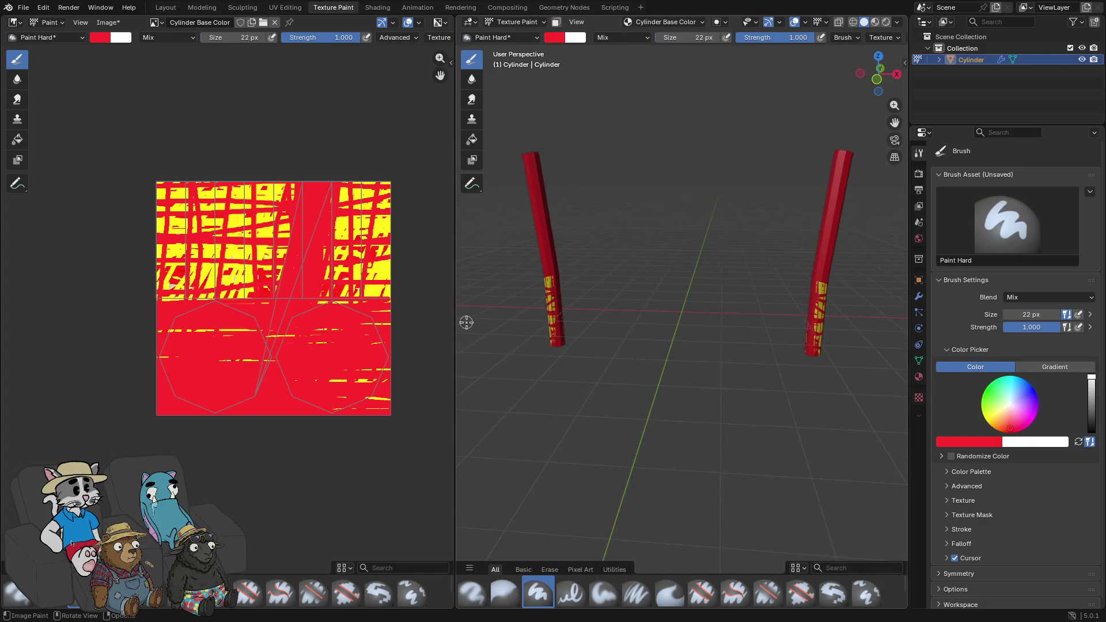
pyautogui.moveTo(591, 292); pyautogui.dragTo(604, 286)
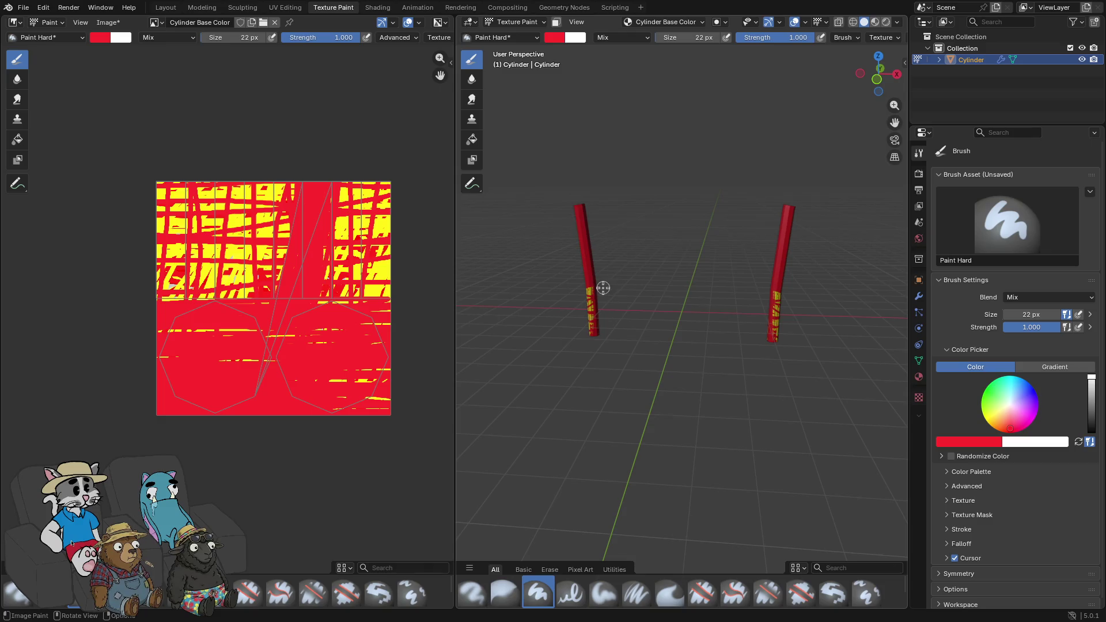
pyautogui.click(100, 37)
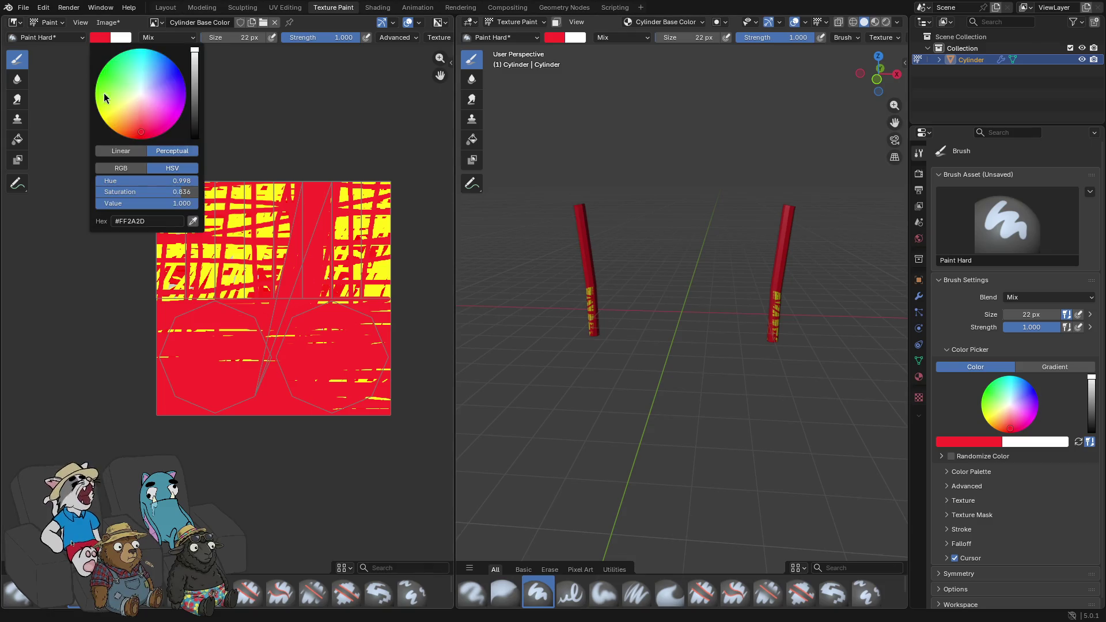
# - Pick yellow and paint crossing diagonal strokes over the red texture
pyautogui.click(105, 126)
pyautogui.moveTo(161, 358)
pyautogui.mouseDown()
pyautogui.moveTo(398, 357)
pyautogui.moveTo(120, 392)
pyautogui.mouseUp()
pyautogui.moveTo(534, 295)
pyautogui.mouseDown()
pyautogui.moveTo(522, 306)
pyautogui.moveTo(478, 305)
pyautogui.mouseUp()
pyautogui.moveTo(317, 180); pyautogui.dragTo(263, 473)
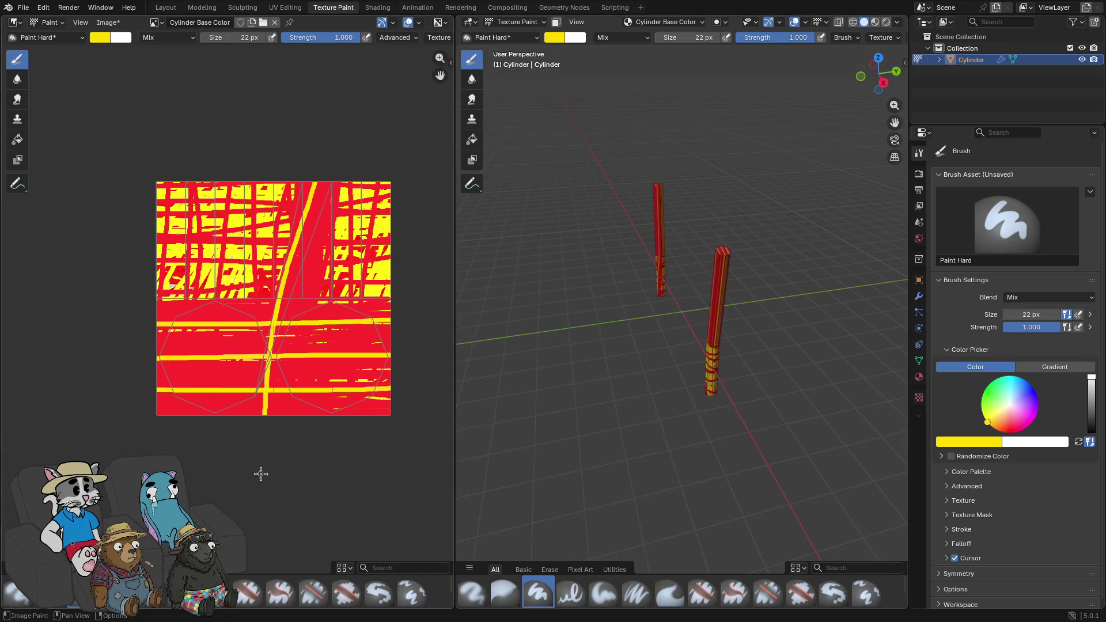
pyautogui.moveTo(662, 276); pyautogui.dragTo(743, 277)
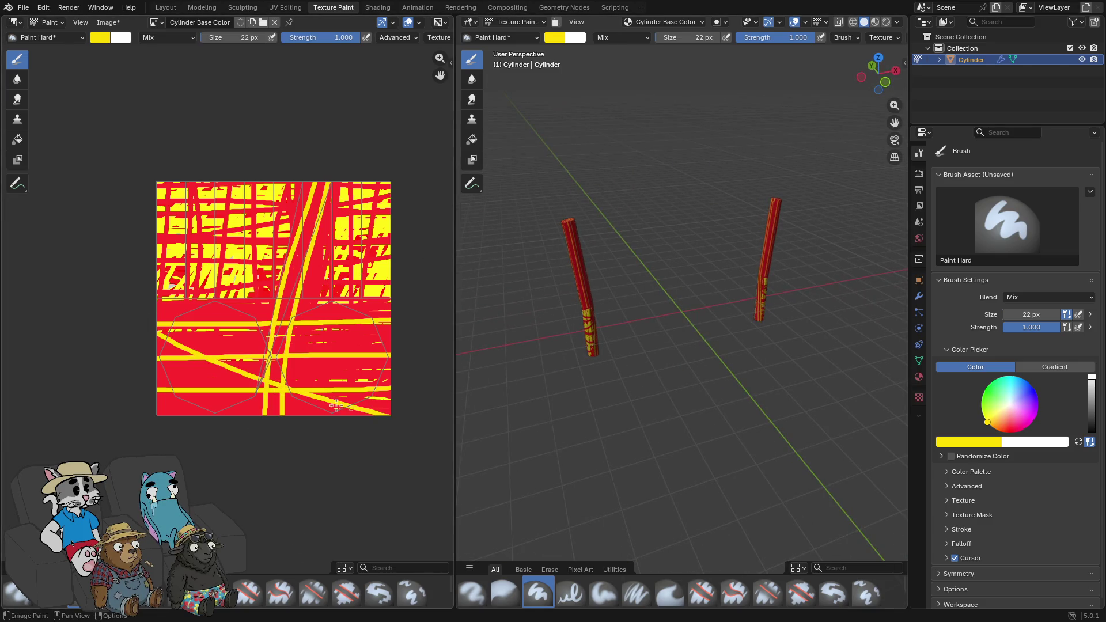
pyautogui.moveTo(186, 372); pyautogui.dragTo(415, 246)
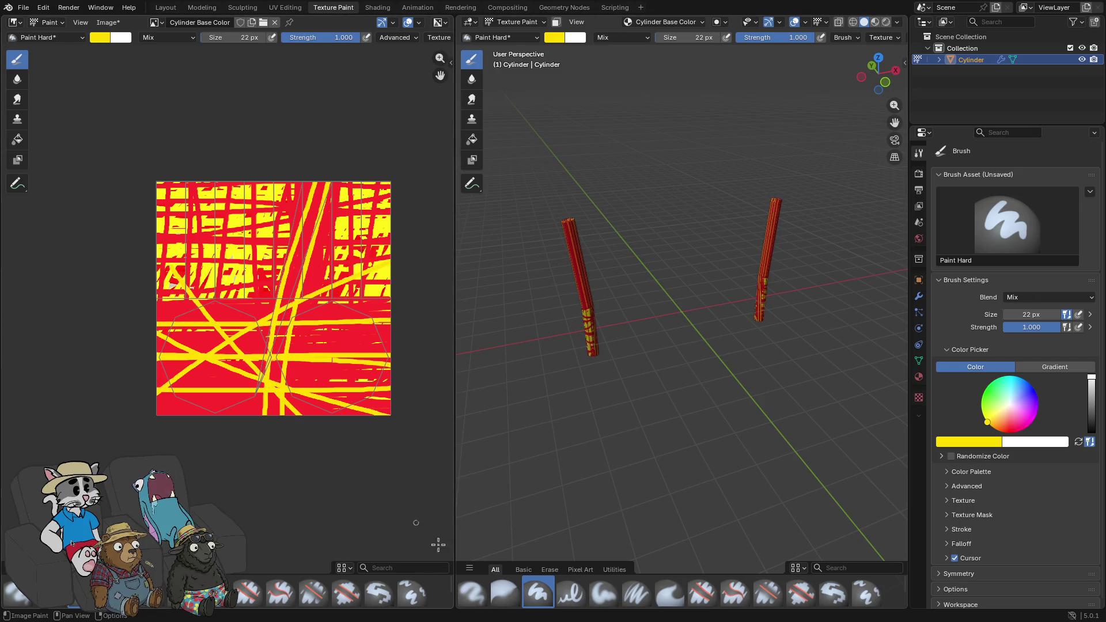
pyautogui.moveTo(684, 267)
pyautogui.mouseDown()
pyautogui.moveTo(657, 271)
pyautogui.moveTo(637, 256)
pyautogui.mouseUp()
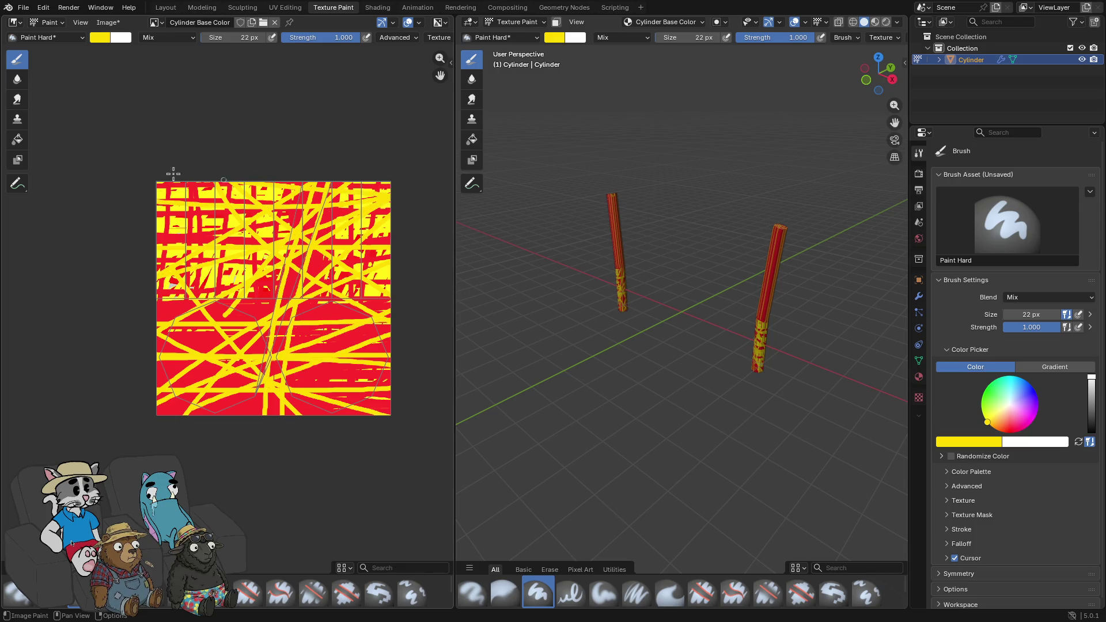
# - Undo the last stroke, repaint across the lower-left, inspect the bases, and leave fullscreen
pyautogui.hotkey('ctrl', 'z')
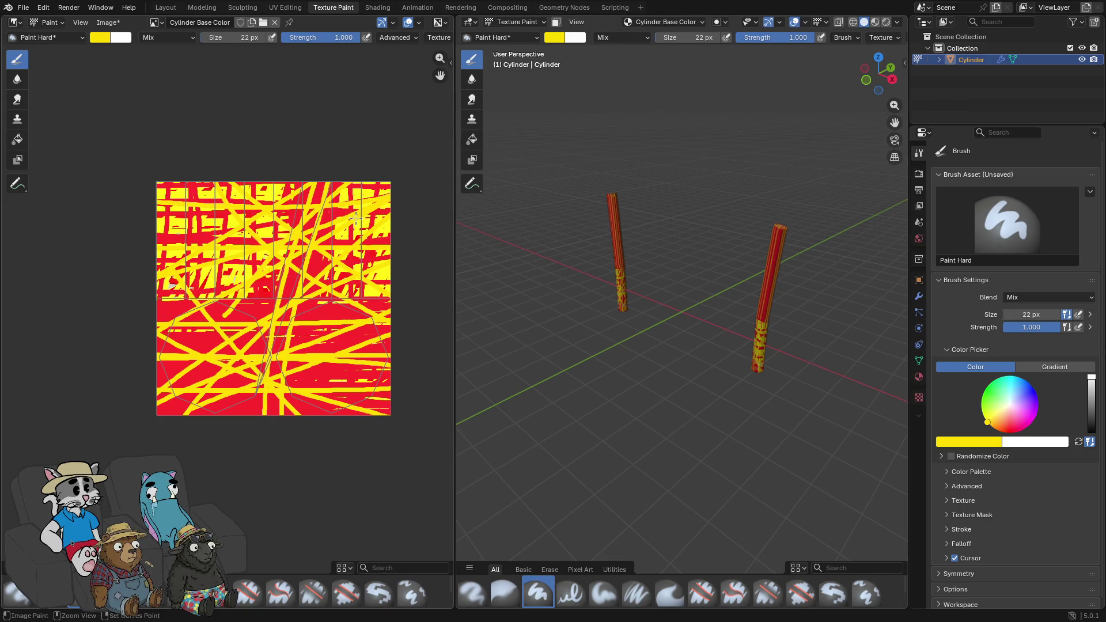
pyautogui.moveTo(344, 176); pyautogui.dragTo(62, 380)
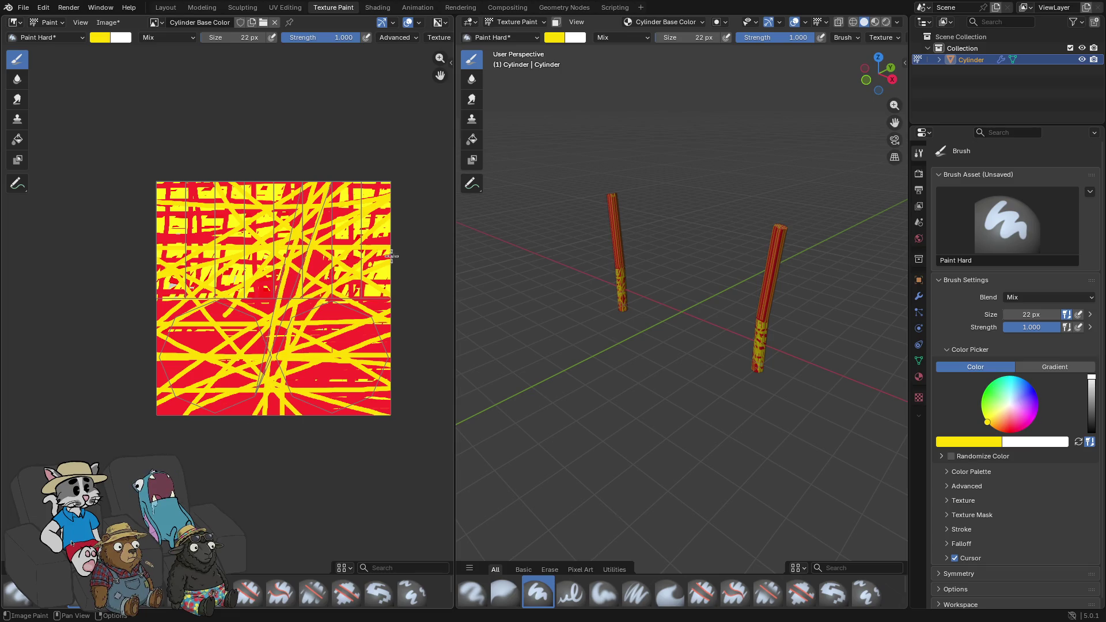
pyautogui.moveTo(538, 349)
pyautogui.mouseDown()
pyautogui.moveTo(699, 321)
pyautogui.moveTo(550, 308)
pyautogui.moveTo(782, 312)
pyautogui.moveTo(496, 305)
pyautogui.moveTo(766, 314)
pyautogui.moveTo(703, 312)
pyautogui.moveTo(671, 275)
pyautogui.moveTo(679, 266)
pyautogui.mouseUp()
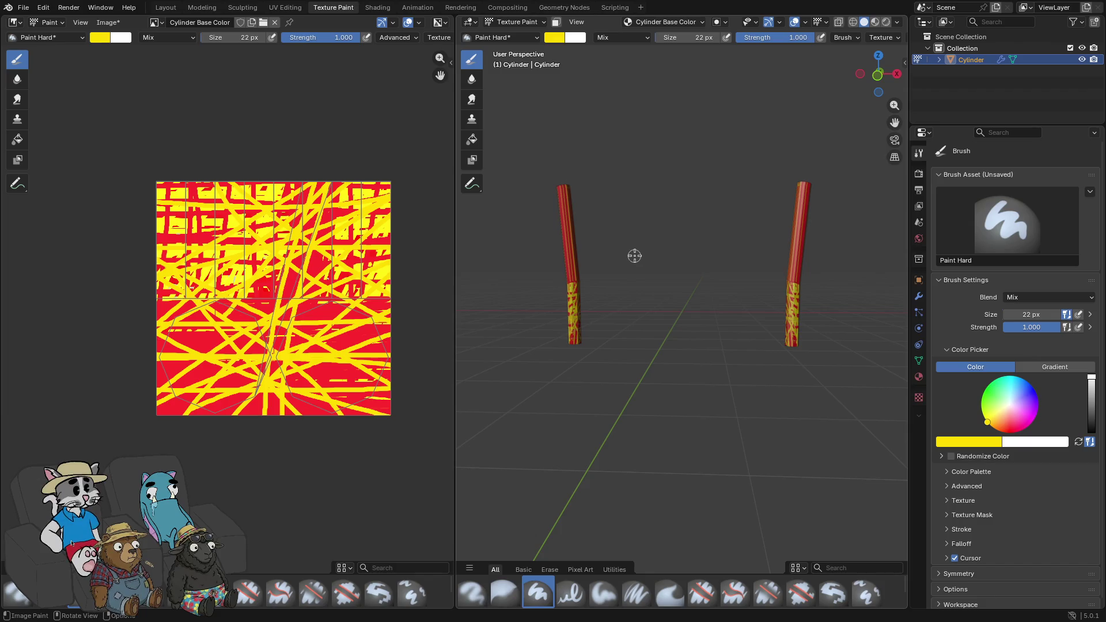
pyautogui.moveTo(689, 316); pyautogui.dragTo(708, 319)
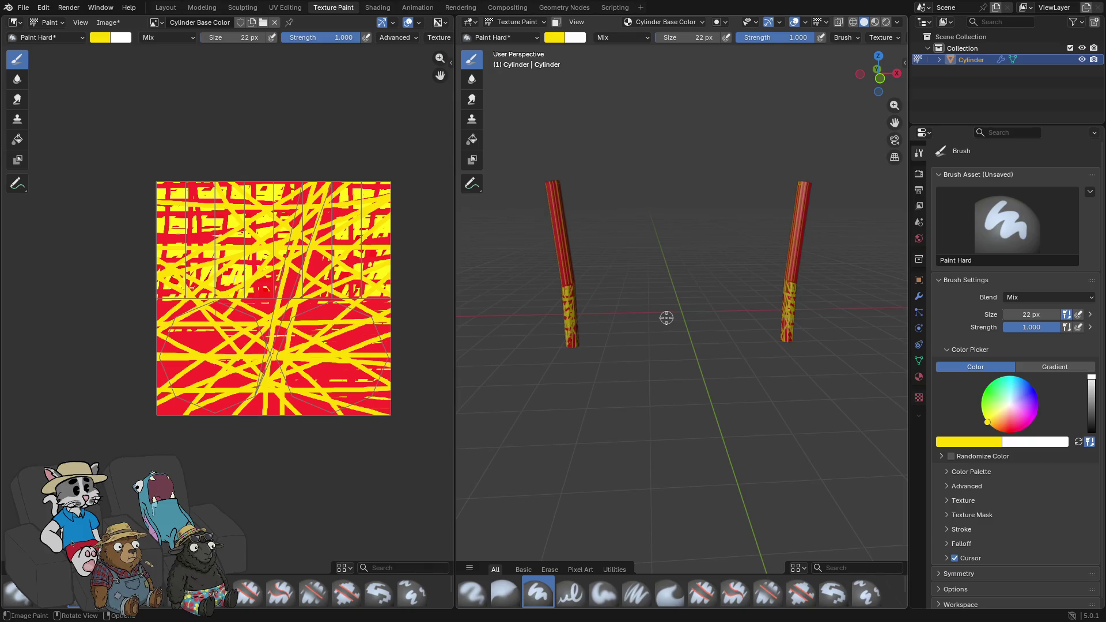
pyautogui.moveTo(674, 301)
pyautogui.mouseDown()
pyautogui.moveTo(597, 274)
pyautogui.moveTo(686, 284)
pyautogui.moveTo(674, 303)
pyautogui.mouseUp()
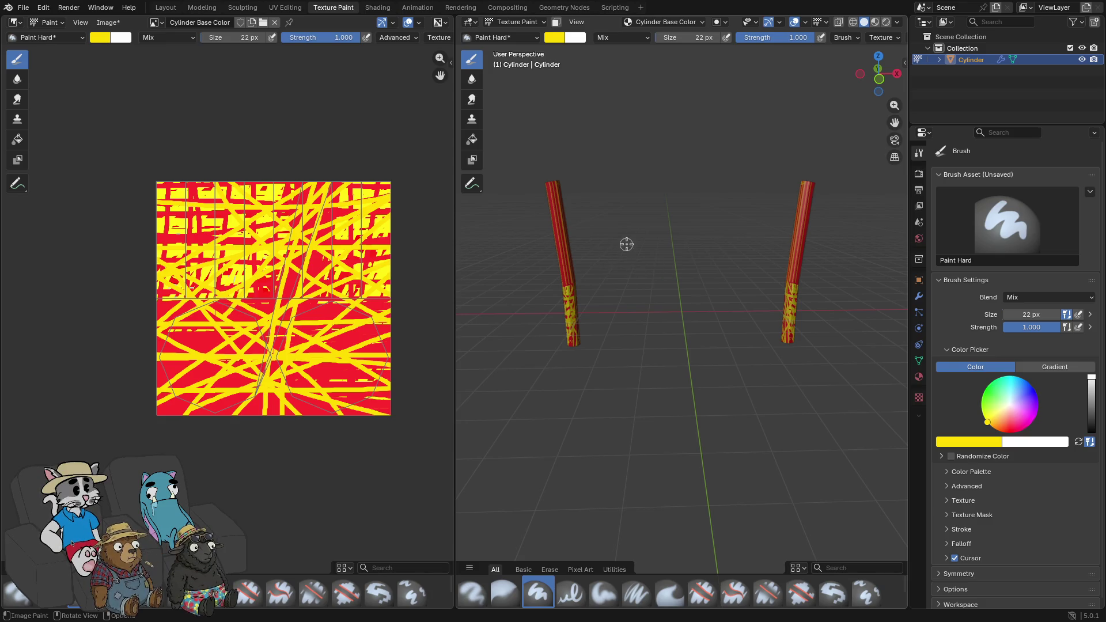
pyautogui.press('super+f')
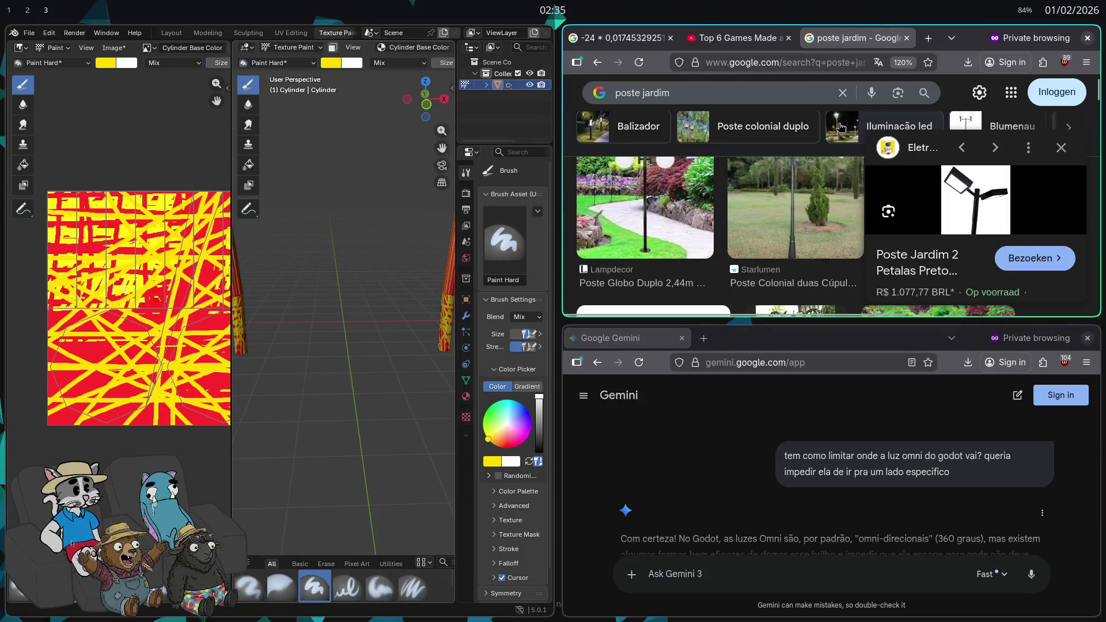
# - Search Google for 'frag punk' fullscreen, then extend the query with 'ggrafiti'
pyautogui.click(756, 92)
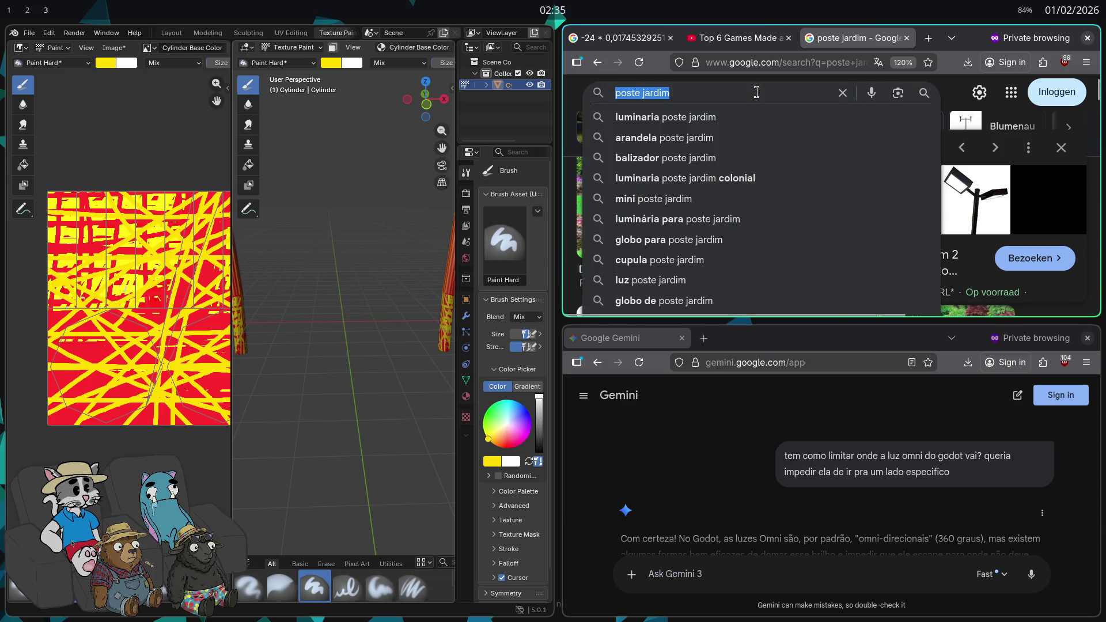
pyautogui.write('frag p')
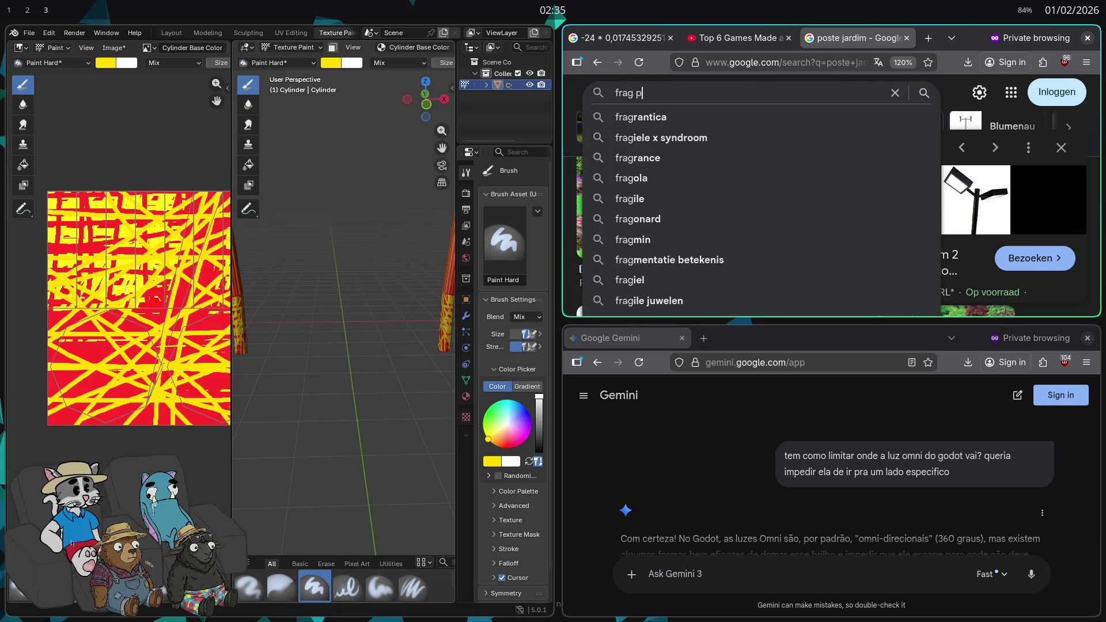
pyautogui.write('unk')
pyautogui.press('Return')
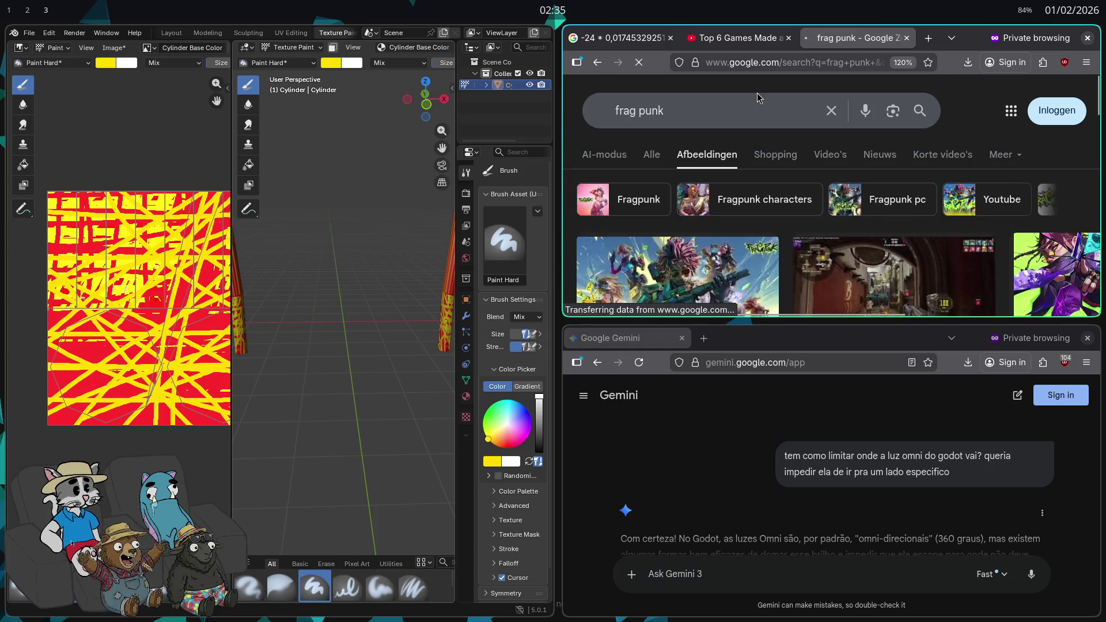
pyautogui.press('F11')
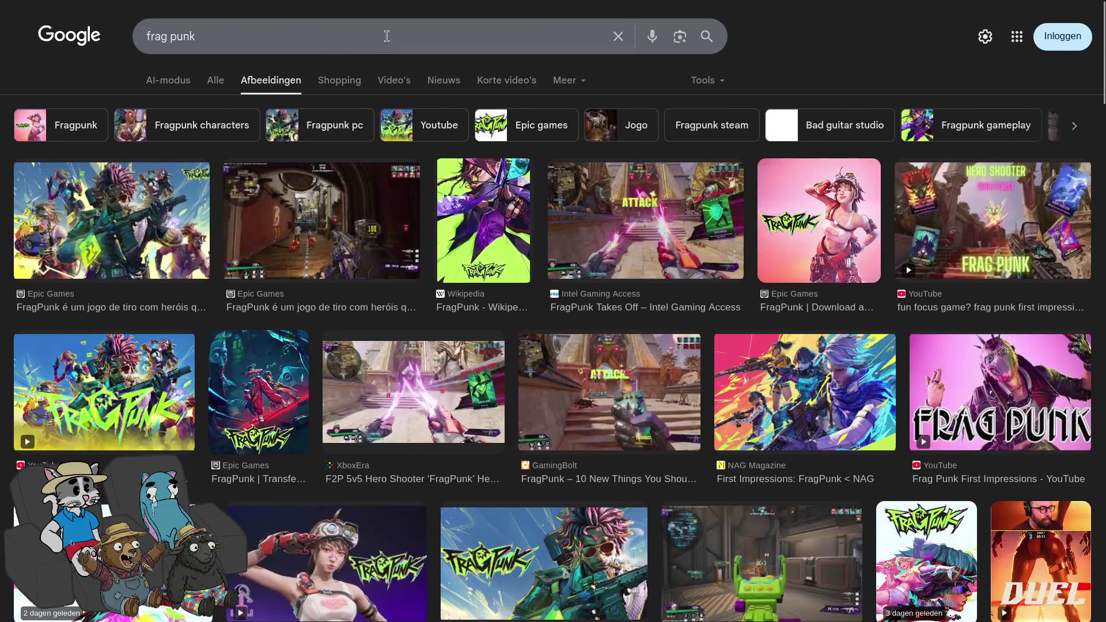
pyautogui.click(392, 34)
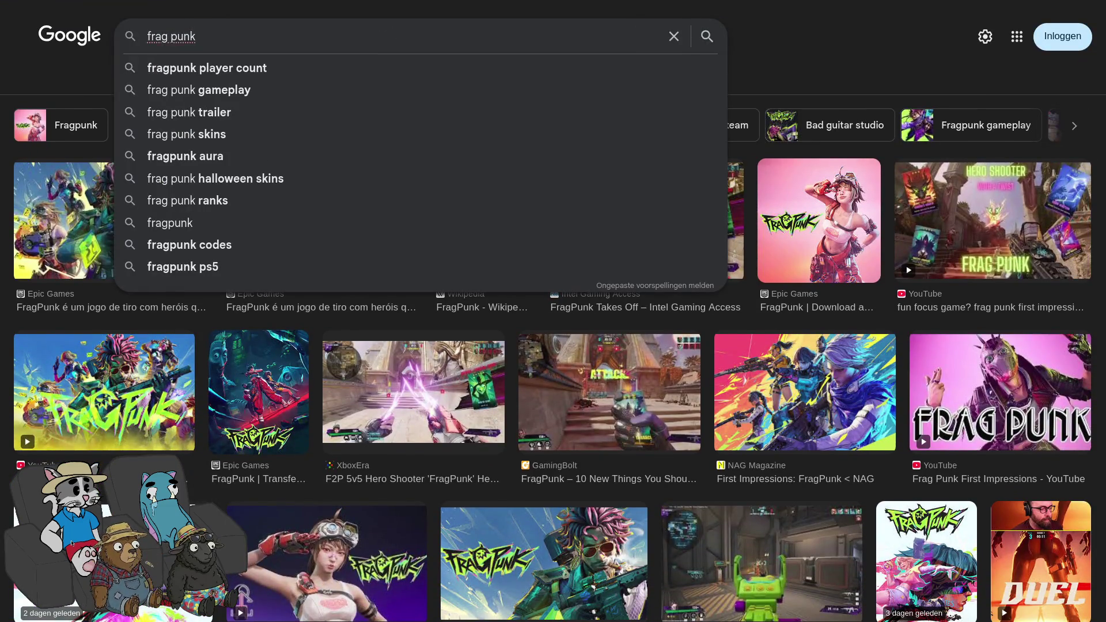
pyautogui.write(' ggrafiti')
pyautogui.press('Return')
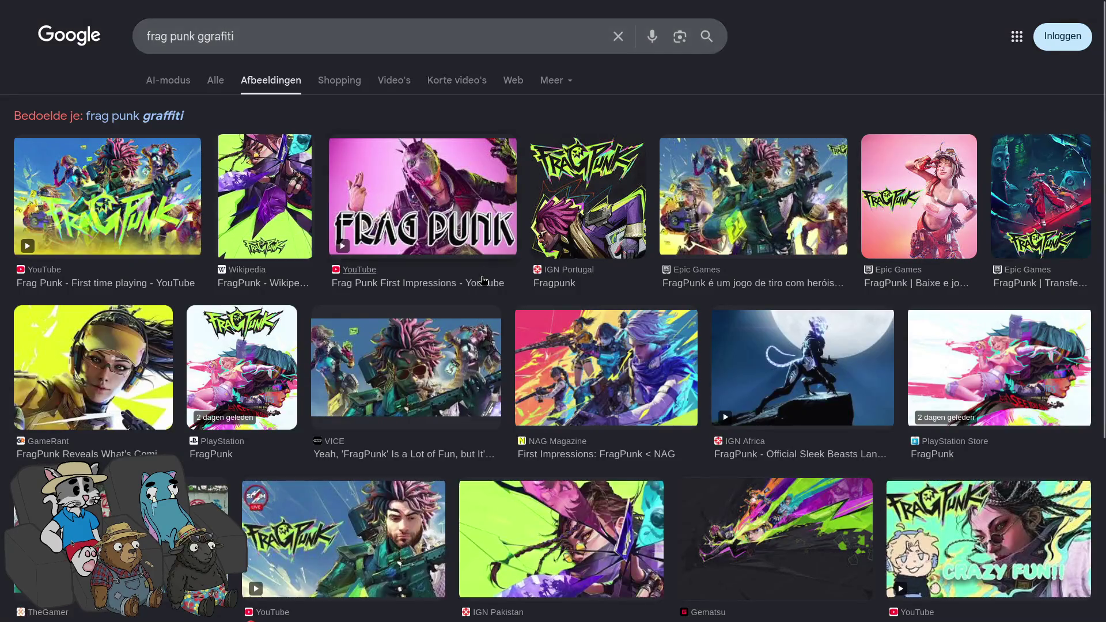
# - Accept the corrected 'frag punk graffiti' spelling and scroll through the image results
pyautogui.scroll(-5, 485, 280)
pyautogui.scroll(5, 138, 86)
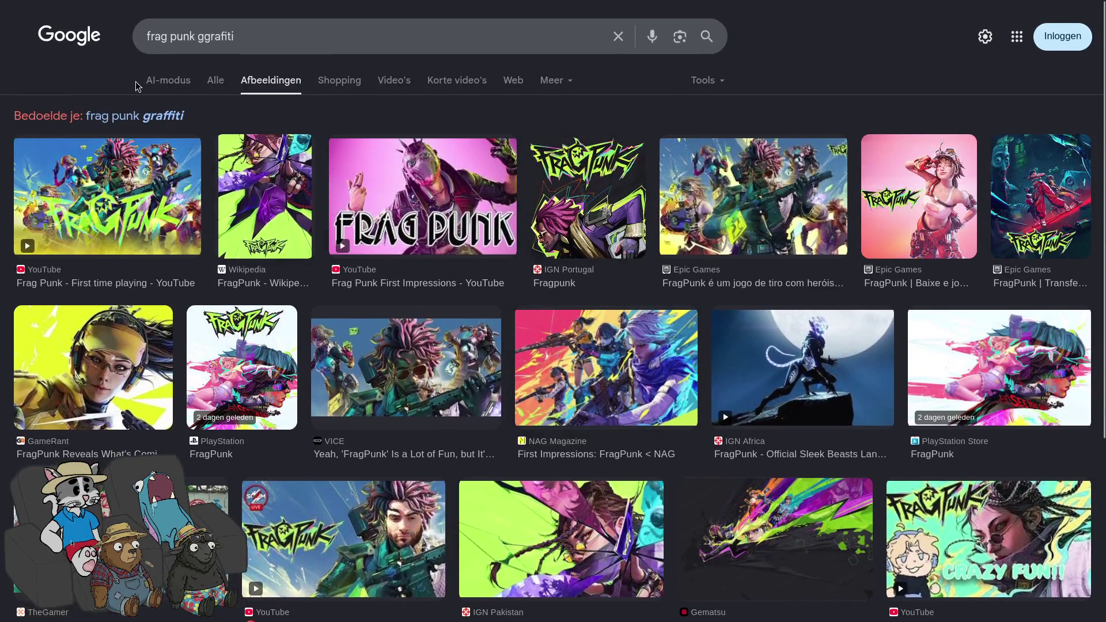
pyautogui.click(163, 117)
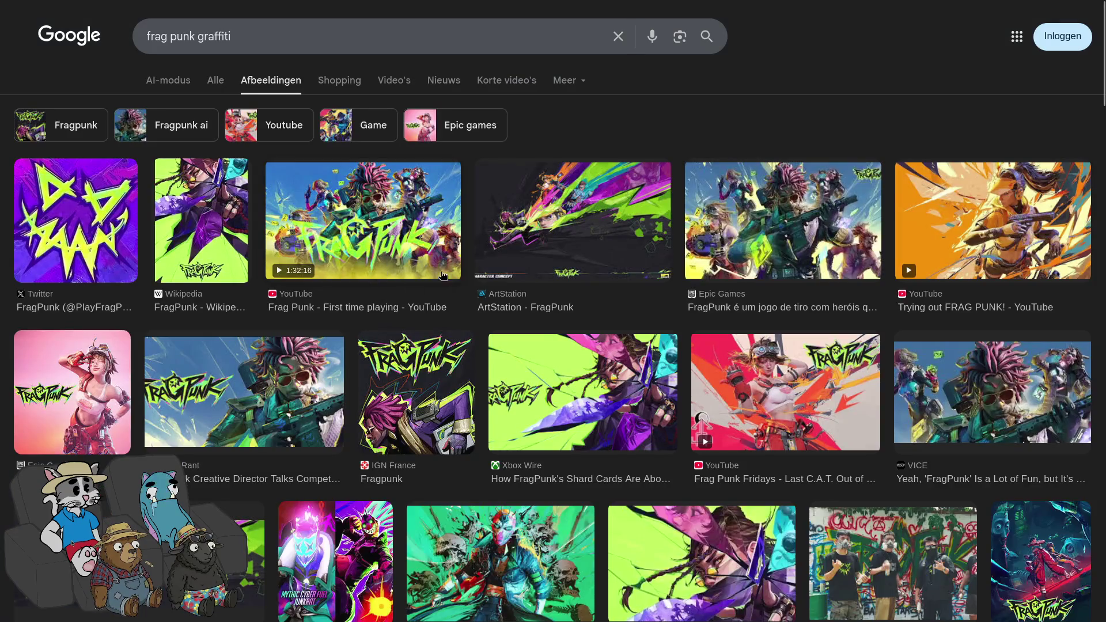
pyautogui.scroll(-3, 528, 294)
pyautogui.scroll(-20, 528, 294)
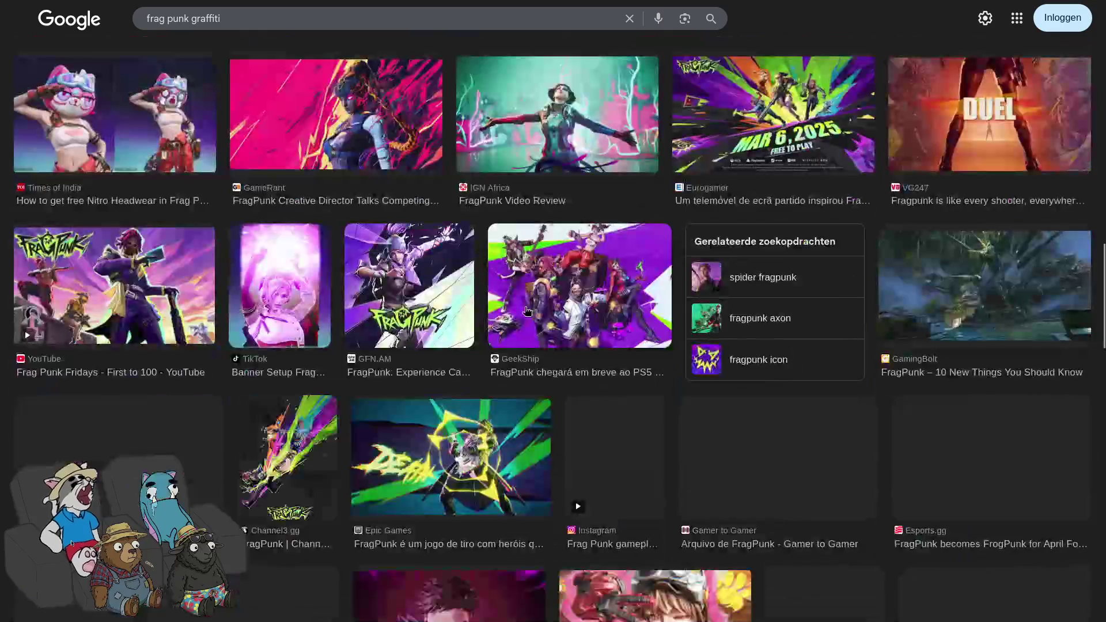
pyautogui.scroll(20, 541, 293)
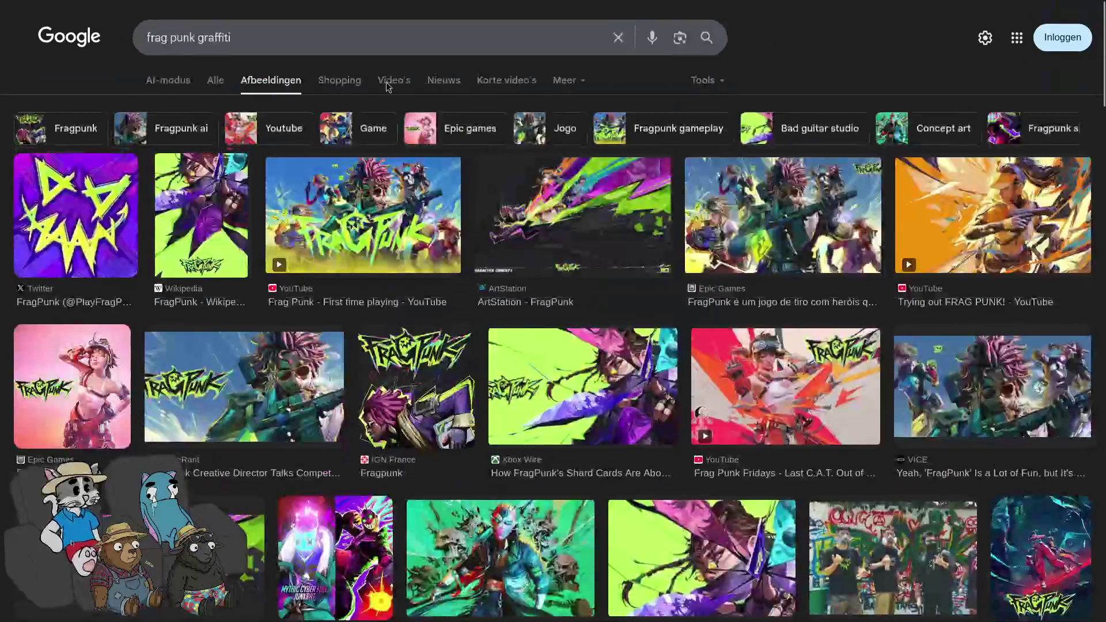
# - Try adding 'pau' to the search, return to the graffiti results, and exit fullscreen
pyautogui.write(' pau')
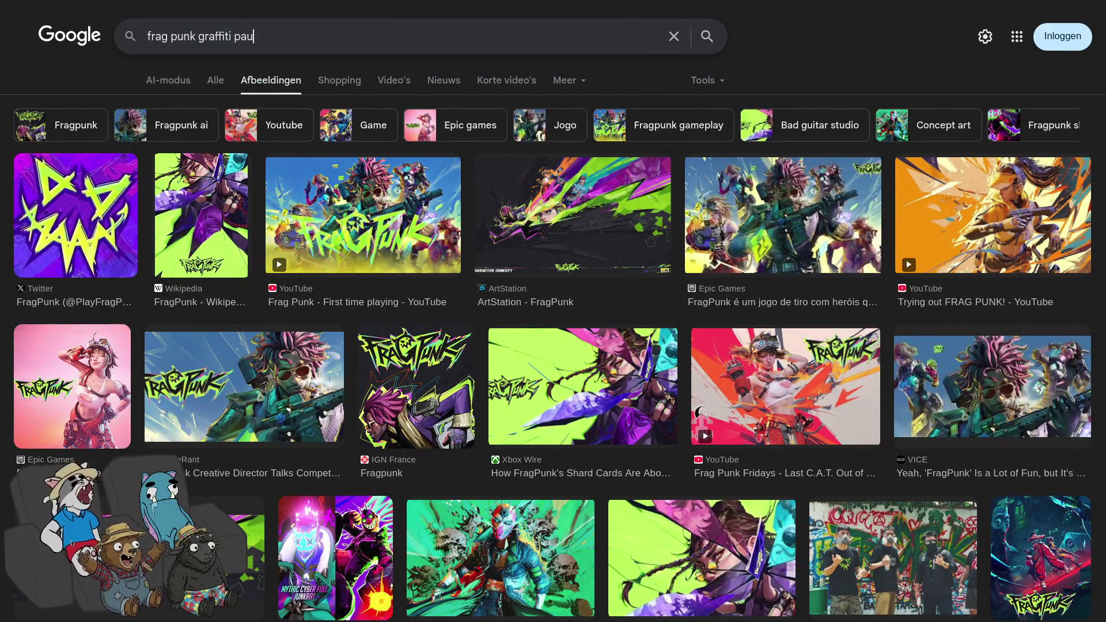
pyautogui.press('Return')
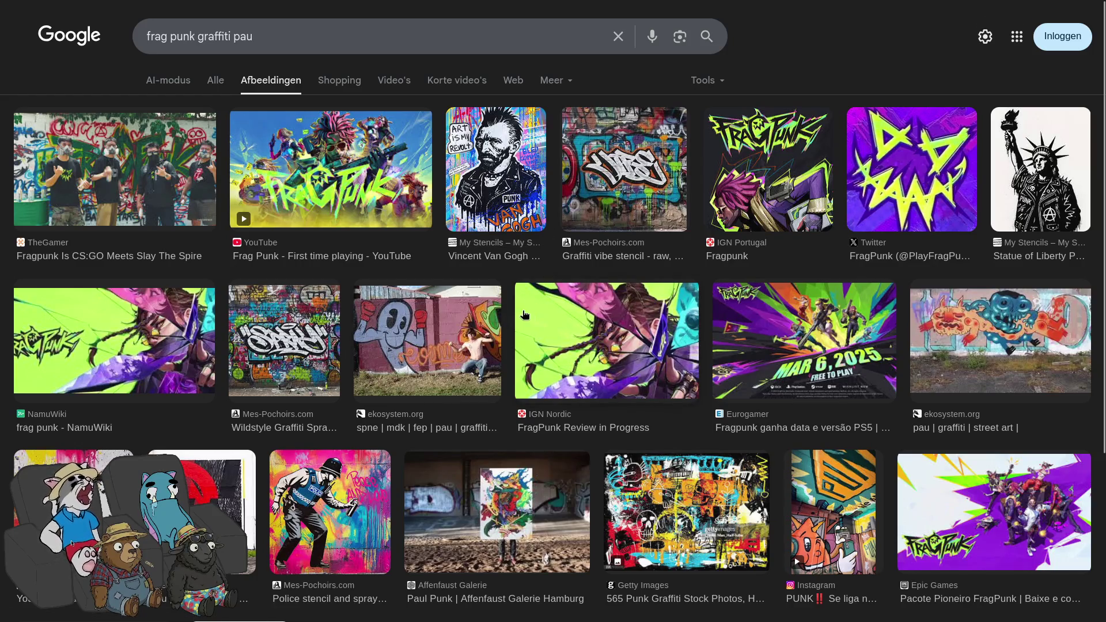
pyautogui.hotkey('alt', 'Left')
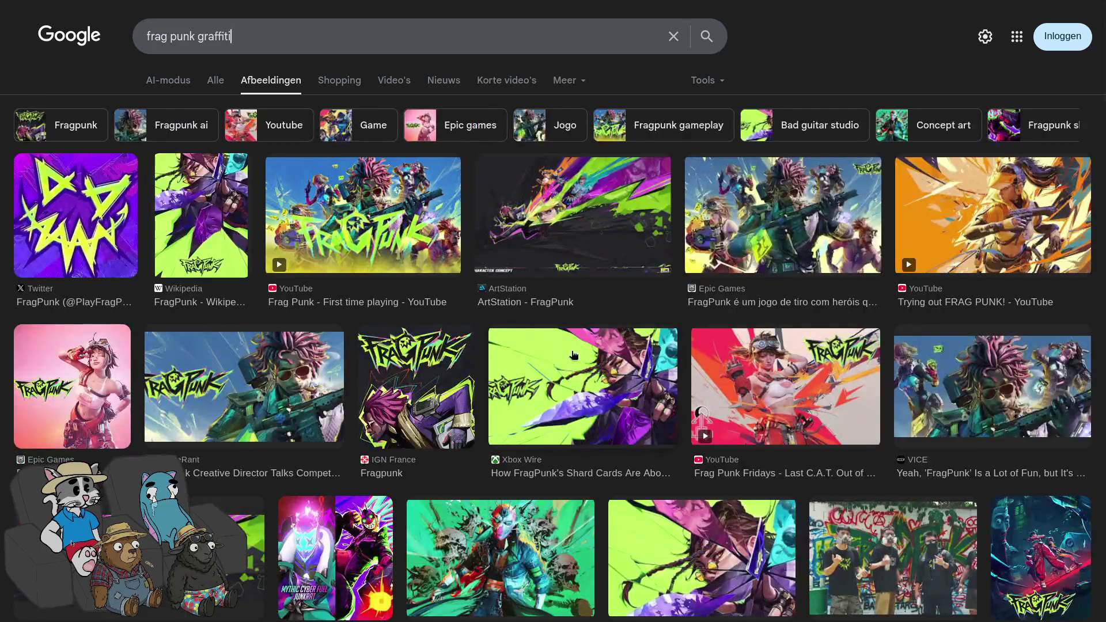
pyautogui.press('F11')
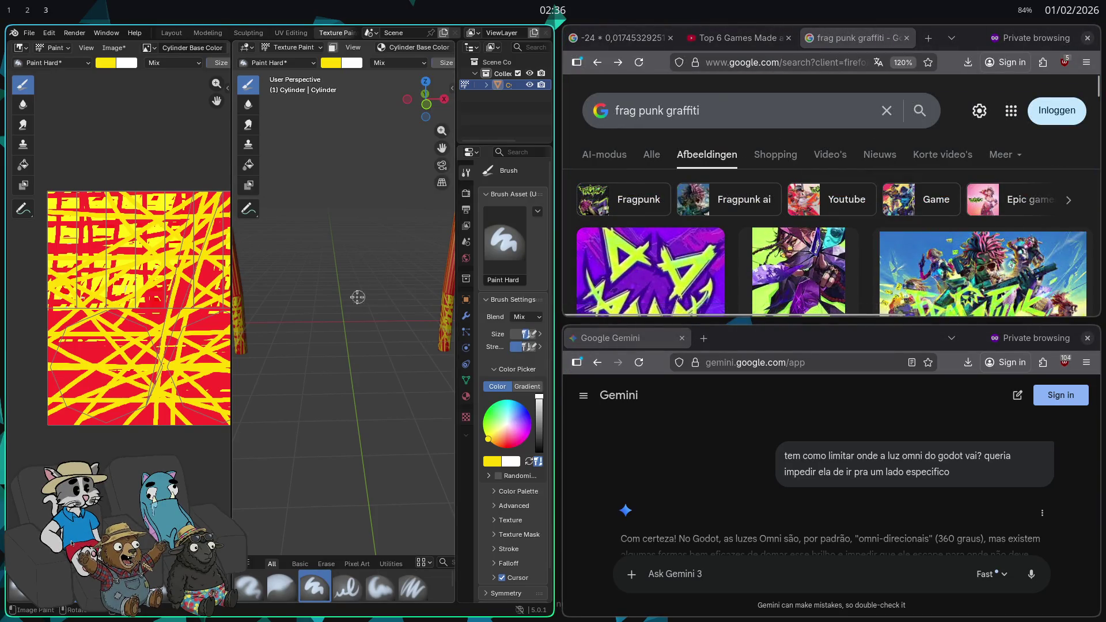
# - Make Blender fullscreen, orbit around the painted cylinders, and switch to the Layout workspace
pyautogui.press('super+f')
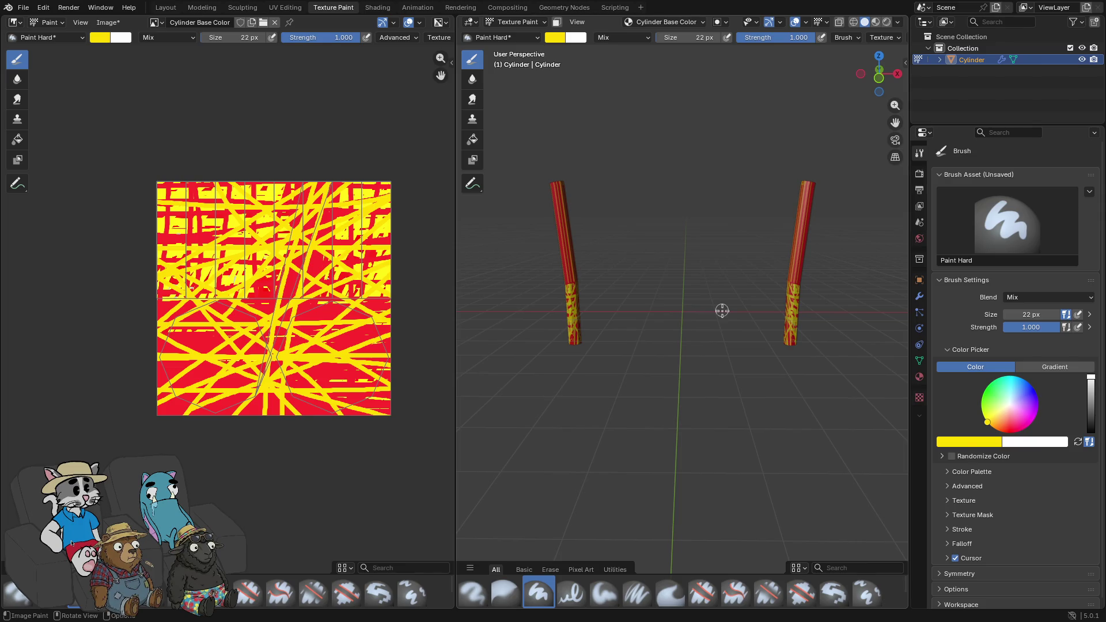
pyautogui.moveTo(705, 296)
pyautogui.mouseDown()
pyautogui.moveTo(589, 284)
pyautogui.moveTo(891, 290)
pyautogui.mouseUp()
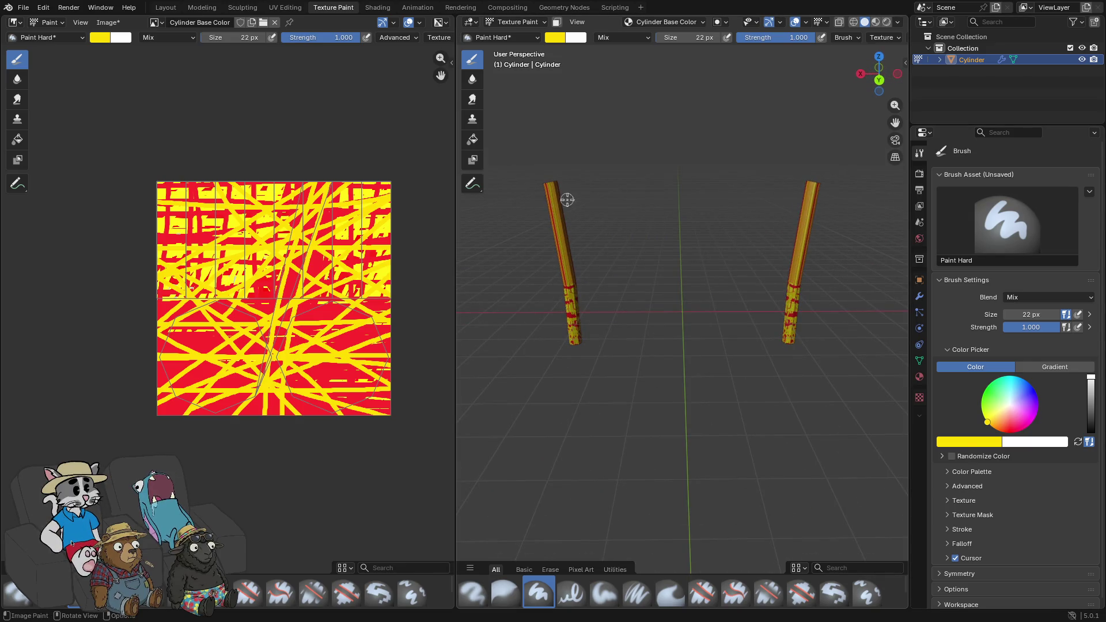
pyautogui.moveTo(606, 303); pyautogui.dragTo(869, 309)
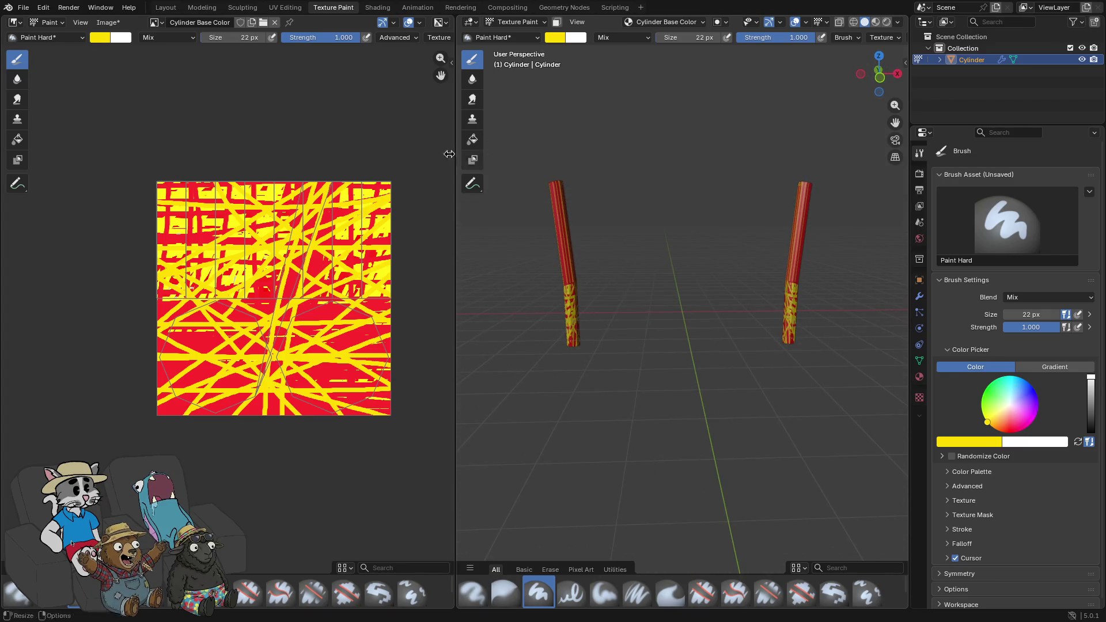
pyautogui.click(165, 8)
# - Show the cylinders with their painted textures and orbit around them
pyautogui.moveTo(487, 257); pyautogui.dragTo(717, 140)
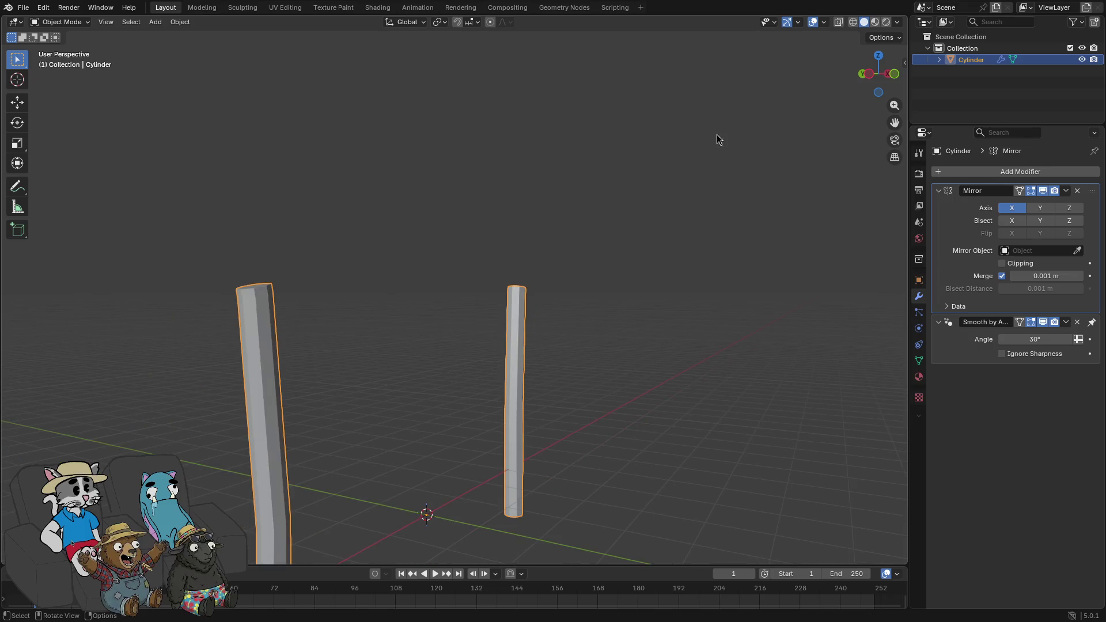
pyautogui.click(881, 23)
pyautogui.moveTo(720, 242)
pyautogui.mouseDown()
pyautogui.moveTo(351, 239)
pyautogui.moveTo(603, 230)
pyautogui.moveTo(615, 254)
pyautogui.moveTo(595, 261)
pyautogui.mouseUp()
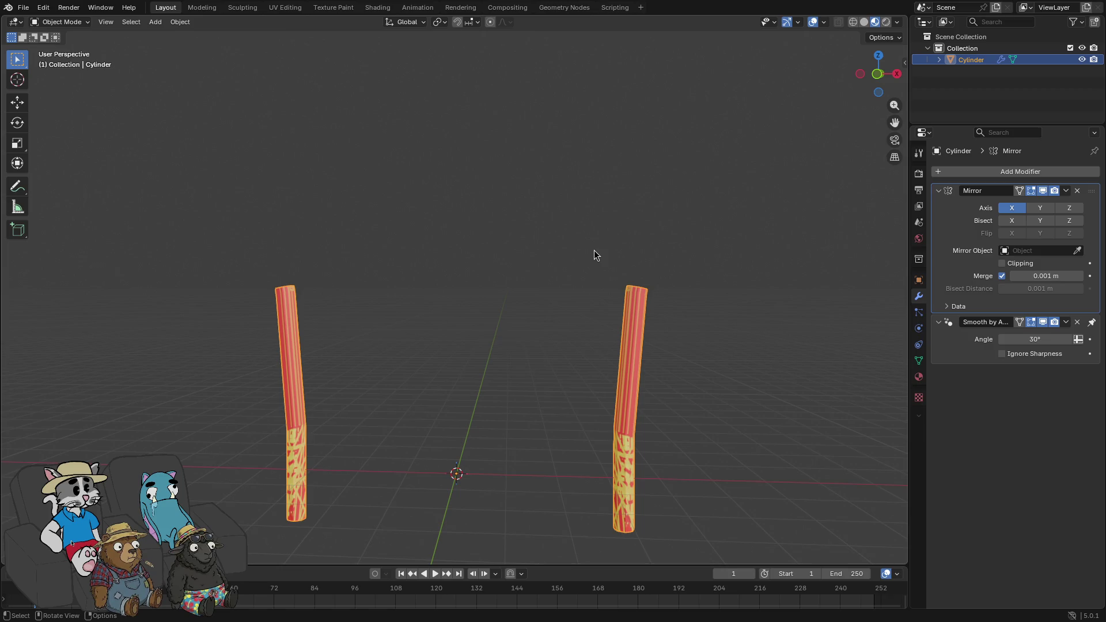
# - Export the model as glTF 2.0 named checkpoint.glb into the Godot project's 3D/rust folder
pyautogui.click(23, 7)
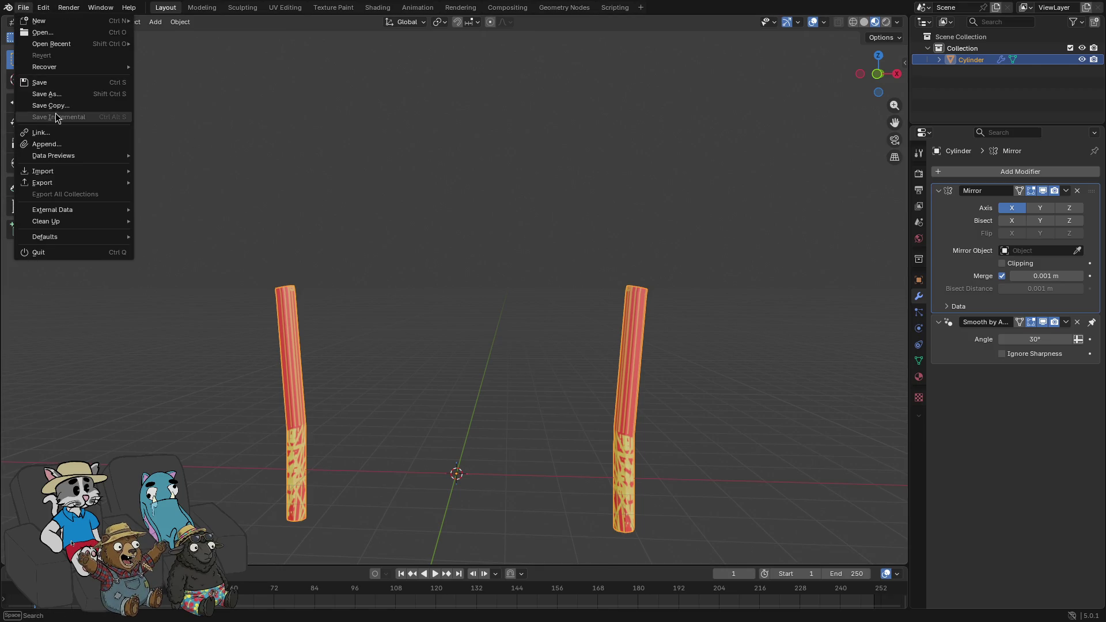
pyautogui.moveTo(85, 184)
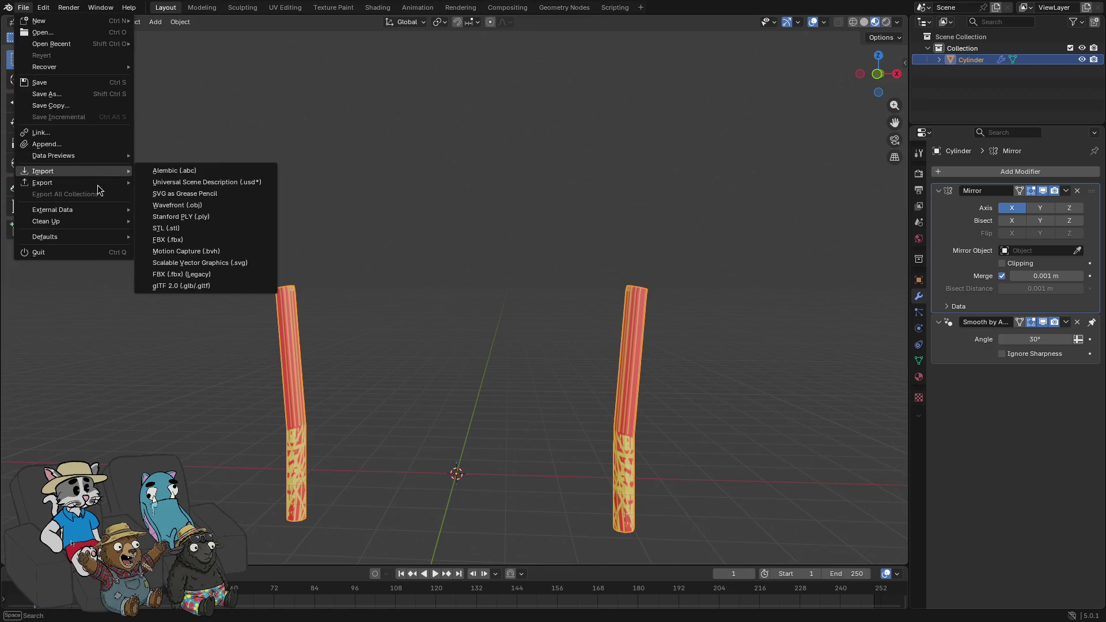
pyautogui.click(192, 285)
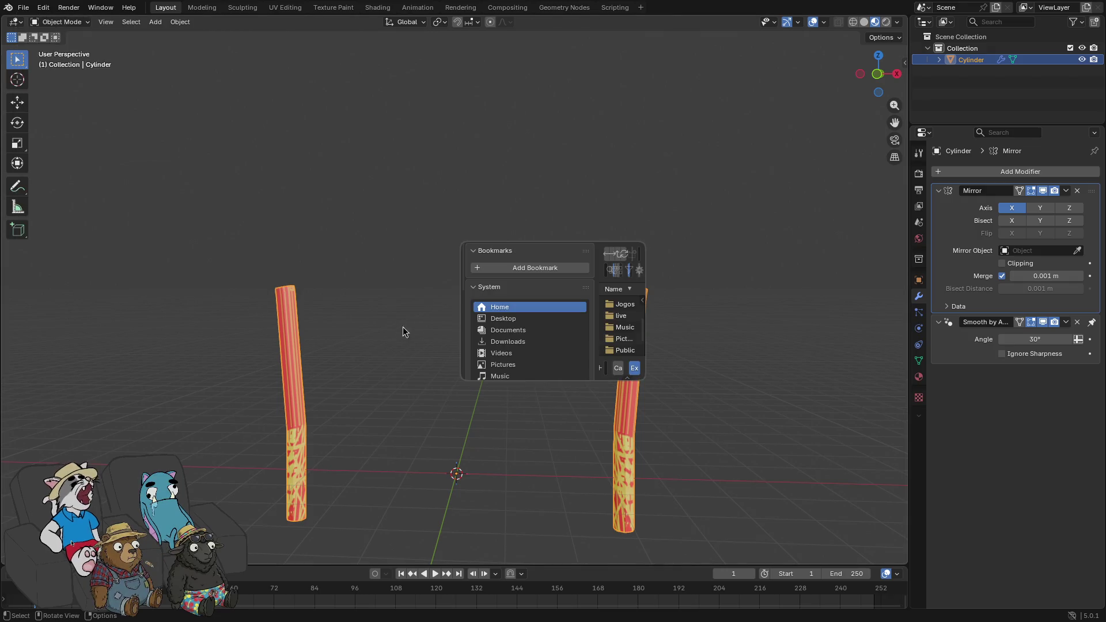
pyautogui.moveTo(468, 257); pyautogui.dragTo(224, 117)
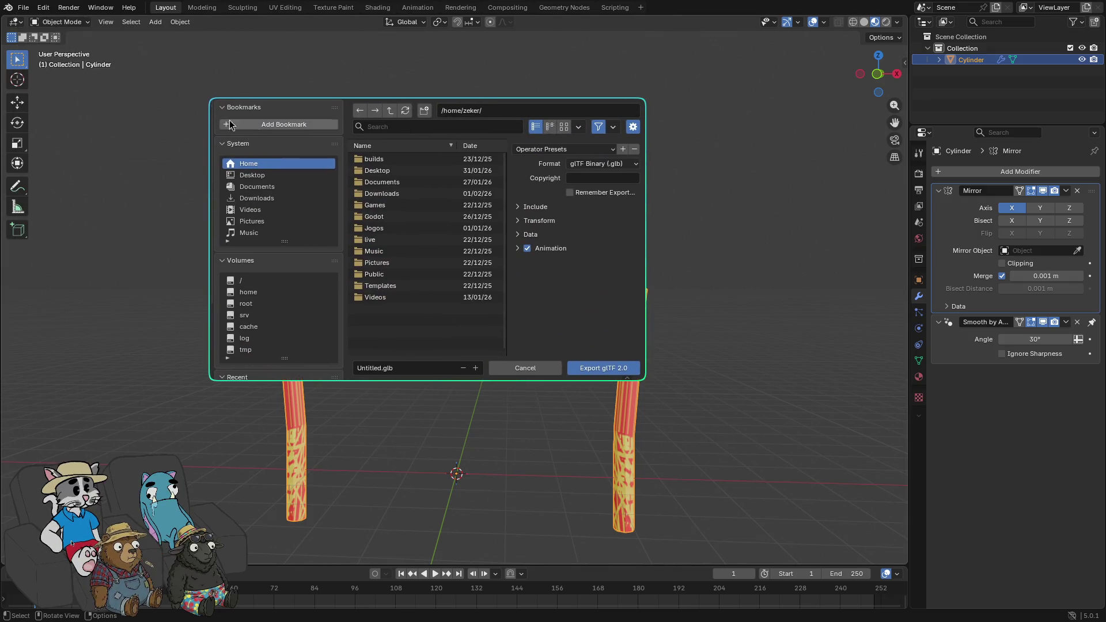
pyautogui.click(379, 217)
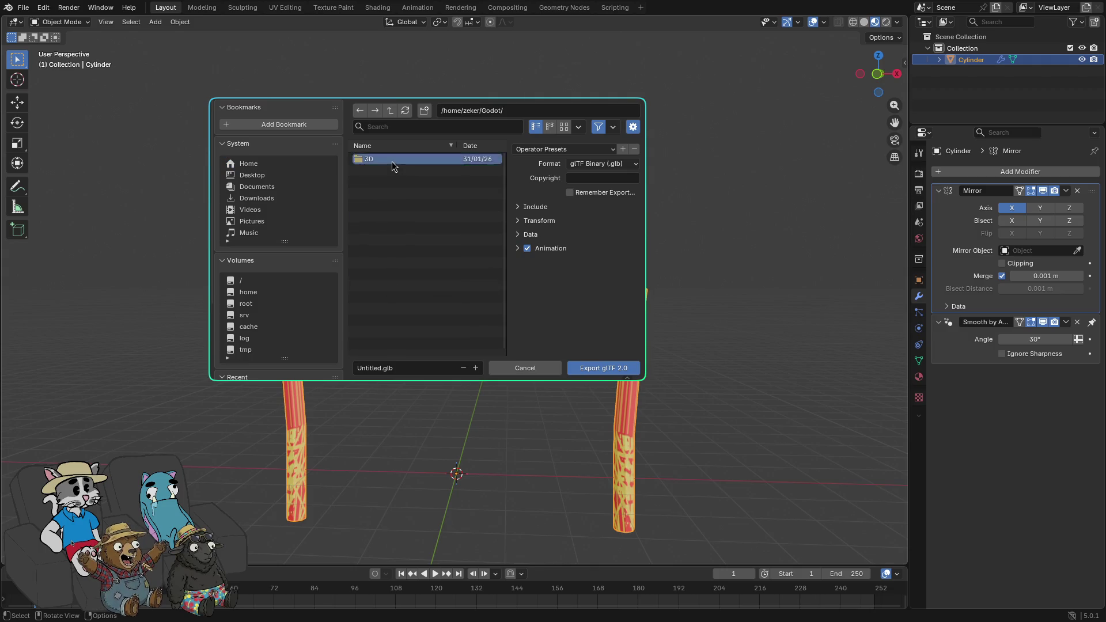
pyautogui.click(468, 367)
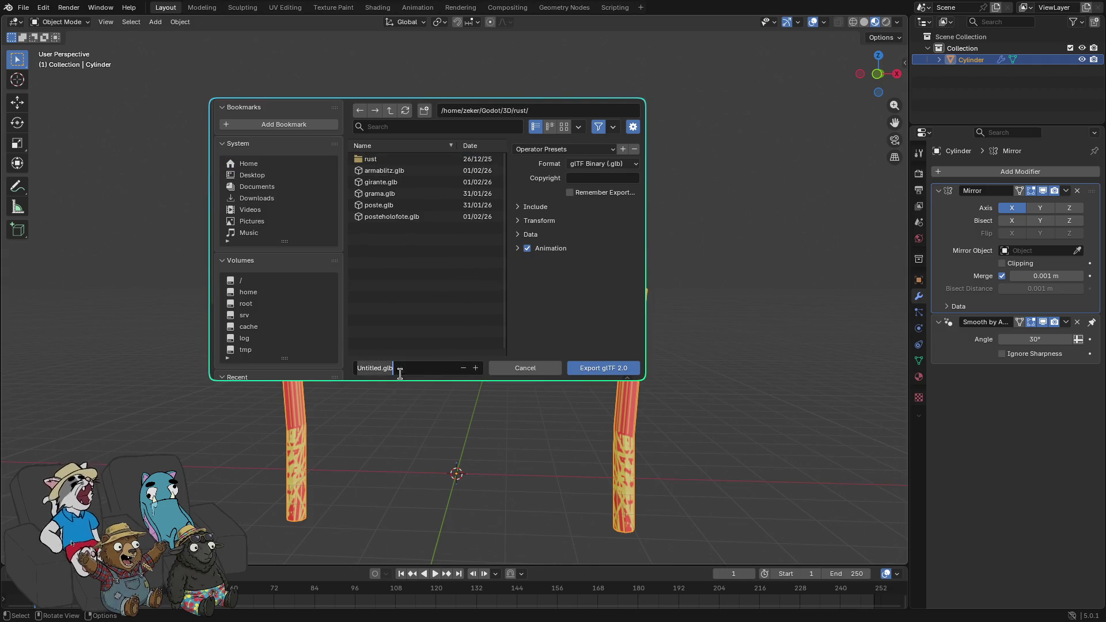
pyautogui.press('Left')
pyautogui.press('Left')
pyautogui.press('Left')
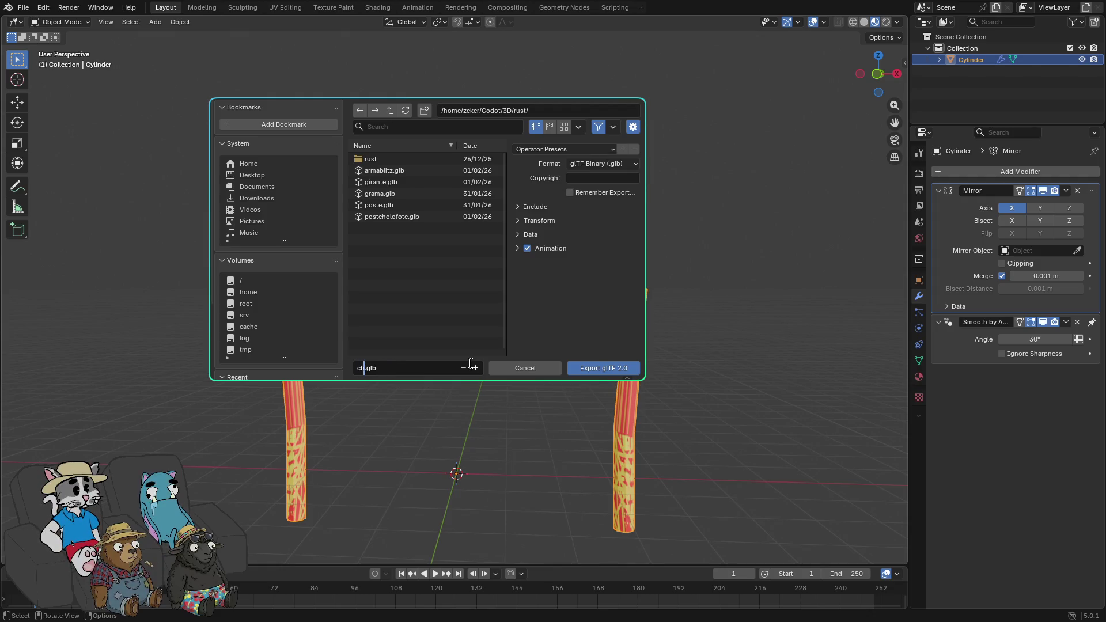
pyautogui.write('eckpoint')
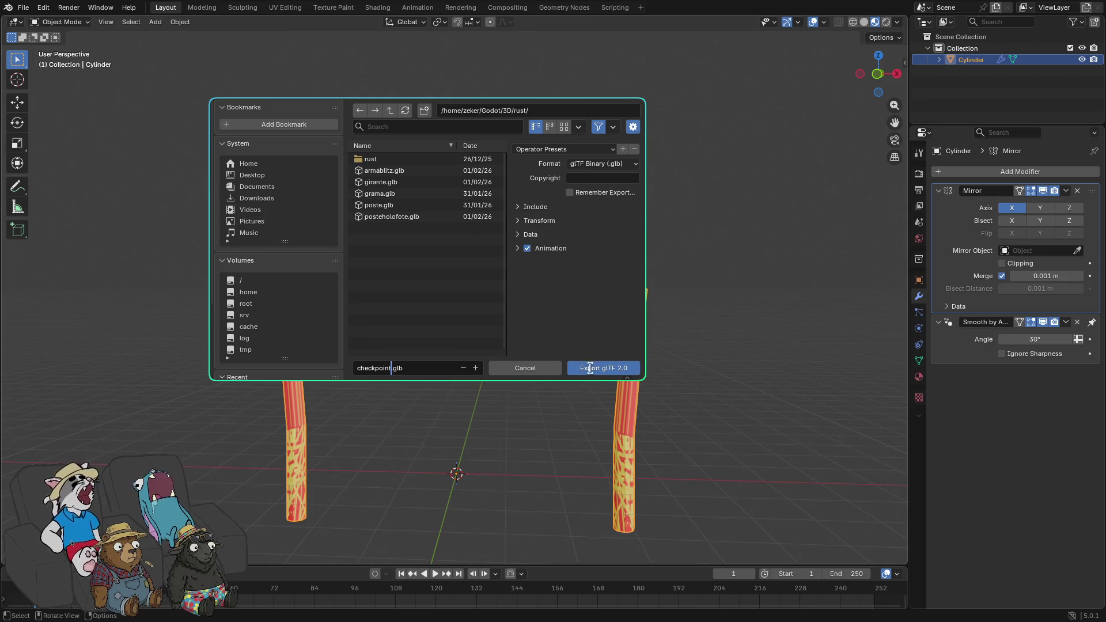
pyautogui.click(603, 372)
pyautogui.press('super+2')
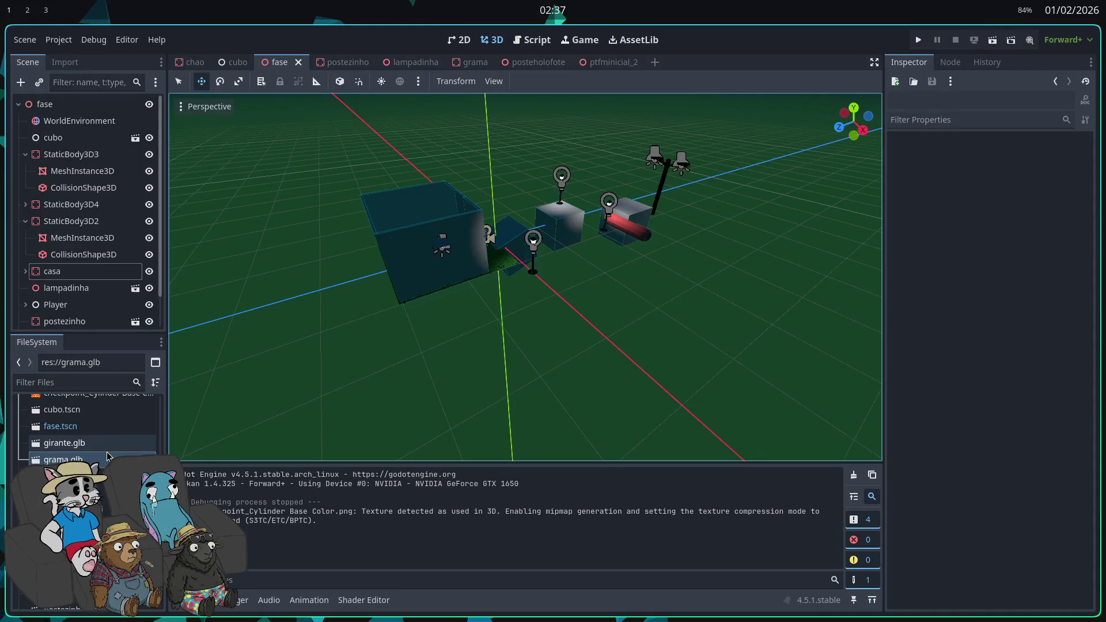
# - Drag checkpoint.glb from the FileSystem dock into the fase scene and fly the camera up to it
pyautogui.click(108, 459)
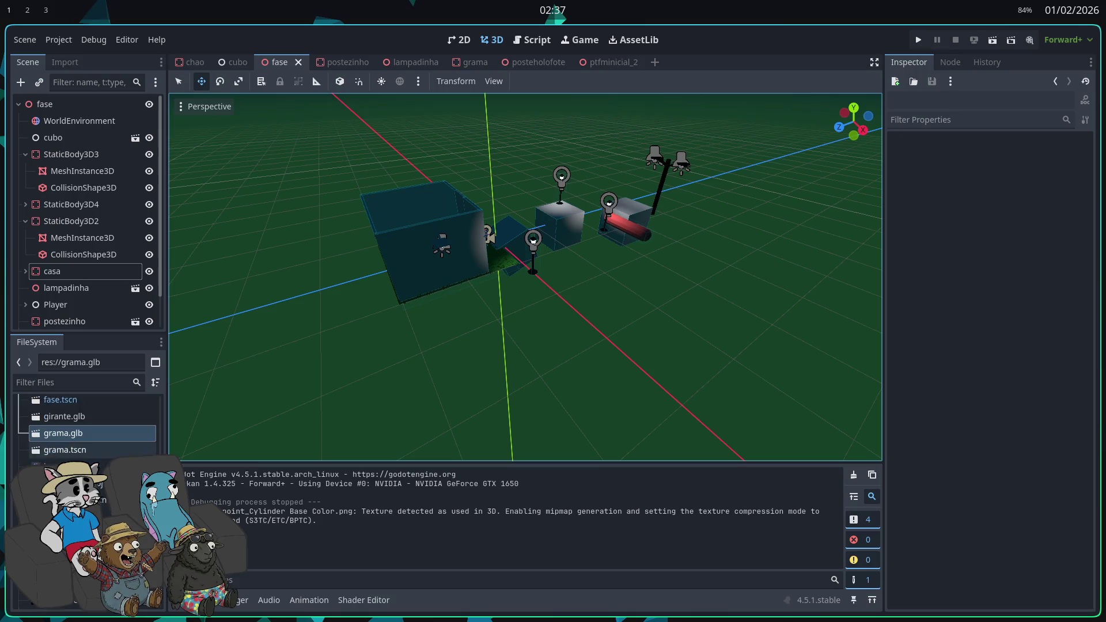
pyautogui.click(87, 467)
pyautogui.scroll(3, 103, 501)
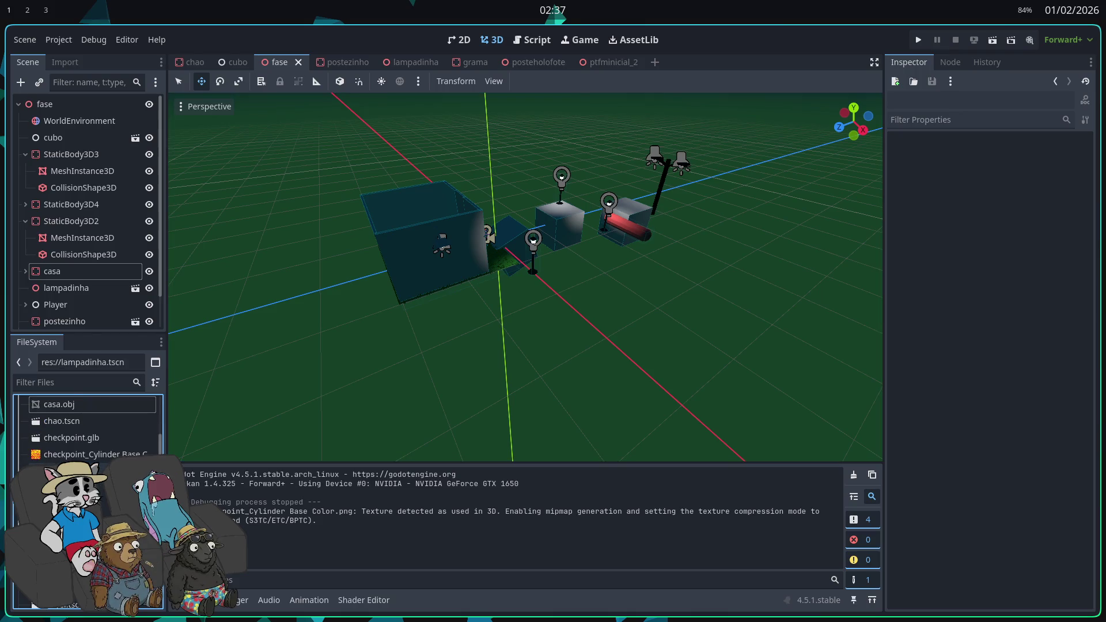
pyautogui.scroll(1, 102, 496)
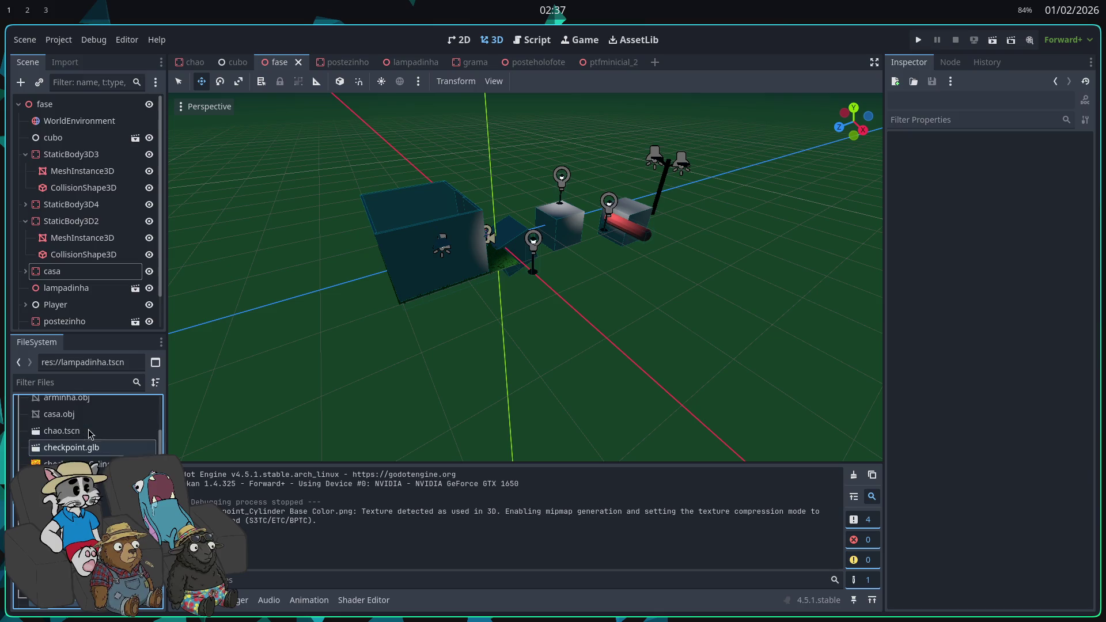
pyautogui.moveTo(95, 454)
pyautogui.mouseDown()
pyautogui.moveTo(340, 378)
pyautogui.moveTo(629, 253)
pyautogui.moveTo(636, 217)
pyautogui.mouseUp()
pyautogui.press('w')
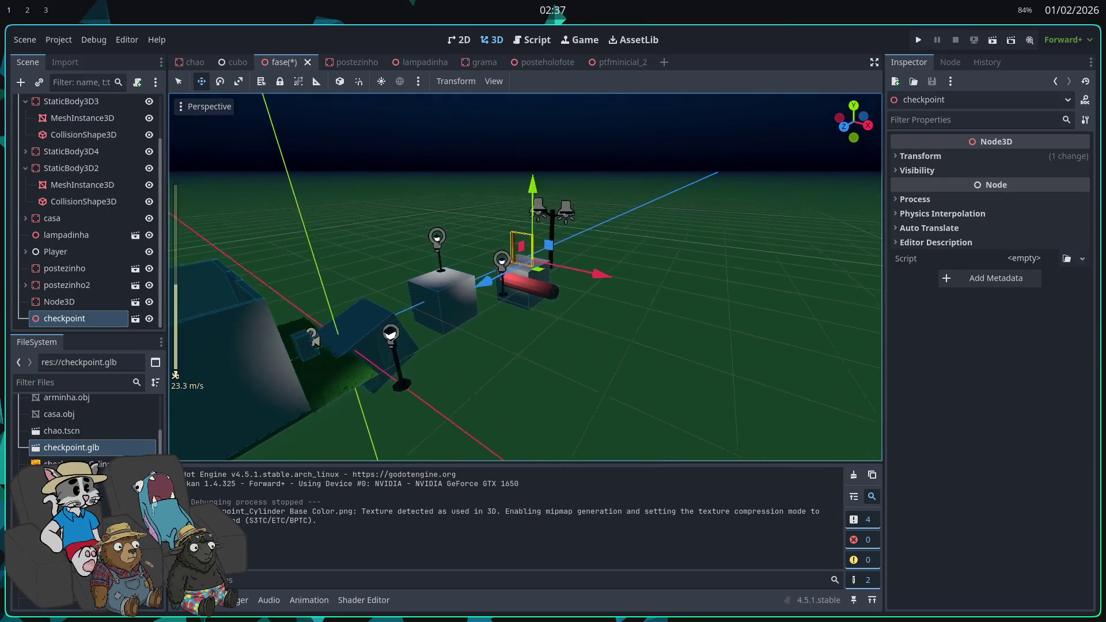
pyautogui.press('w')
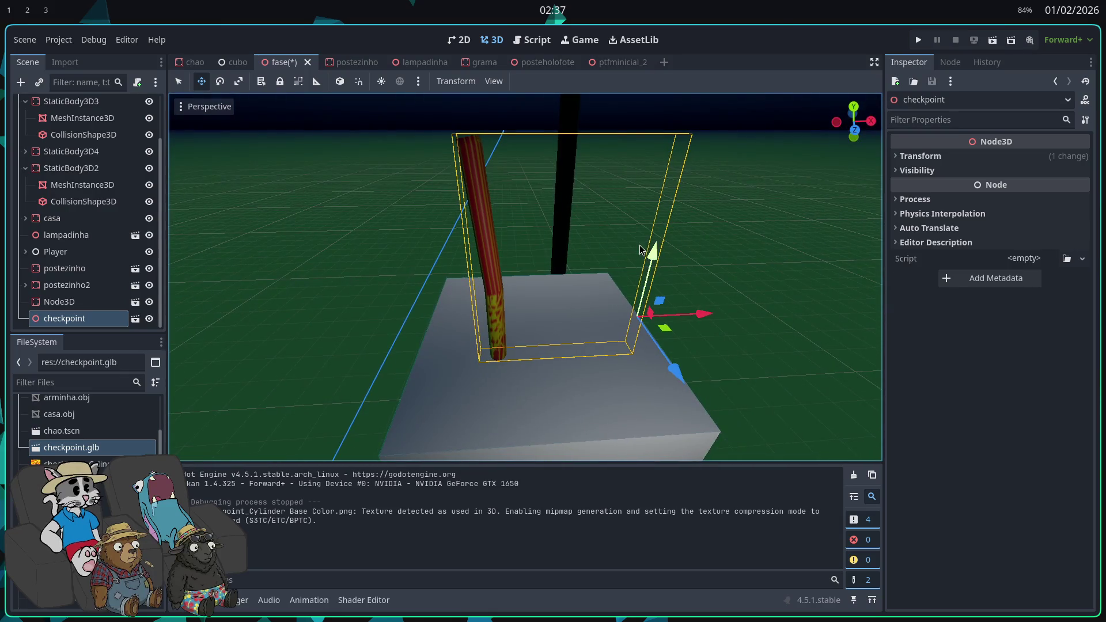
pyautogui.press('d')
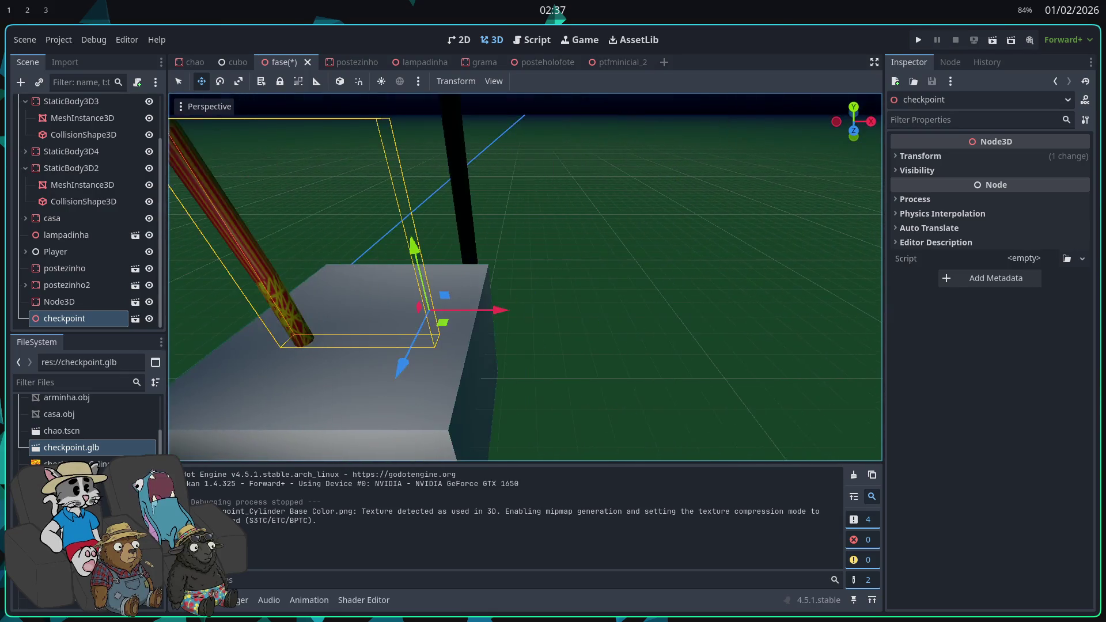
pyautogui.hotkey('alt', 'Tab')
pyautogui.hotkey('alt', 'Tab')
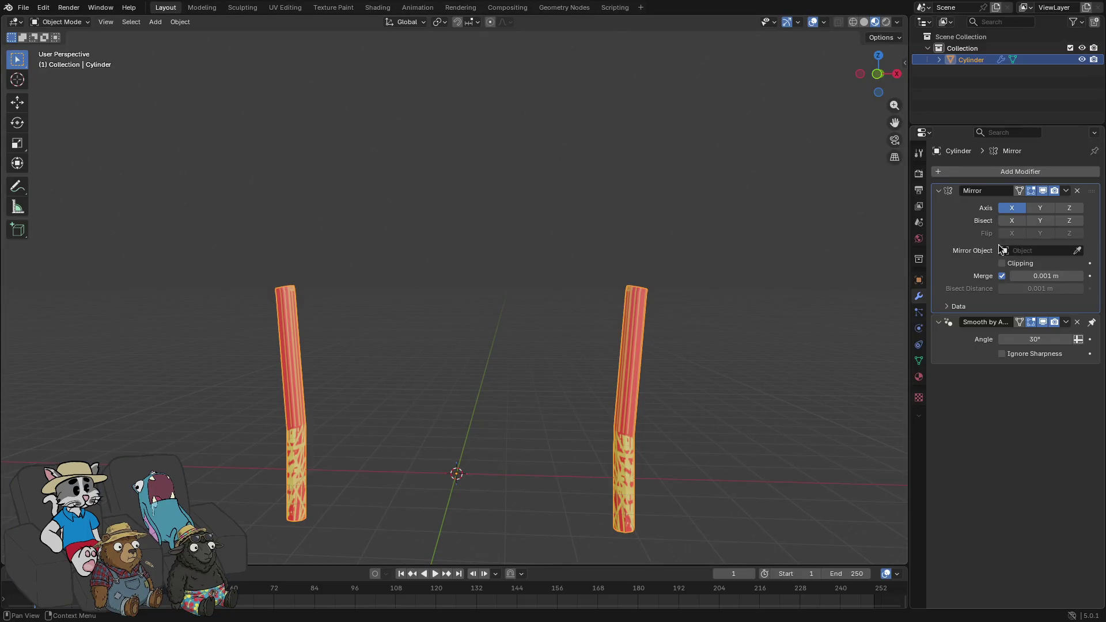
# - Apply the Mirror and Smooth by Angle modifiers to the cylinder mesh
pyautogui.click(1064, 191)
pyautogui.click(1064, 191)
pyautogui.click(1048, 203)
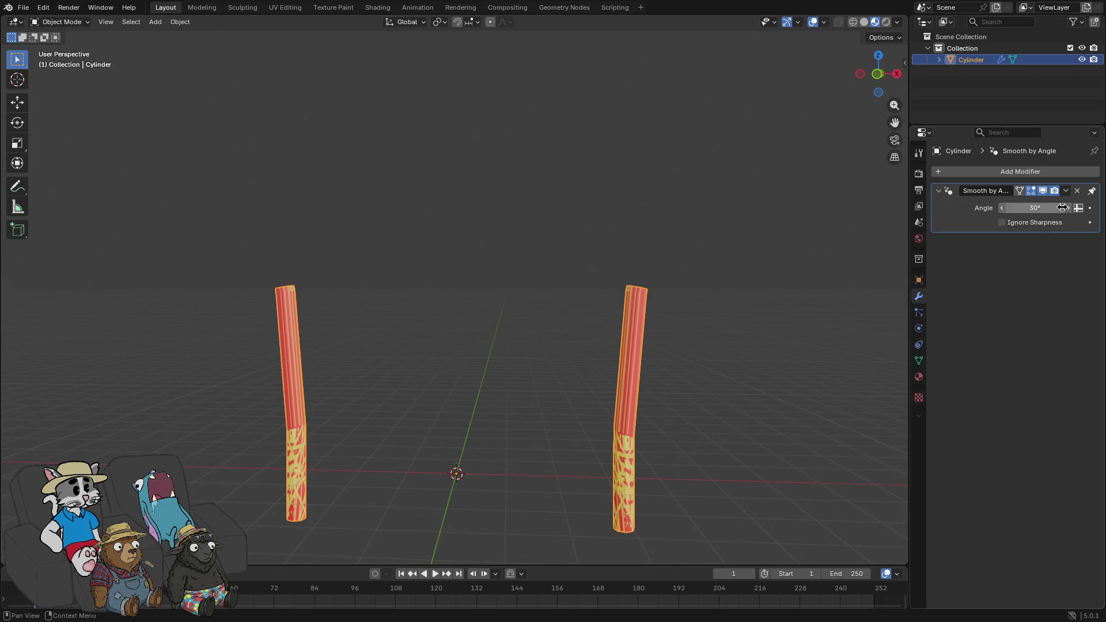
pyautogui.click(1063, 193)
pyautogui.click(1046, 203)
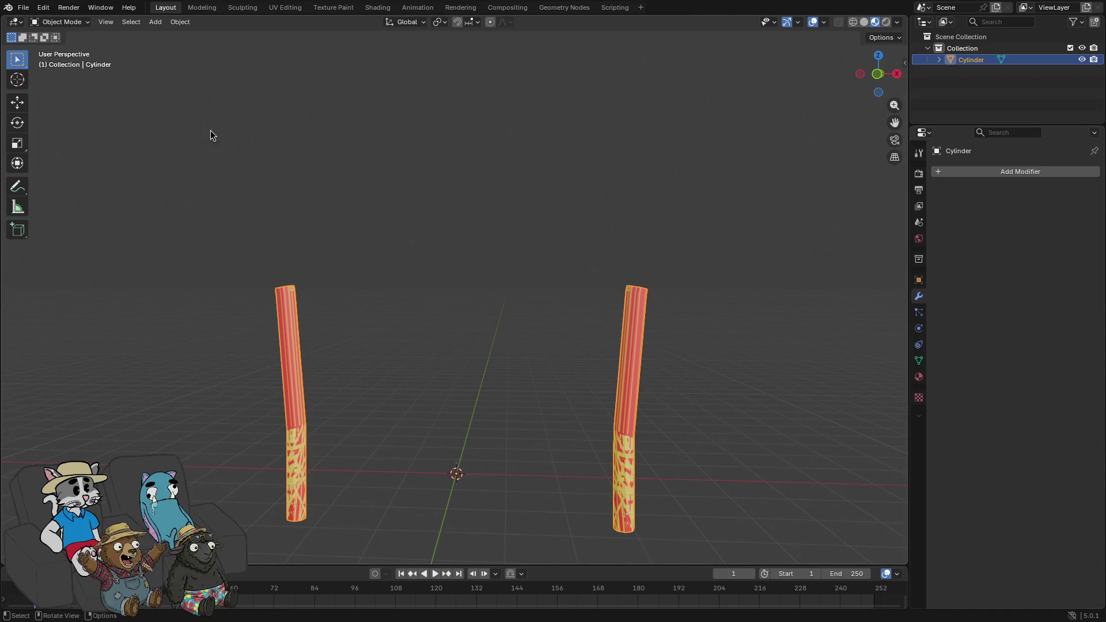
# - Re-export the cylinder as glTF 2.0, overwriting checkpoint.glb
pyautogui.click(23, 7)
pyautogui.moveTo(98, 183)
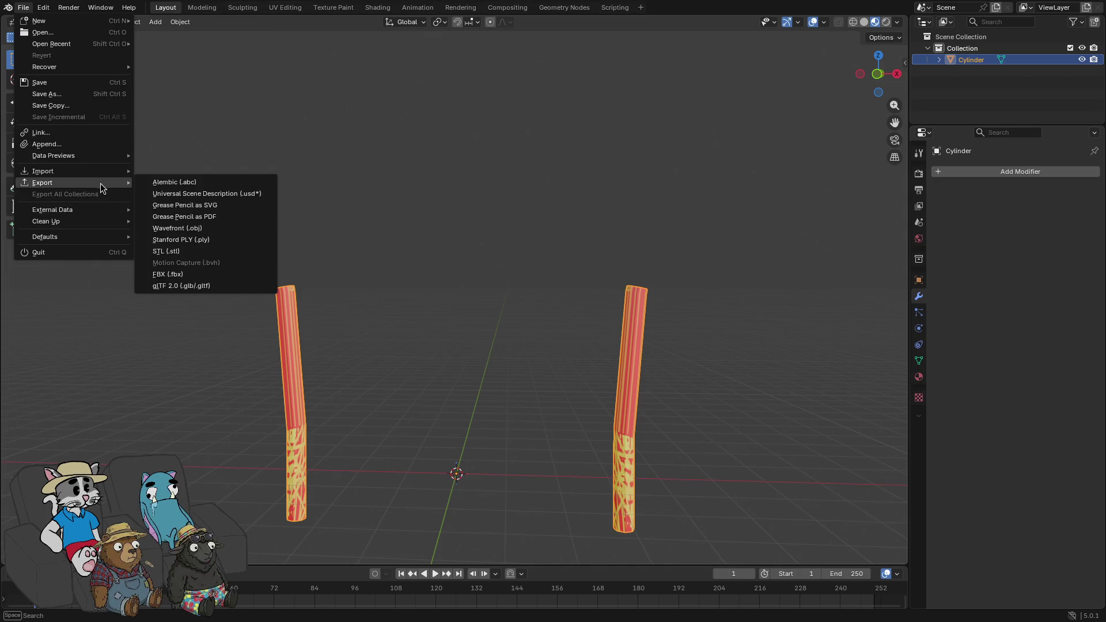
pyautogui.click(194, 288)
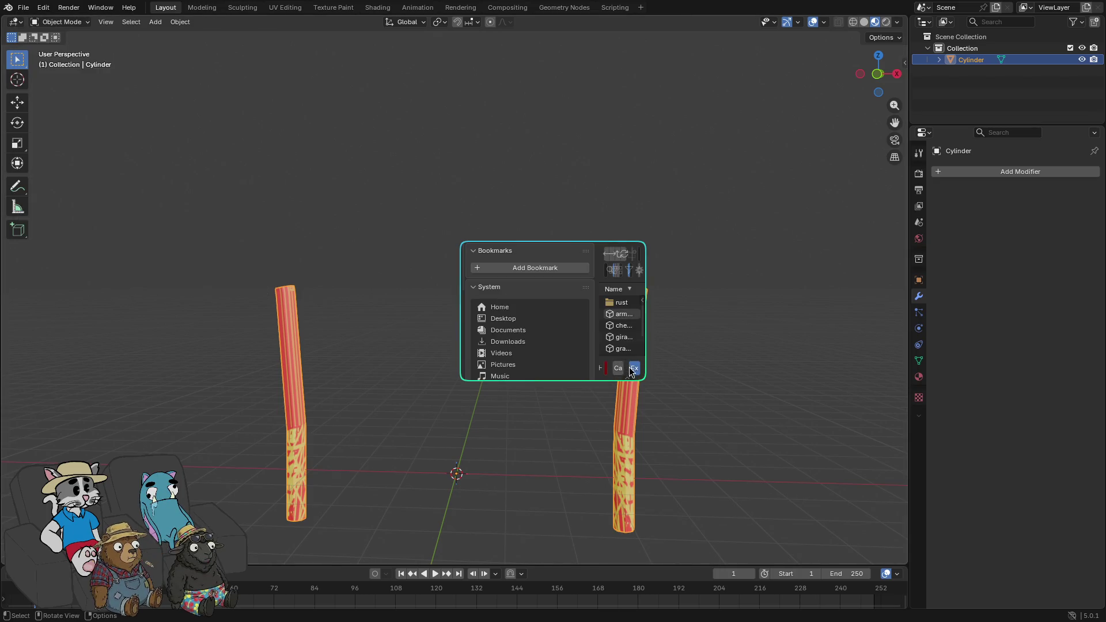
pyautogui.click(619, 367)
pyautogui.hotkey('alt', 'Tab')
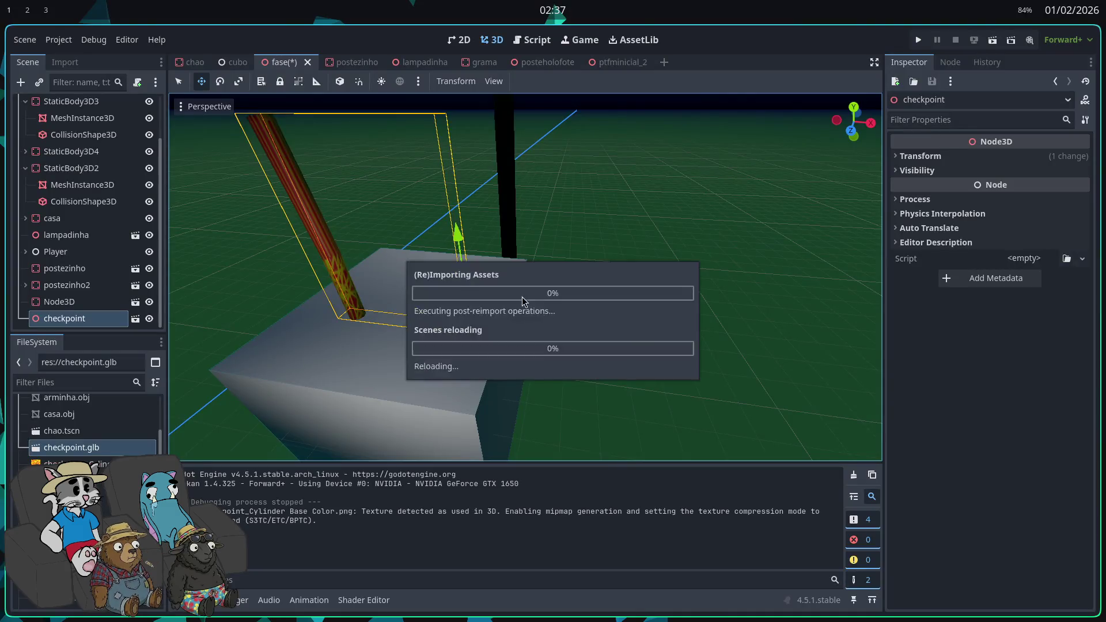
# - Move the checkpoint about 2.3 m along negative X
pyautogui.press('f')
pyautogui.moveTo(610, 302); pyautogui.dragTo(551, 304)
pyautogui.scroll(-3, 551, 304)
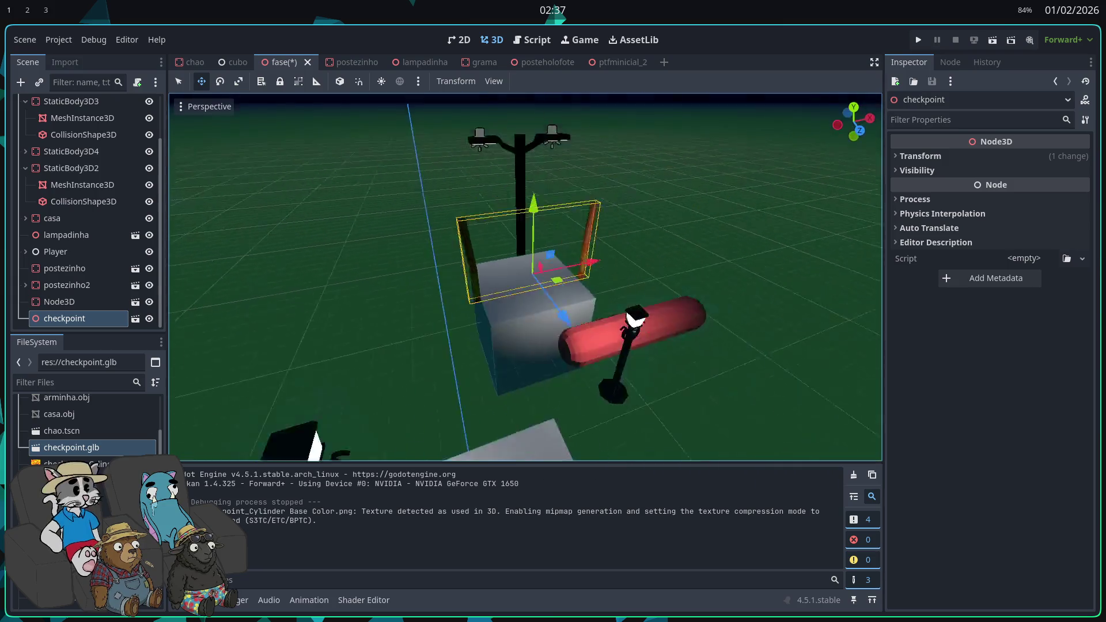
pyautogui.scroll(5, 552, 305)
pyautogui.scroll(-5, 526, 277)
pyautogui.scroll(8, 525, 276)
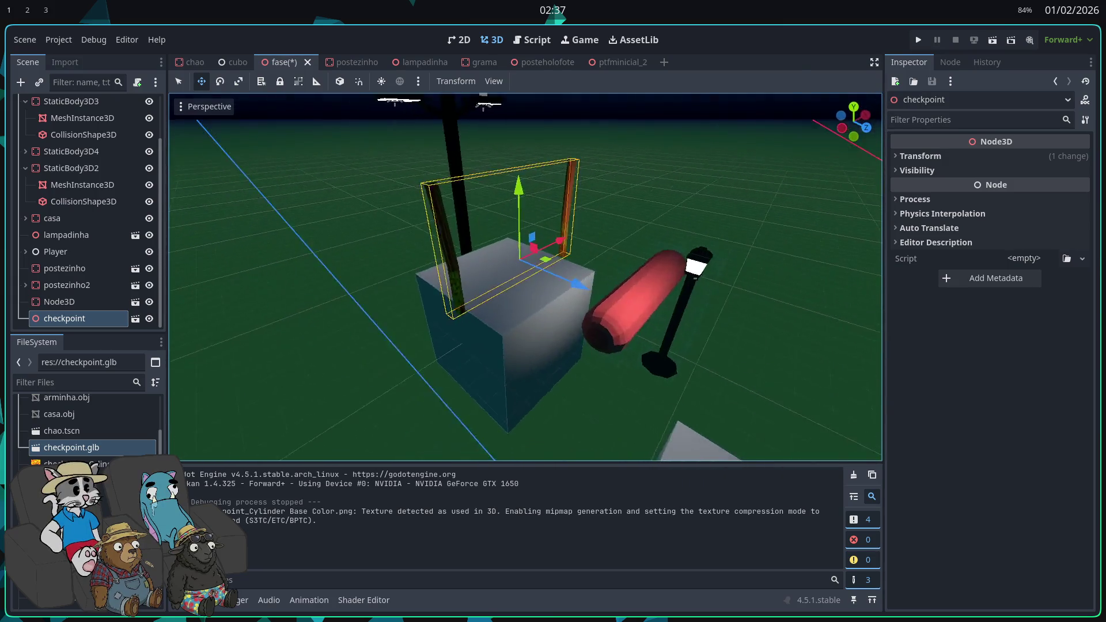
pyautogui.scroll(-4, 526, 277)
pyautogui.scroll(5, 526, 277)
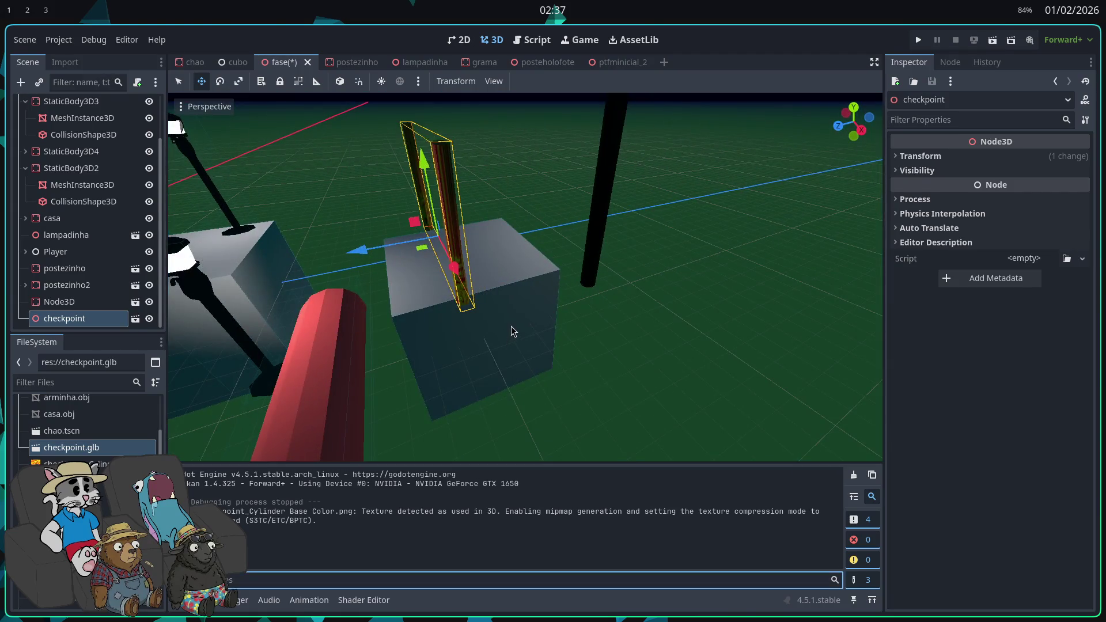
# - Widen the cube platform's box mesh to 1.765 m along X
pyautogui.click(511, 329)
pyautogui.click(71, 151)
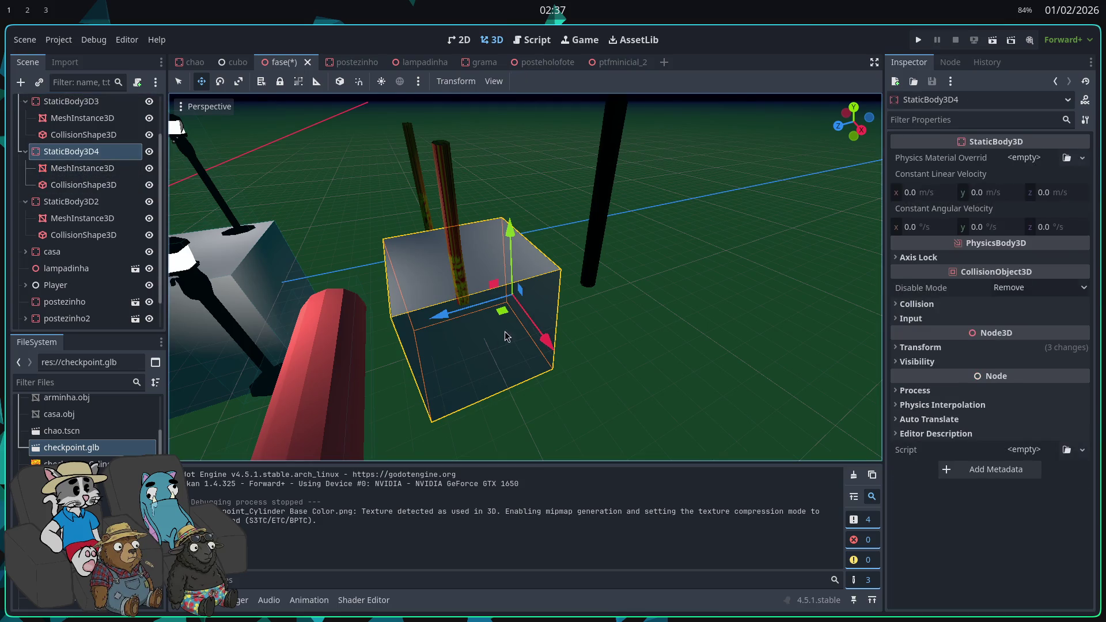
pyautogui.click(82, 168)
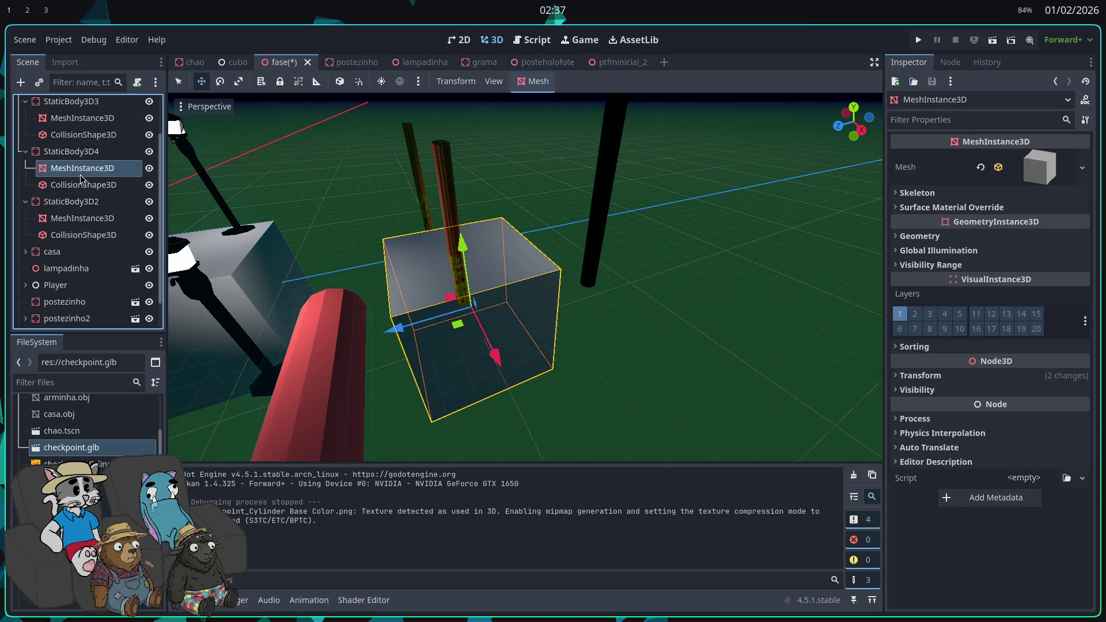
pyautogui.click(1034, 174)
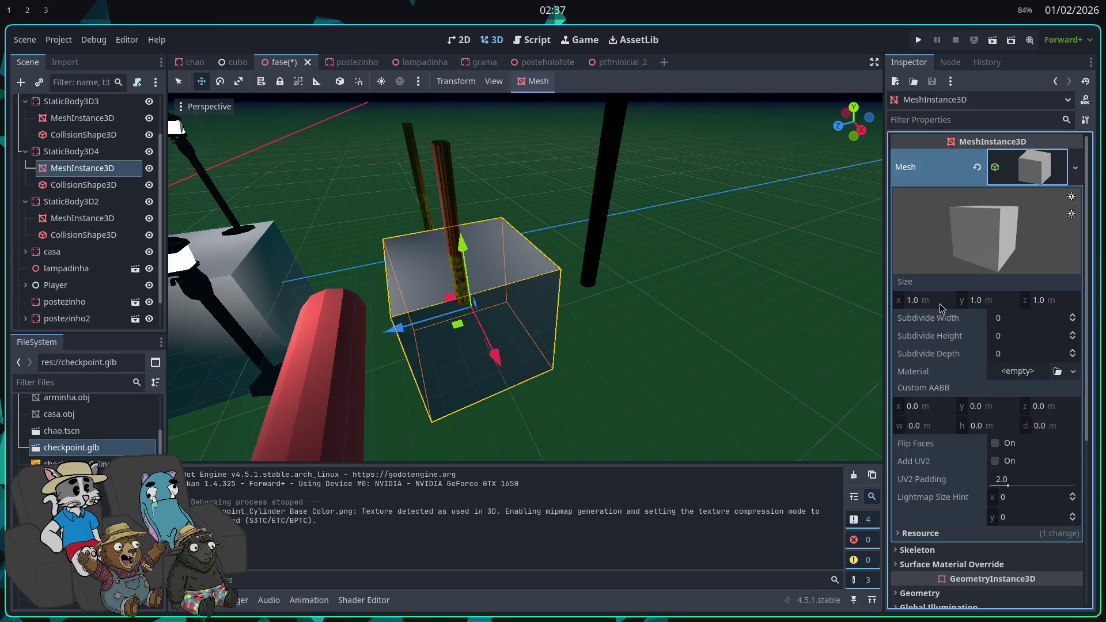
pyautogui.moveTo(935, 306); pyautogui.dragTo(979, 307)
pyautogui.scroll(-3, 346, 242)
pyautogui.moveTo(346, 241)
pyautogui.mouseDown()
pyautogui.moveTo(284, 239)
pyautogui.moveTo(206, 277)
pyautogui.mouseUp()
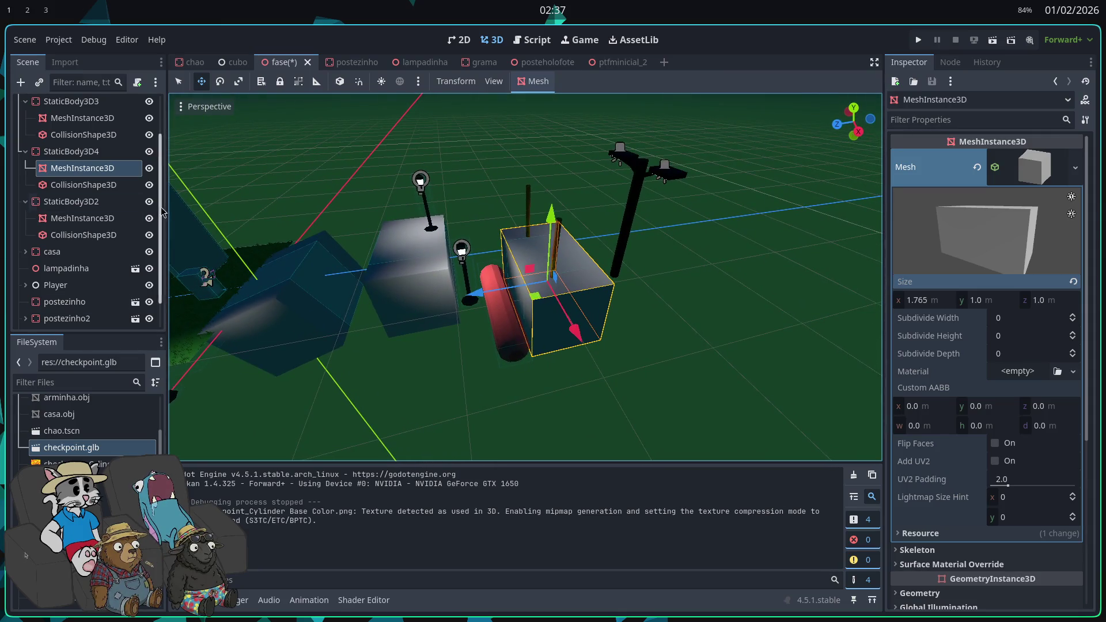
# - Widen the cube's collision box to 1.775 m along X and run the game
pyautogui.doubleClick(83, 184)
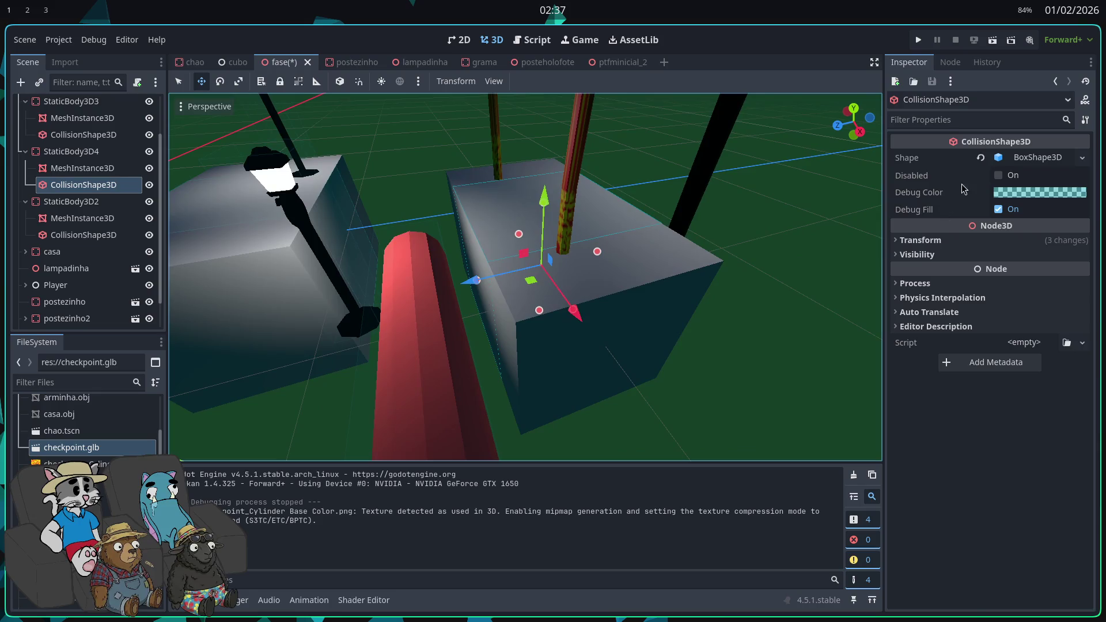
pyautogui.click(1028, 158)
pyautogui.moveTo(929, 195); pyautogui.dragTo(931, 195)
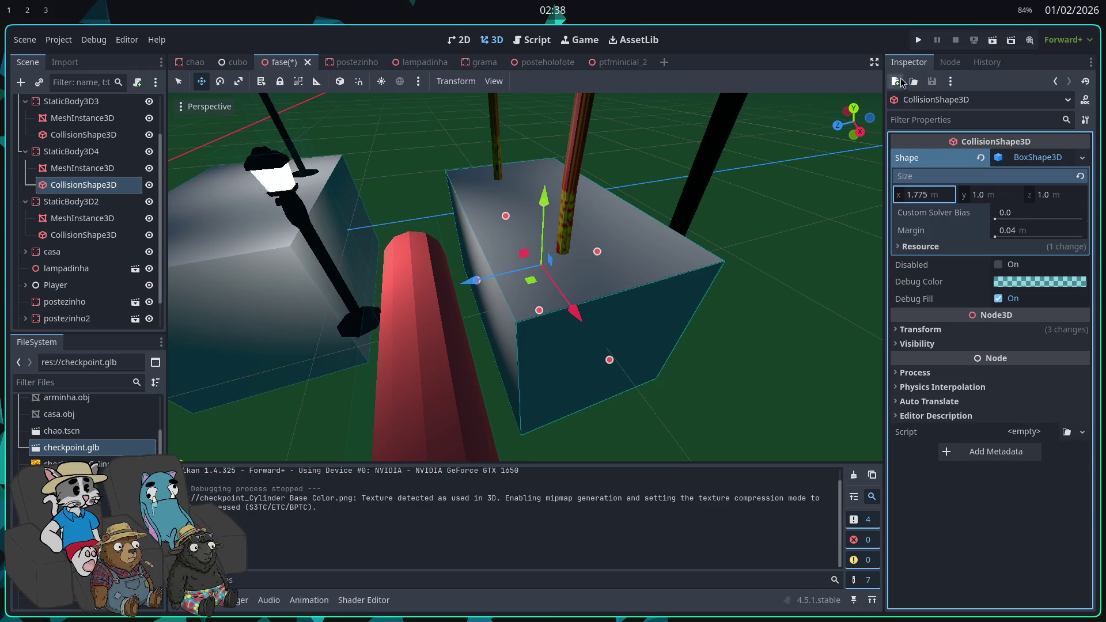
pyautogui.click(919, 40)
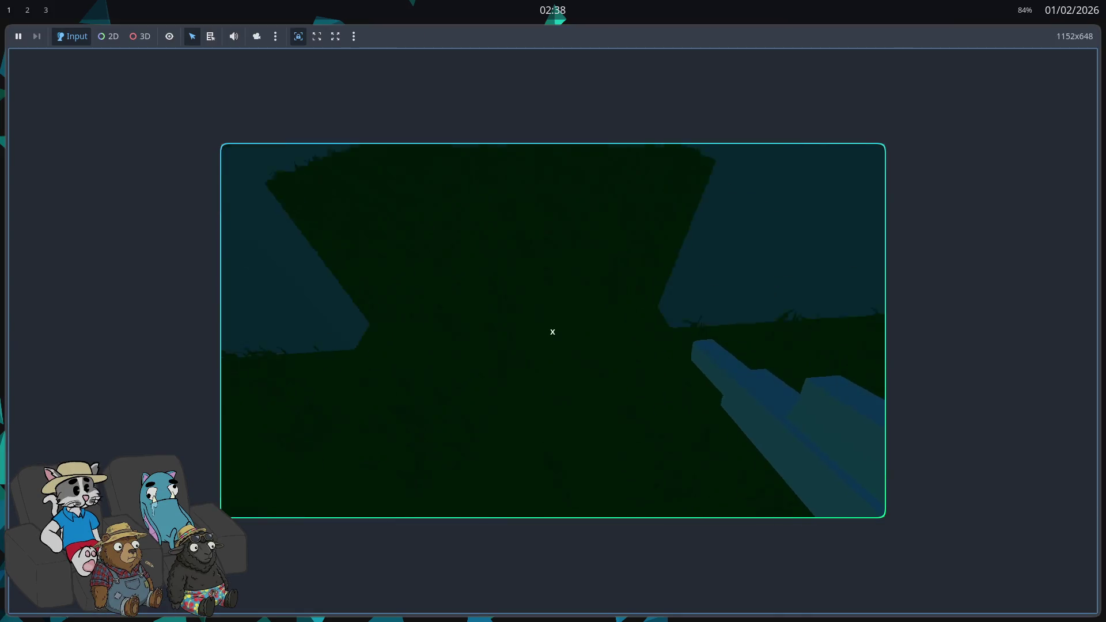
# - Walk the player across the grey platform toward the log and wall, then stop with F8
pyautogui.press('w')
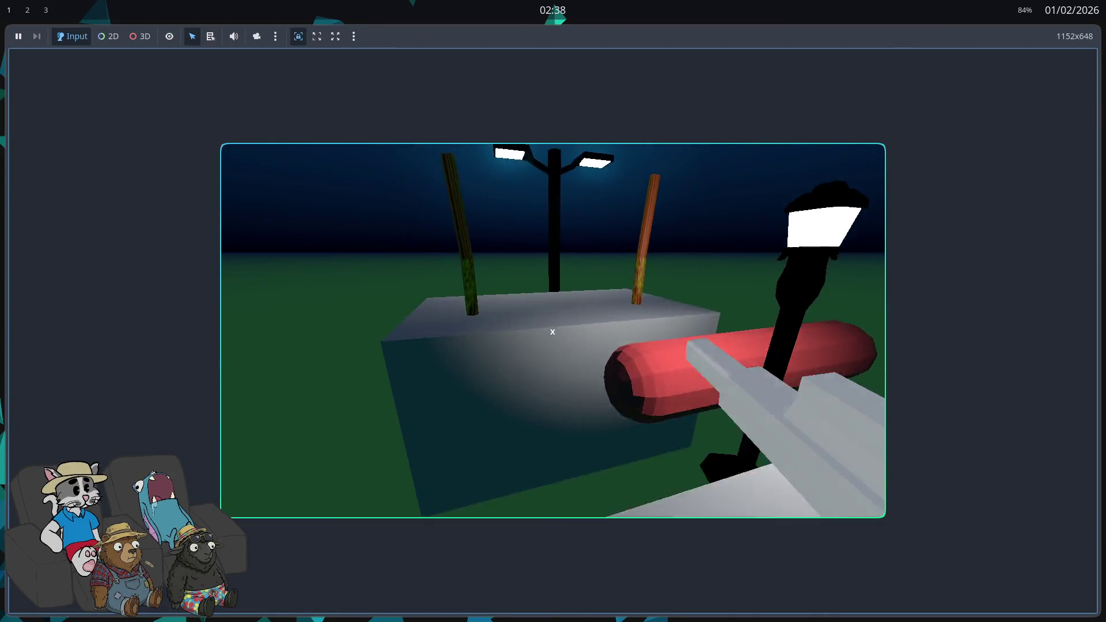
pyautogui.press('w')
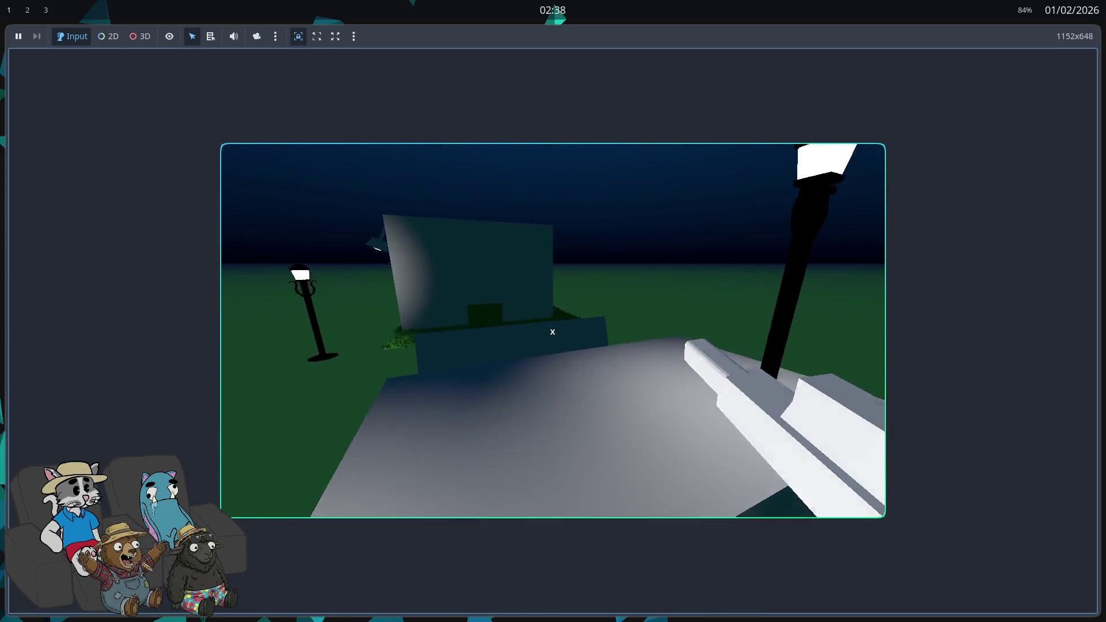
pyautogui.press('w')
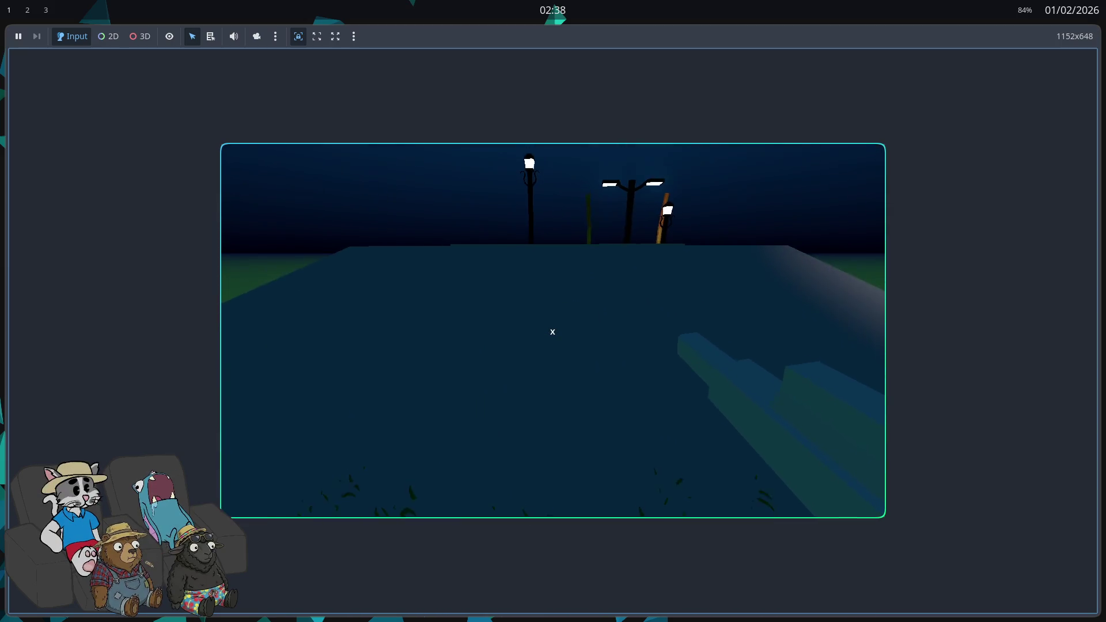
pyautogui.press('w')
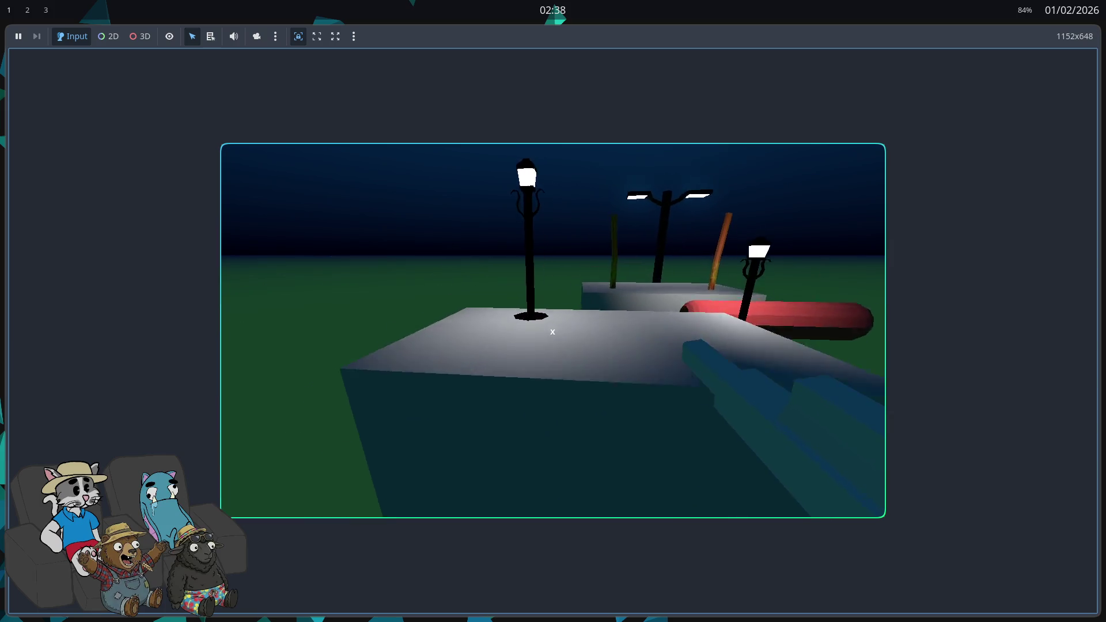
pyautogui.press('w')
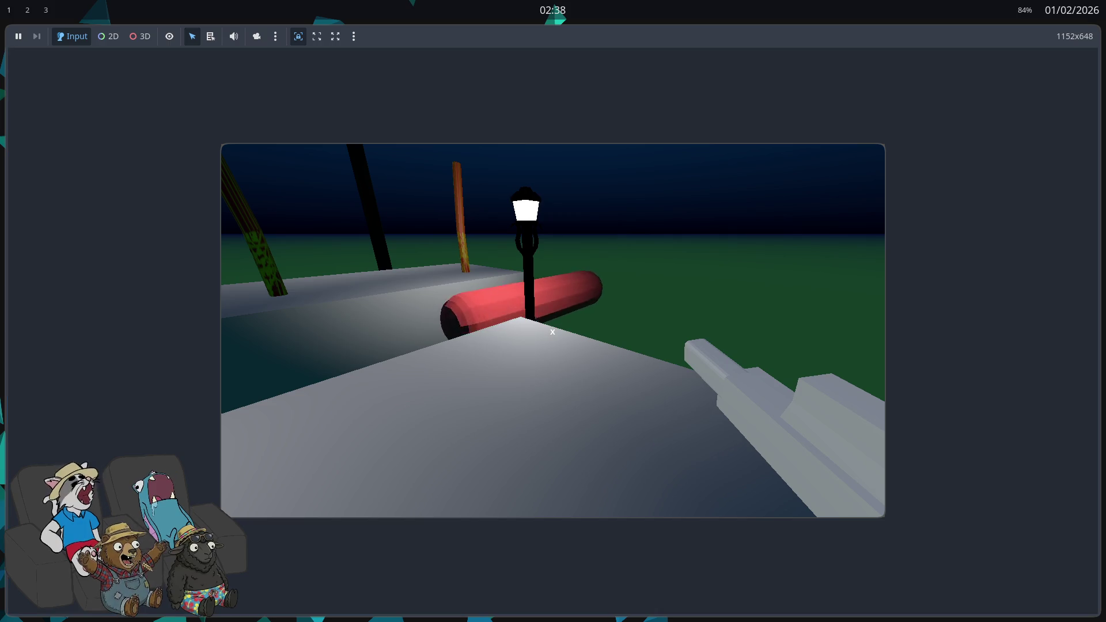
pyautogui.click(552, 332)
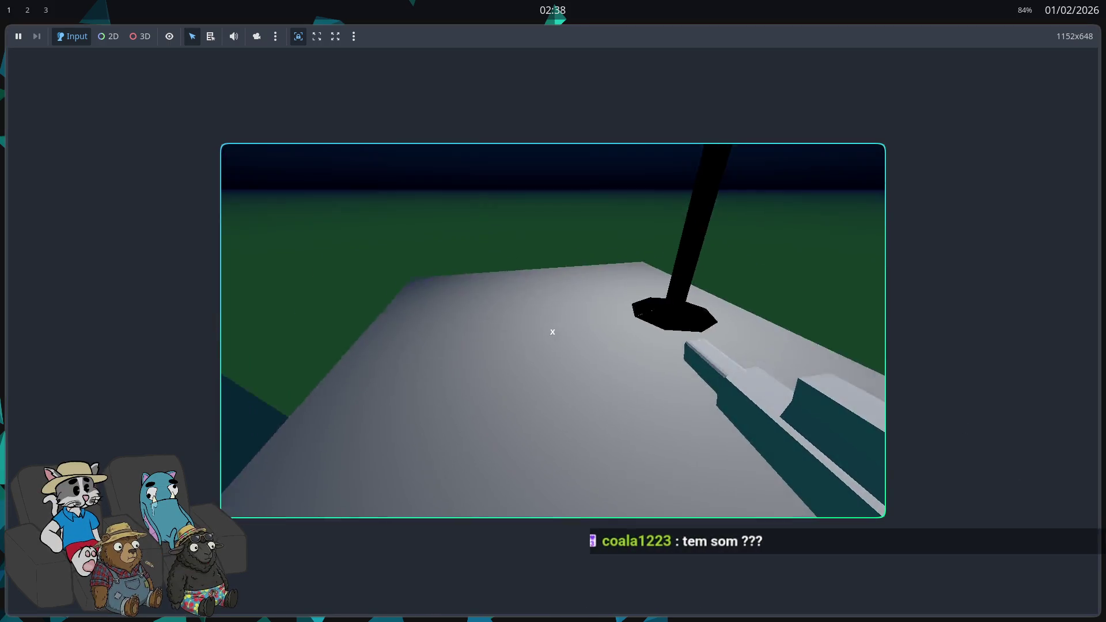
pyautogui.press('w')
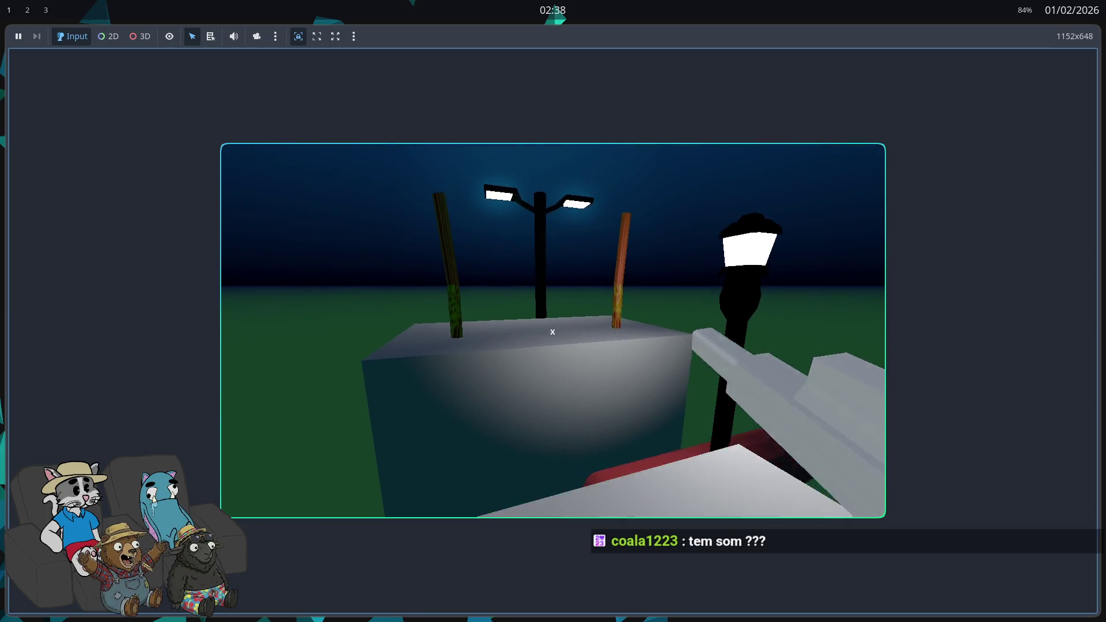
pyautogui.press('w')
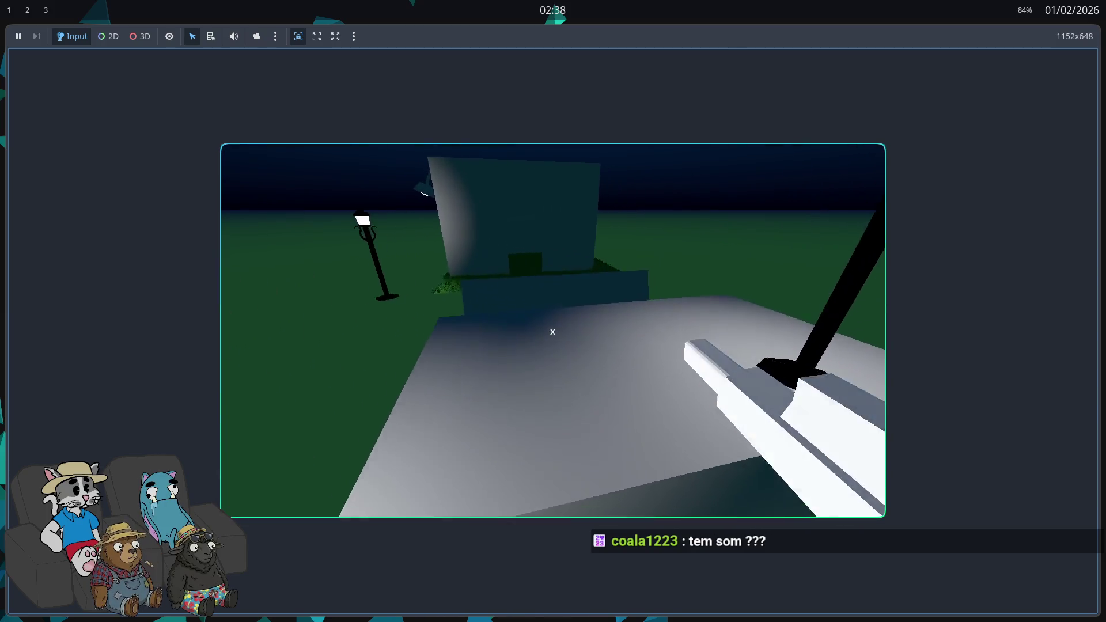
pyautogui.press('w')
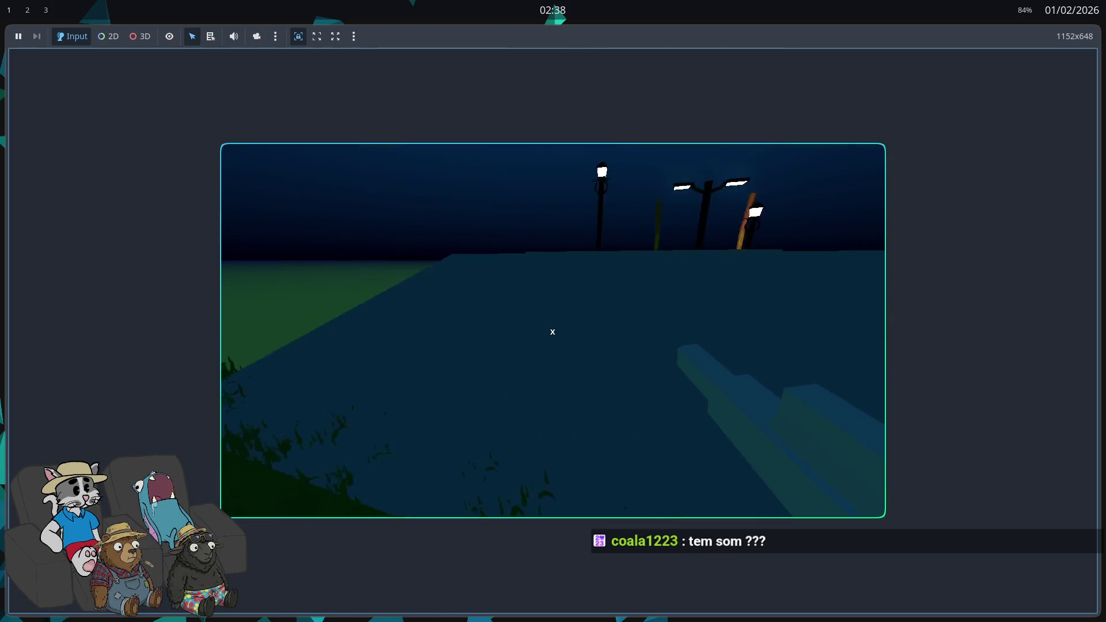
pyautogui.press('w')
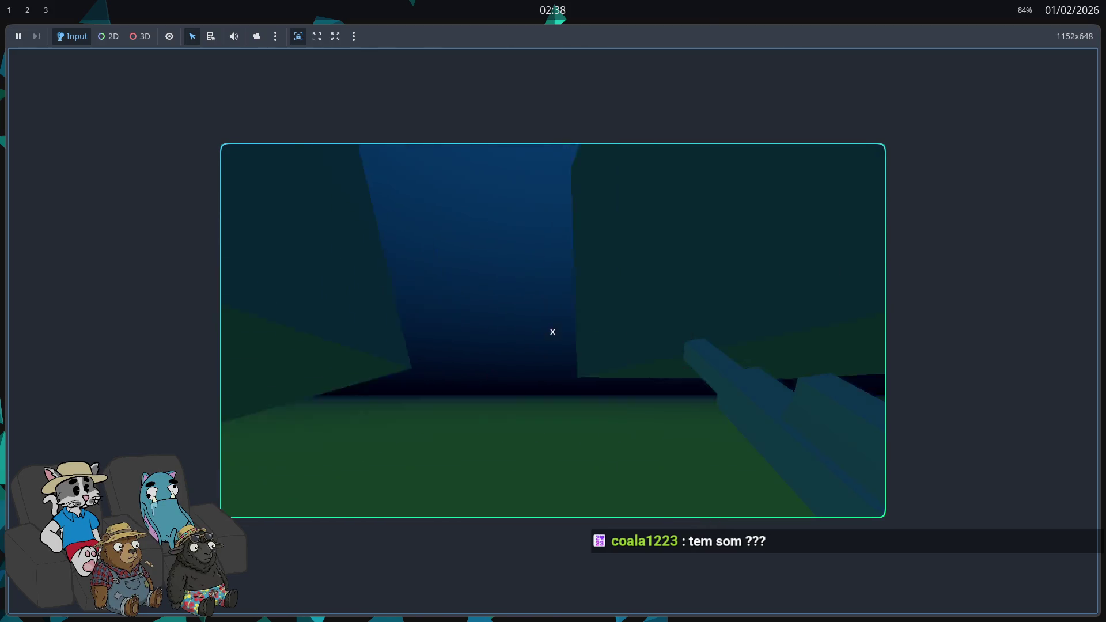
pyautogui.press('F8')
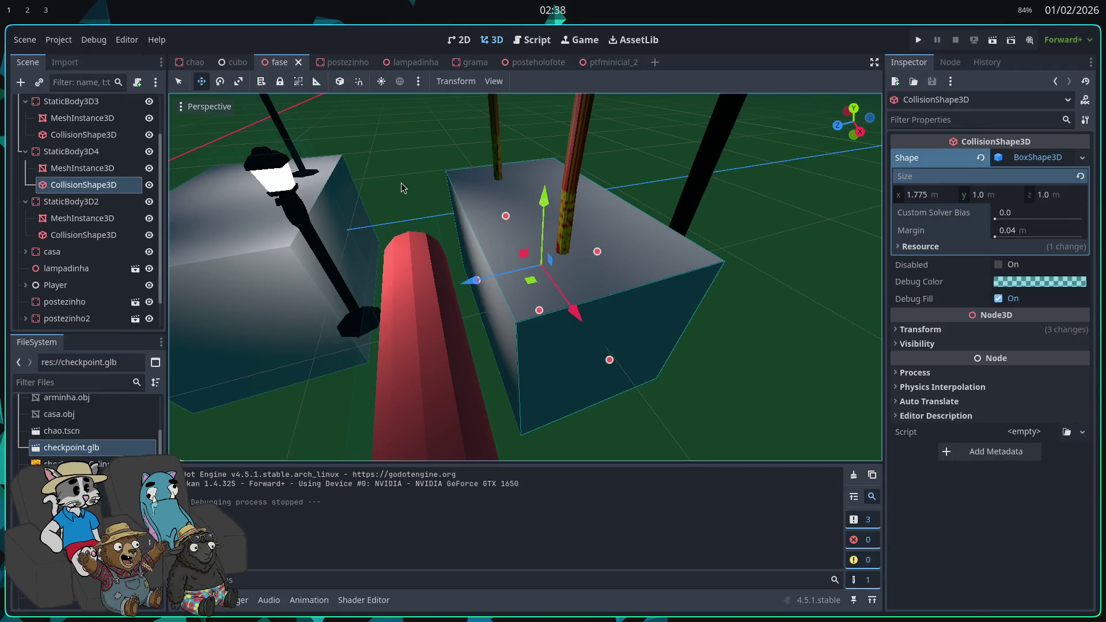
# - Switch to Zed and scroll lib.rs through the player's ready() and input() functions
pyautogui.press('super+2')
pyautogui.scroll(-10, 404, 274)
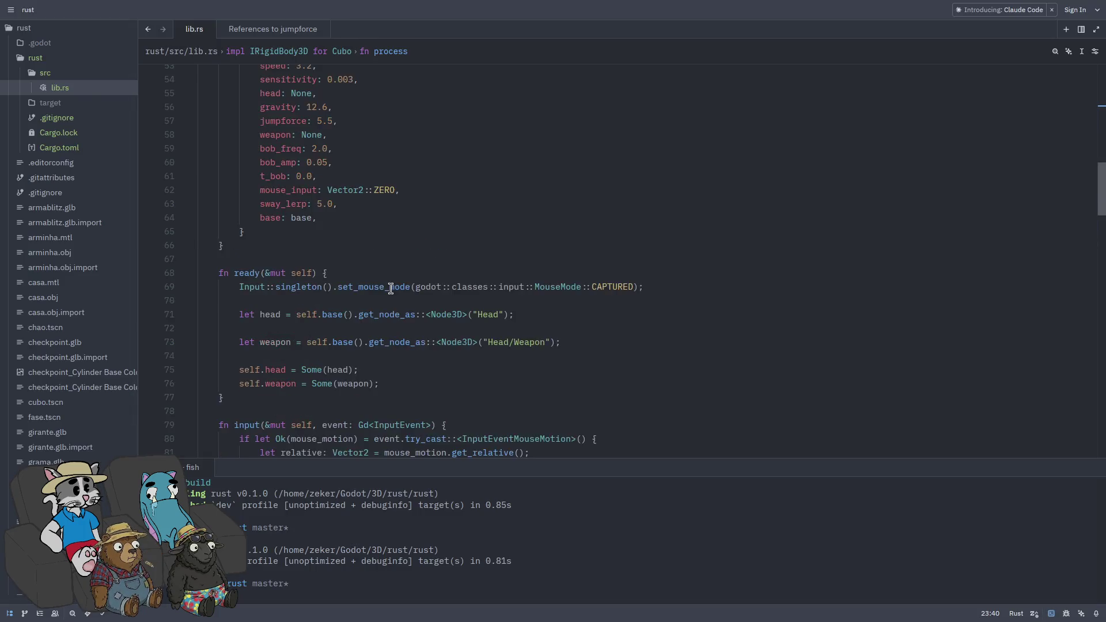
pyautogui.scroll(-15, 403, 275)
pyautogui.scroll(10, 377, 284)
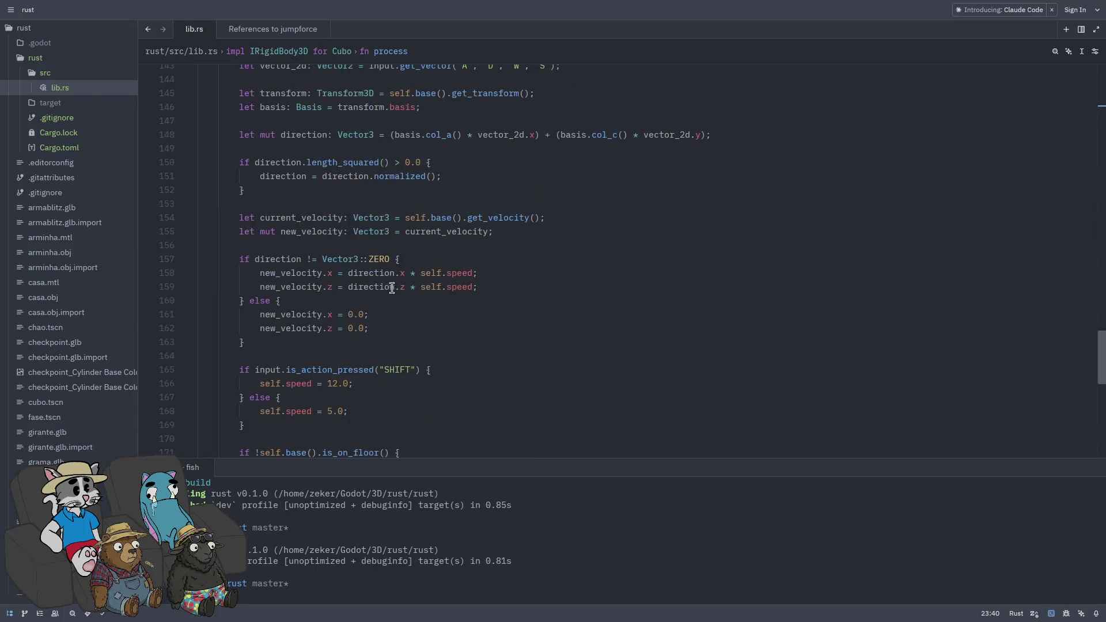
pyautogui.scroll(20, 396, 311)
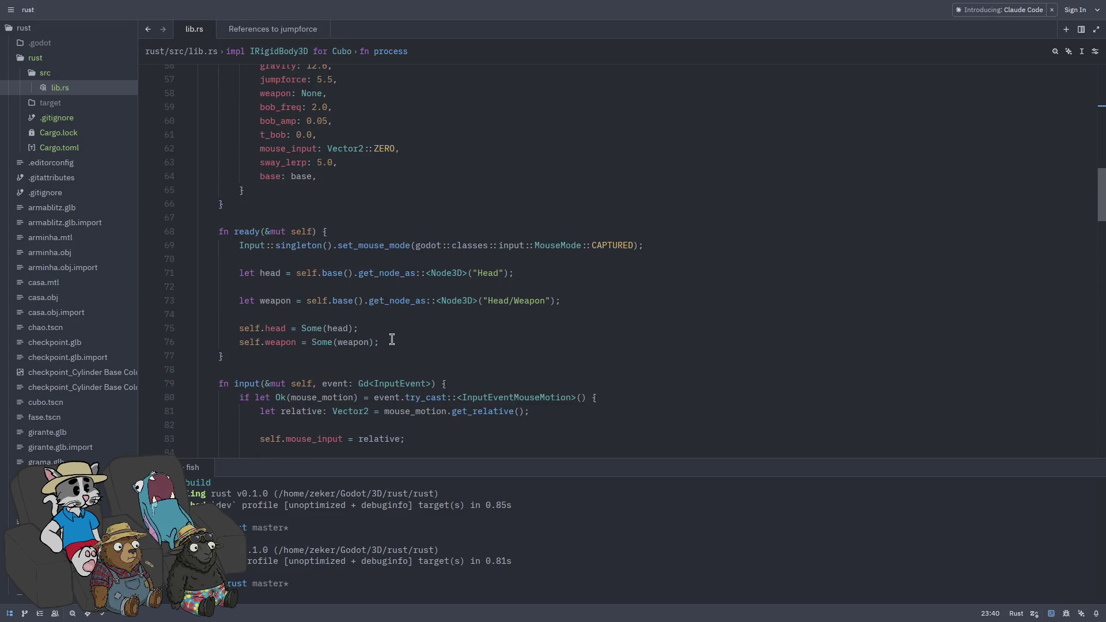
pyautogui.scroll(2, 500, 334)
pyautogui.scroll(-4, 462, 330)
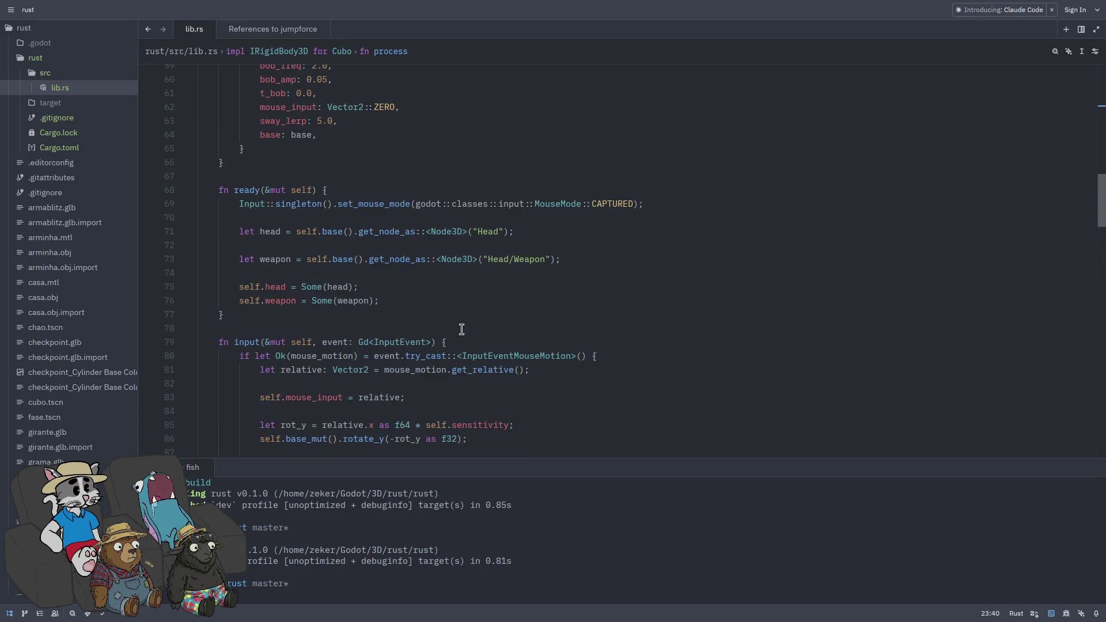
pyautogui.scroll(-2, 454, 329)
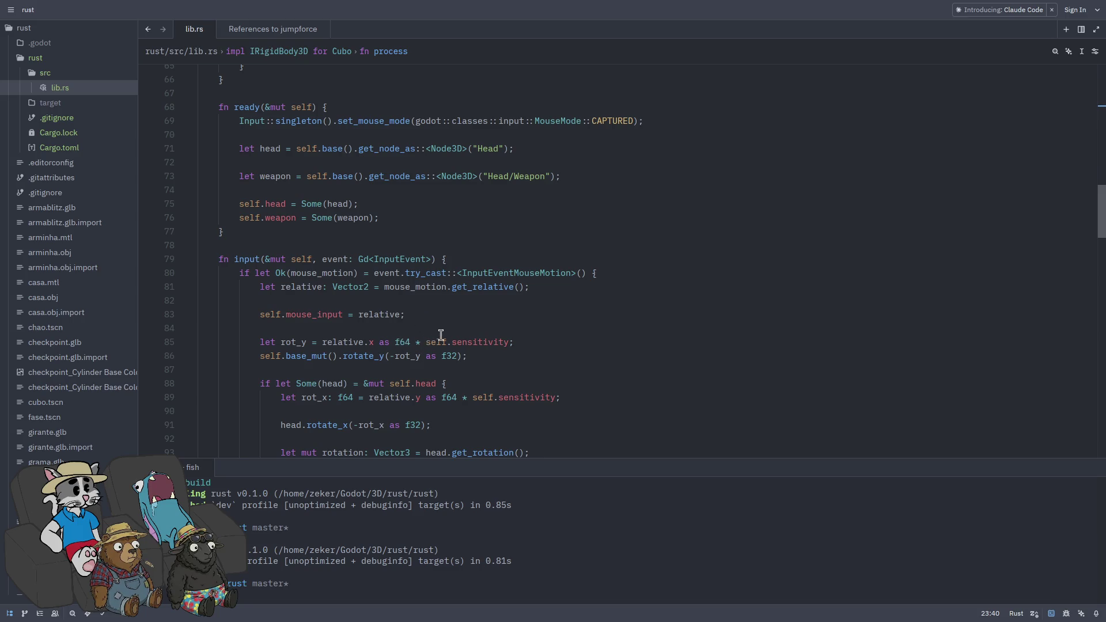
pyautogui.scroll(-2, 441, 334)
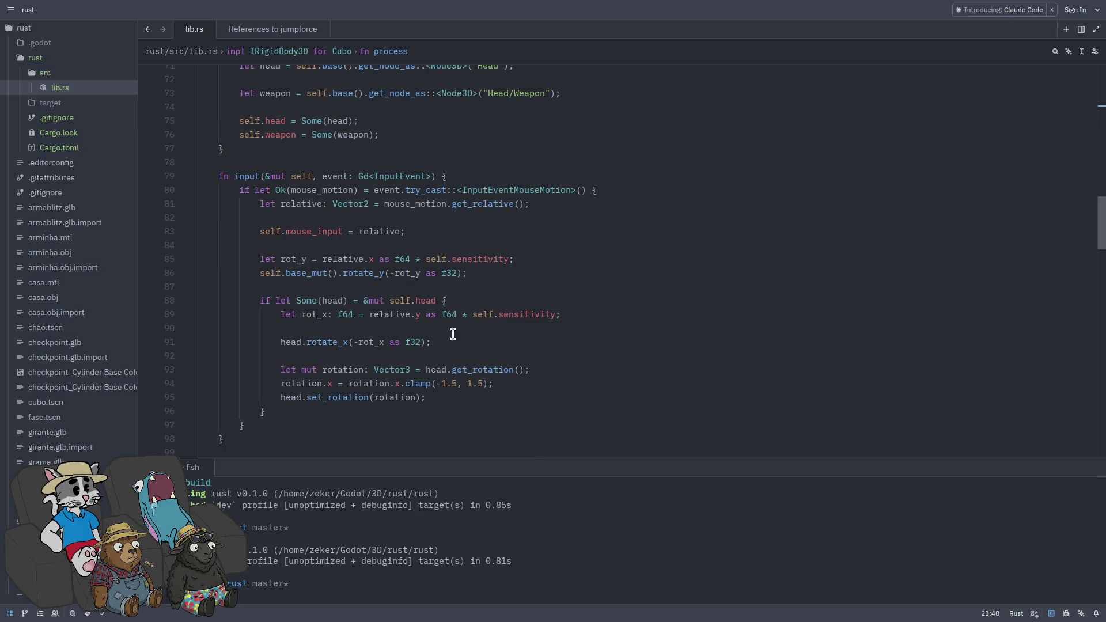
# - Rewrite line 172's reset call as Vector3::new with x, y, z all 0.0, fixing typos
pyautogui.write(':')
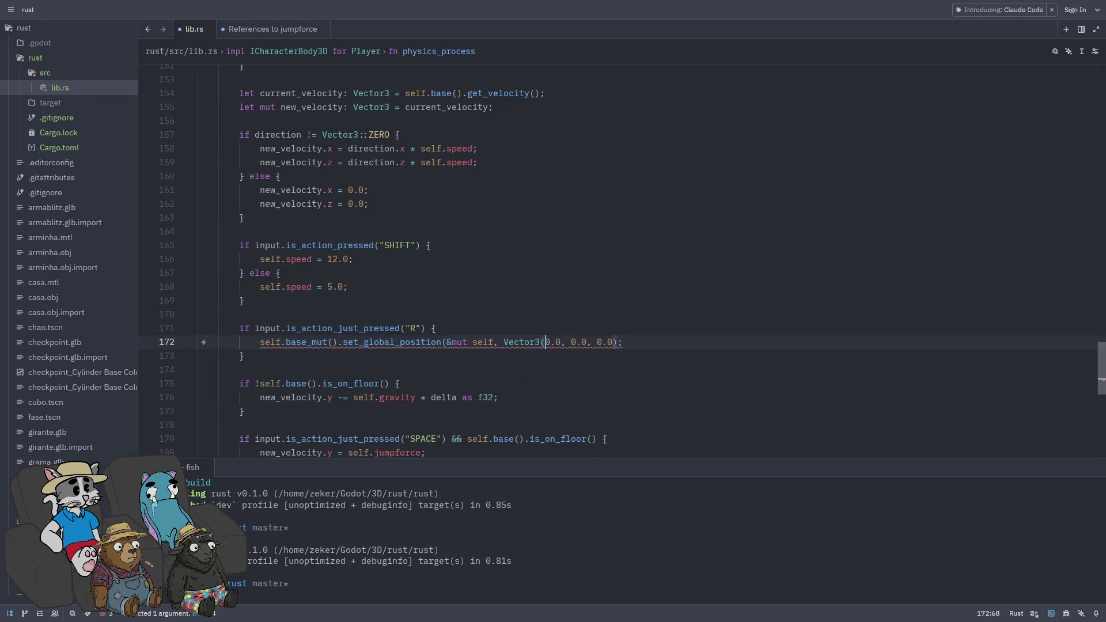
pyautogui.click(562, 342)
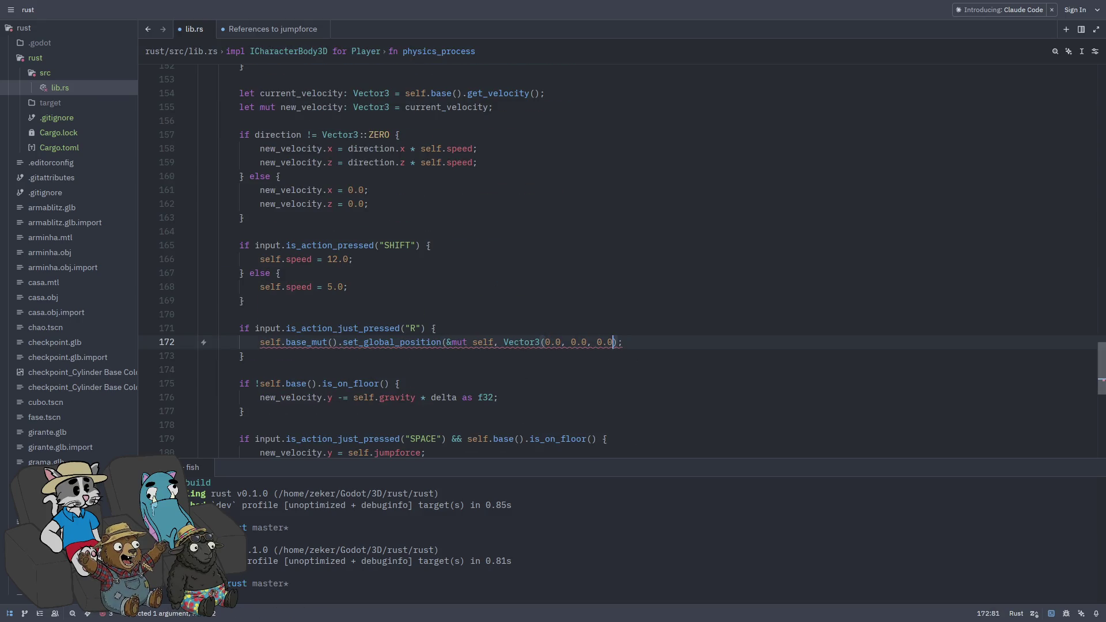
pyautogui.write(')')
pyautogui.press('Left')
pyautogui.press('Left')
pyautogui.press('Left')
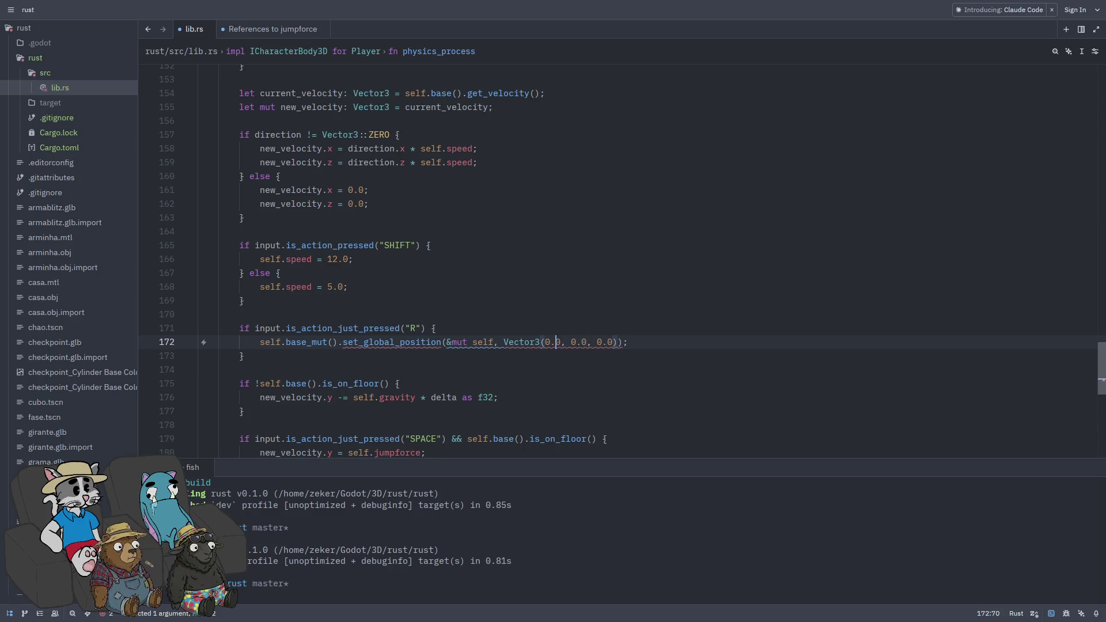
pyautogui.press('Left')
pyautogui.write('::new')
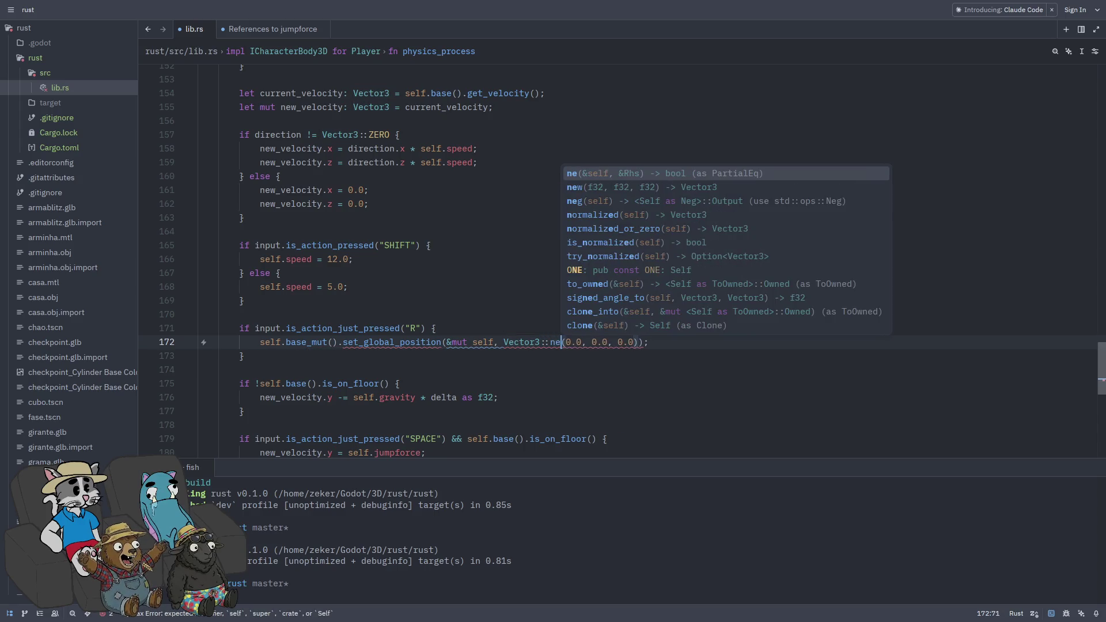
pyautogui.press('Escape')
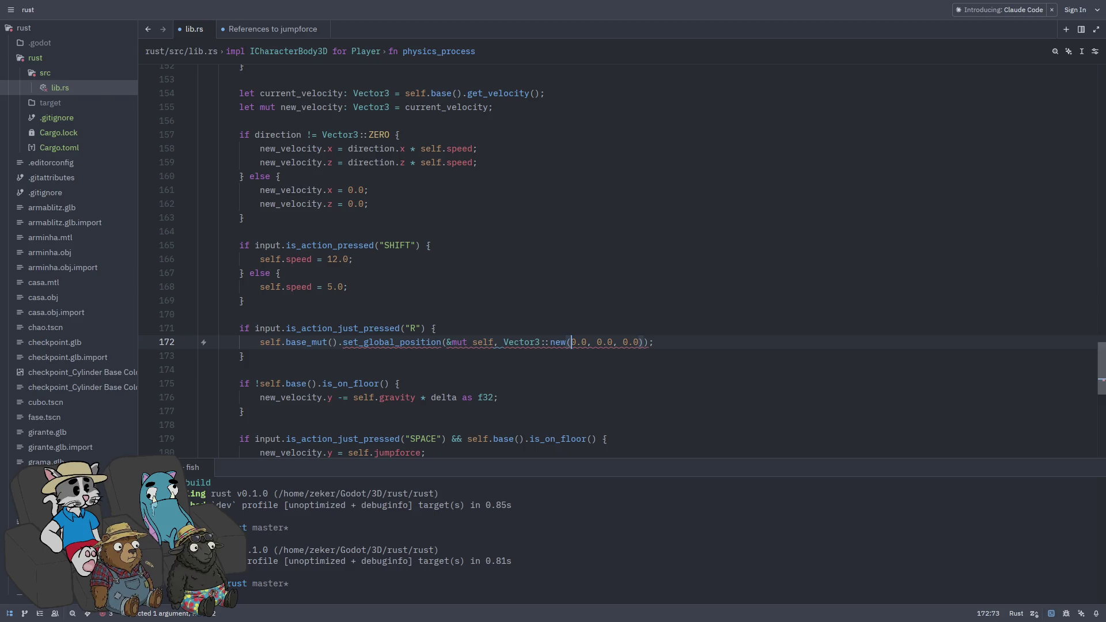
pyautogui.write('x:')
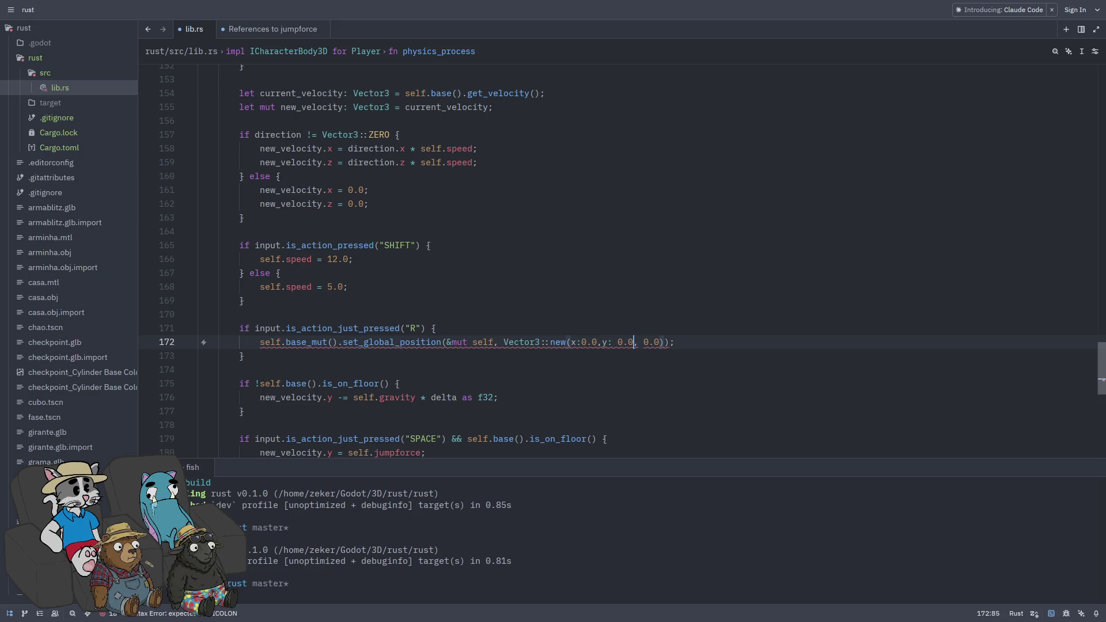
pyautogui.press('BackSpace')
pyautogui.write(':')
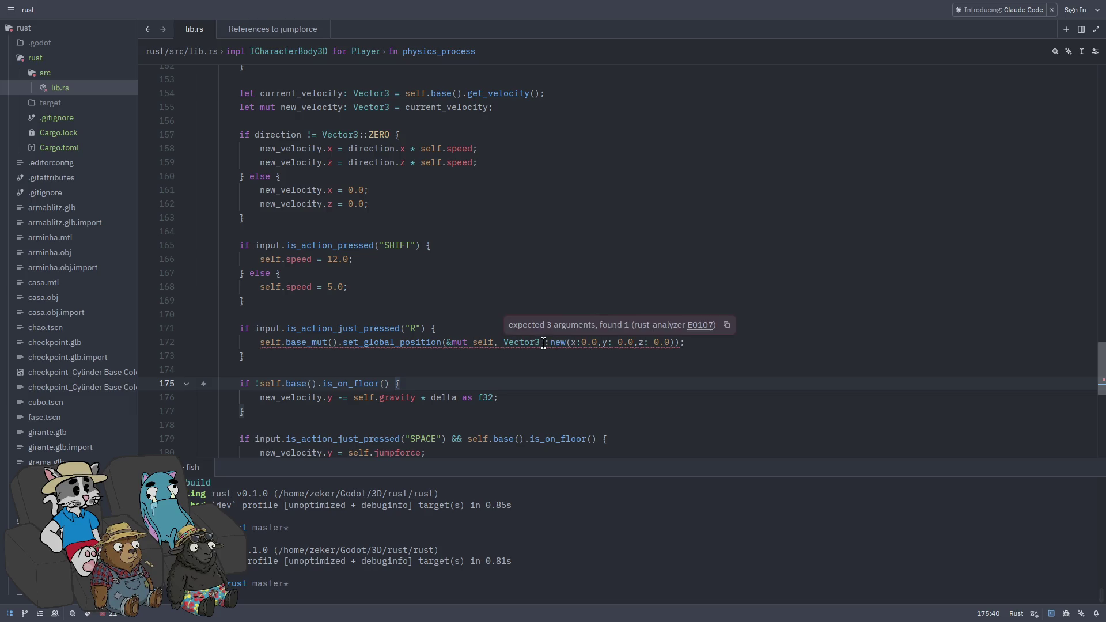
# - Select the R-press reset block, then place the caret on Vector3 in line 172
pyautogui.moveTo(694, 343); pyautogui.dragTo(232, 332)
pyautogui.click(244, 356)
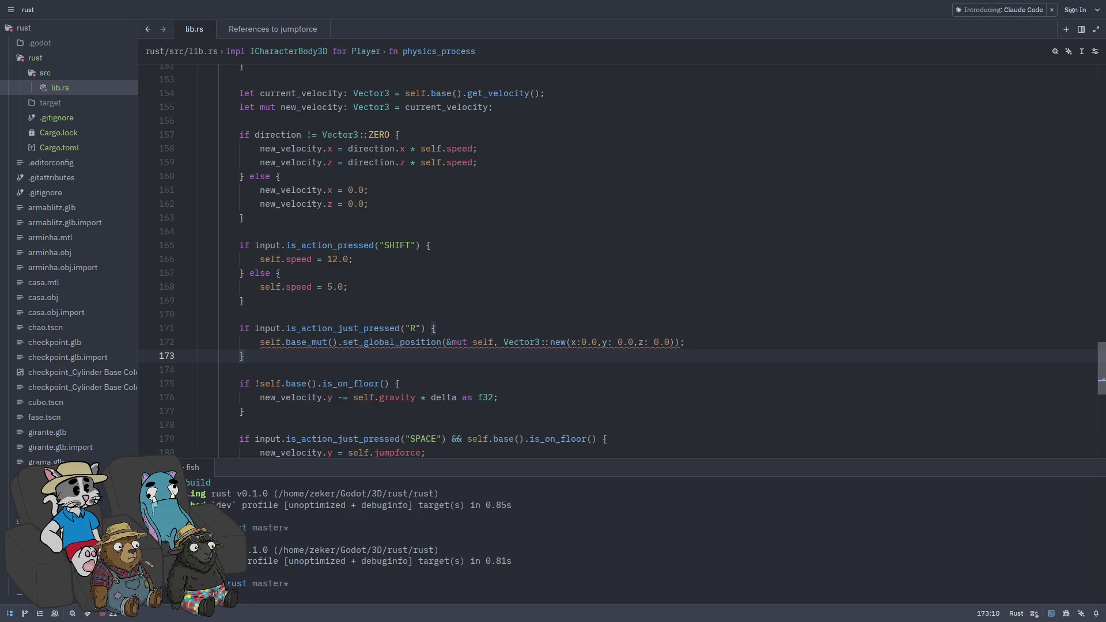
pyautogui.click(509, 345)
pyautogui.click(513, 346)
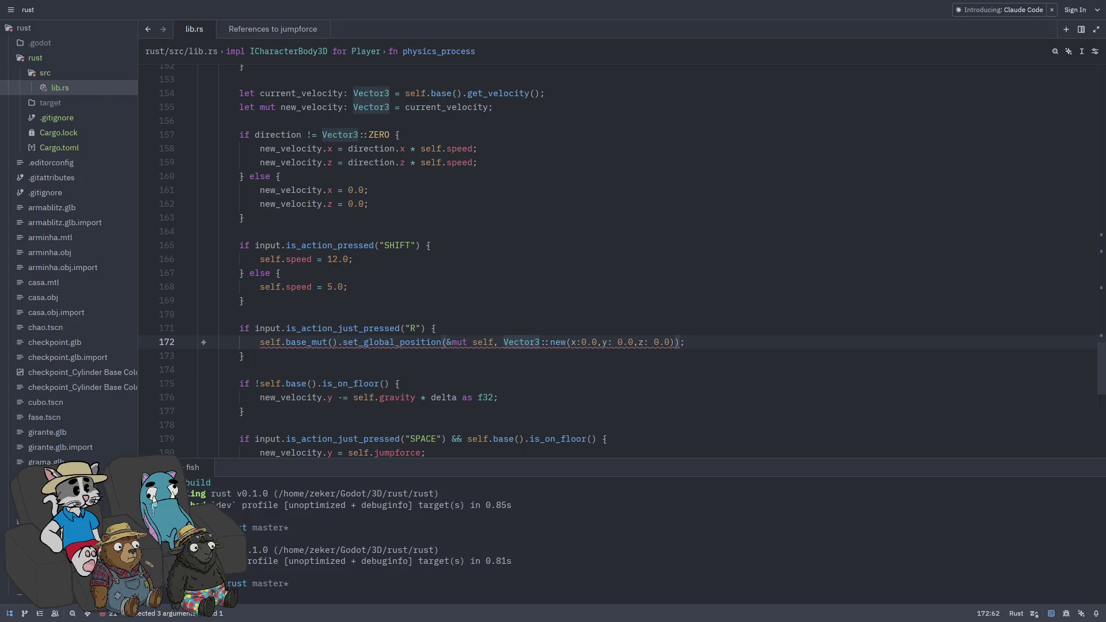
# - Replace the Vector3::new call with Vector3::ZERO and save lib.rs
pyautogui.doubleClick(600, 342)
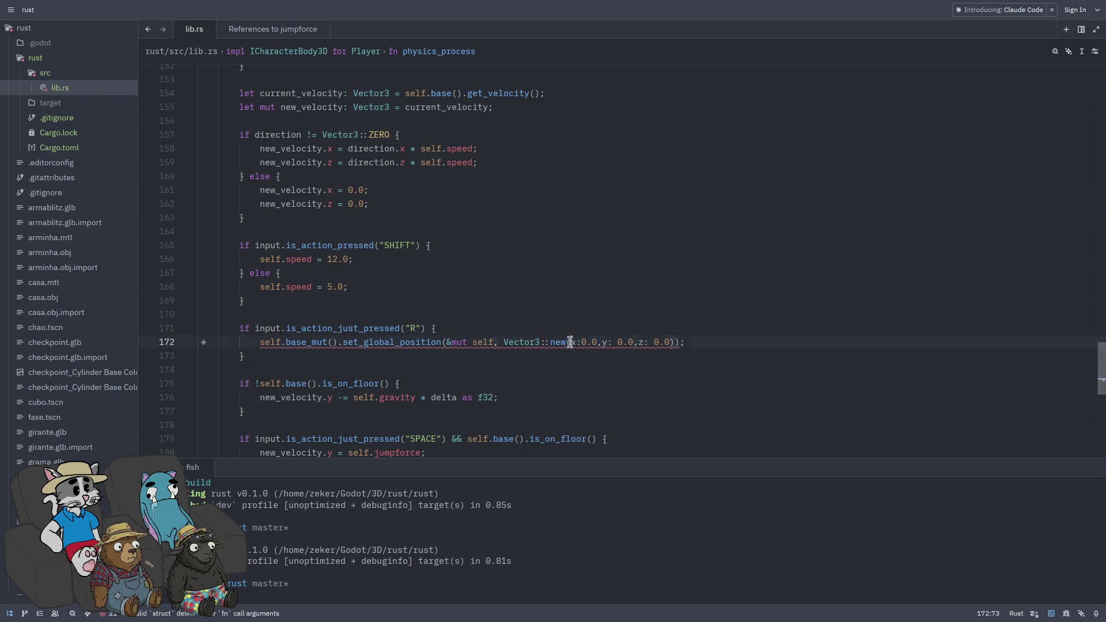
pyautogui.moveTo(672, 343); pyautogui.dragTo(503, 342)
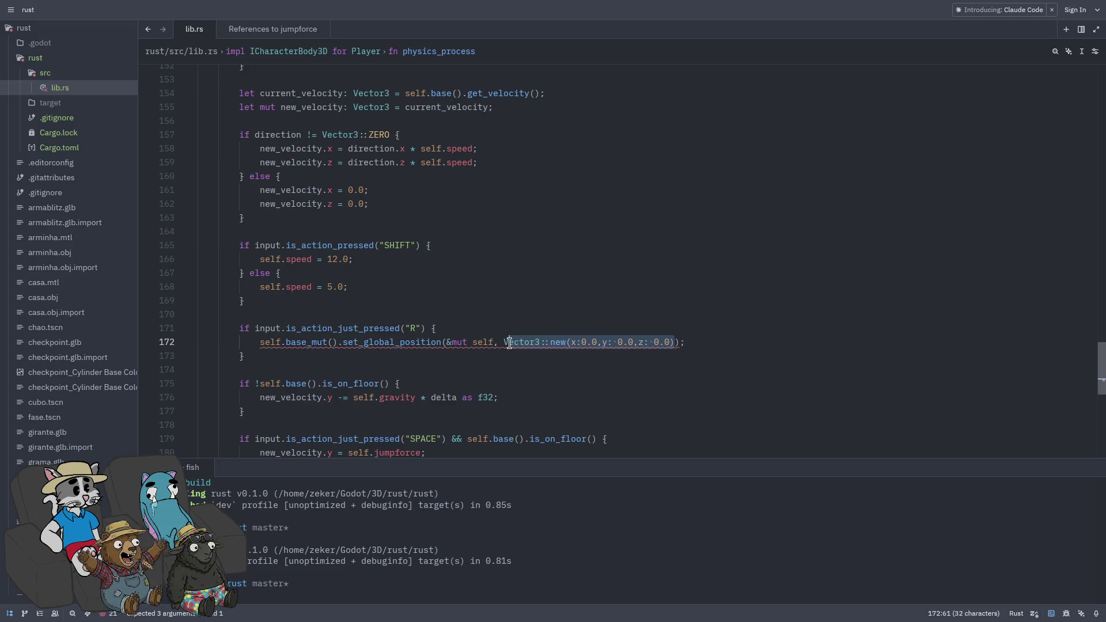
pyautogui.write('Vv')
pyautogui.write('ect')
pyautogui.press('BackSpace')
pyautogui.write('3::Z')
pyautogui.press('Return')
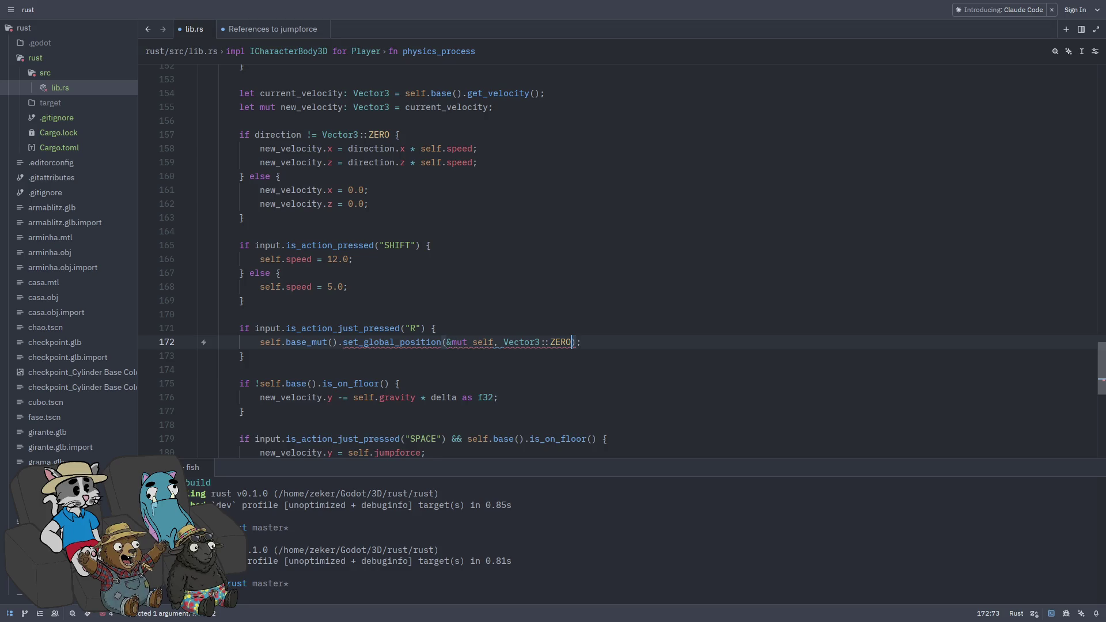
pyautogui.hotkey('ctrl', 's')
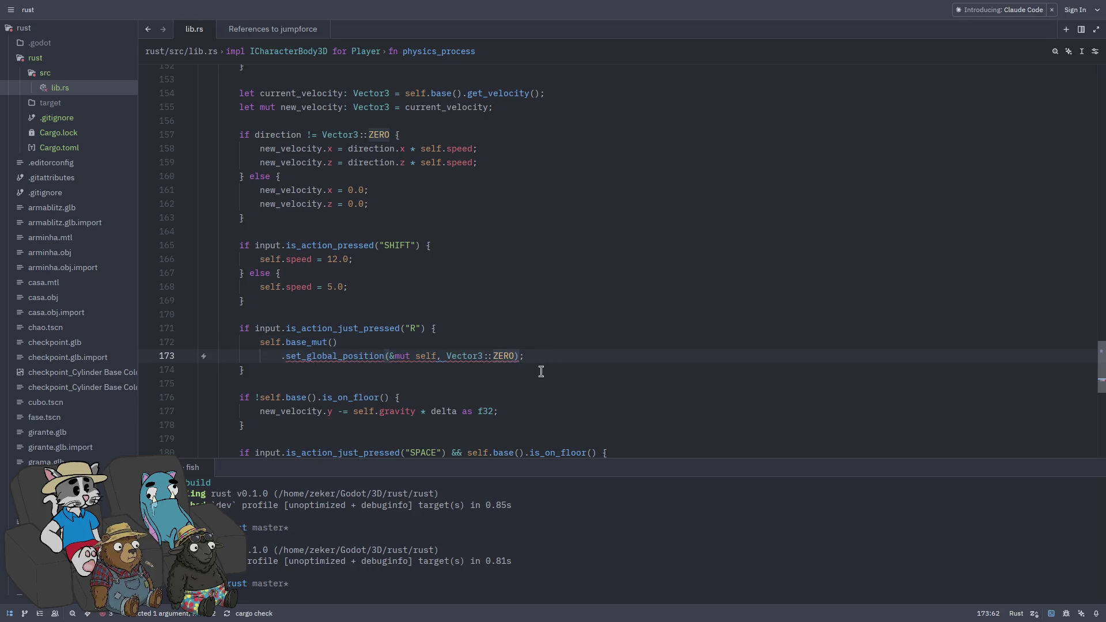
# - Remove the extra '&mut self' argument from set_global_position and save with auto-format
pyautogui.click(439, 356)
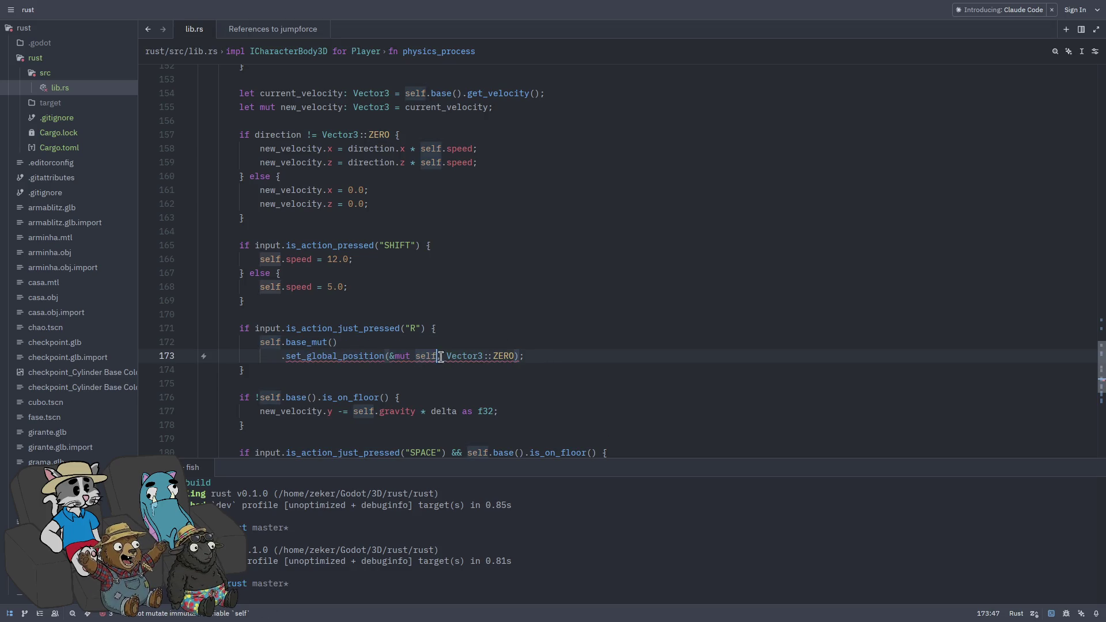
pyautogui.hotkey('ctrl', 'BackSpace')
pyautogui.hotkey('ctrl', 'BackSpace')
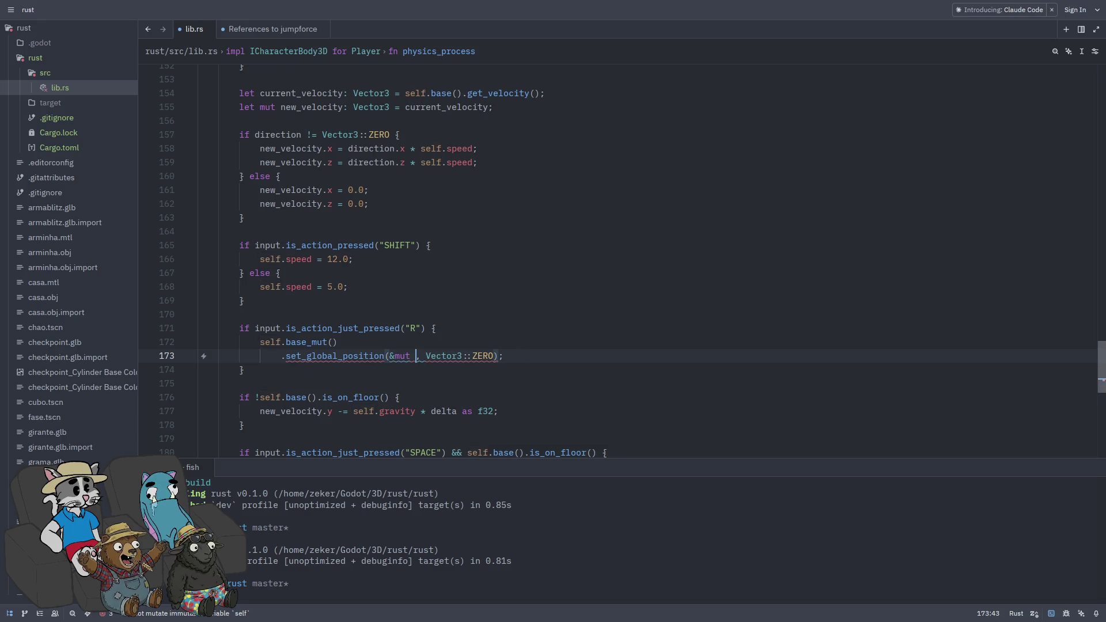
pyautogui.press('BackSpace')
pyautogui.press('Delete')
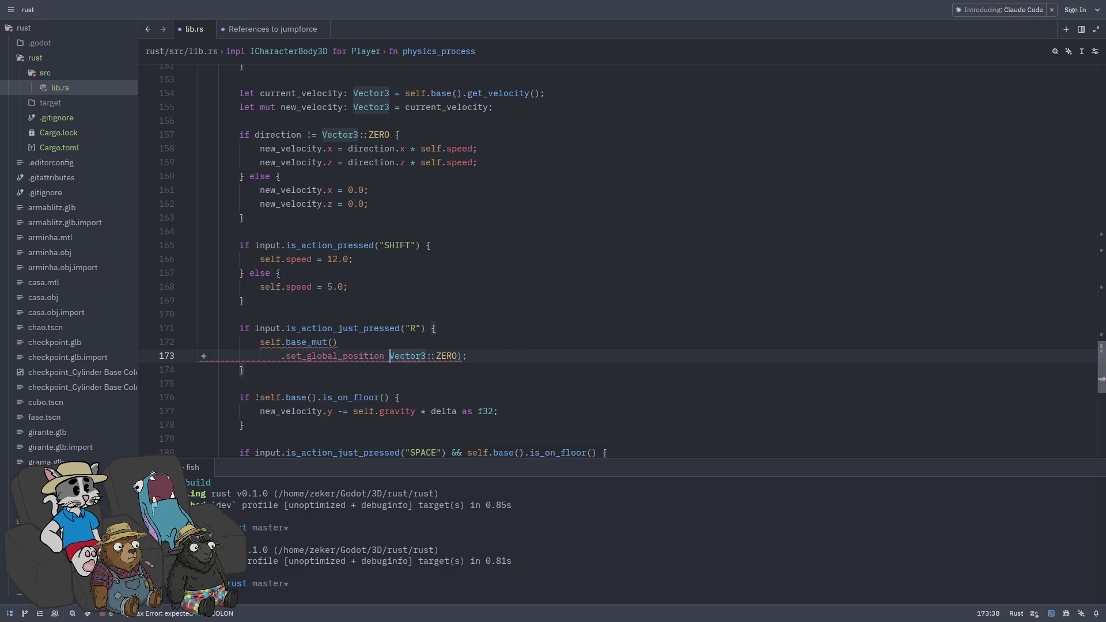
pyautogui.hotkey('ctrl', 's')
# - Rerun cargo build in Zed's terminal and switch back to Godot
pyautogui.click(567, 367)
pyautogui.click(563, 538)
pyautogui.press('Up')
pyautogui.press('Return')
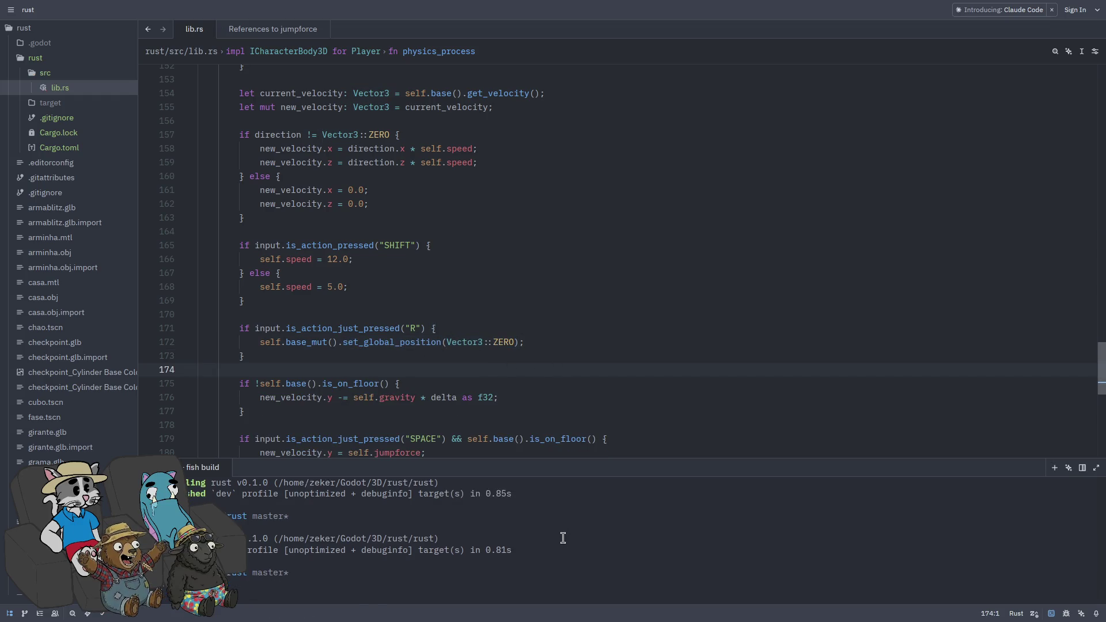
pyautogui.hotkey('alt', 'Tab')
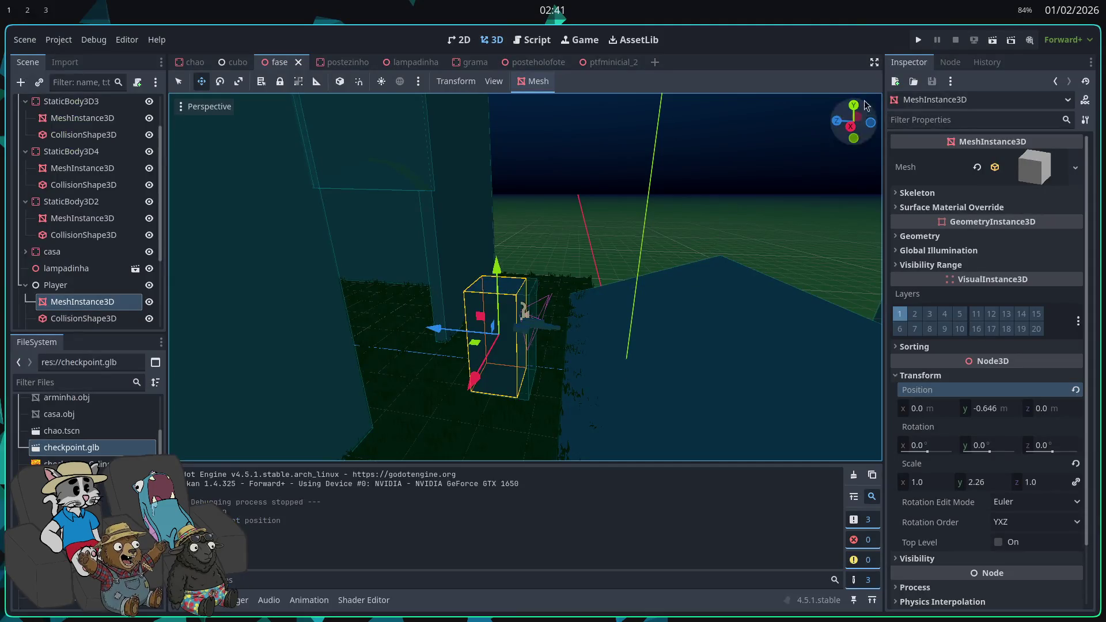
# - Run the game, then add a new action named R in Project Settings' Input Map
pyautogui.click(915, 42)
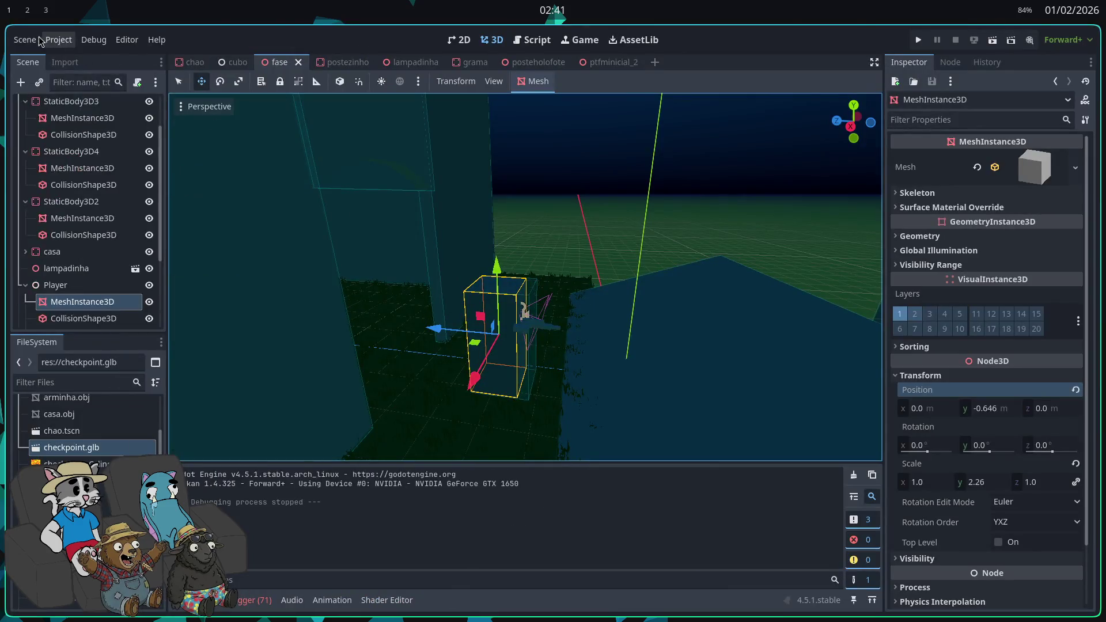
pyautogui.click(57, 40)
pyautogui.click(132, 58)
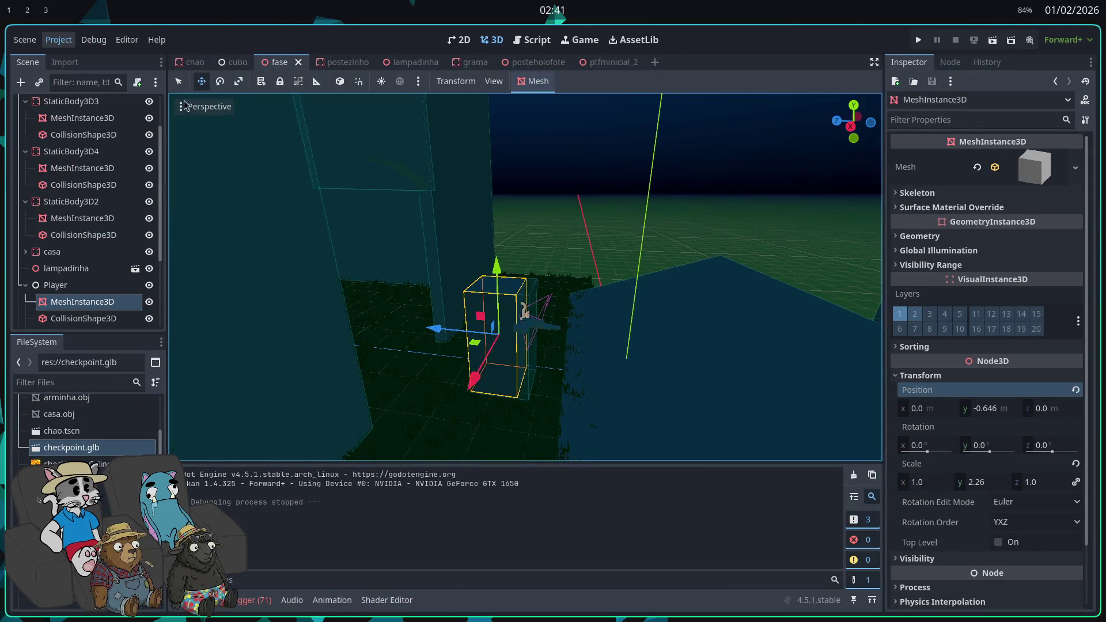
pyautogui.click(281, 122)
pyautogui.click(688, 163)
pyautogui.write('R')
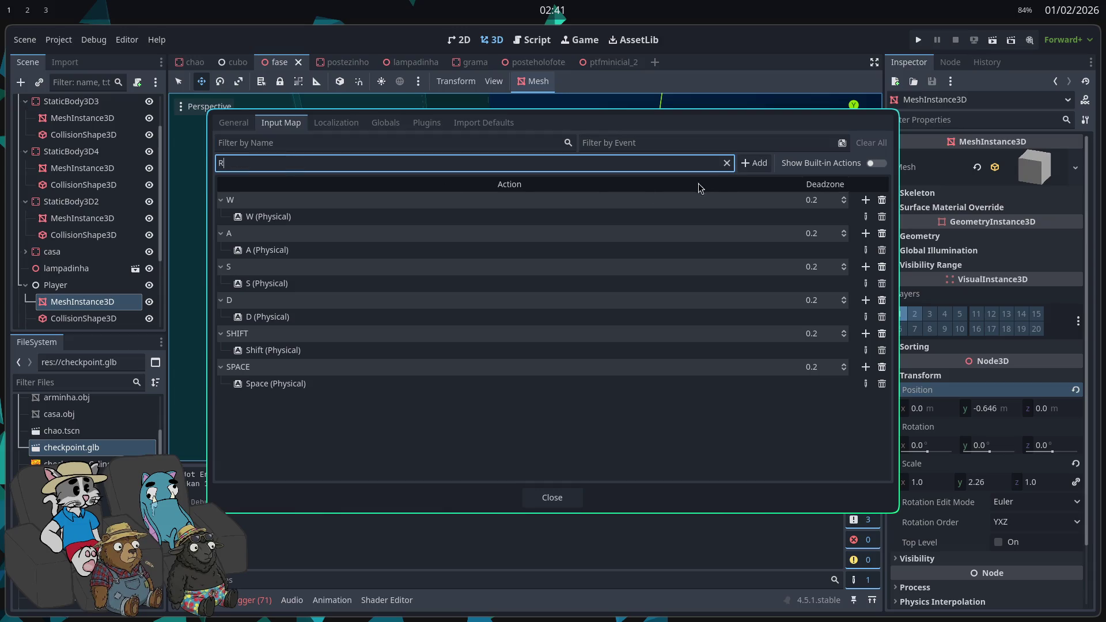
pyautogui.click(754, 163)
# - Bind the R key to the R action, close the settings and run the game
pyautogui.click(865, 401)
pyautogui.press('r')
pyautogui.click(637, 411)
pyautogui.click(552, 497)
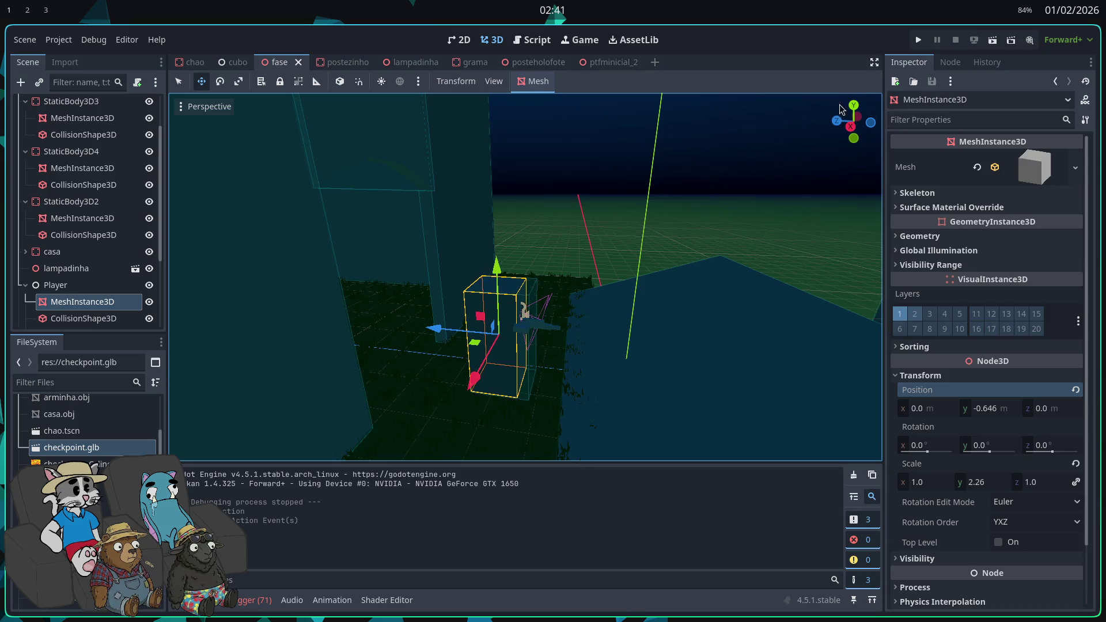
pyautogui.click(916, 40)
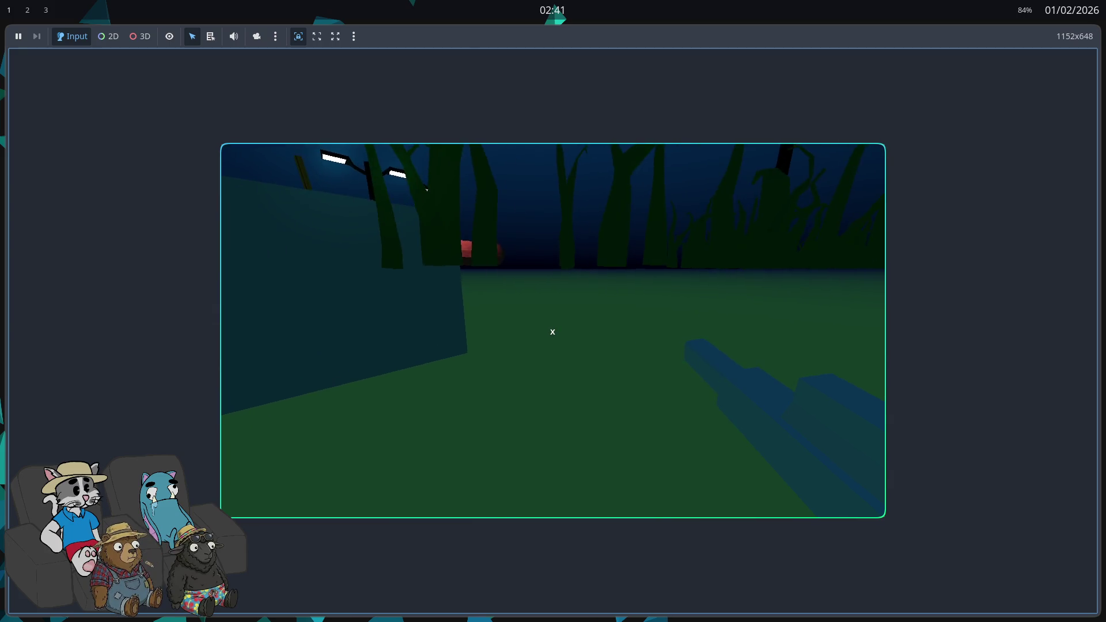
# - Run and stop the game twice, then return to lib.rs with the caret on ZERO
pyautogui.press('Escape')
pyautogui.click(917, 46)
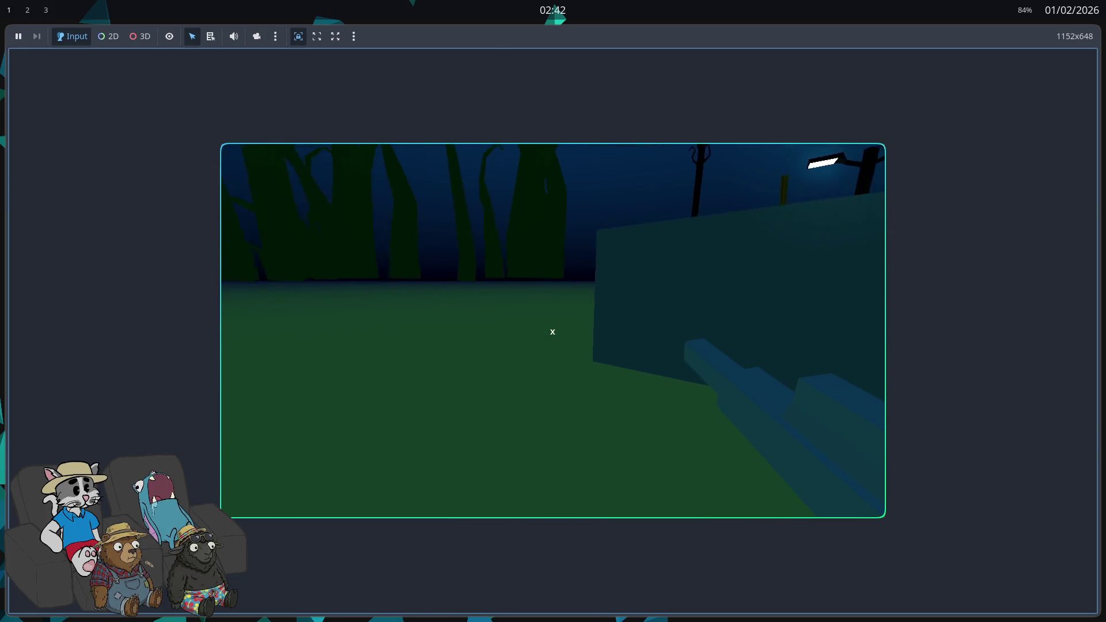
pyautogui.press('Escape')
pyautogui.hotkey('alt', 'Tab')
pyautogui.click(495, 342)
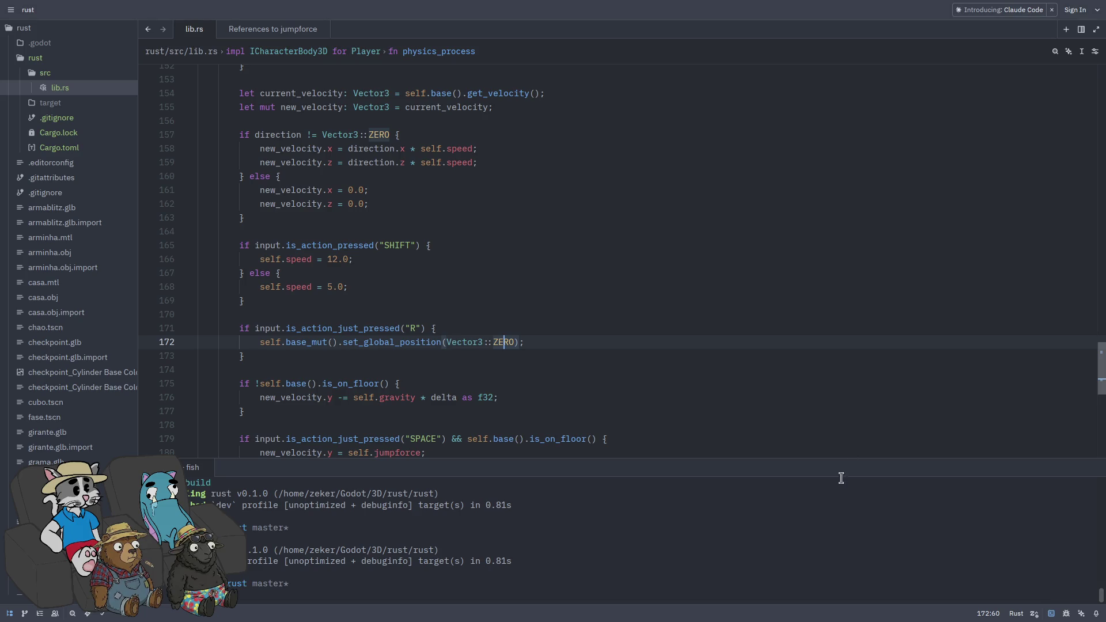
# - Replace ZERO in the reset call with Vector3::new(0.0, 1.0, 0.0)
pyautogui.click(525, 342)
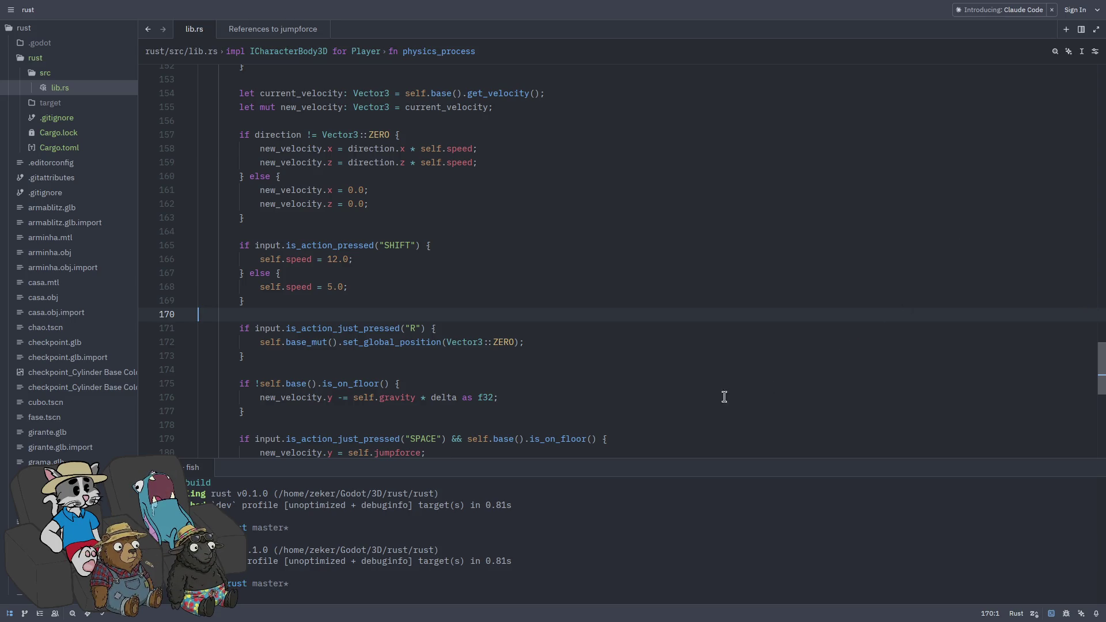
pyautogui.doubleClick(503, 342)
pyautogui.write('new')
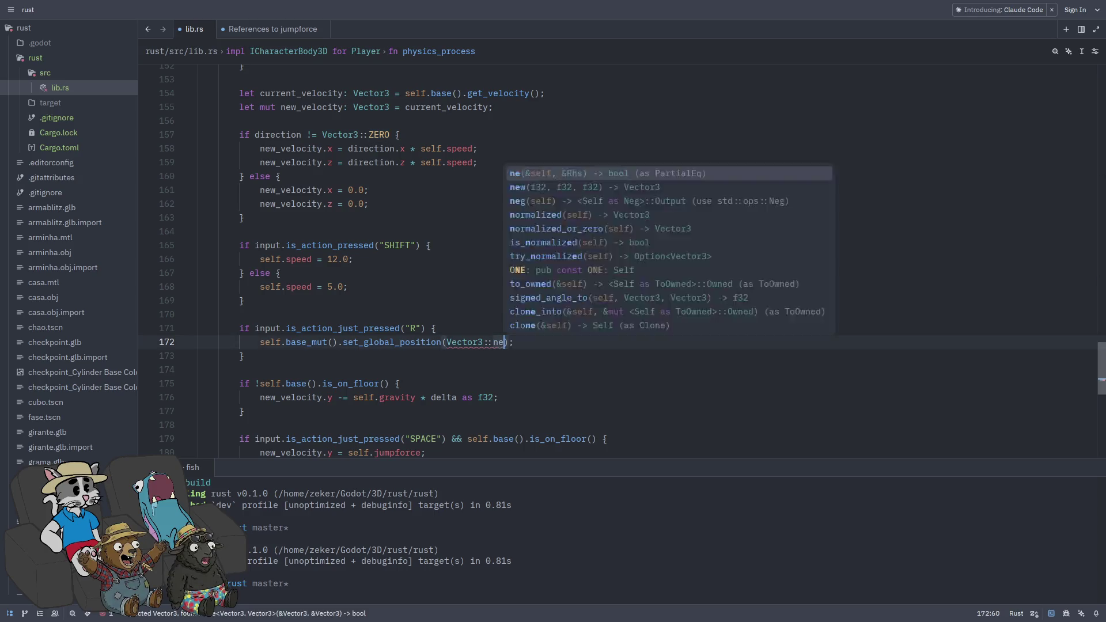
pyautogui.press('Return')
pyautogui.write('0')
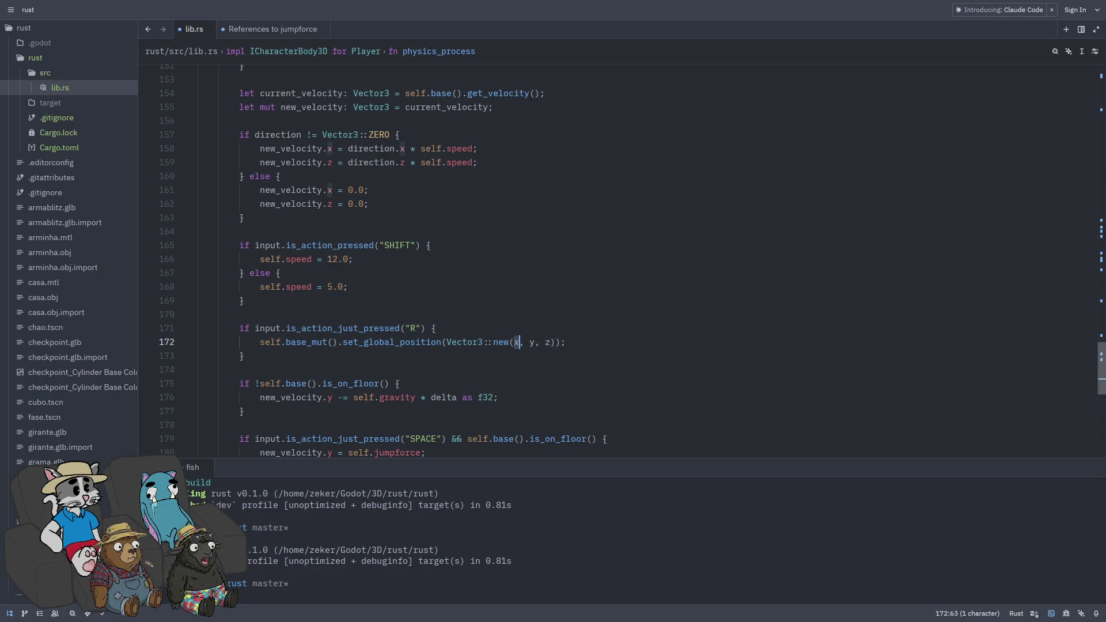
pyautogui.write(',')
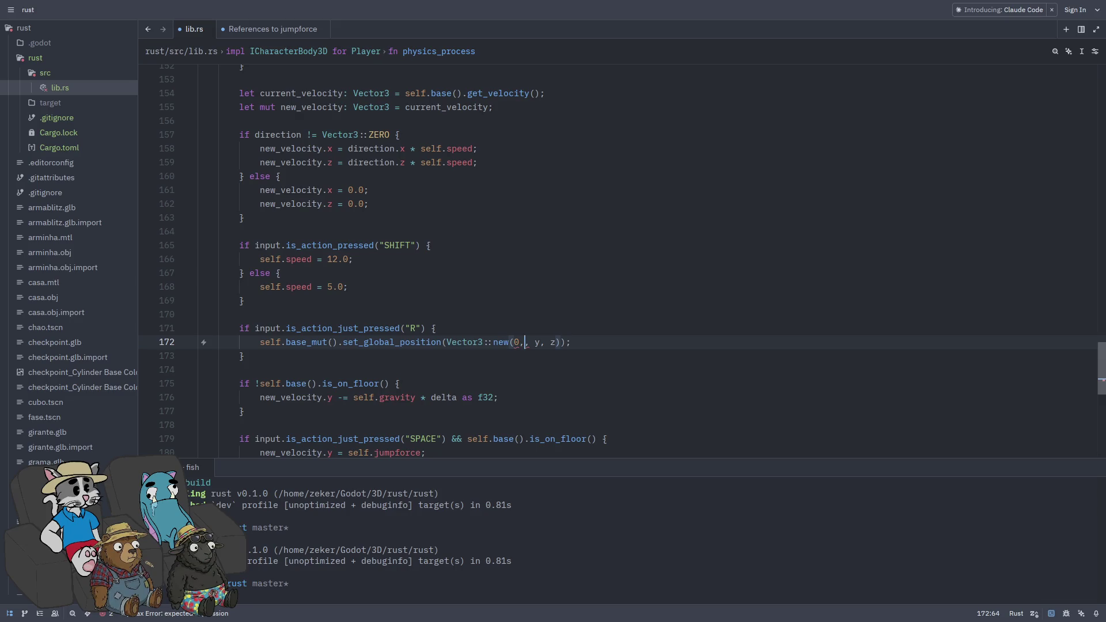
pyautogui.press('Tab')
pyautogui.write('1')
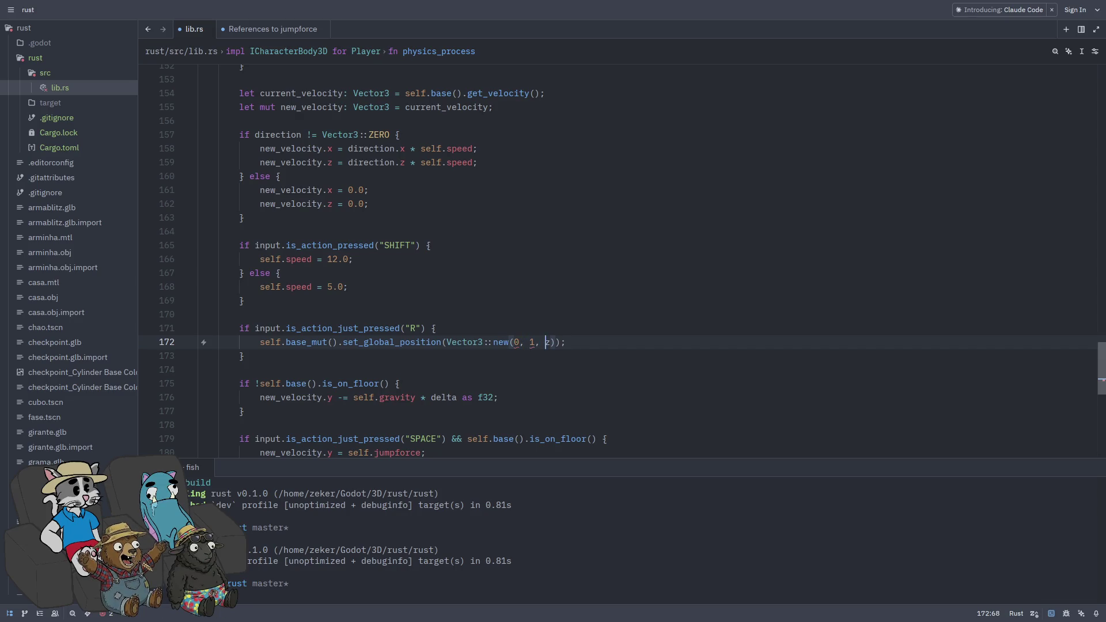
pyautogui.press('Tab')
pyautogui.press('BackSpace')
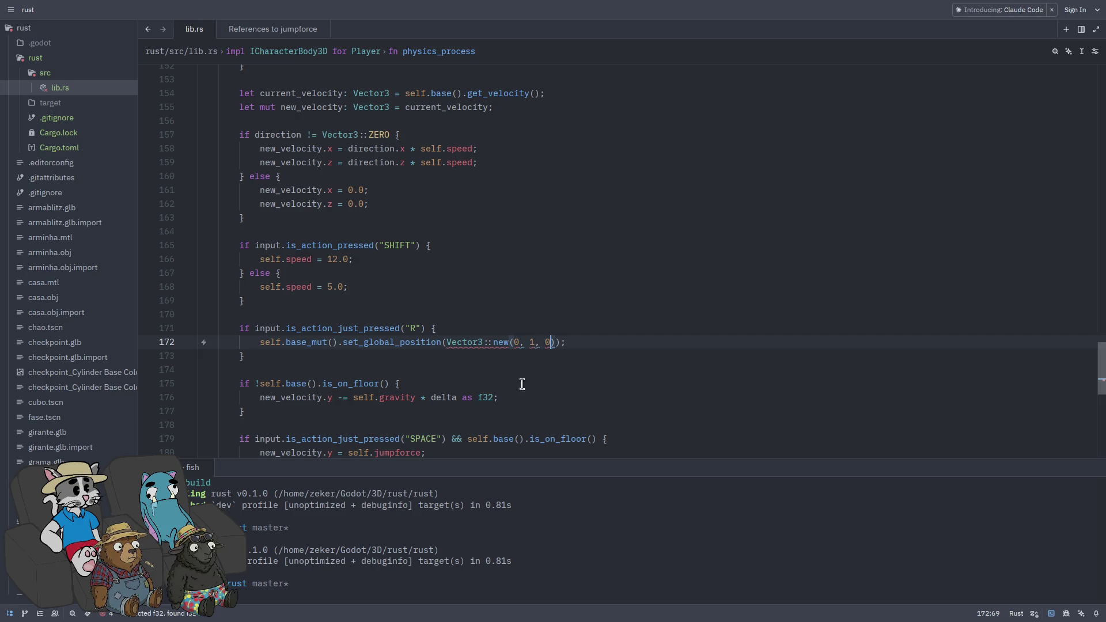
pyautogui.write('.0')
# - Finish the float arguments, save lib.rs, then run the game again in Godot
pyautogui.press('Right')
pyautogui.press('Right')
pyautogui.write('0.')
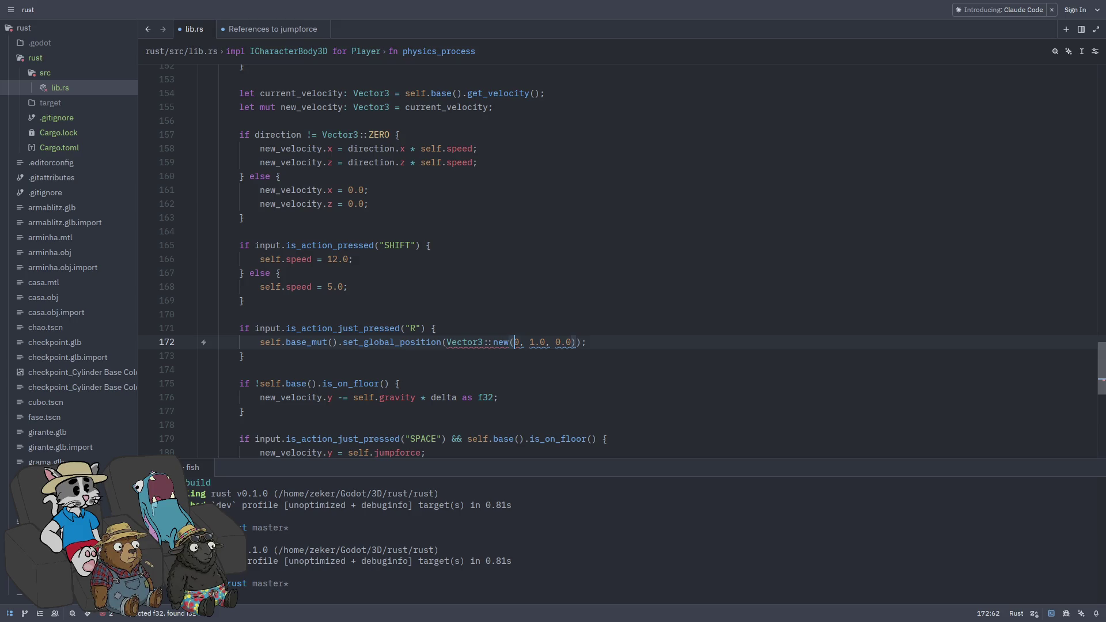
pyautogui.hotkey('ctrl', 's')
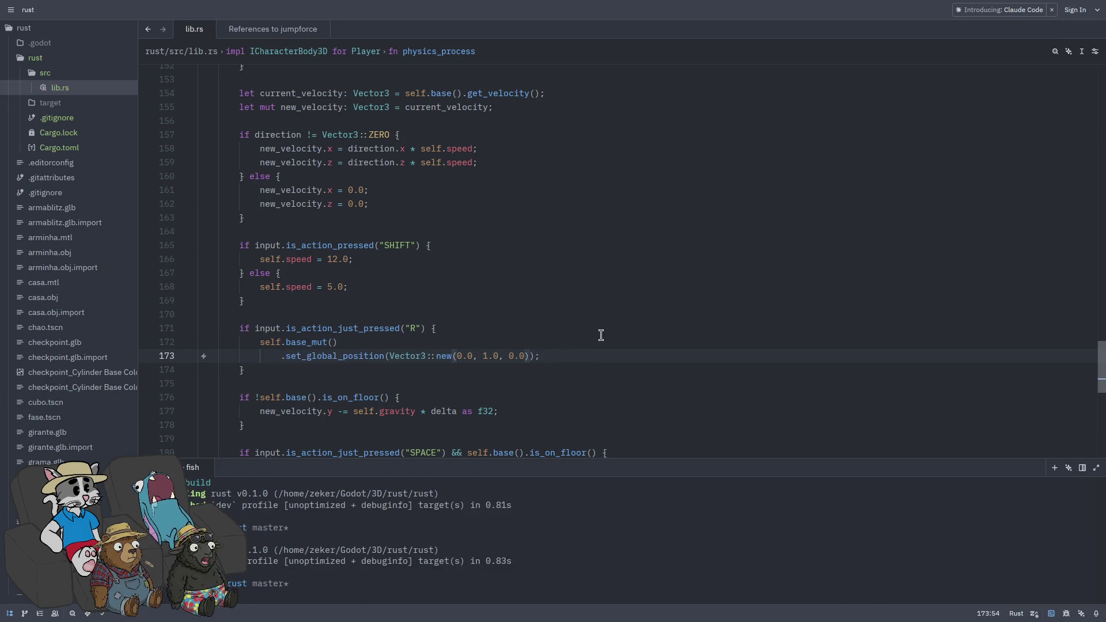
pyautogui.hotkey('alt', 'Tab')
pyautogui.click(919, 42)
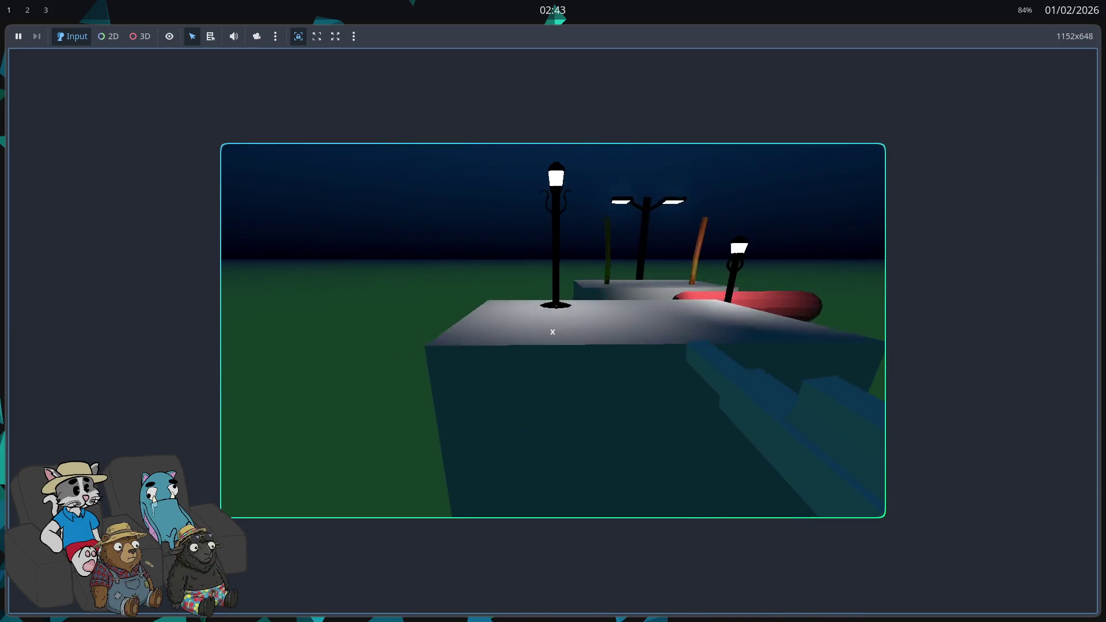
# - Walk on and off the lit platform, reset the player onto it, then stop with F8
pyautogui.press('w')
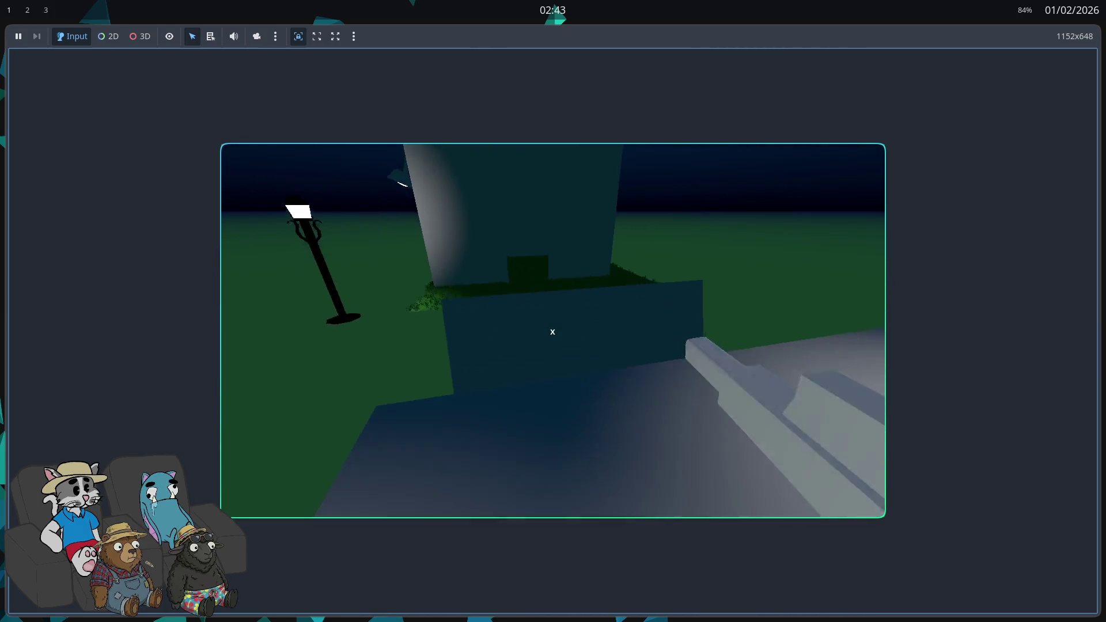
pyautogui.press('w')
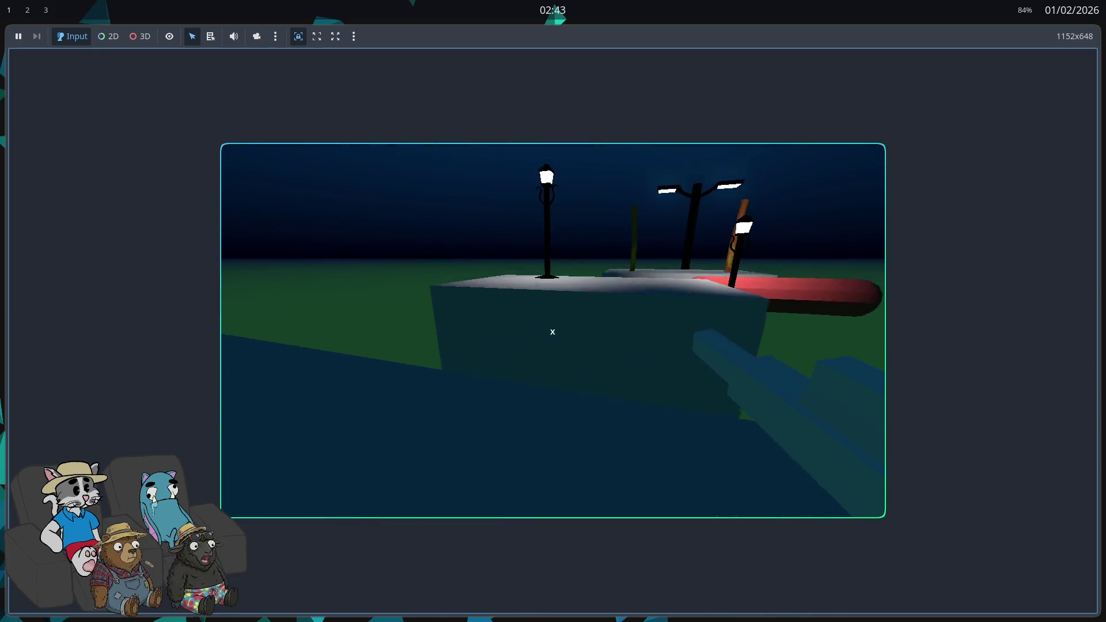
pyautogui.press('w')
pyautogui.press('w')
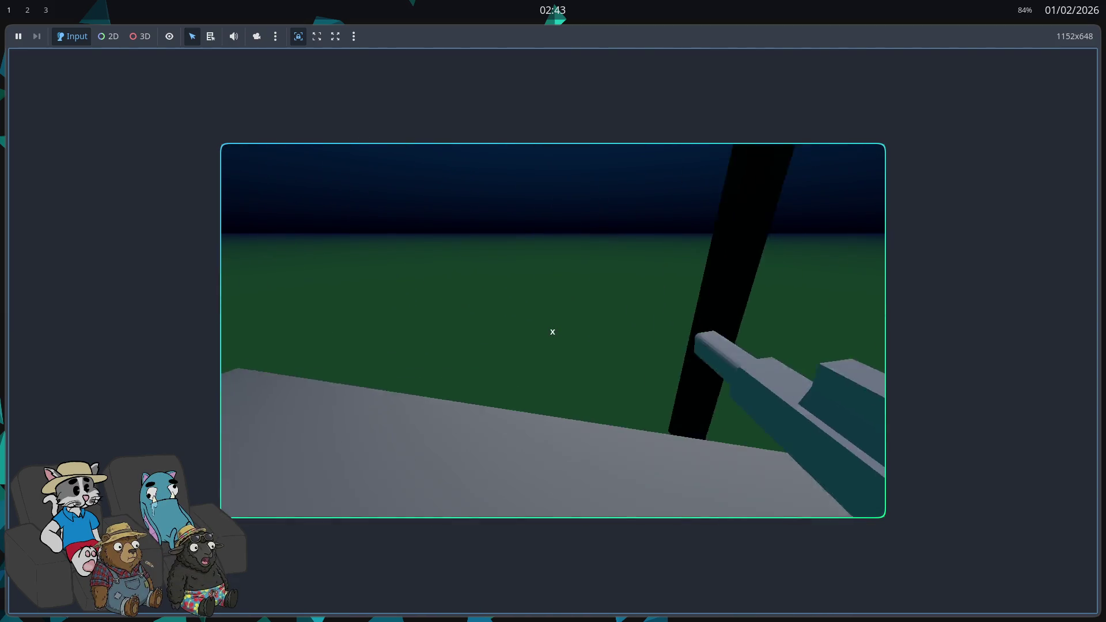
pyautogui.press('w')
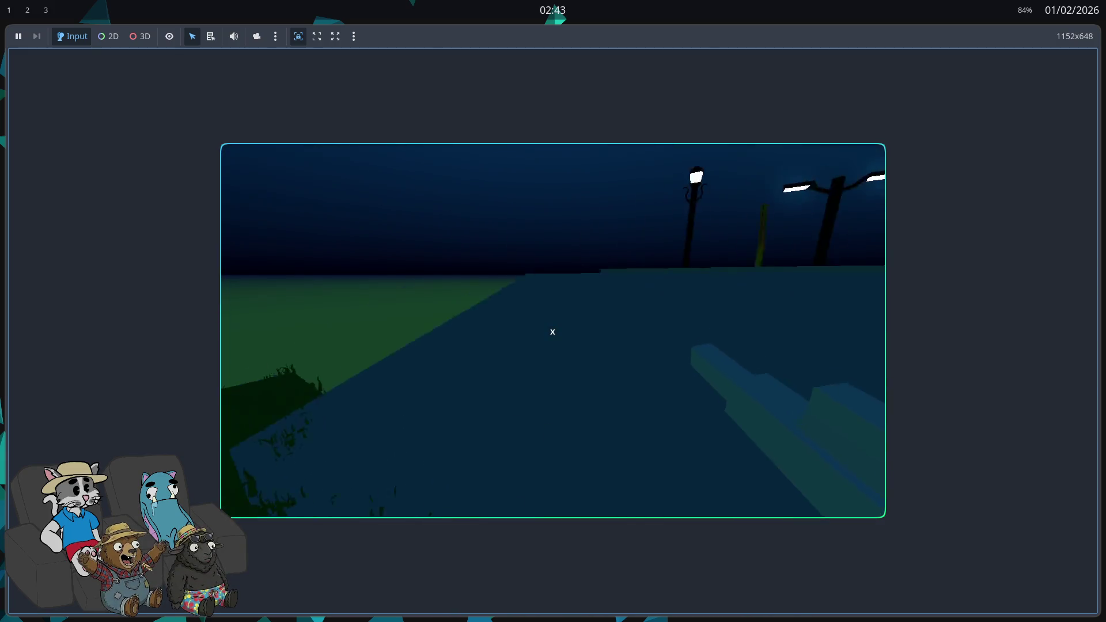
pyautogui.press('w')
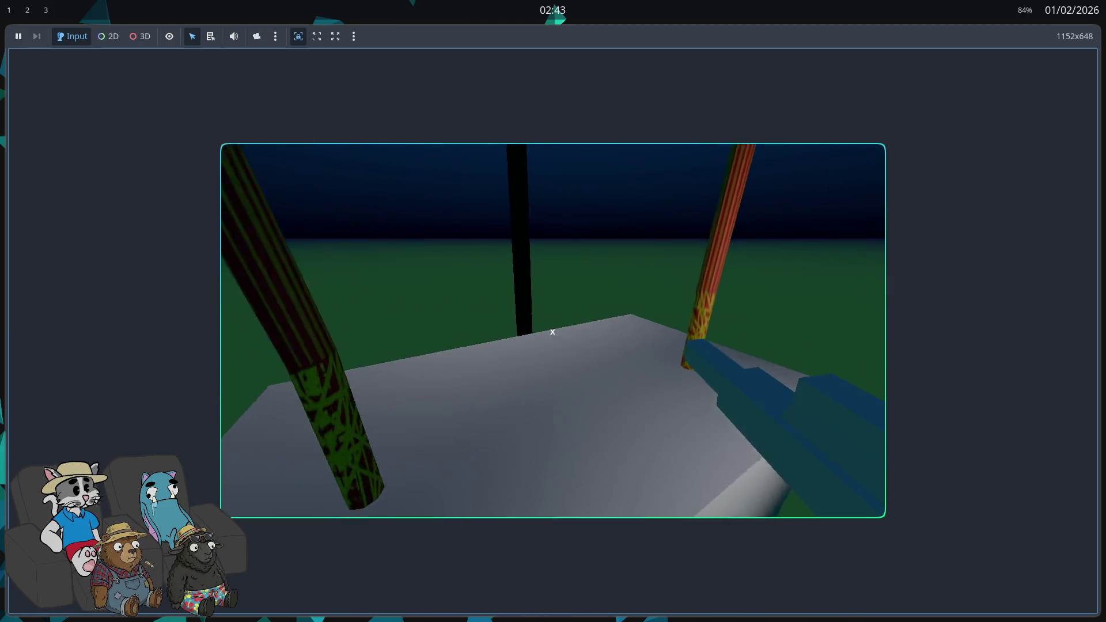
pyautogui.press('w')
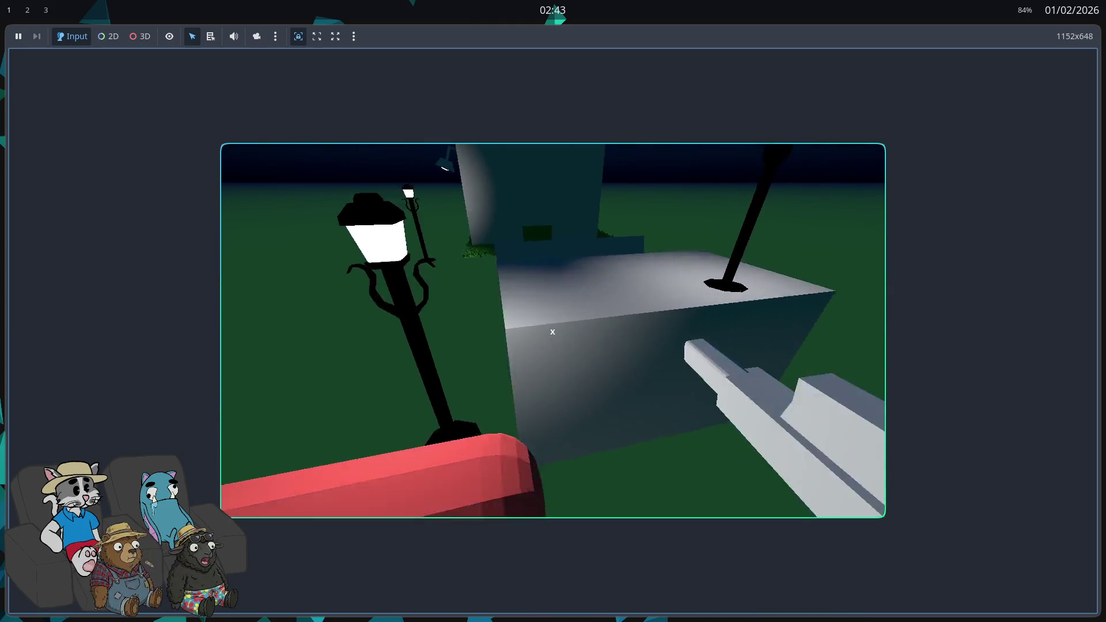
pyautogui.press('w')
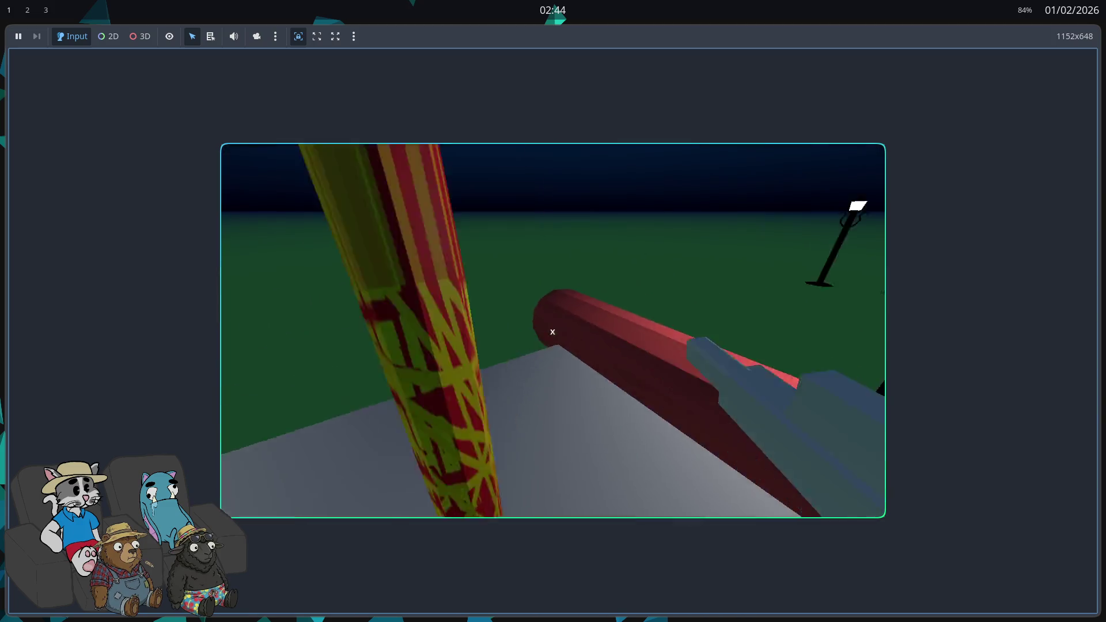
pyautogui.moveTo(552, 332)
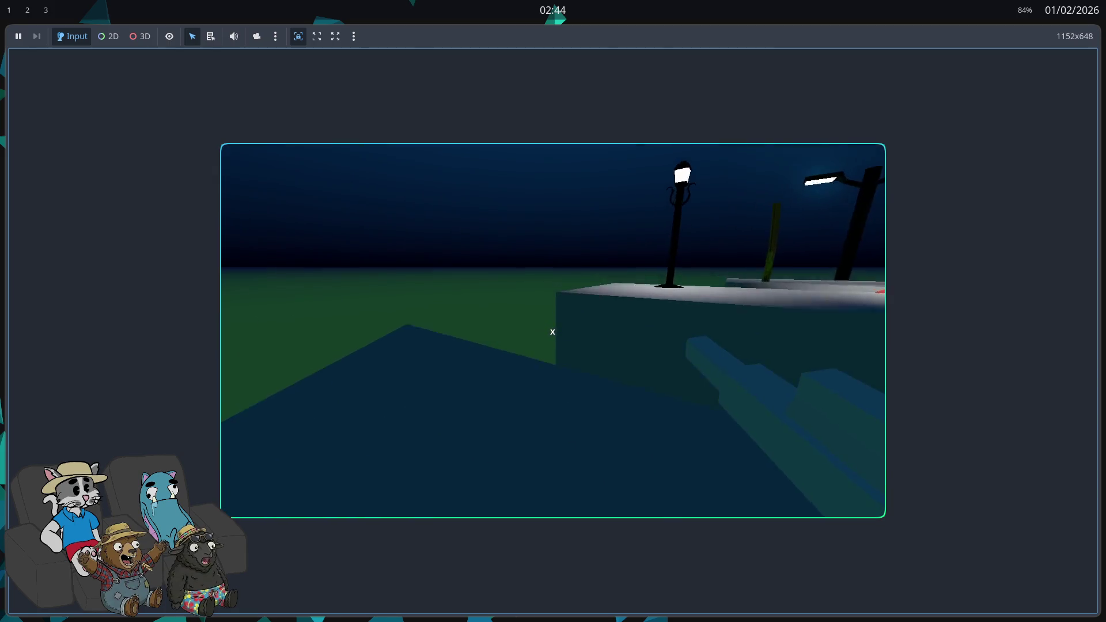
pyautogui.press('space')
pyautogui.moveTo(552, 332)
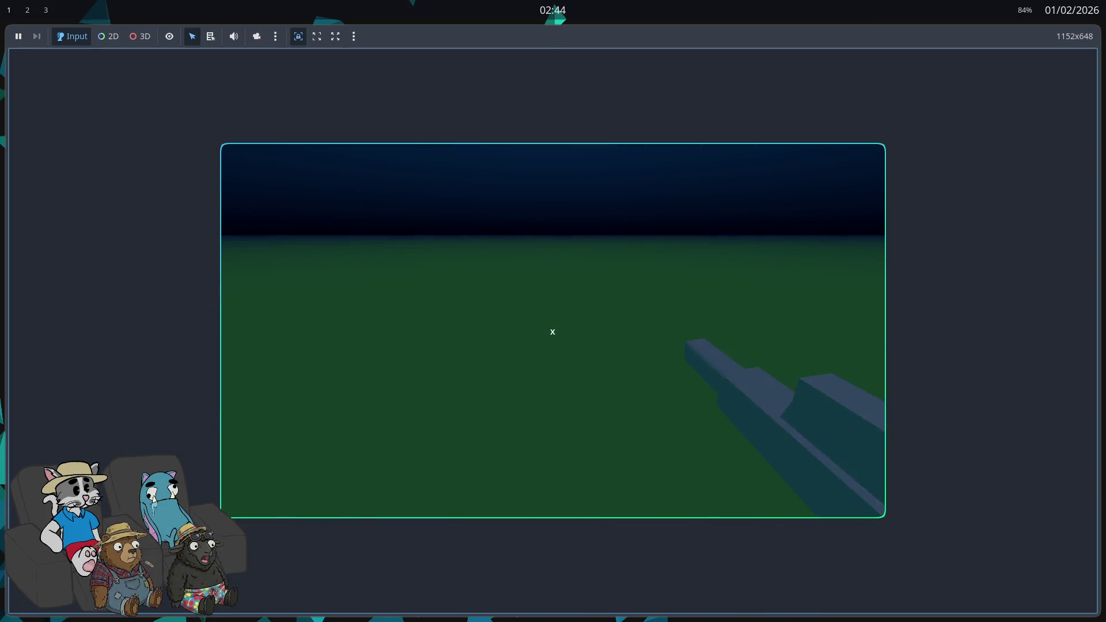
pyautogui.press('F8')
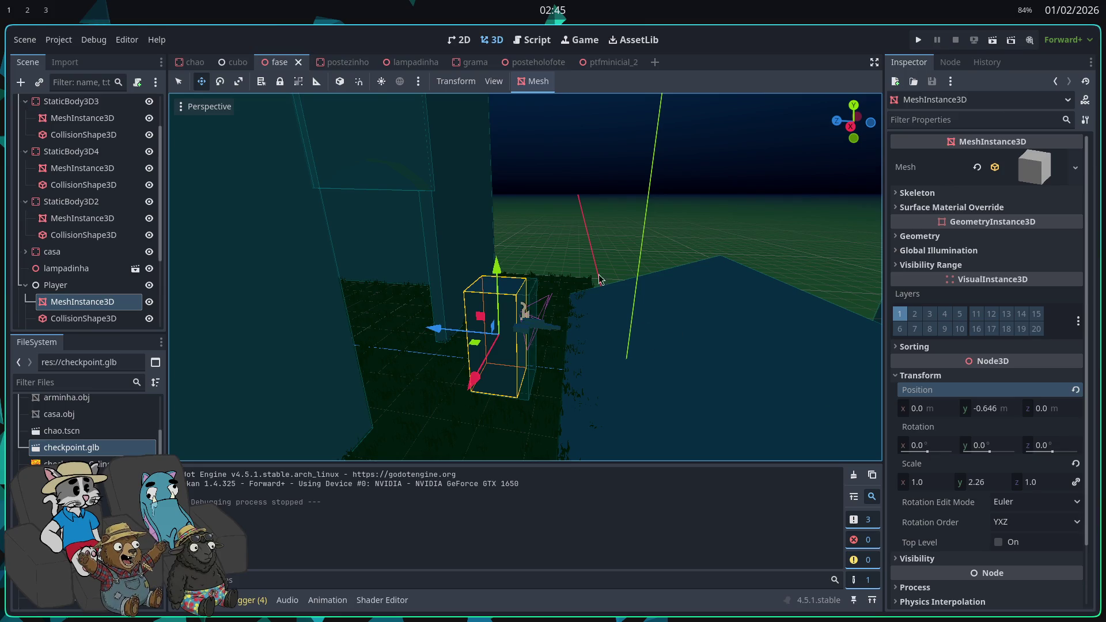
# - Start the game from the Run Project button at the top right
pyautogui.click(918, 40)
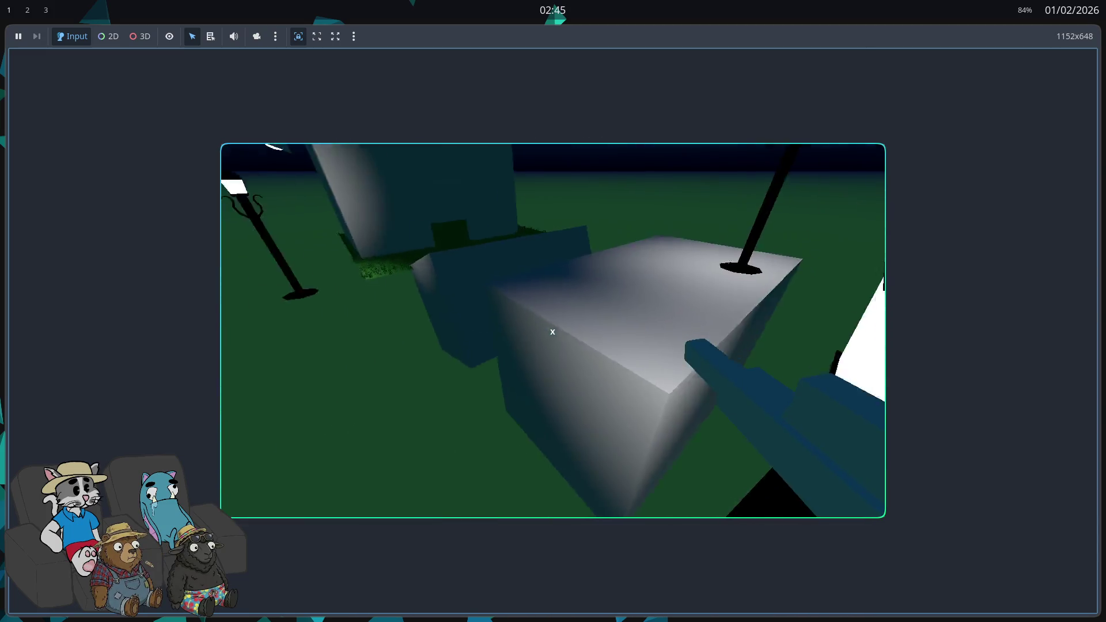
# - Jump onto the grey box, stop the game, and start a fresh play test
pyautogui.press('space')
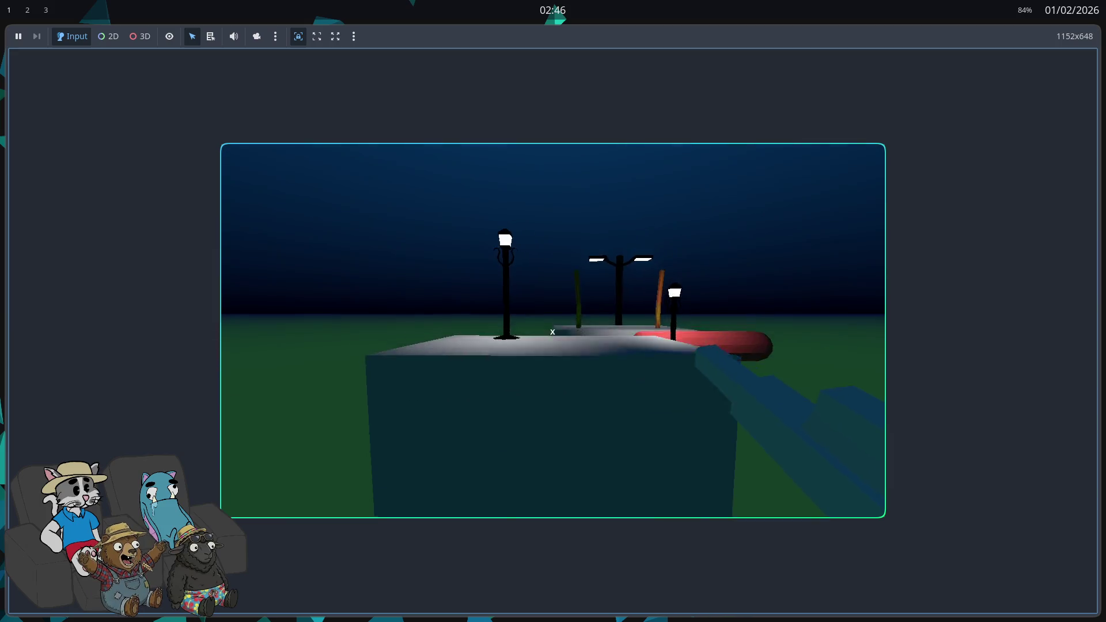
pyautogui.press('F8')
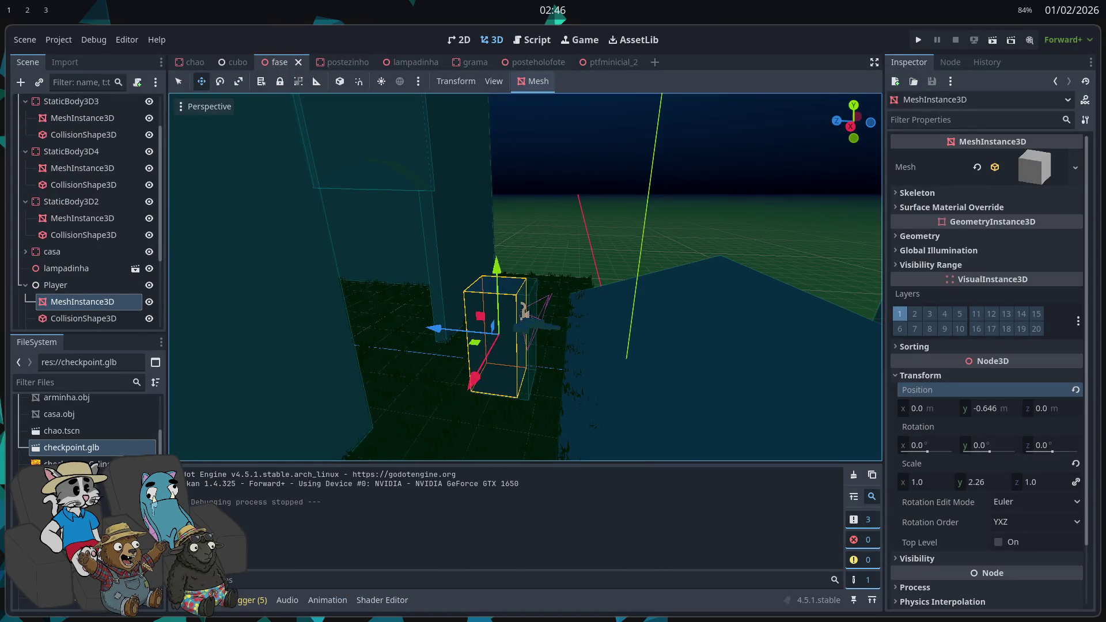
pyautogui.click(919, 39)
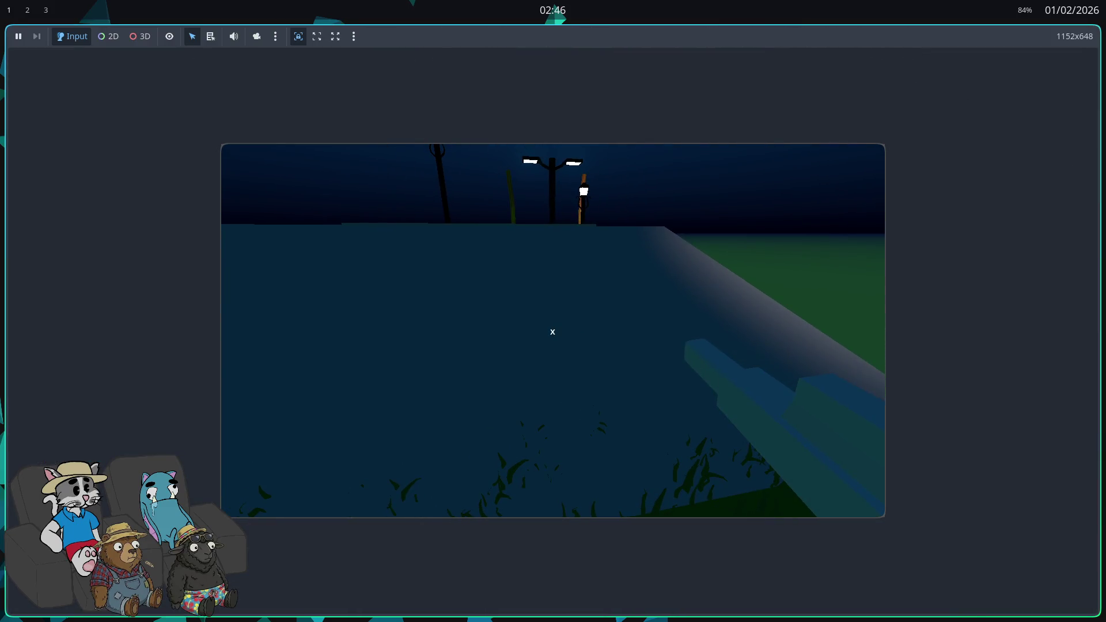
# - Walk the player through the grass and jump up onto the grey platform
pyautogui.press('w')
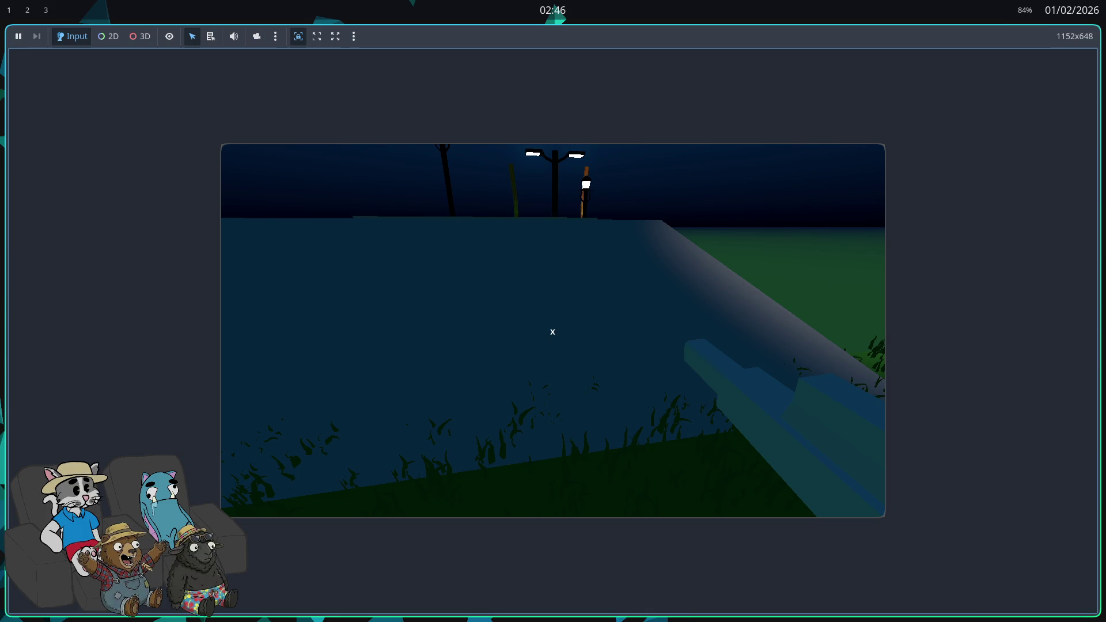
pyautogui.press('space')
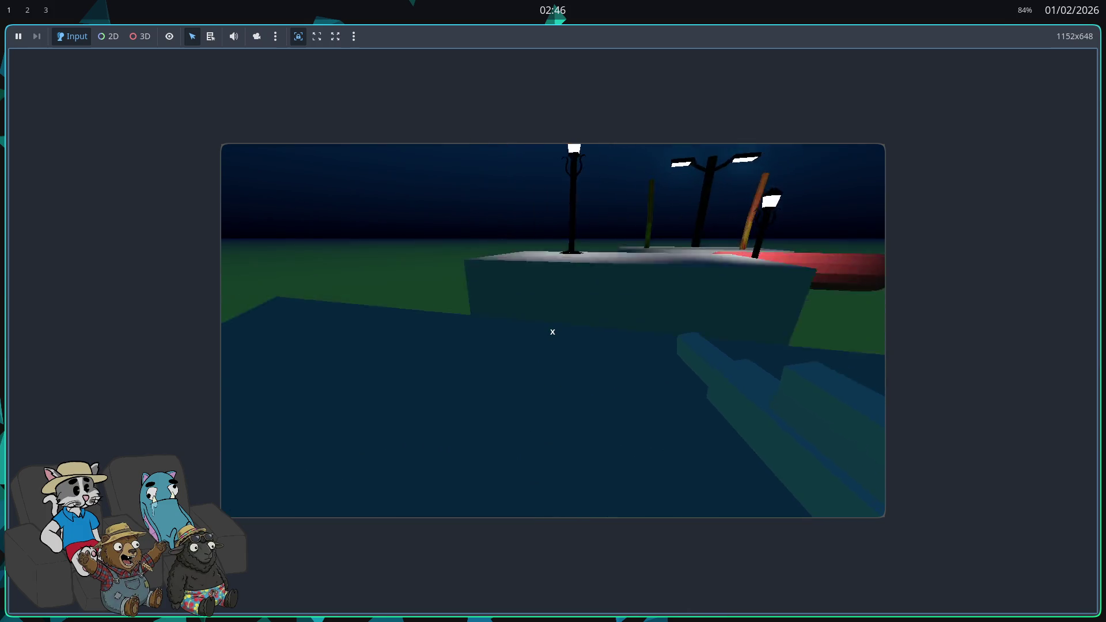
pyautogui.press('w')
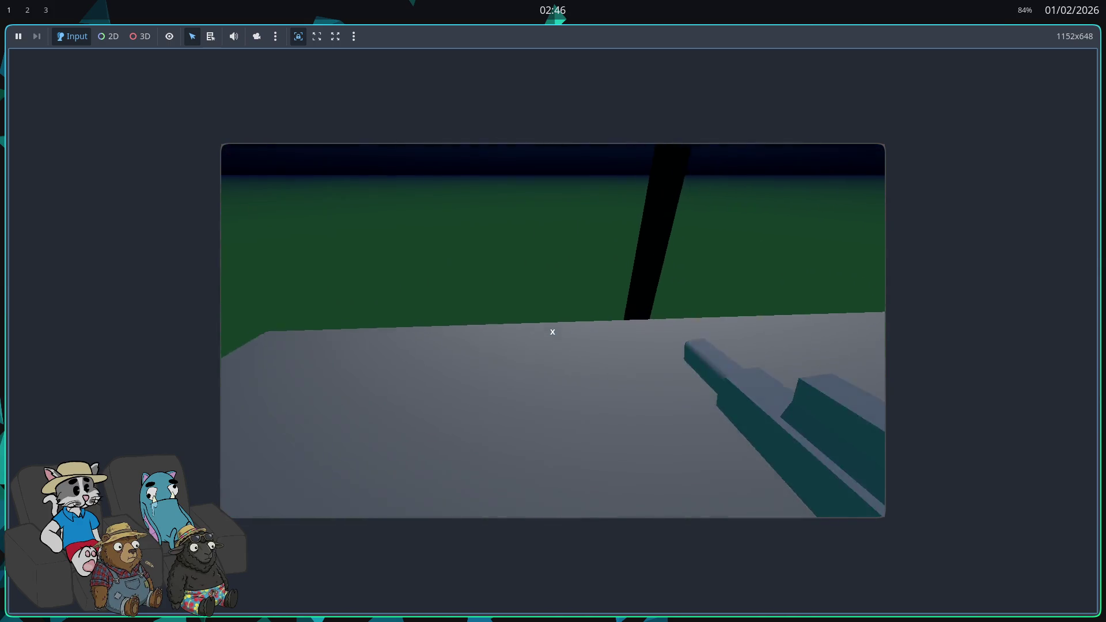
pyautogui.click(553, 332)
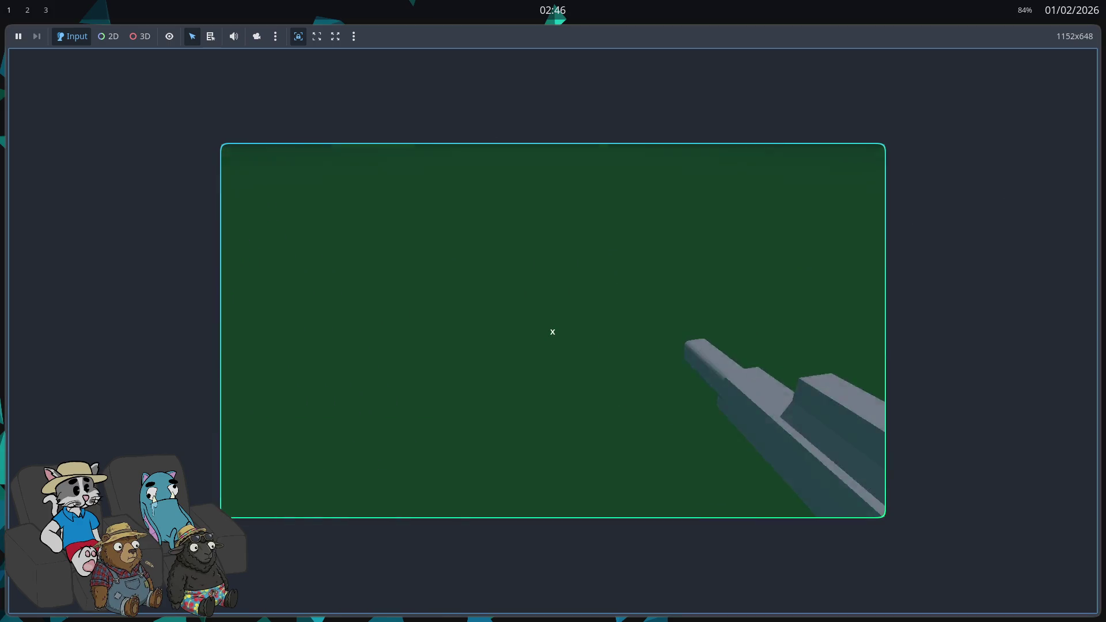
pyautogui.press('space')
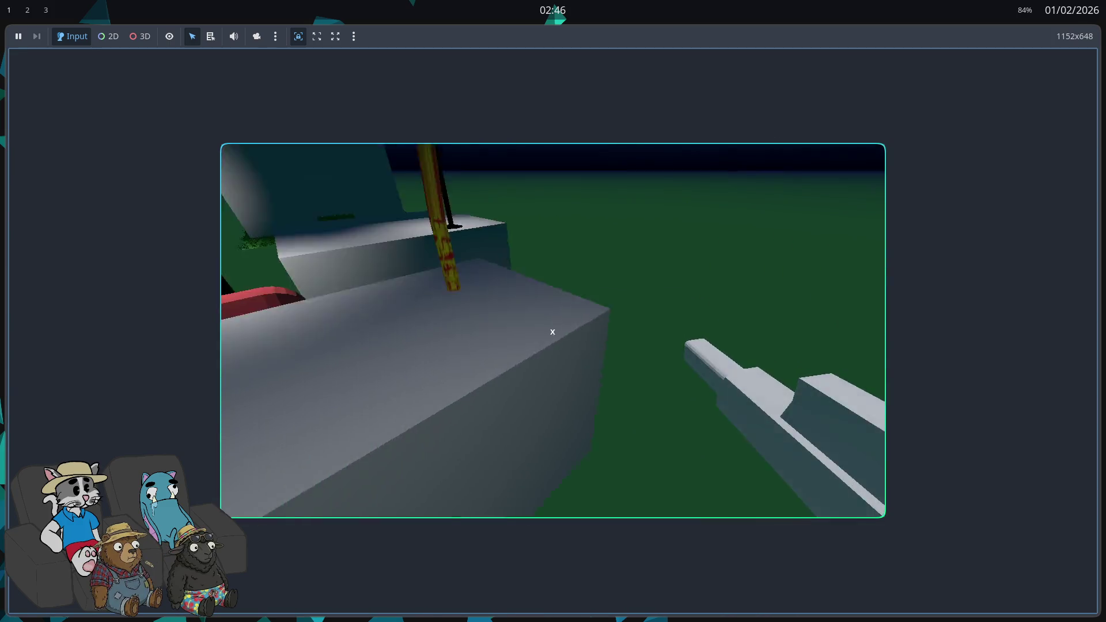
pyautogui.press('w')
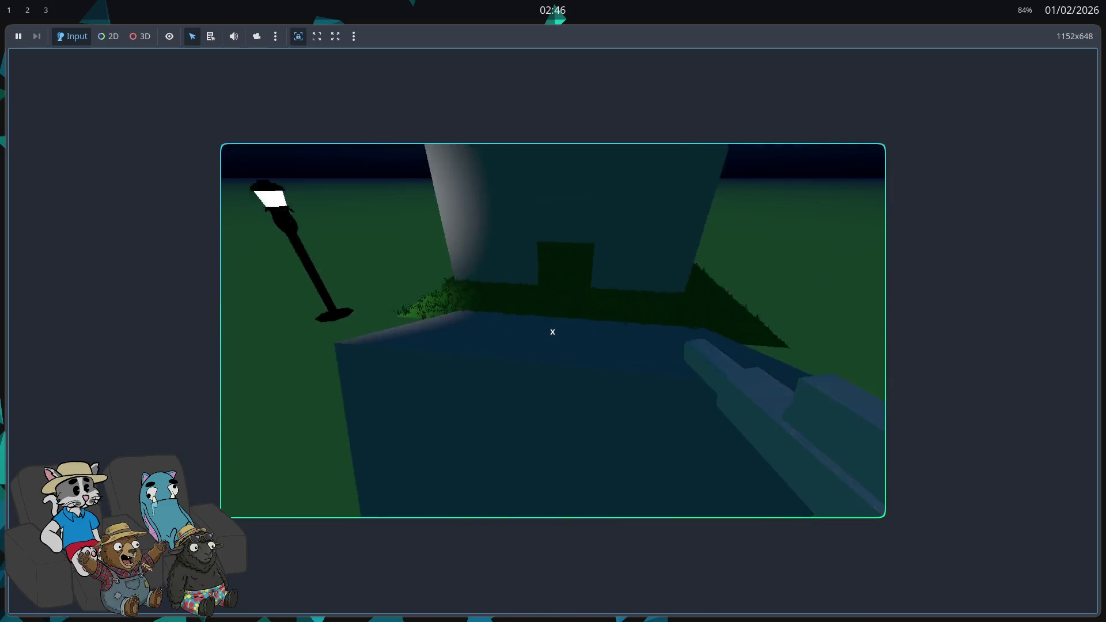
pyautogui.press('w')
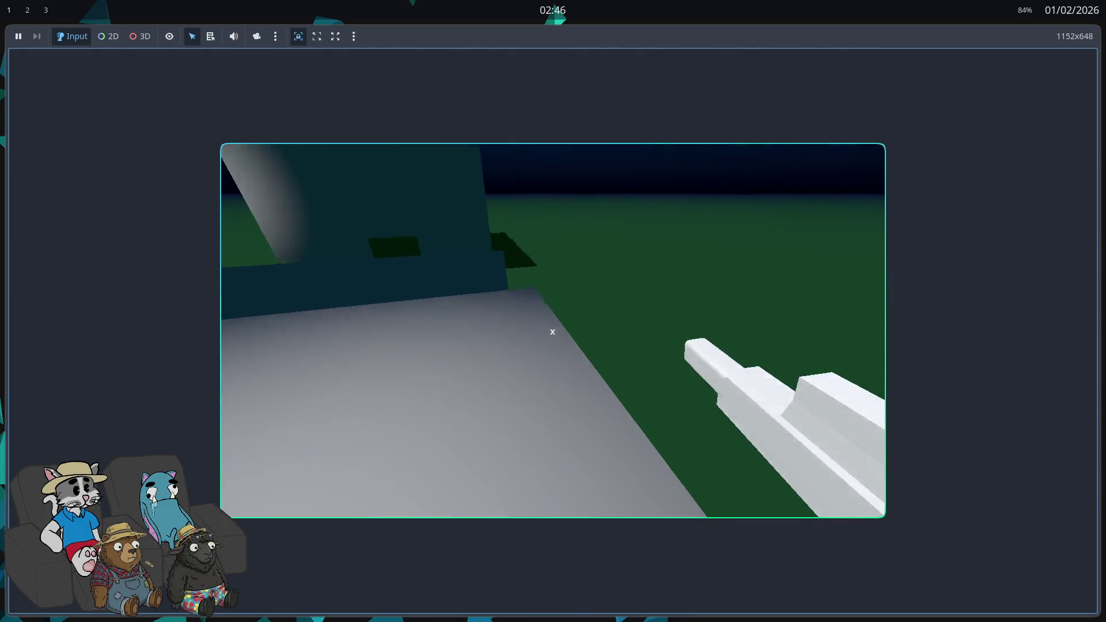
pyautogui.press('w')
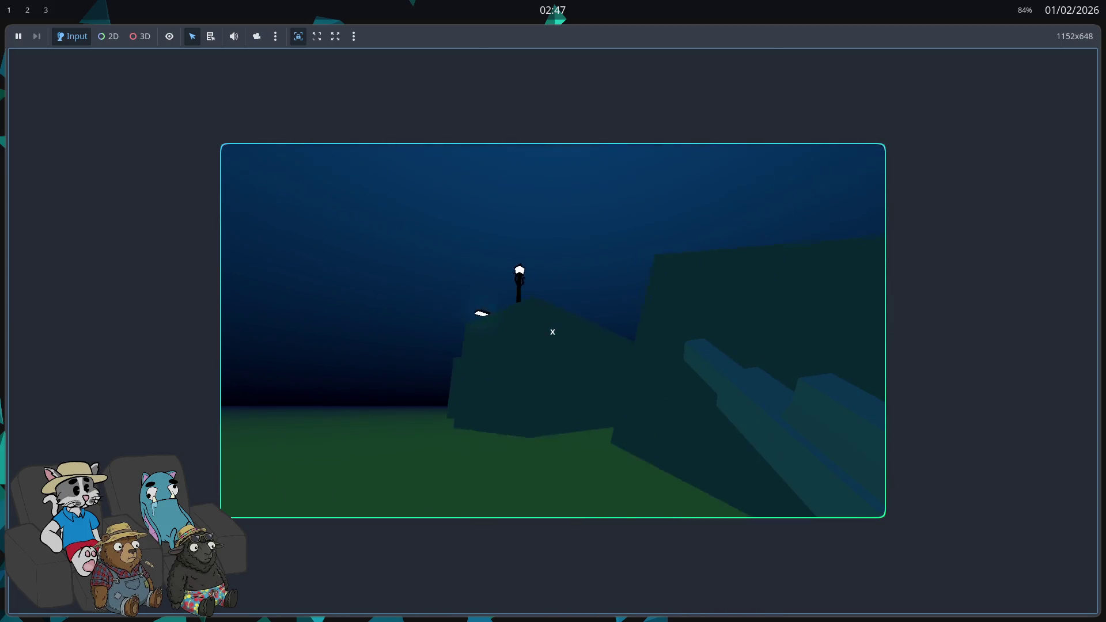
# - Walk across the platform past the red-yellow lamp post, then stop the game with F8
pyautogui.press('w')
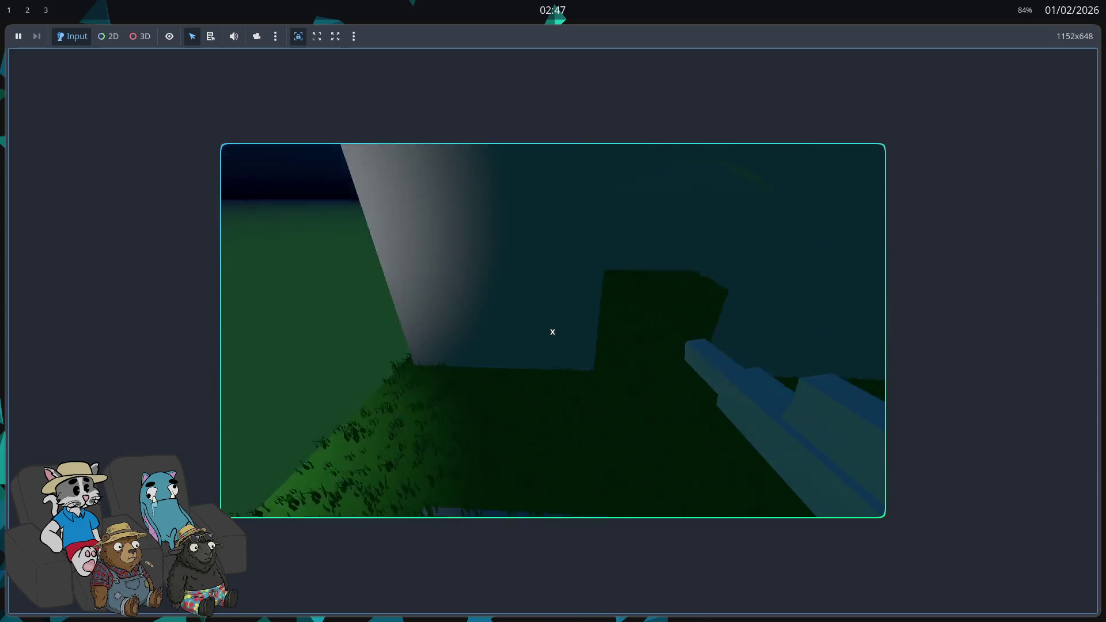
pyautogui.press('w')
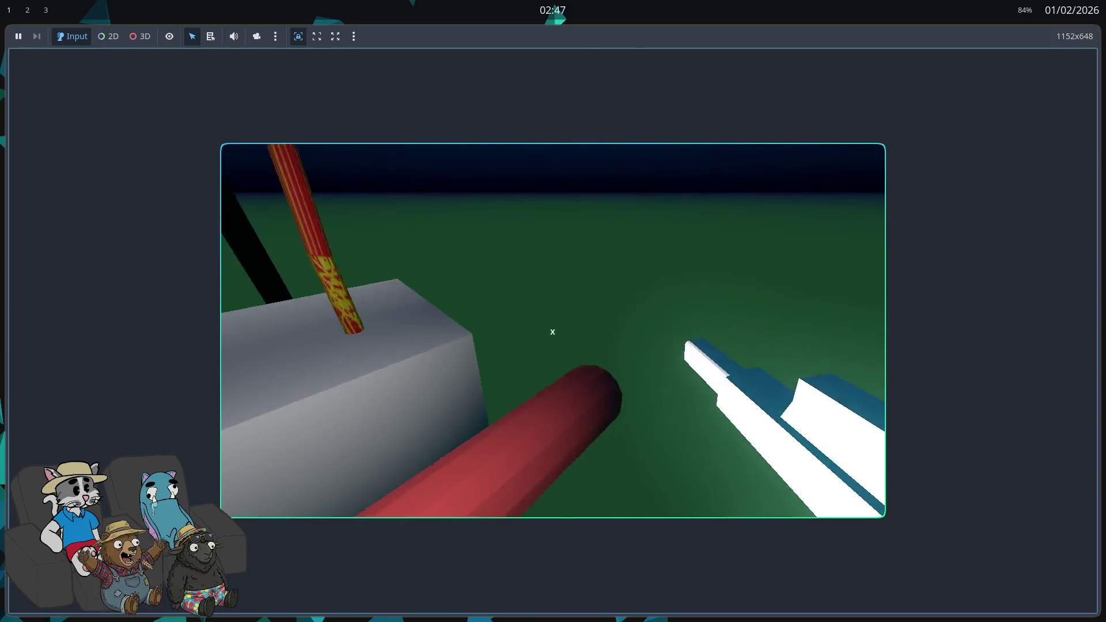
pyautogui.press('w')
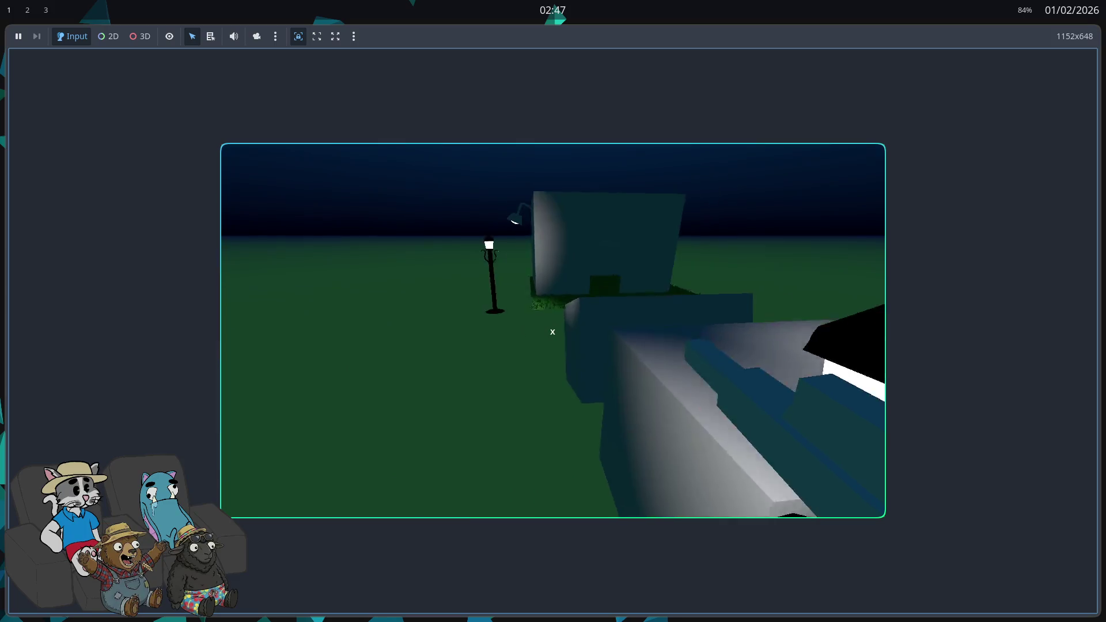
pyautogui.press('w')
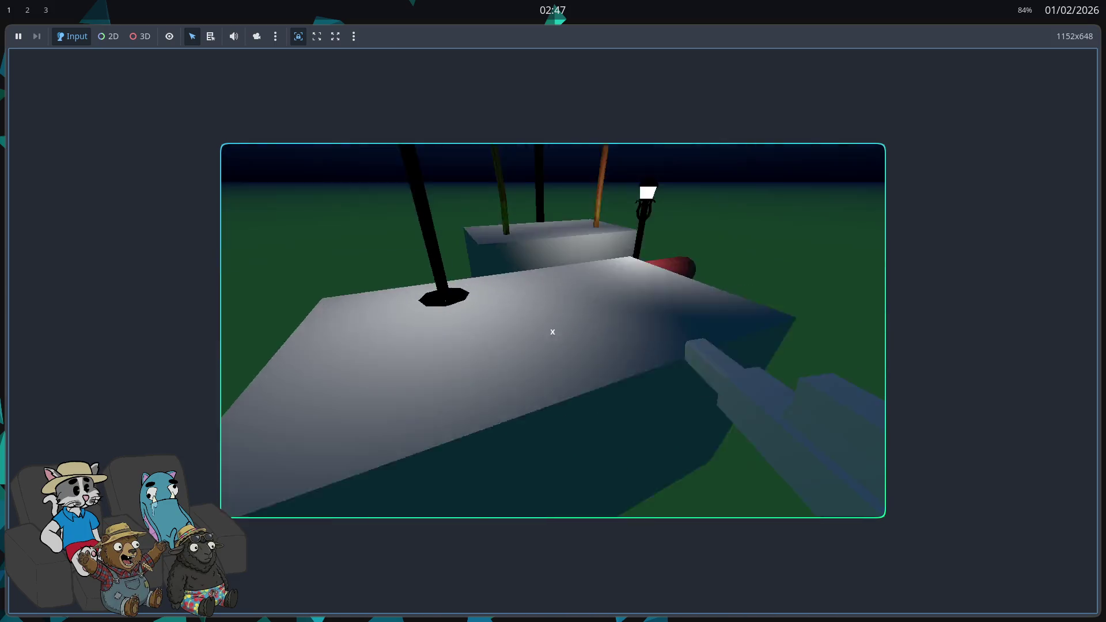
pyautogui.press('w')
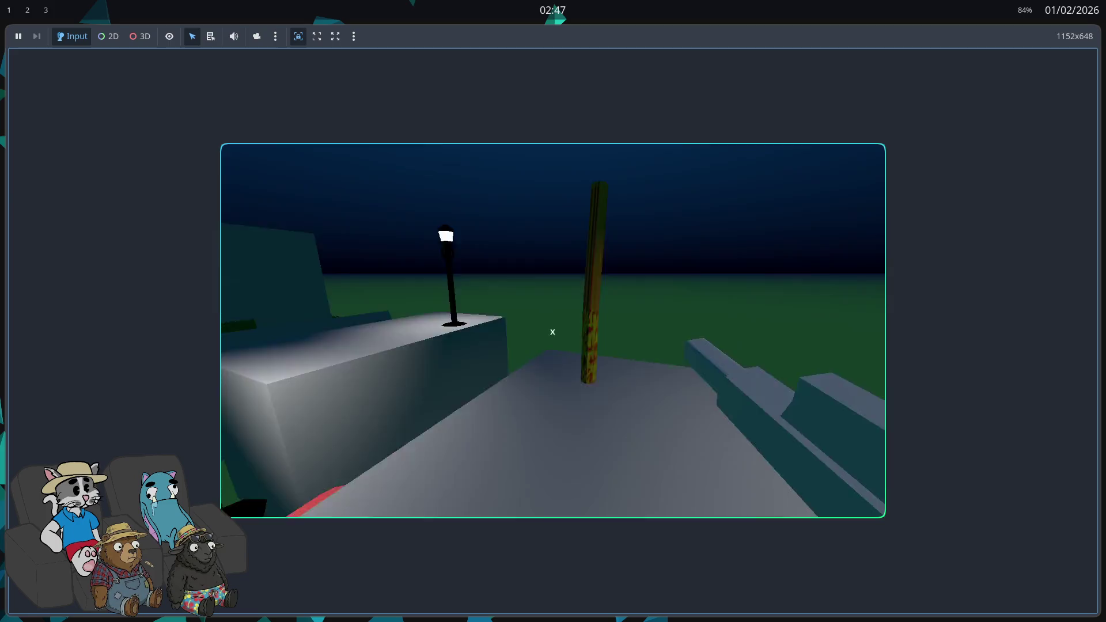
pyautogui.press('w')
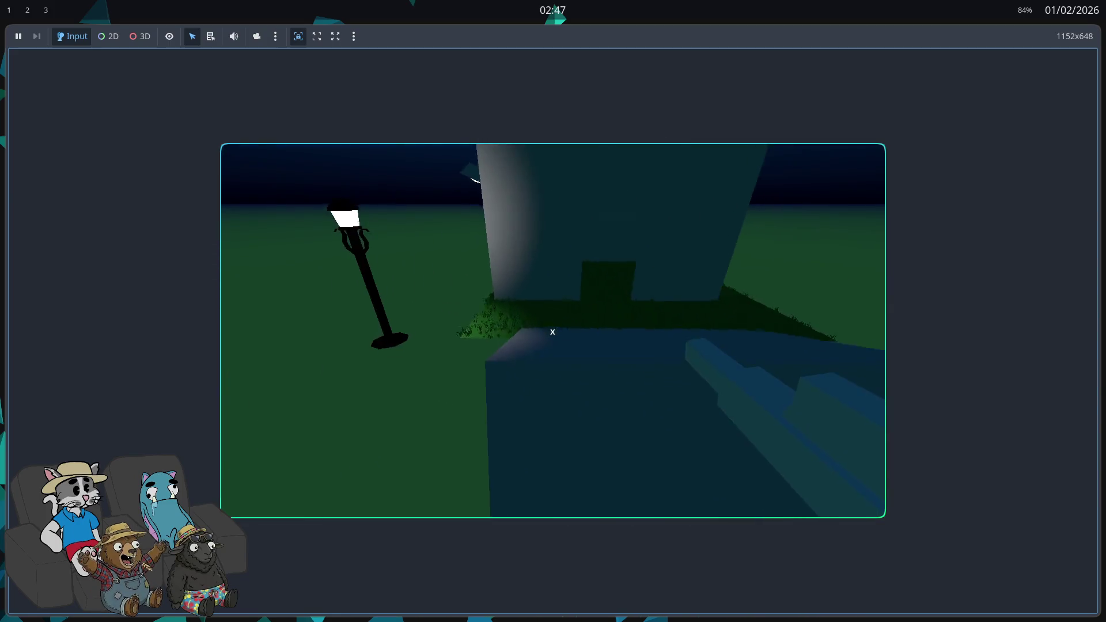
pyautogui.press('w')
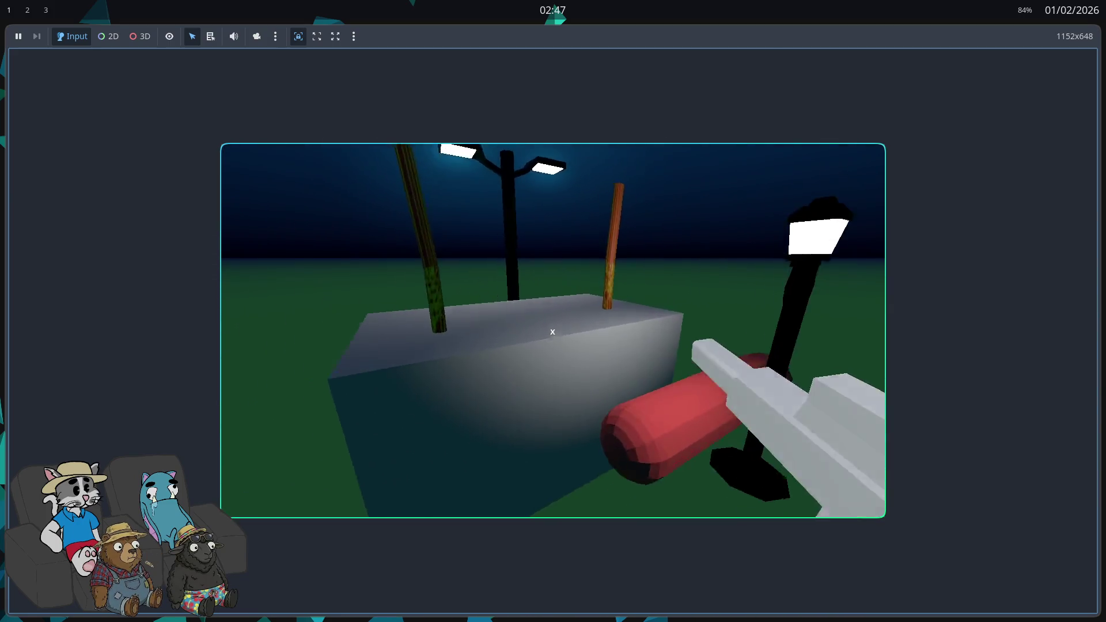
pyautogui.press('F8')
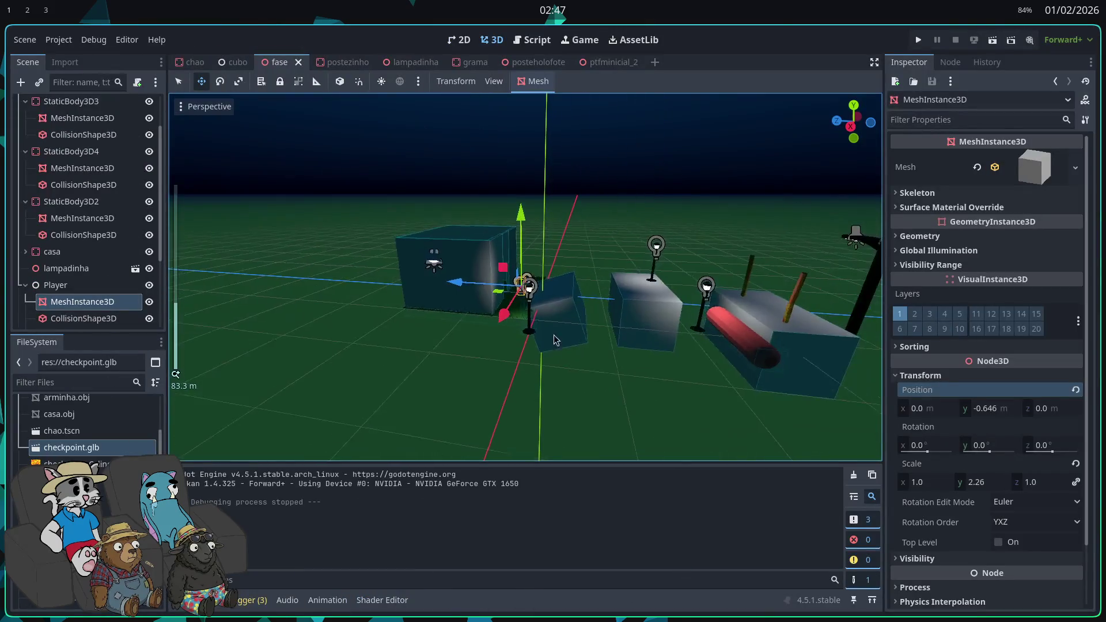
# - Zoom in on the level and select the checkpoint object near the platform
pyautogui.press('w')
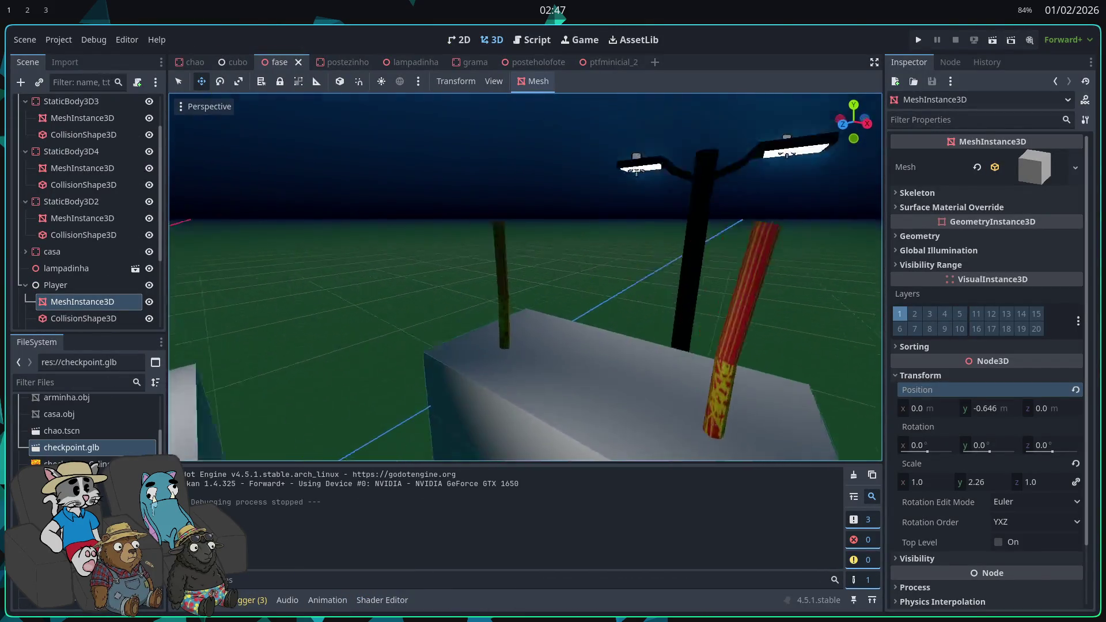
pyautogui.scroll(3, 116, 231)
pyautogui.scroll(-5, 34, 152)
pyautogui.scroll(5, 33, 152)
pyautogui.click(18, 104)
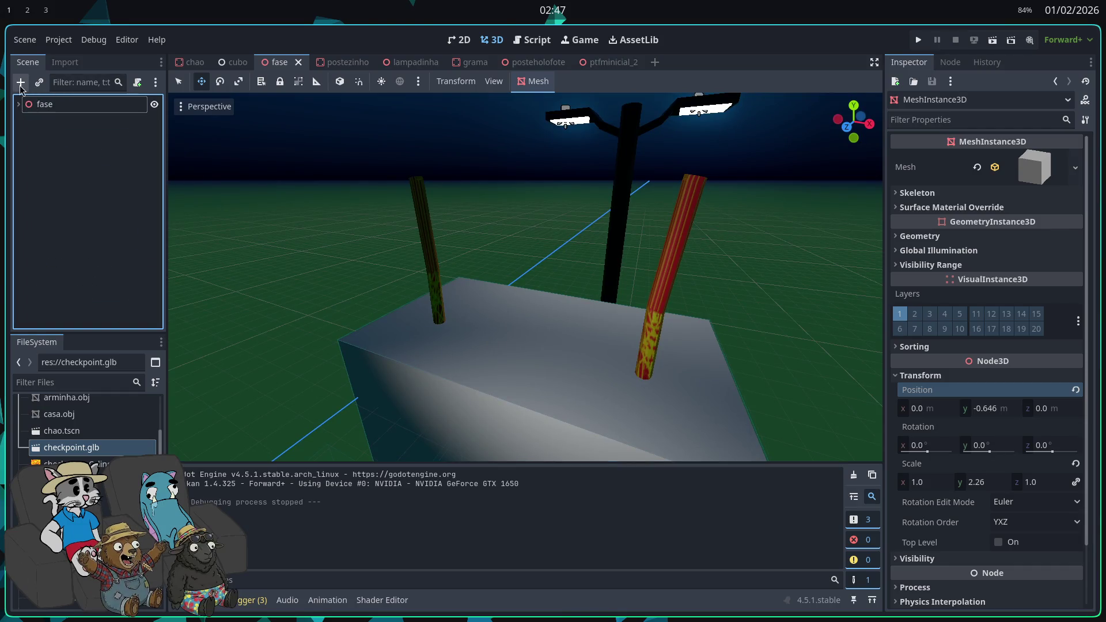
pyautogui.click(667, 289)
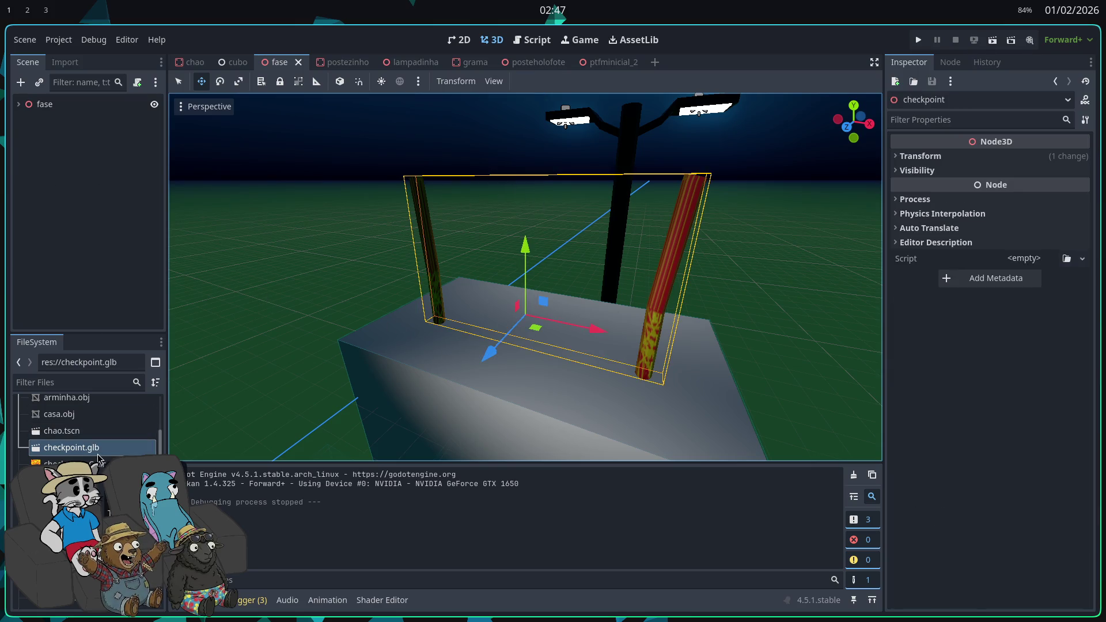
# - In a new scene, place checkpoint.glb under the Node3D root at position 0, 0, 0
pyautogui.click(654, 62)
pyautogui.moveTo(72, 447); pyautogui.dragTo(549, 251)
pyautogui.click(916, 157)
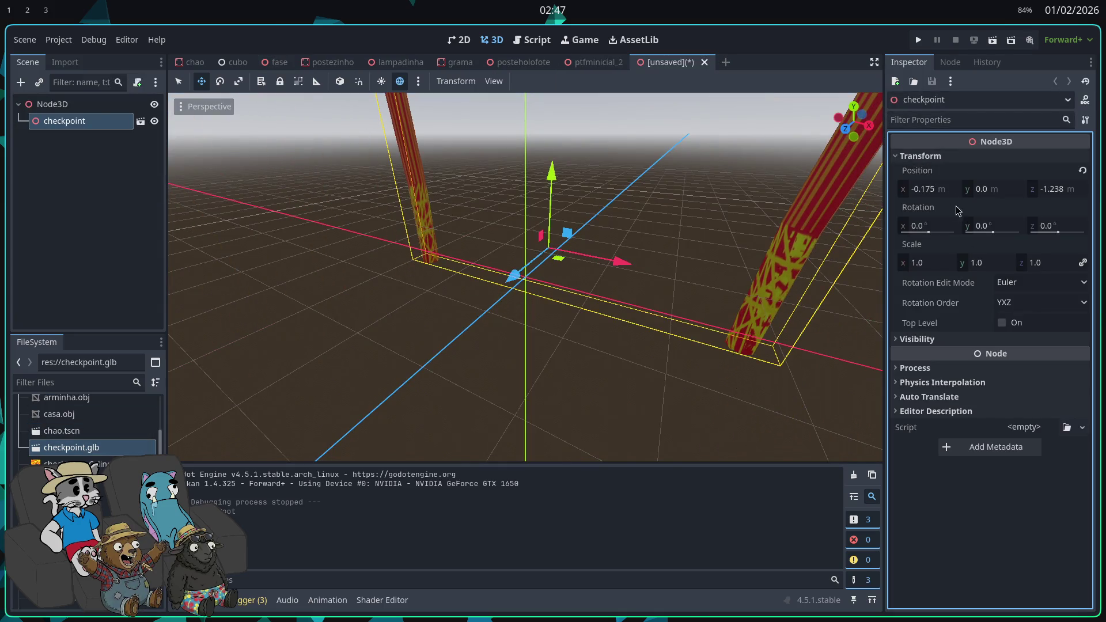
pyautogui.scroll(-3, 445, 259)
pyautogui.moveTo(444, 259); pyautogui.dragTo(519, 259)
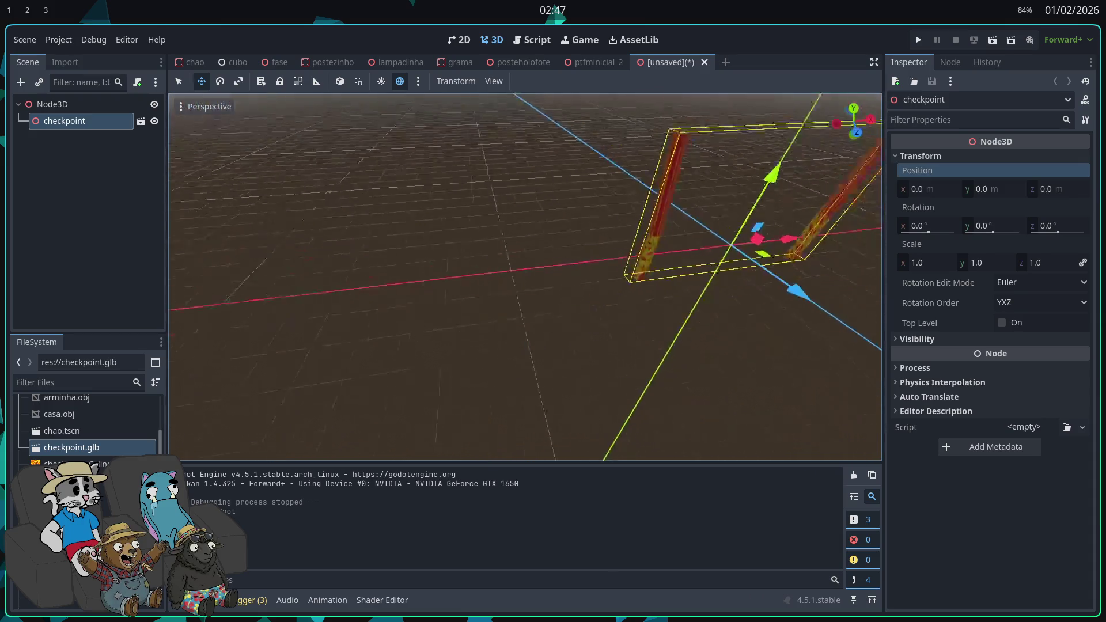
pyautogui.scroll(3, 445, 338)
pyautogui.moveTo(426, 339); pyautogui.dragTo(445, 339)
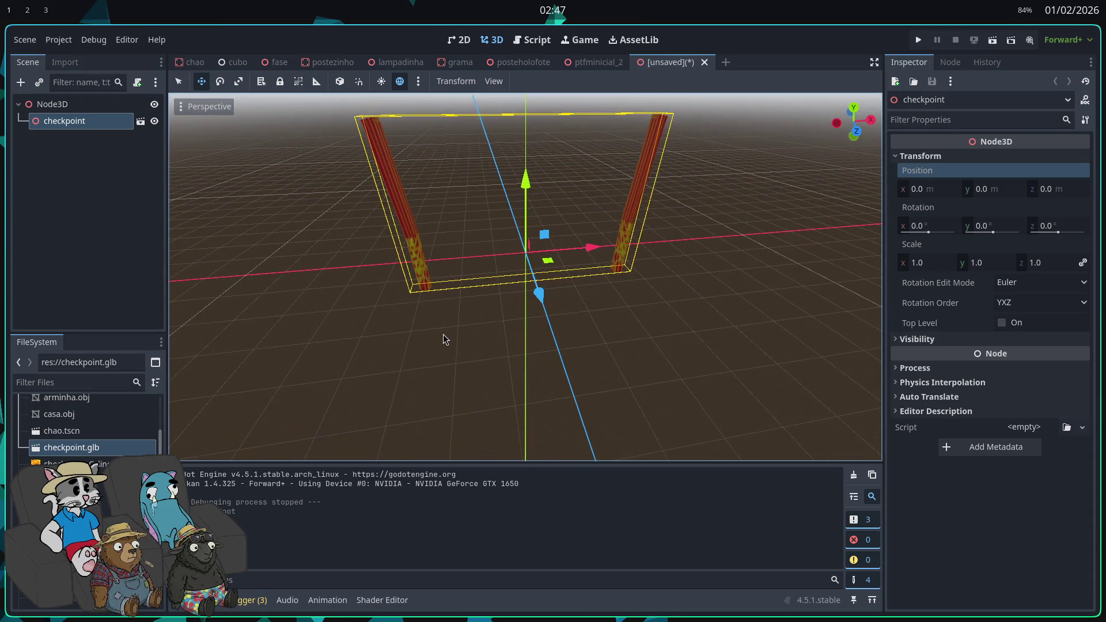
pyautogui.click(63, 105)
pyautogui.rightClick(66, 107)
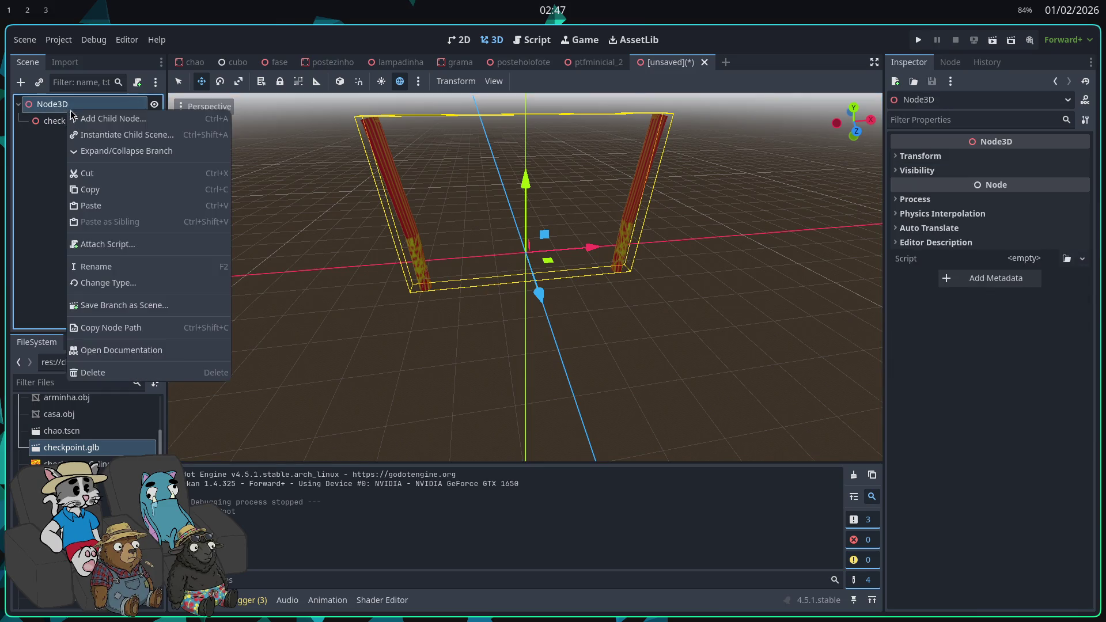
# - Add an Area3D child node under the Node3D root
pyautogui.click(92, 118)
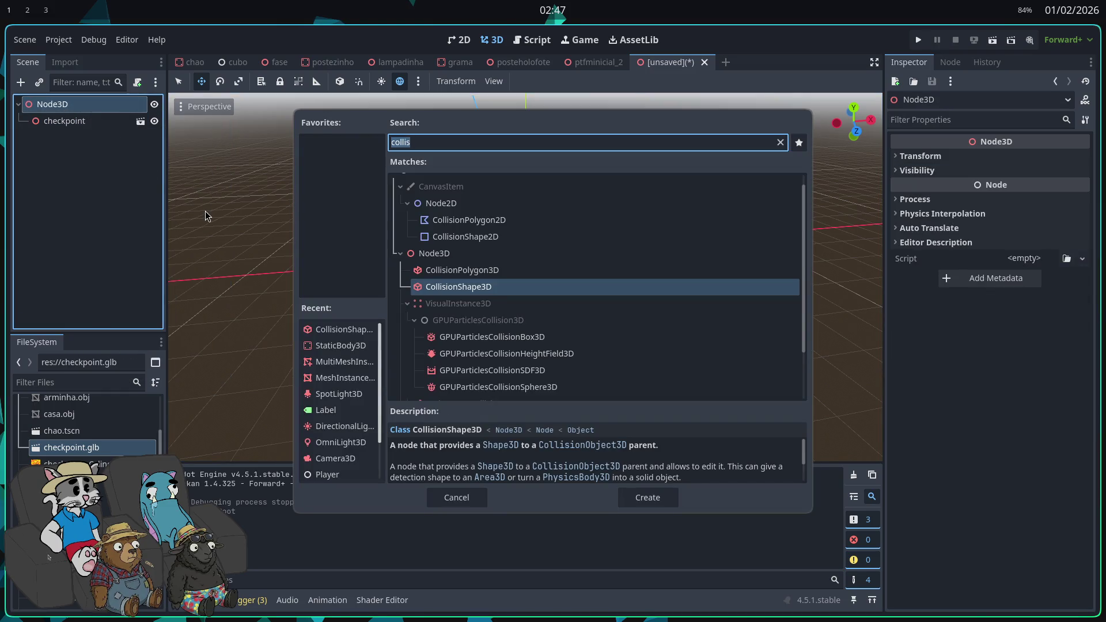
pyautogui.press('BackSpace')
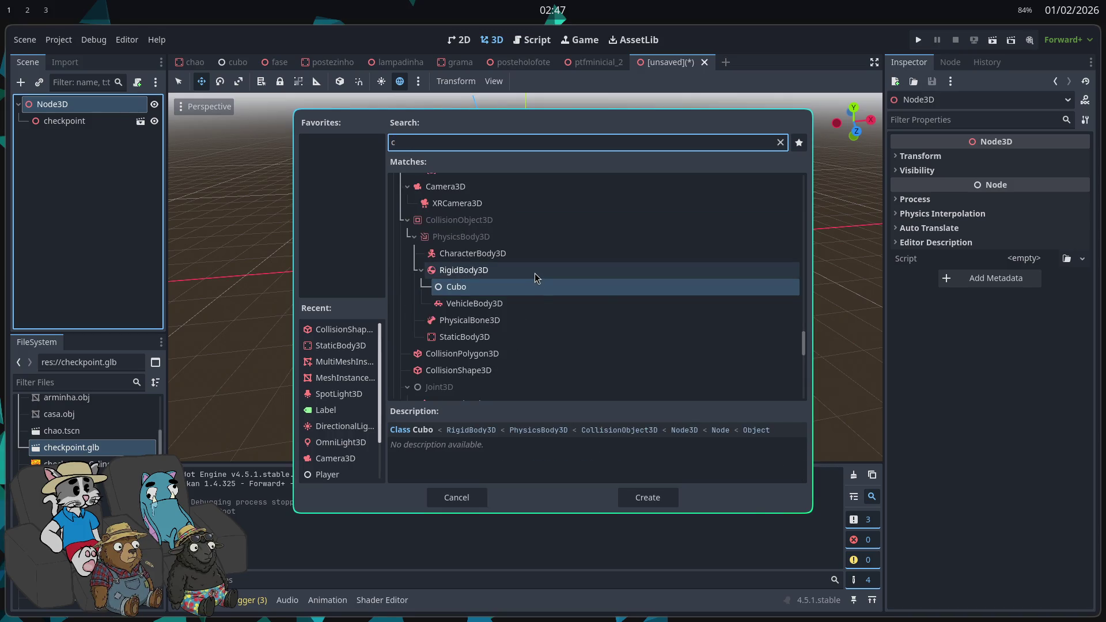
pyautogui.write('area3d')
pyautogui.press('BackSpace')
pyautogui.press('Return')
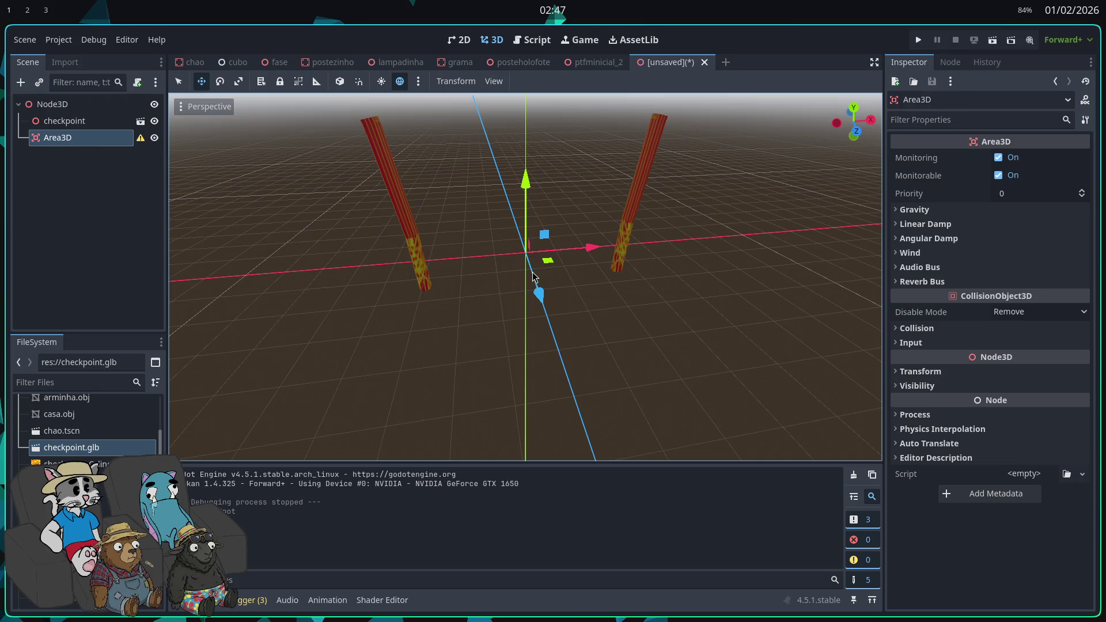
pyautogui.moveTo(510, 254)
pyautogui.mouseDown()
pyautogui.moveTo(691, 248)
pyautogui.moveTo(365, 224)
pyautogui.mouseUp()
# - Give the Area3D a CollisionShape3D child with a new BoxShape3D
pyautogui.rightClick(63, 121)
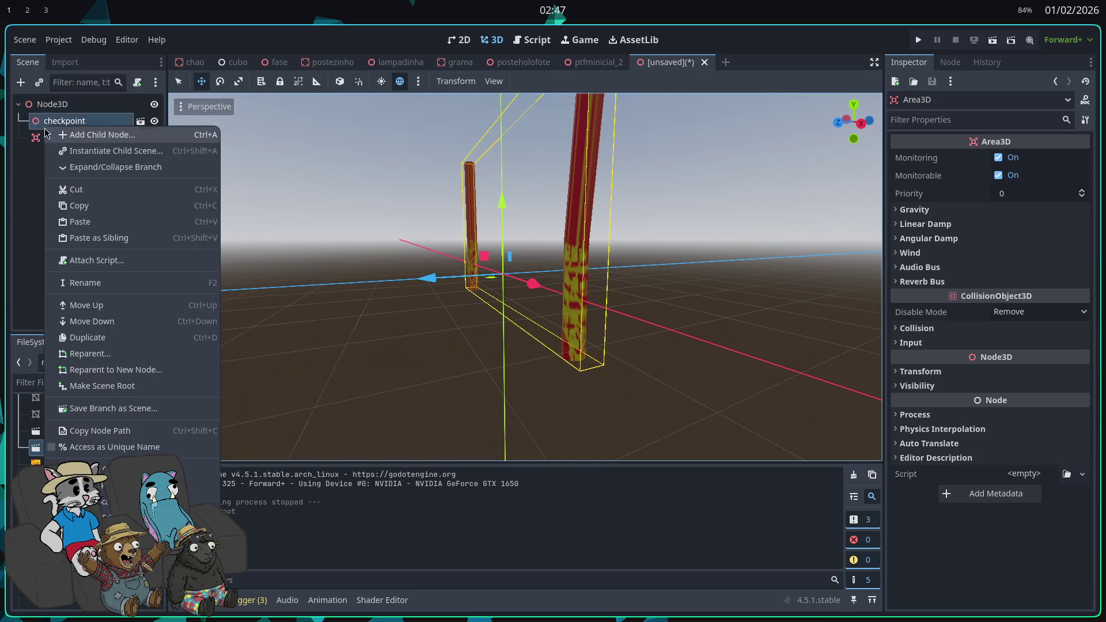
pyautogui.click(64, 120)
pyautogui.rightClick(58, 142)
pyautogui.click(104, 151)
pyautogui.write('collision')
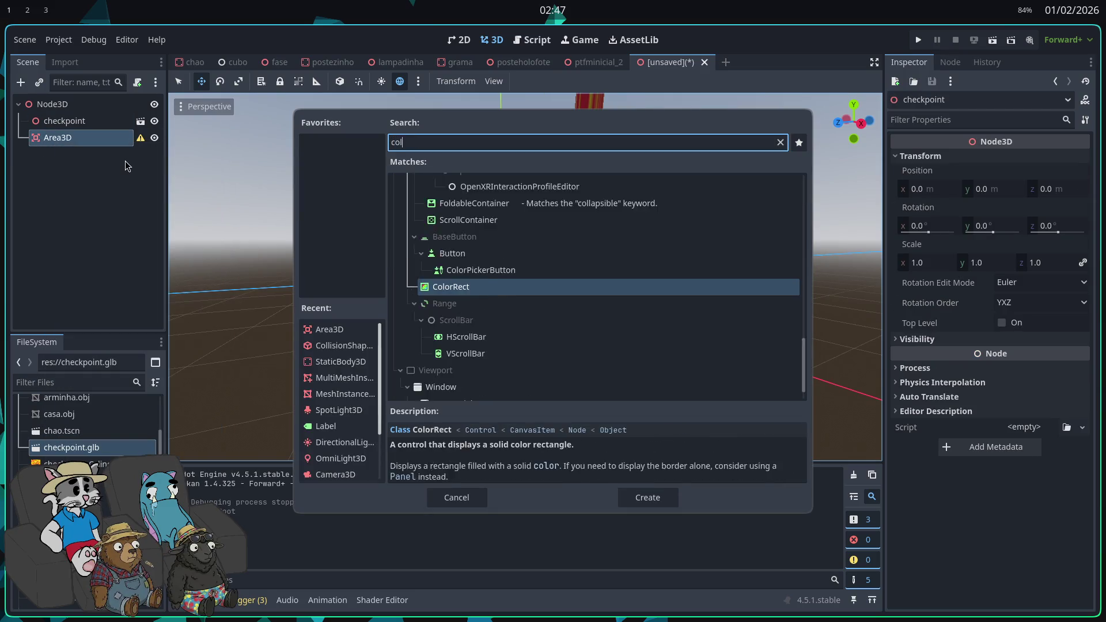
pyautogui.press('Return')
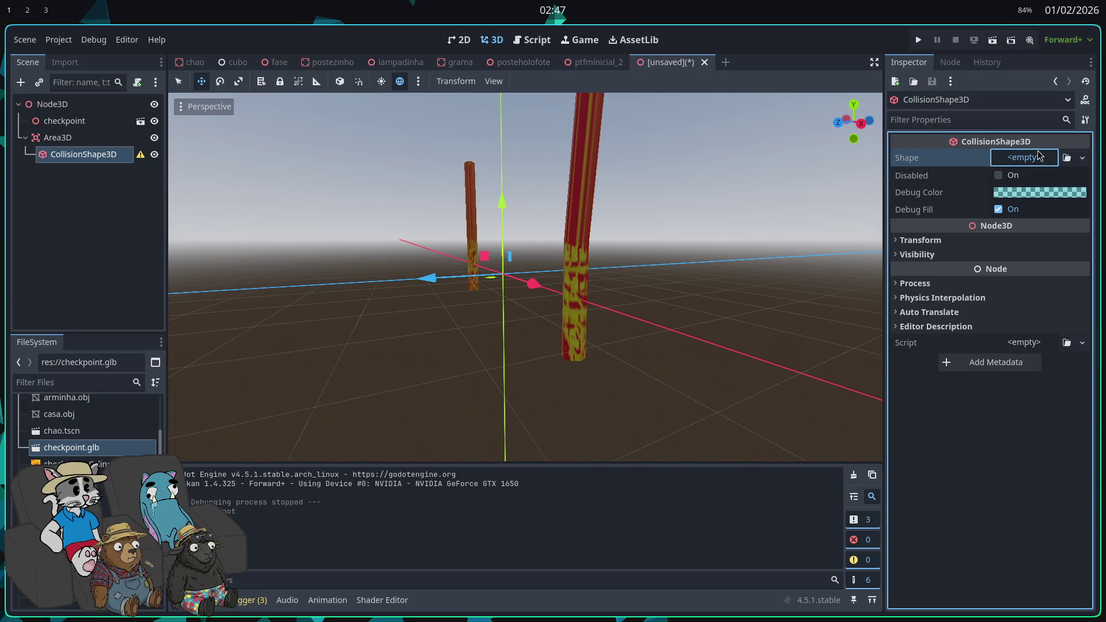
pyautogui.click(1024, 157)
pyautogui.click(1010, 226)
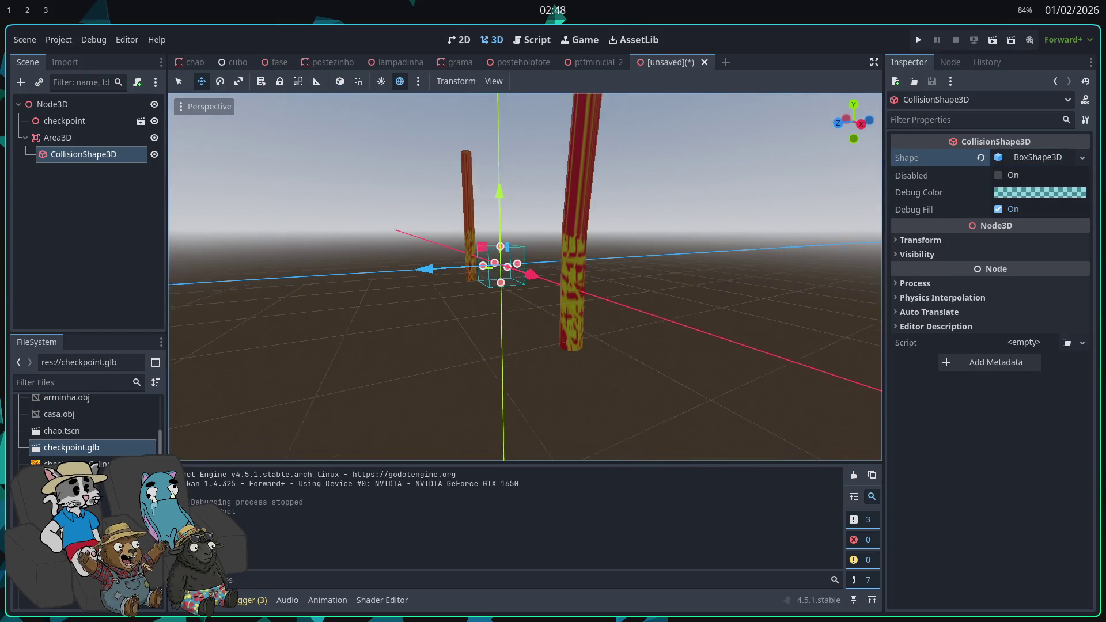
# - Resize the collision box to about 6.8 × 4.44 × 1.0 so it spans both red posts
pyautogui.moveTo(586, 299); pyautogui.dragTo(773, 327)
pyautogui.moveTo(534, 291); pyautogui.dragTo(415, 282)
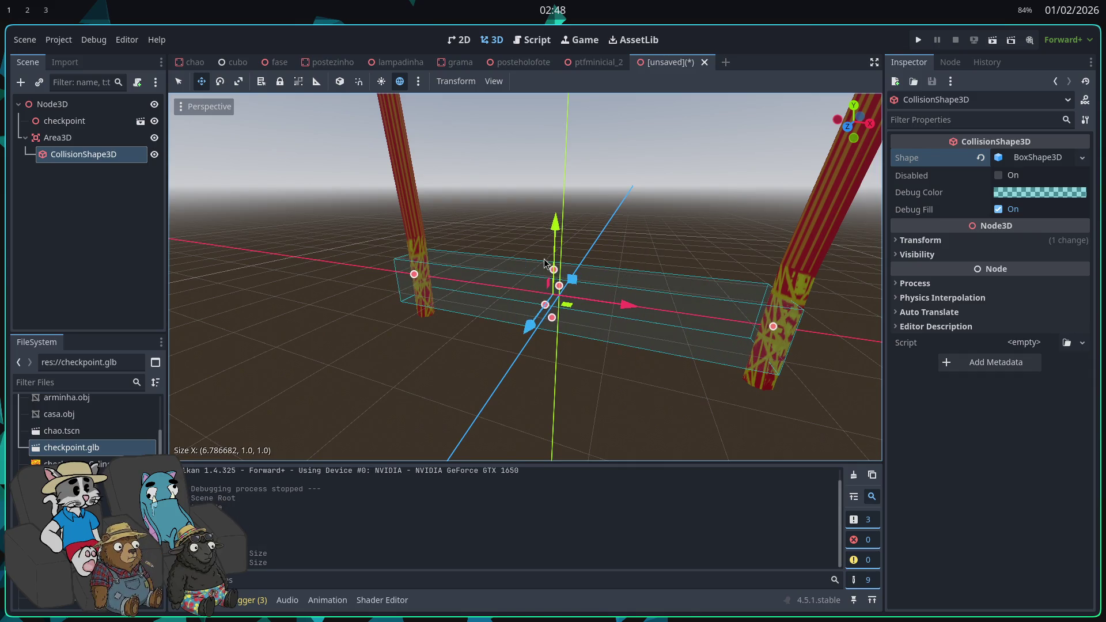
pyautogui.moveTo(557, 274); pyautogui.dragTo(554, 190)
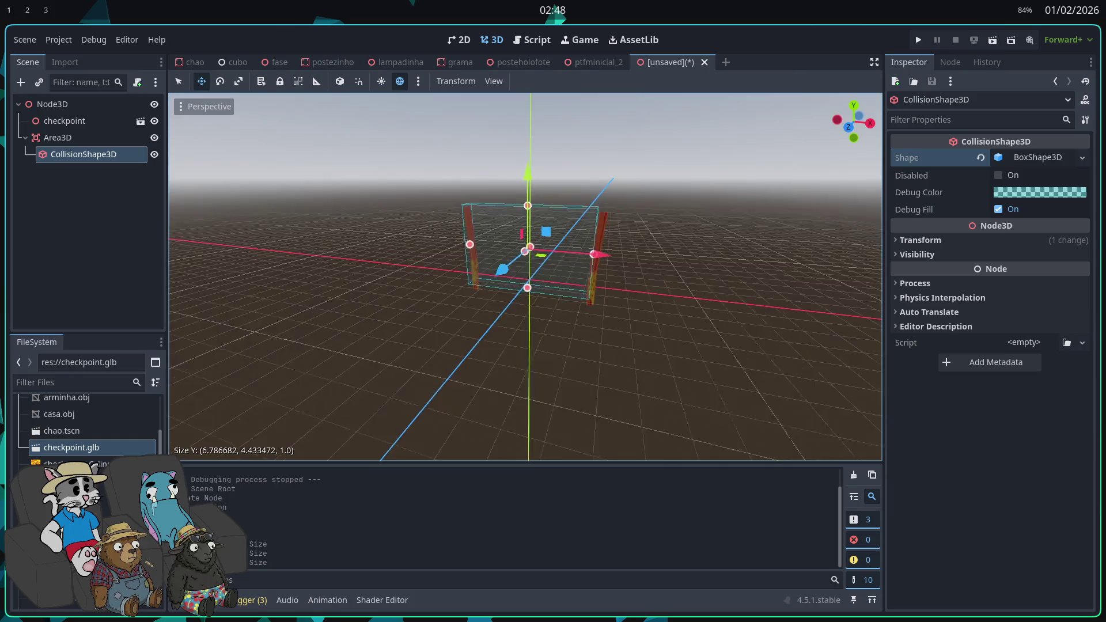
pyautogui.scroll(-4, 539, 232)
pyautogui.moveTo(538, 232); pyautogui.dragTo(539, 238)
pyautogui.moveTo(615, 278); pyautogui.dragTo(621, 284)
pyautogui.moveTo(620, 284)
pyautogui.mouseDown()
pyautogui.moveTo(595, 309)
pyautogui.moveTo(646, 300)
pyautogui.moveTo(638, 295)
pyautogui.mouseUp()
pyautogui.scroll(2, 605, 300)
pyautogui.moveTo(593, 348)
pyautogui.mouseDown()
pyautogui.moveTo(507, 323)
pyautogui.moveTo(484, 288)
pyautogui.moveTo(501, 352)
pyautogui.moveTo(504, 269)
pyautogui.mouseUp()
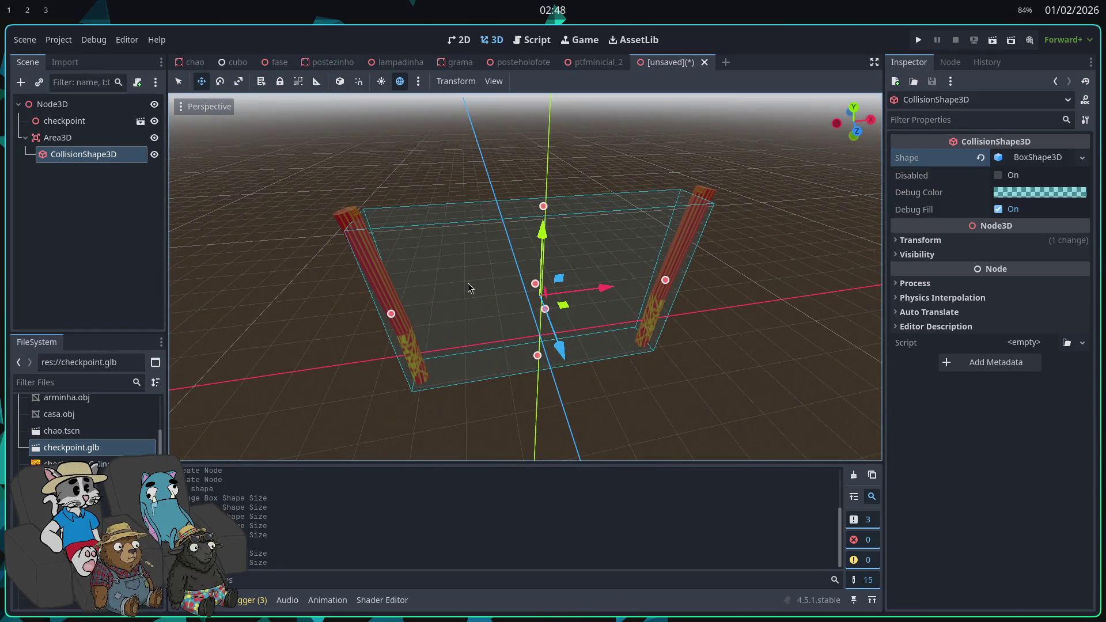
pyautogui.click(126, 198)
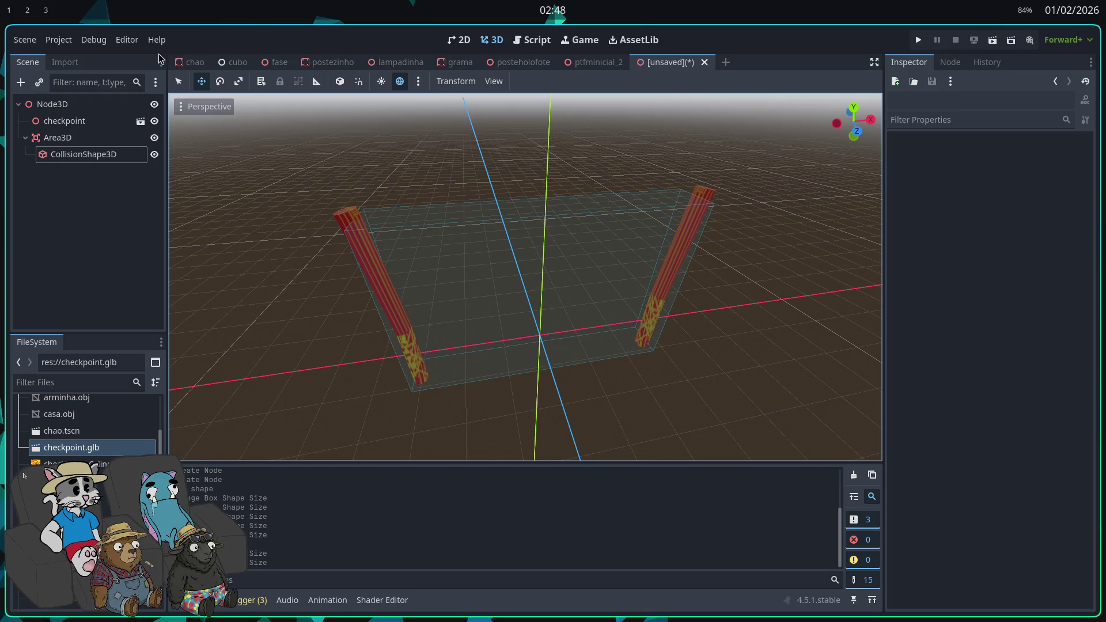
pyautogui.click(68, 40)
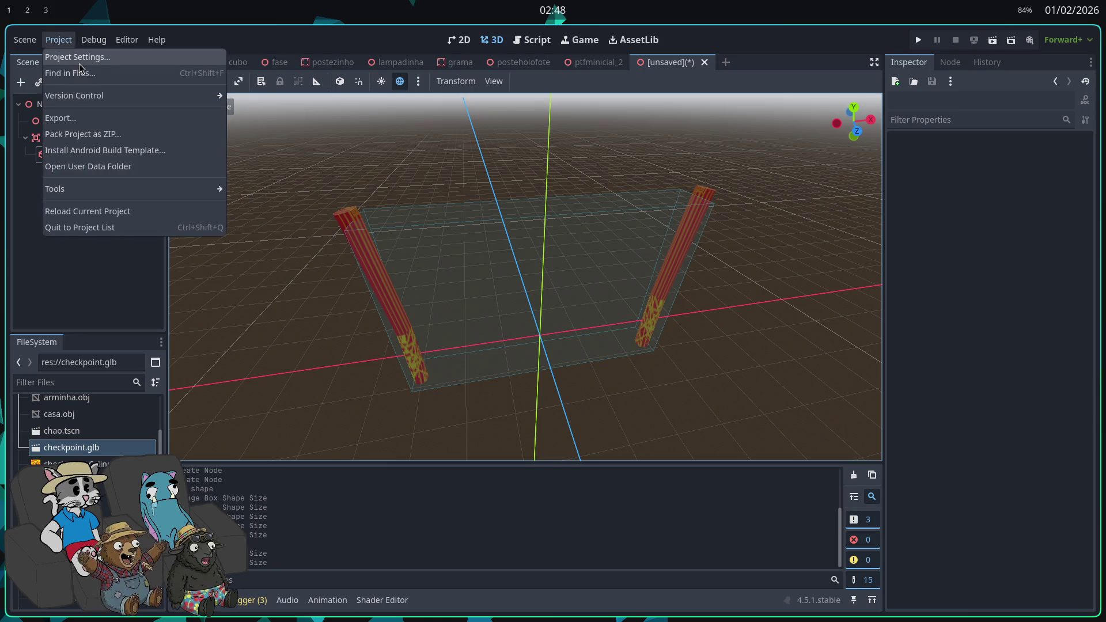
pyautogui.click(78, 56)
pyautogui.click(336, 123)
pyautogui.click(386, 123)
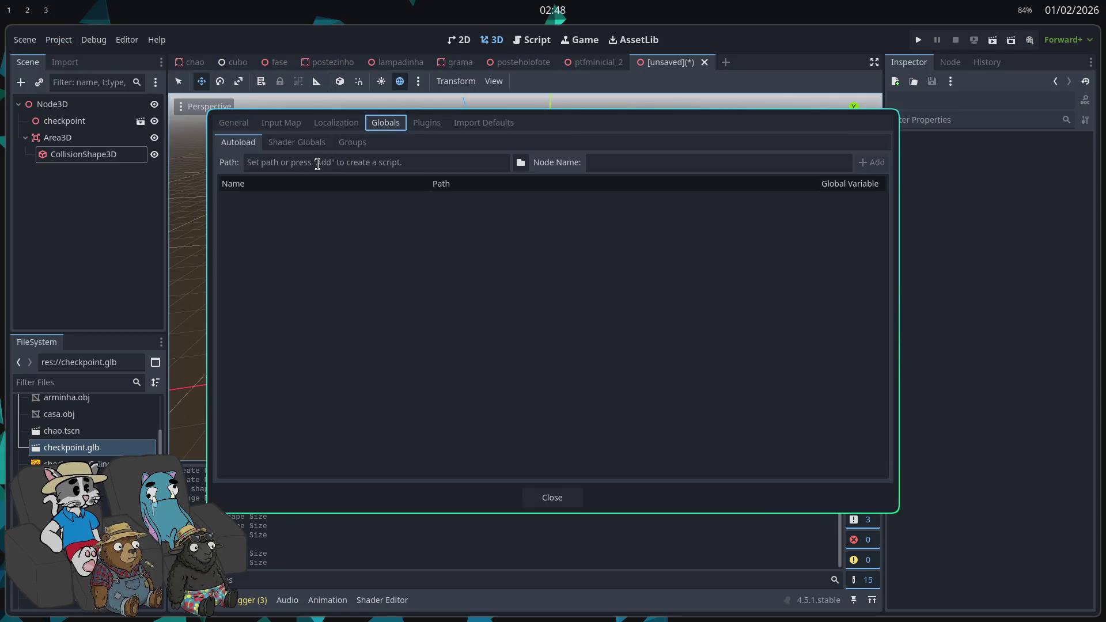
pyautogui.click(320, 164)
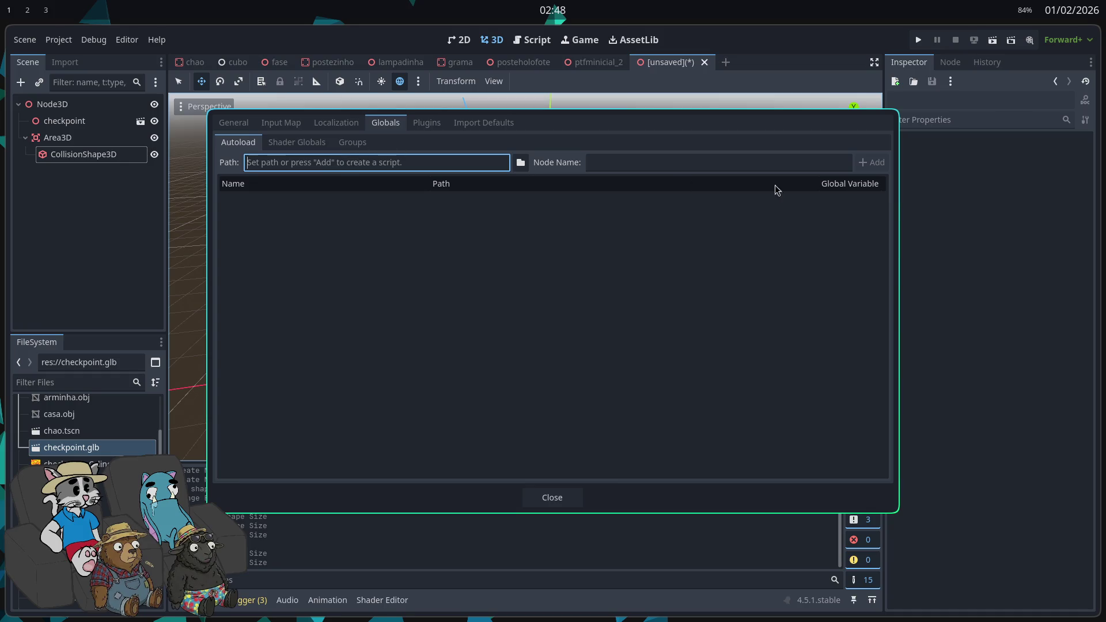
pyautogui.click(806, 163)
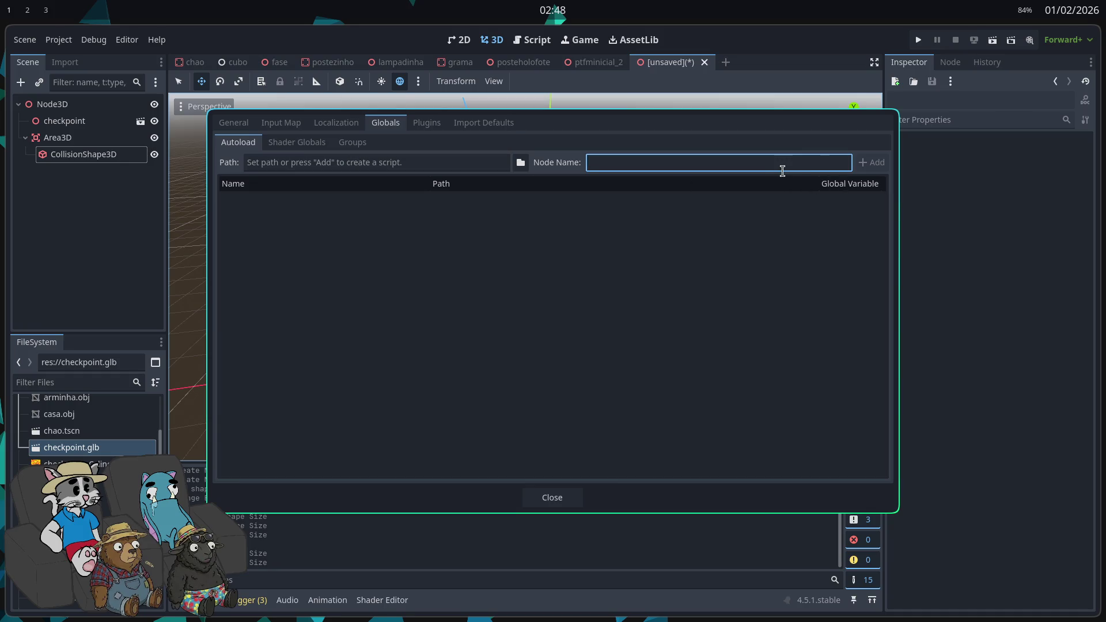
pyautogui.write('globals')
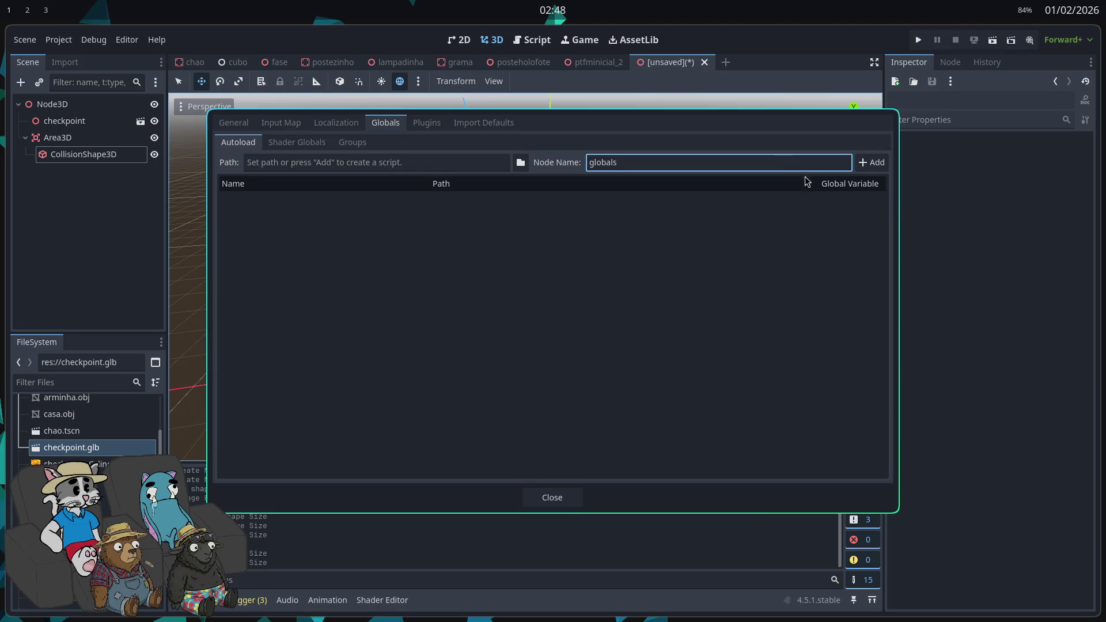
pyautogui.click(871, 162)
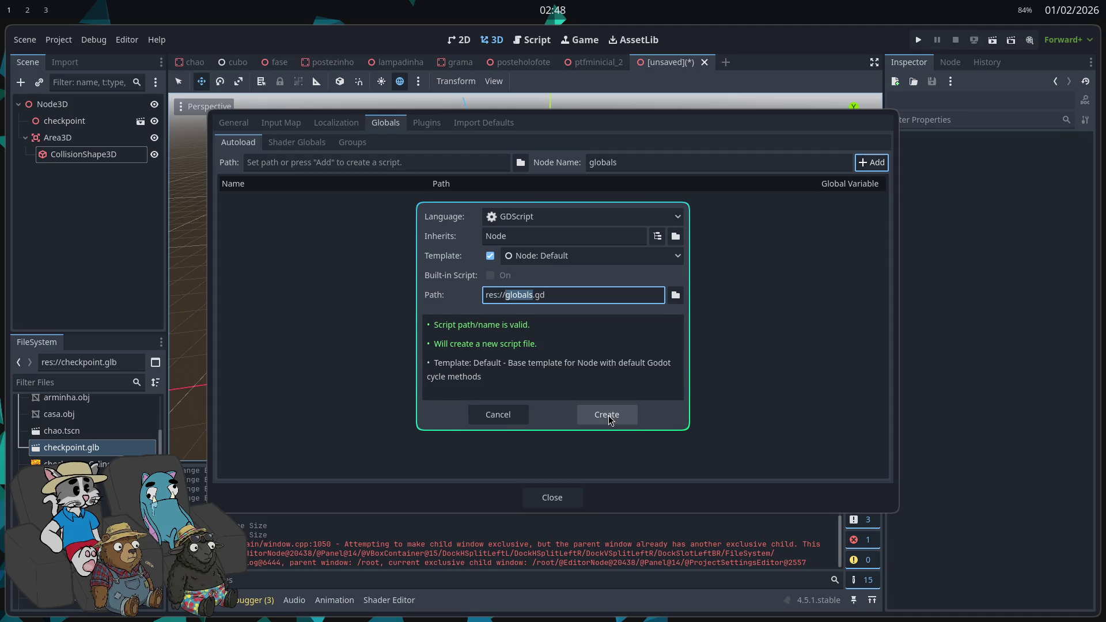
pyautogui.click(510, 416)
pyautogui.click(550, 497)
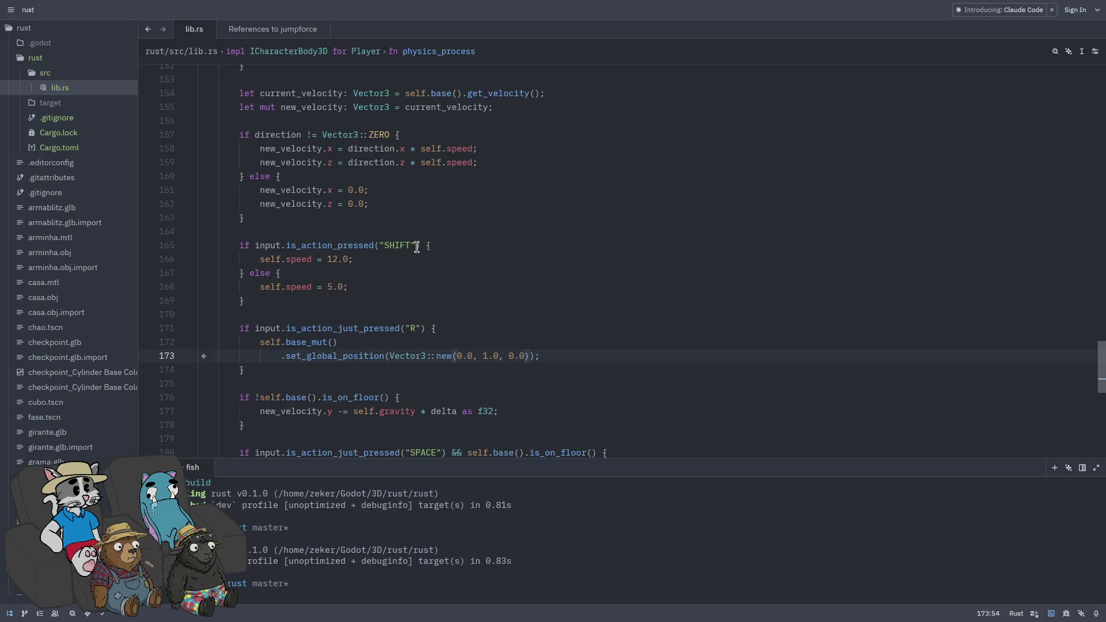
# - Add a 'checkpoint: i32,' field after sway_lerp in the Player struct and save lib.rs
pyautogui.scroll(15, 434, 259)
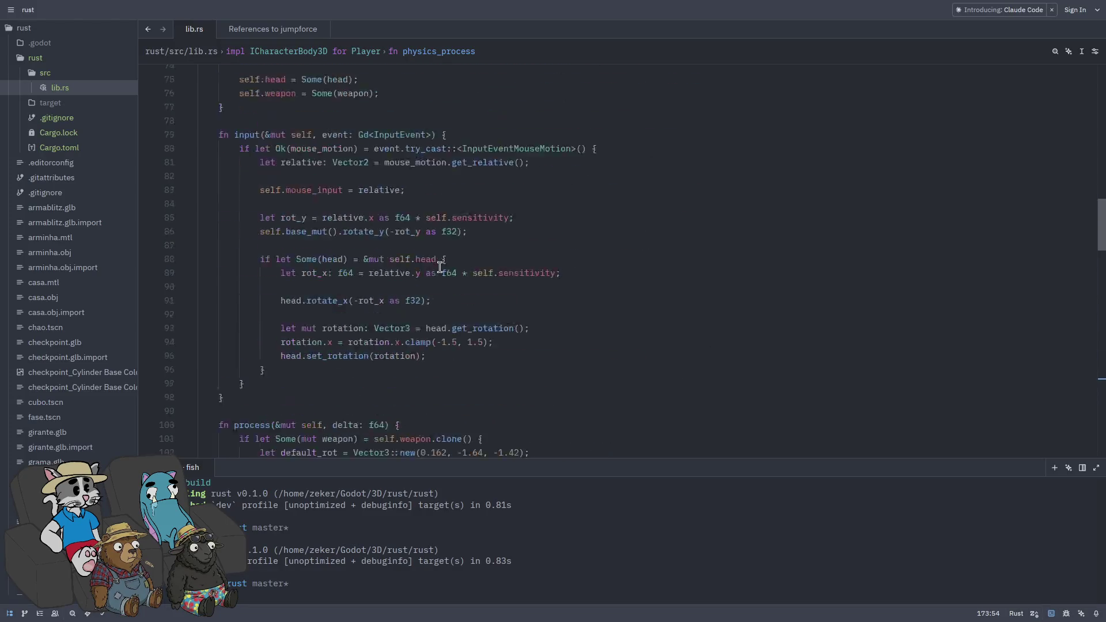
pyautogui.scroll(6, 439, 265)
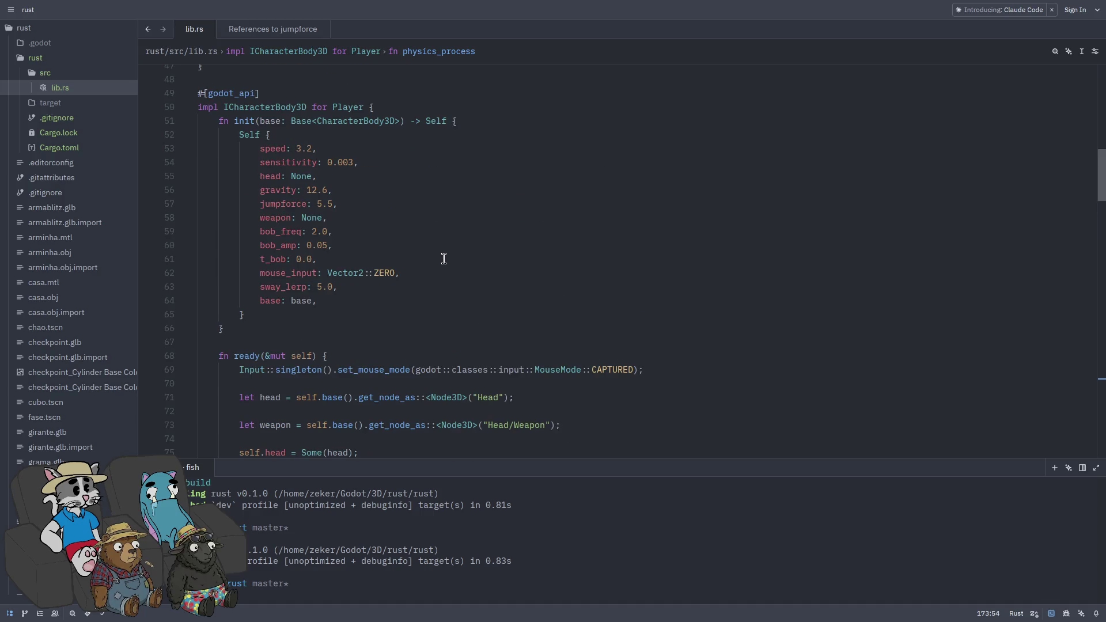
pyautogui.click(405, 327)
pyautogui.click(409, 340)
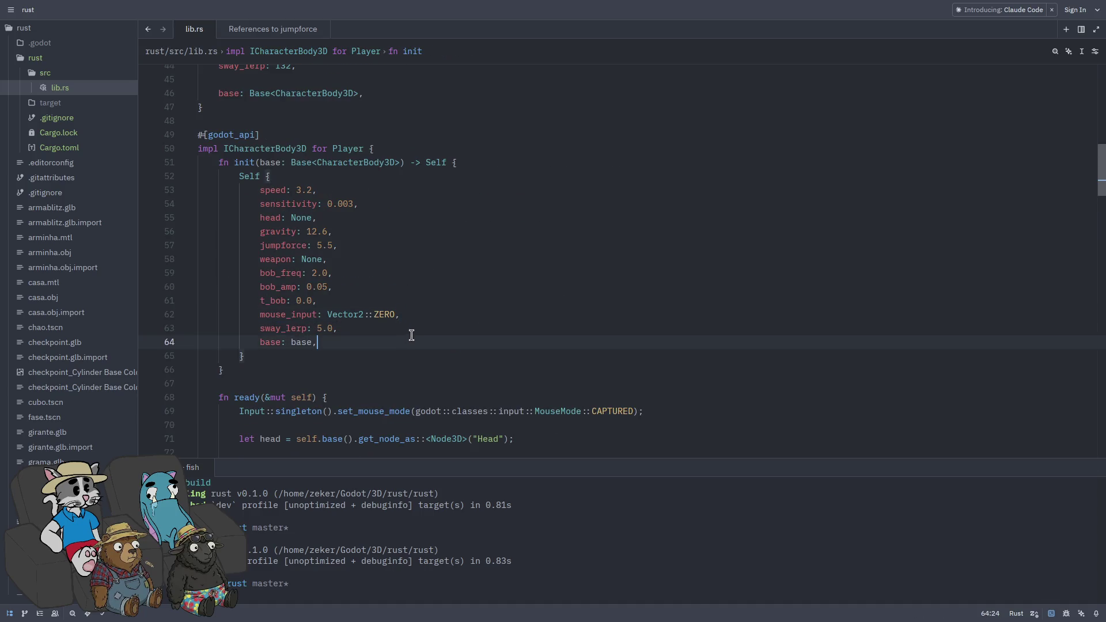
pyautogui.scroll(8, 418, 300)
pyautogui.click(387, 395)
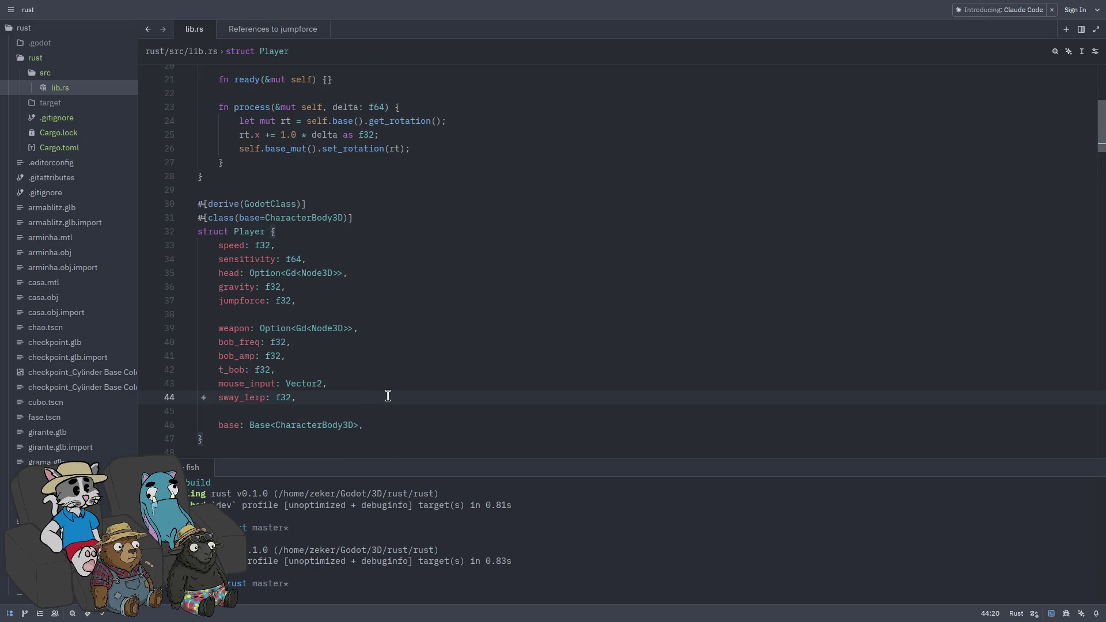
pyautogui.press('Return')
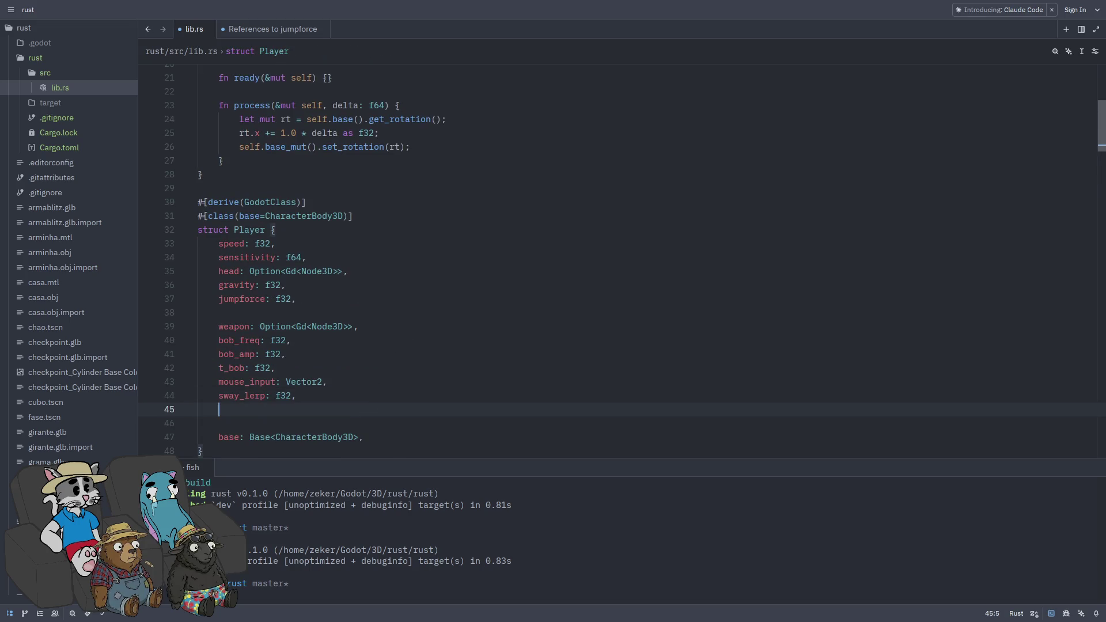
pyautogui.write('checkpoi')
pyautogui.write('int:')
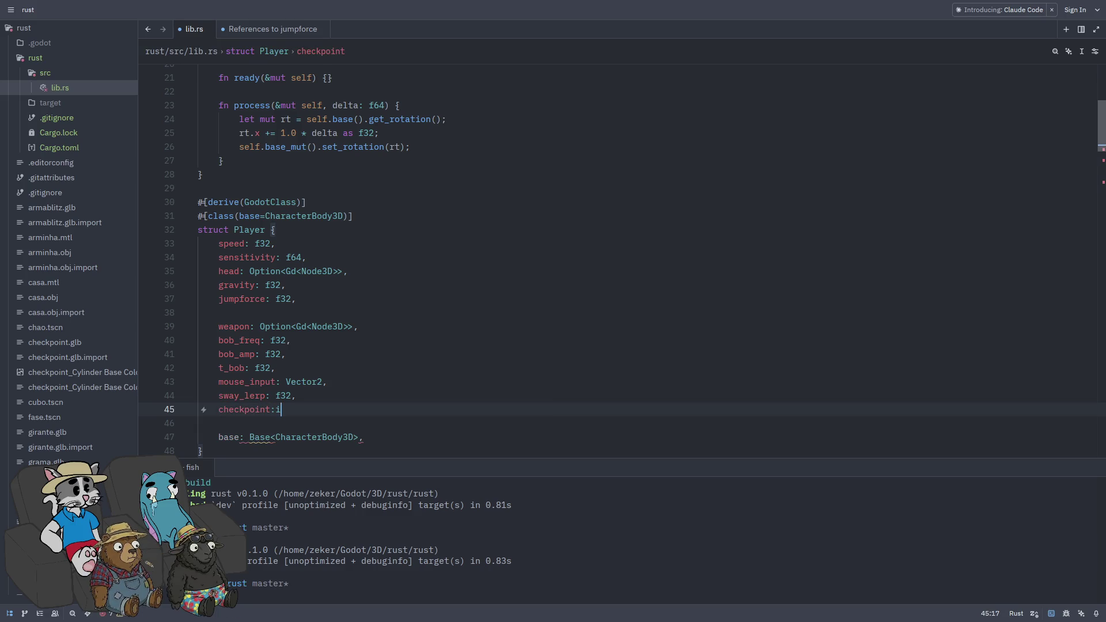
pyautogui.write('8')
pyautogui.press('BackSpace')
pyautogui.write('32')
pyautogui.write(',')
pyautogui.hotkey('ctrl', 's')
# - Initialise 'checkpoint: 0,' after sway_lerp in the init Self block and save
pyautogui.doubleClick(264, 365)
pyautogui.hotkey('ctrl', 'c')
pyautogui.scroll(-6, 374, 368)
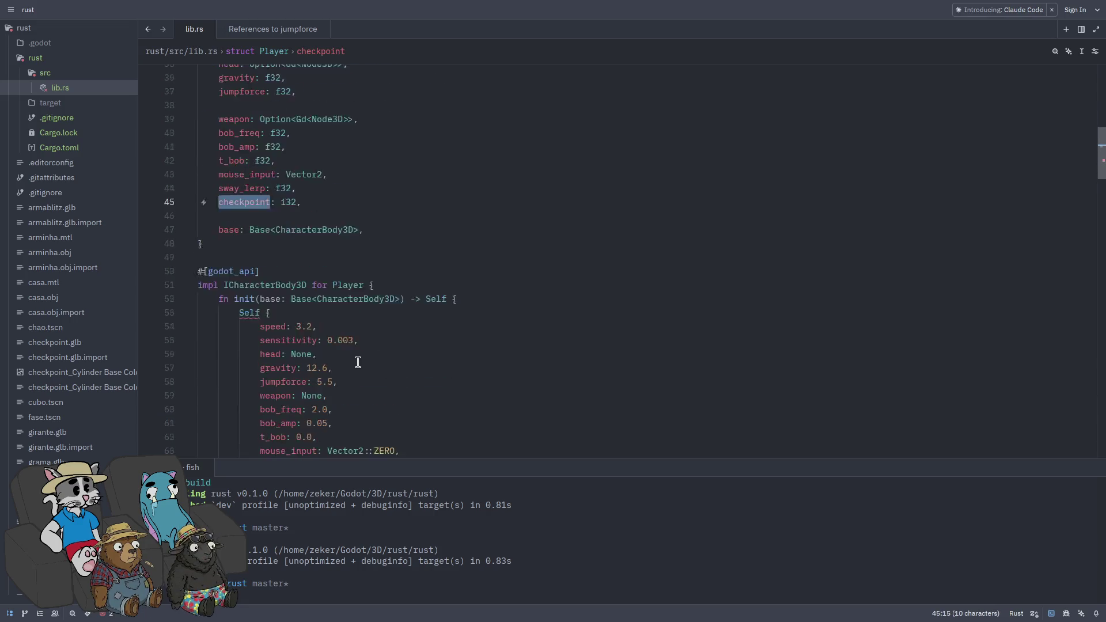
pyautogui.click(362, 384)
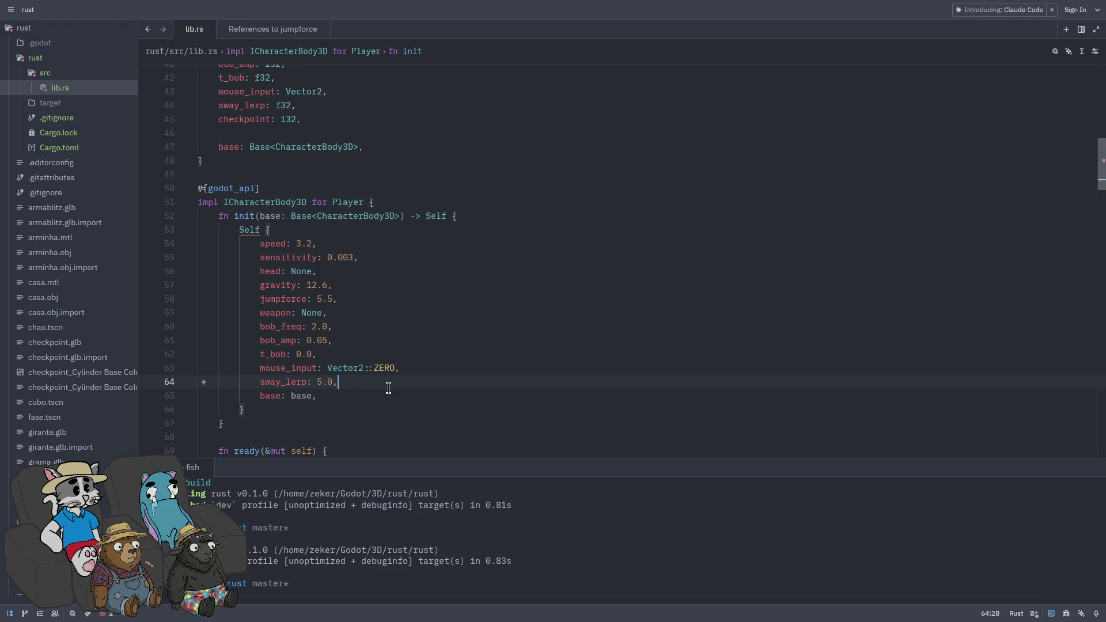
pyautogui.press('Return')
pyautogui.hotkey('ctrl', 'v')
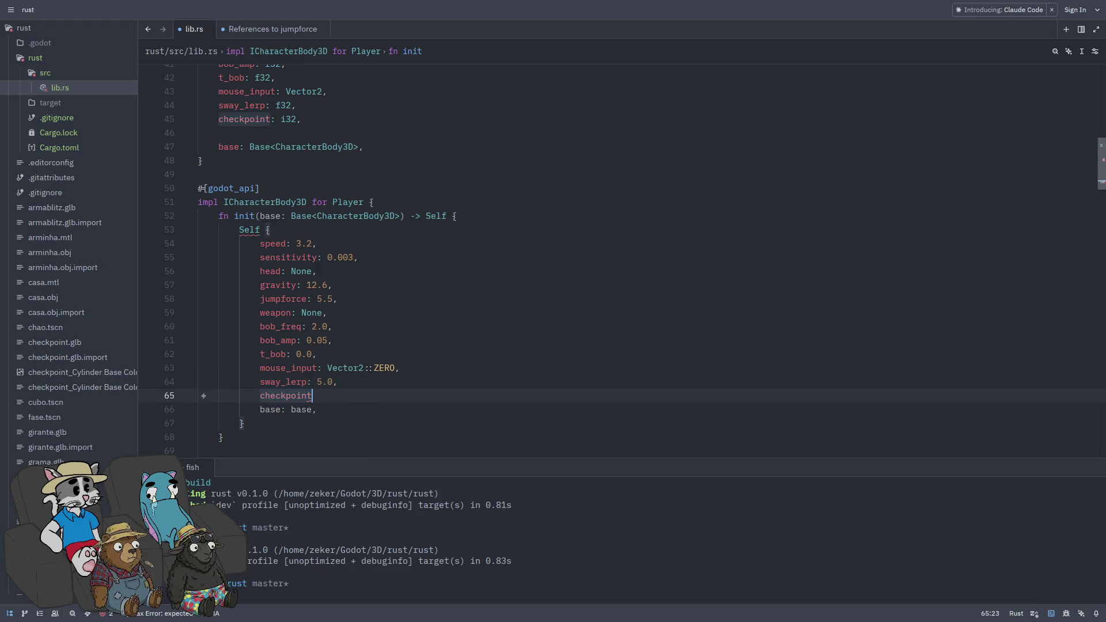
pyautogui.write(': 0,')
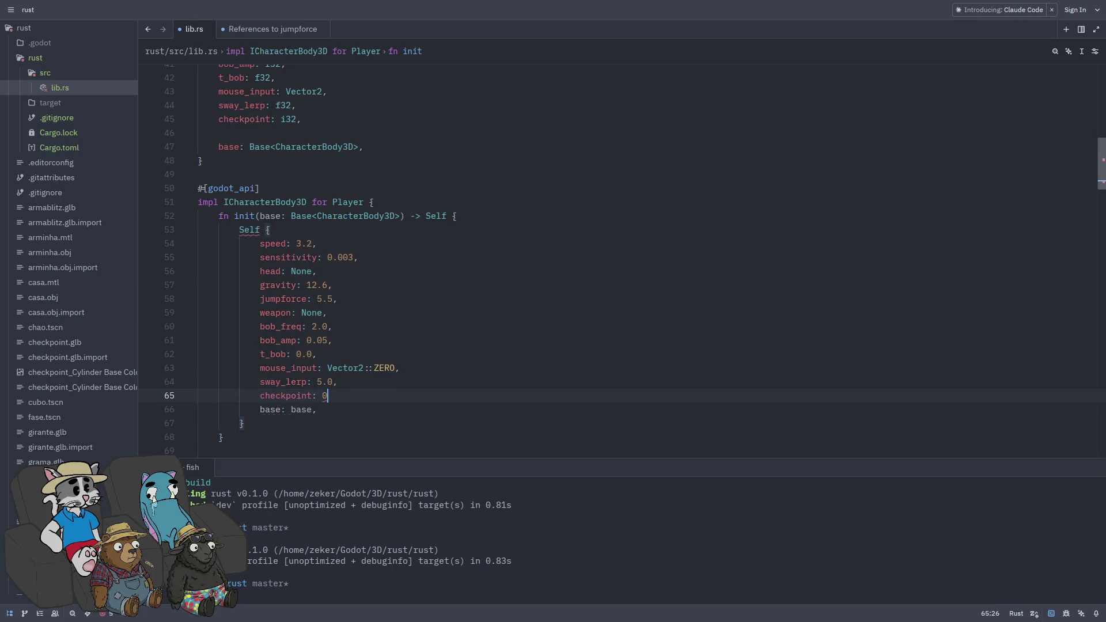
pyautogui.hotkey('ctrl', 's')
pyautogui.click(477, 382)
# - Review the init block in lib.rs, then switch back to the Godot workspace
pyautogui.click(492, 368)
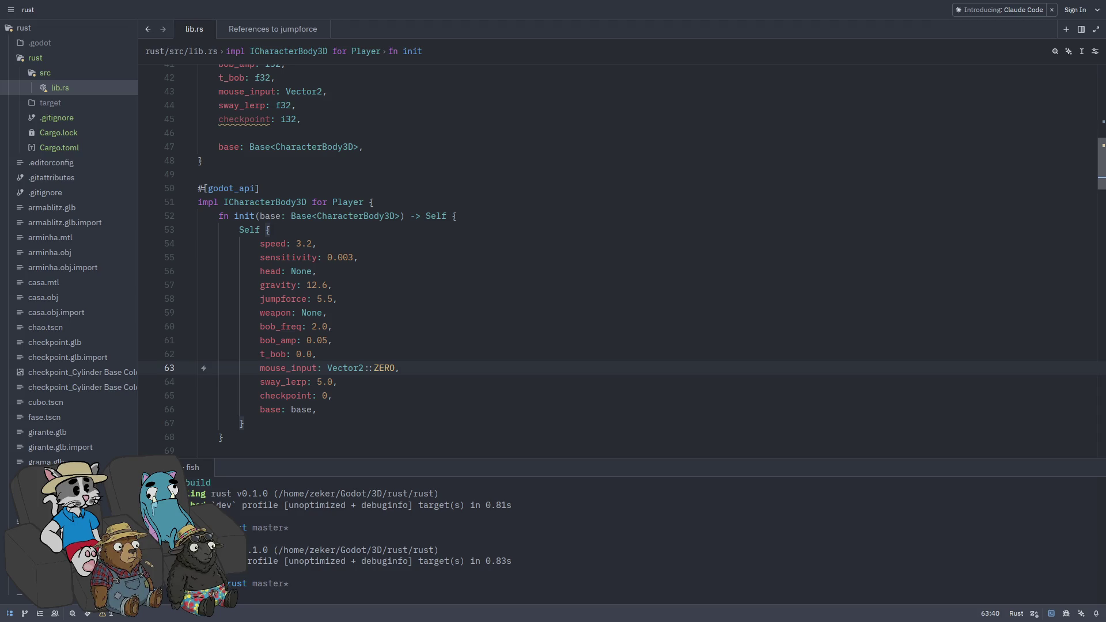
pyautogui.scroll(-3, 600, 375)
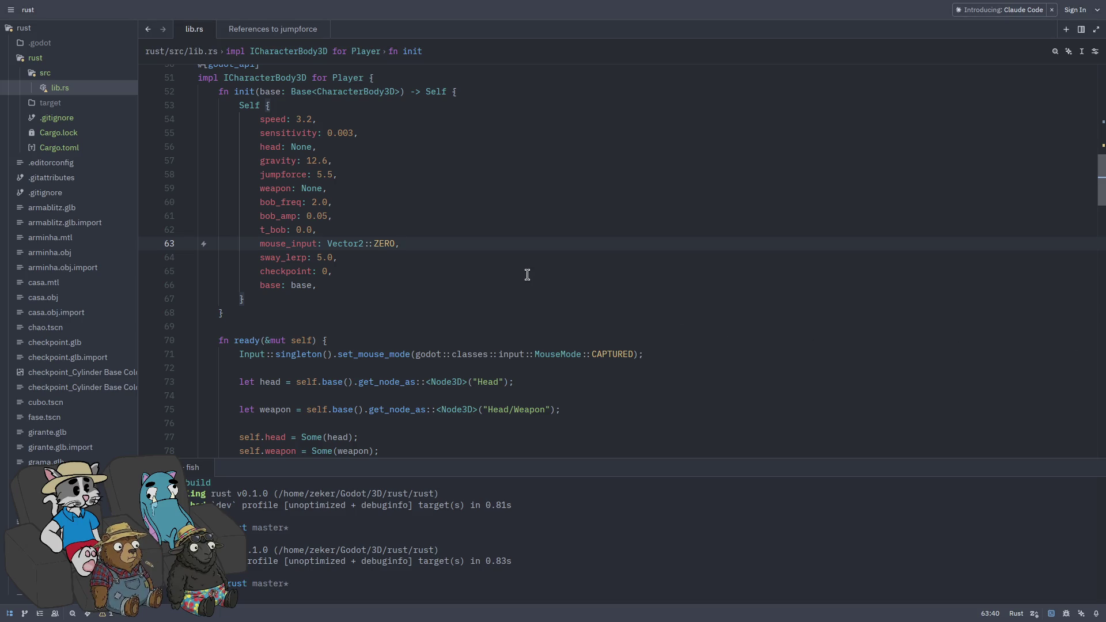
pyautogui.press('super+f')
pyautogui.press('super+2')
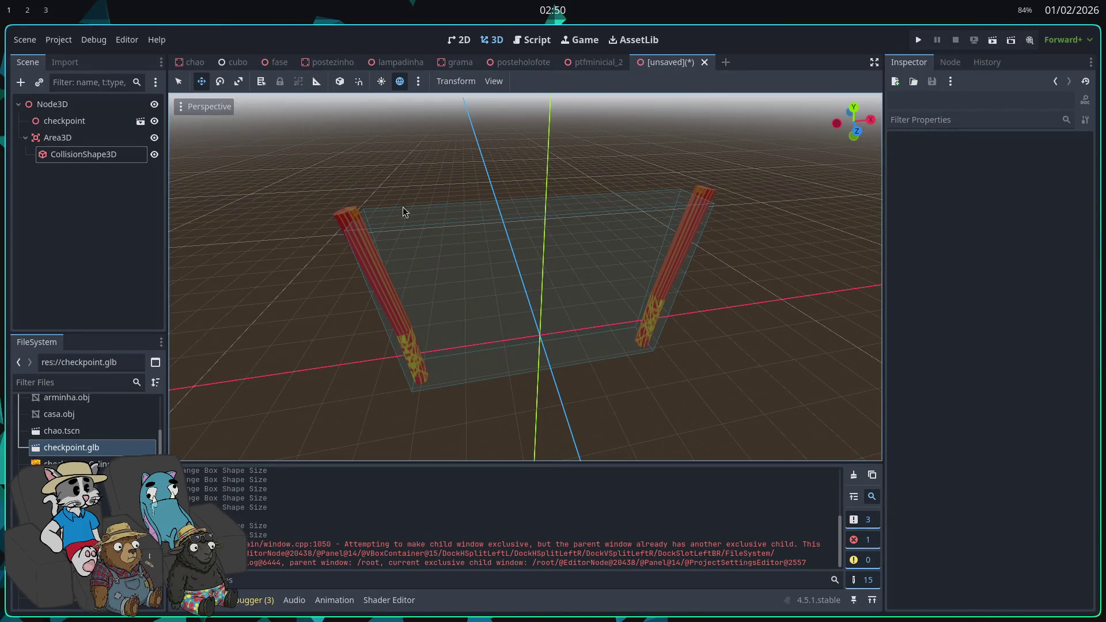
# - Rename the root node to checkpoint, save it as checkpoint.tscn, then return to the fase scene
pyautogui.hotkey('ctrl', 's')
pyautogui.click(659, 497)
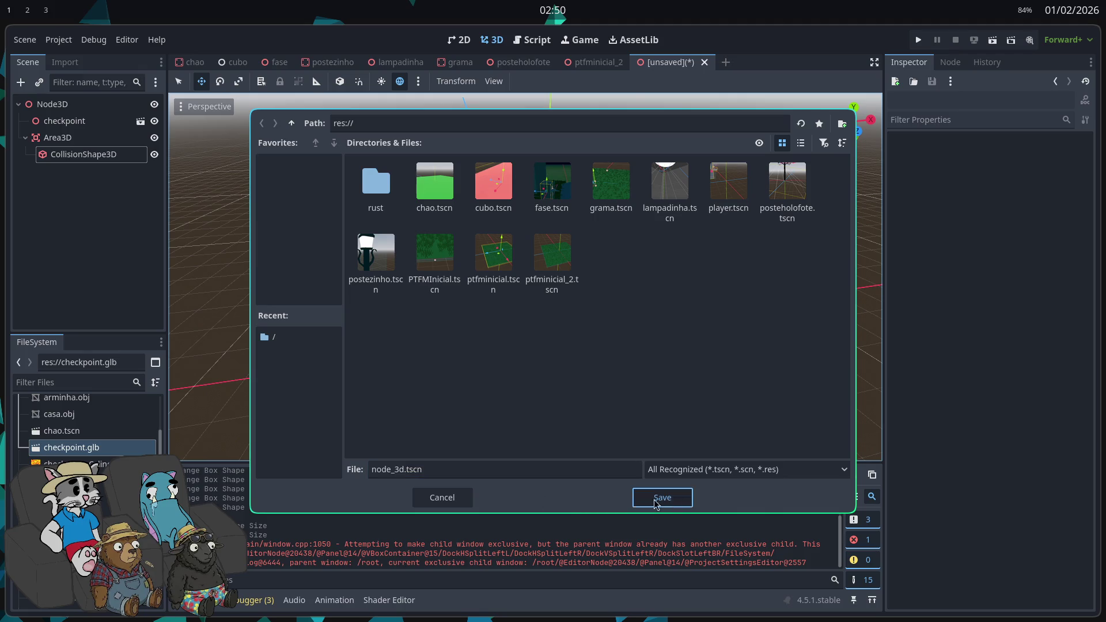
pyautogui.click(86, 104)
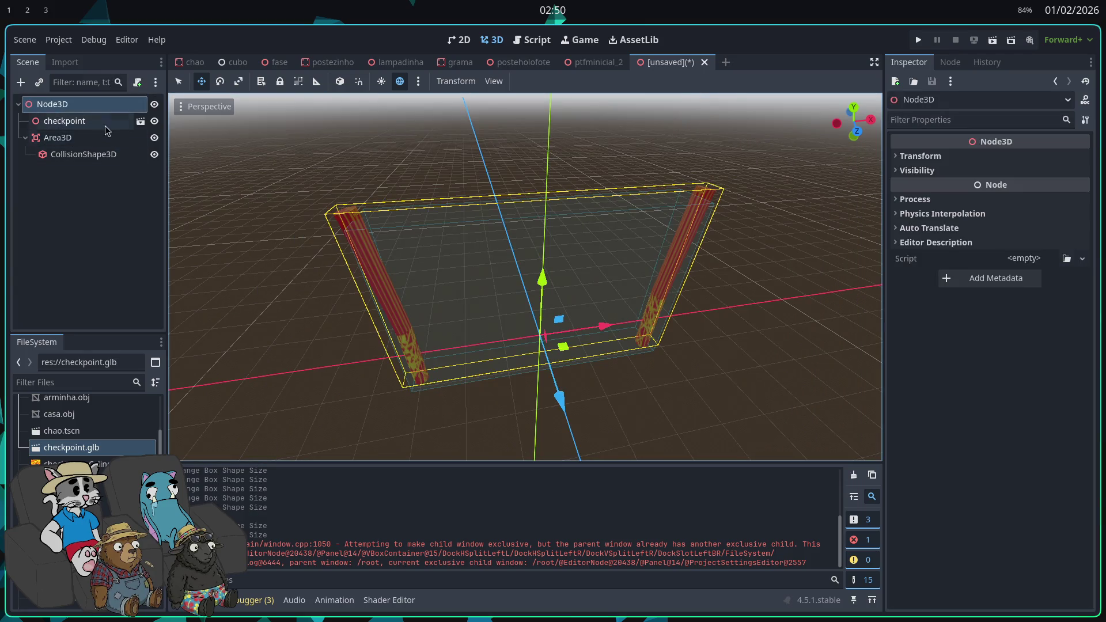
pyautogui.press('F2')
pyautogui.write('checkpo')
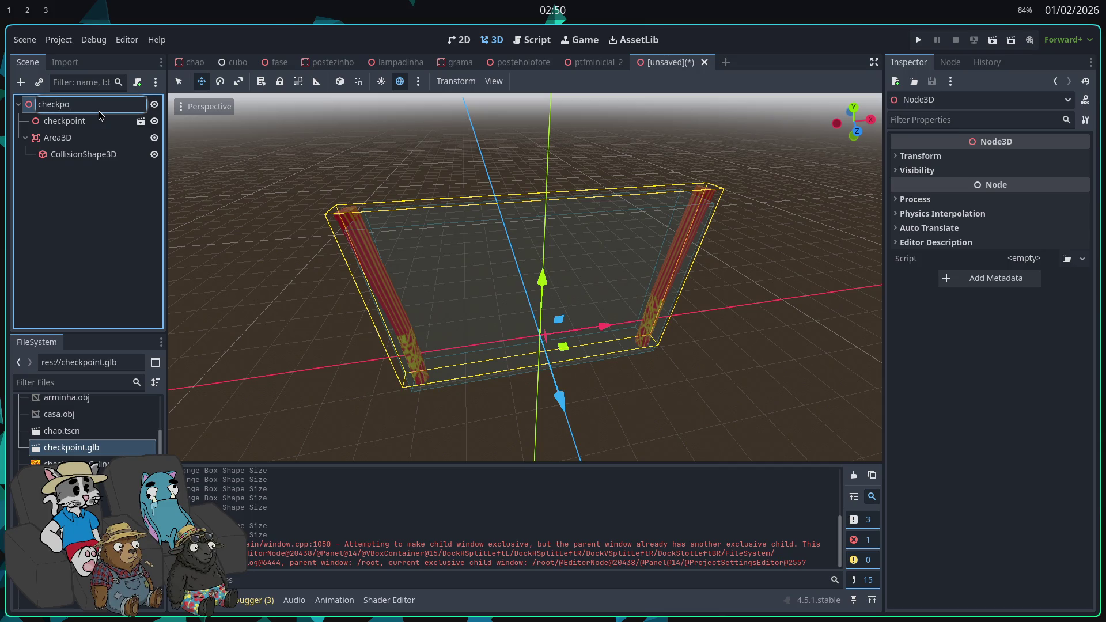
pyautogui.write('int')
pyautogui.press('Return')
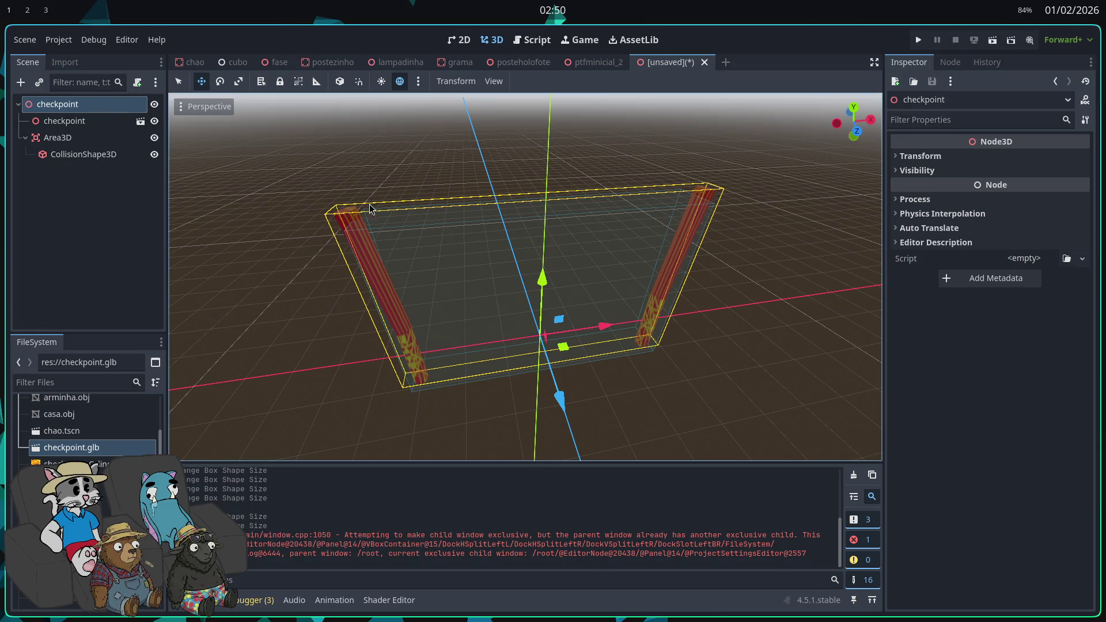
pyautogui.hotkey('ctrl', 's')
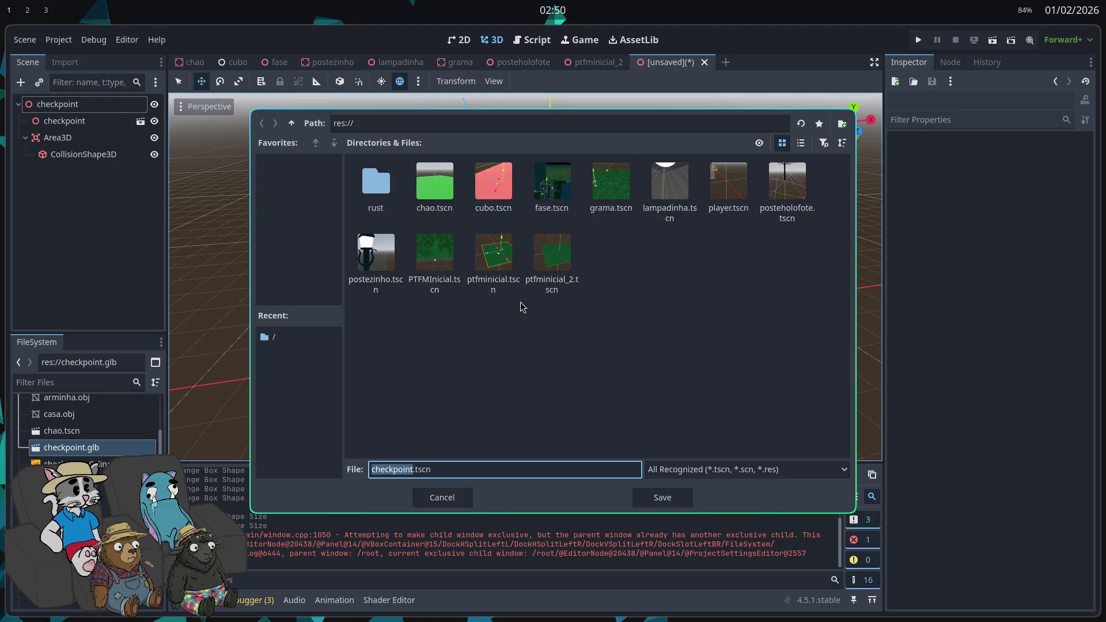
pyautogui.click(659, 498)
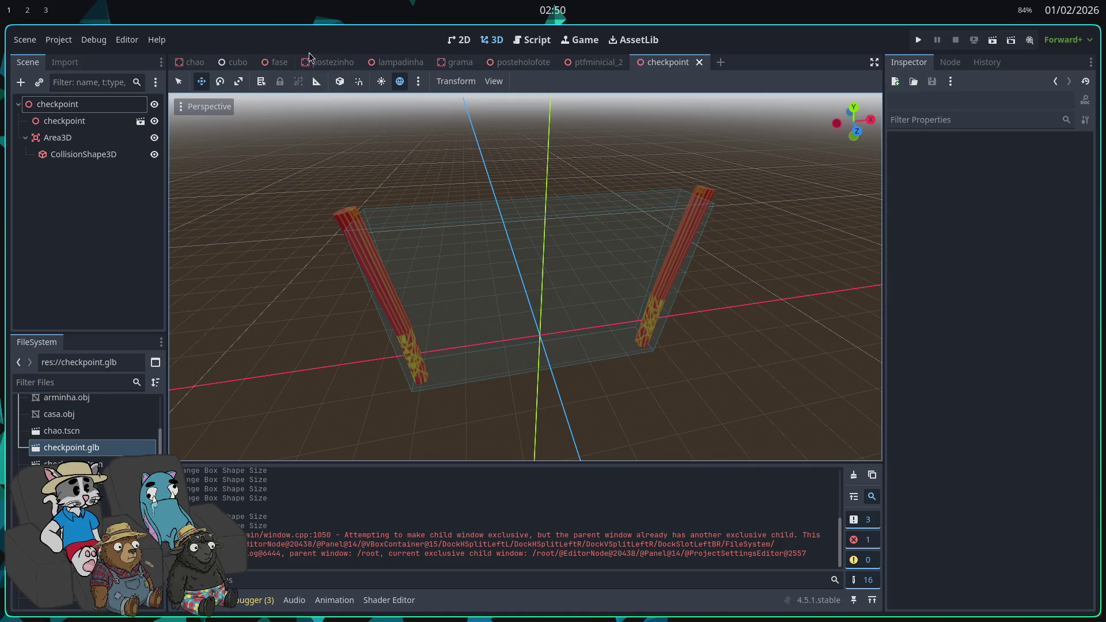
pyautogui.click(281, 62)
# - Frame a wall in the fase level and open the grama grass scene
pyautogui.scroll(-10, 444, 393)
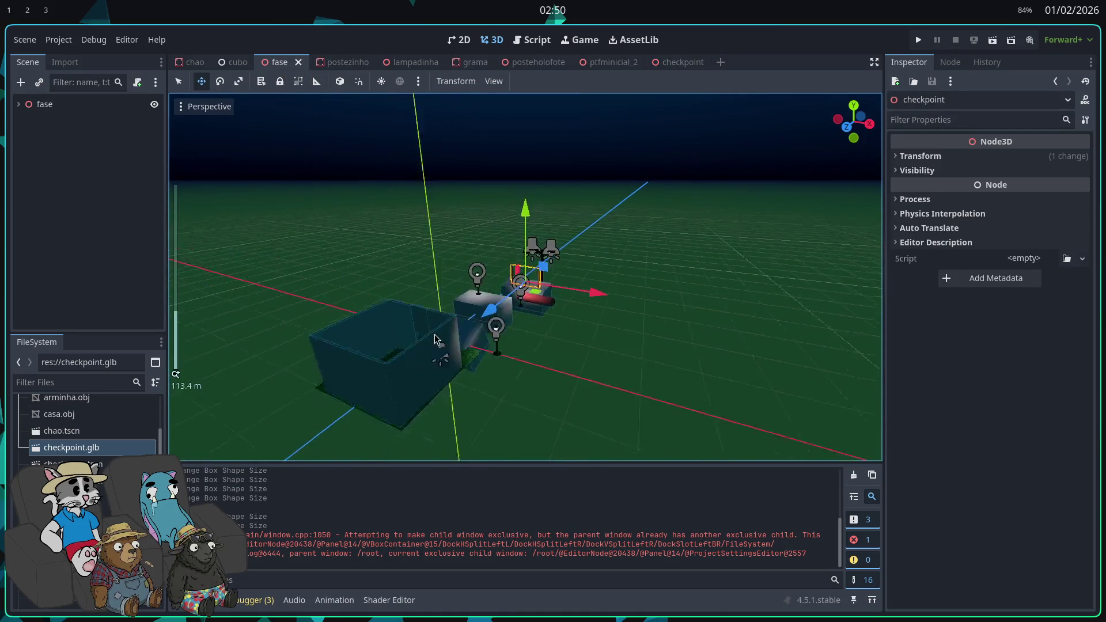
pyautogui.click(445, 394)
pyautogui.press('f')
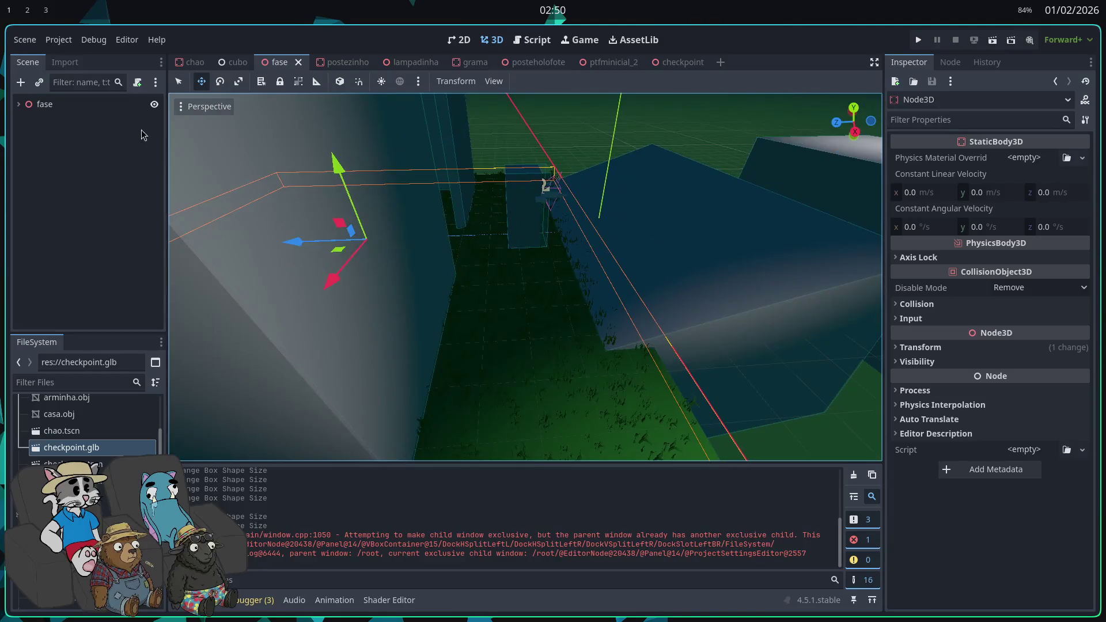
pyautogui.click(545, 184)
pyautogui.click(533, 441)
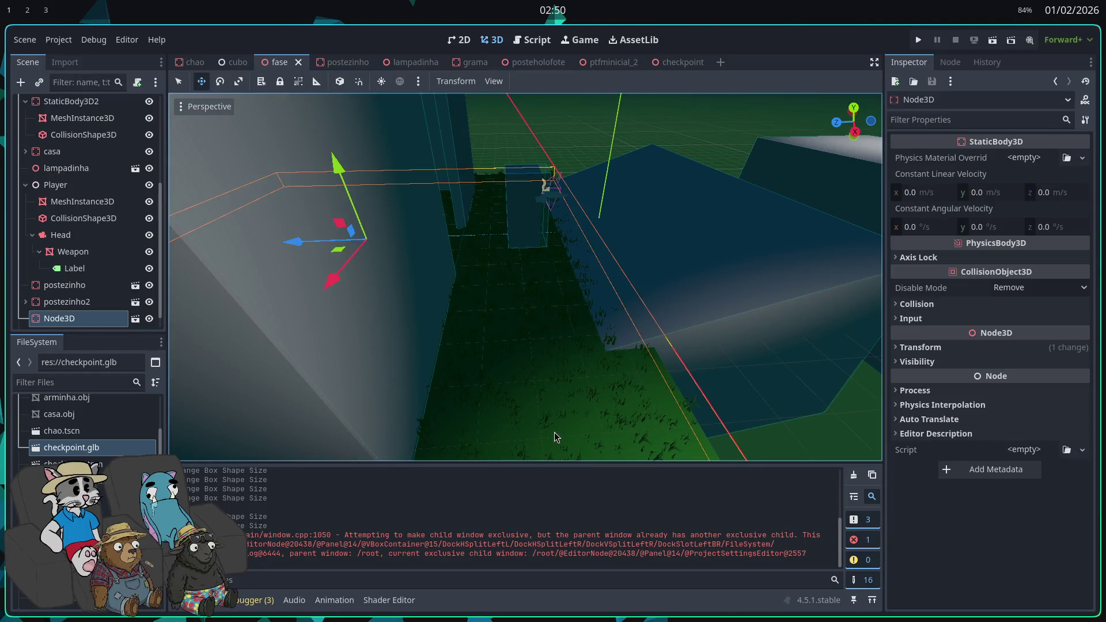
pyautogui.click(135, 318)
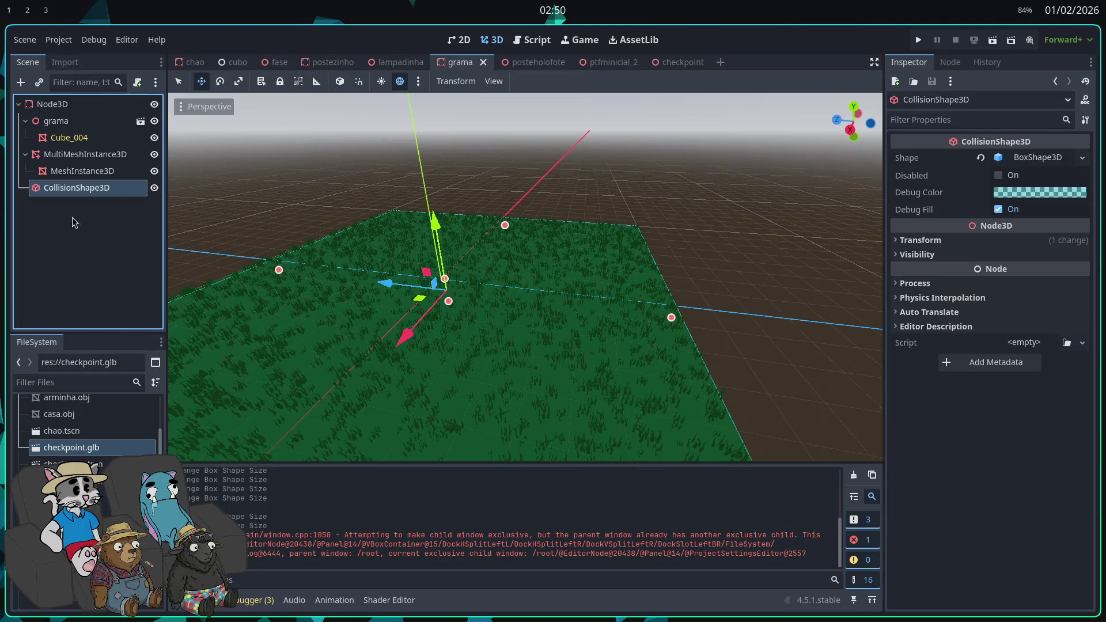
# - Select the grass MultiMeshInstance3D after checking the plane and collision nodes
pyautogui.click(97, 125)
pyautogui.hotkey('ctrl', 'z')
pyautogui.click(95, 171)
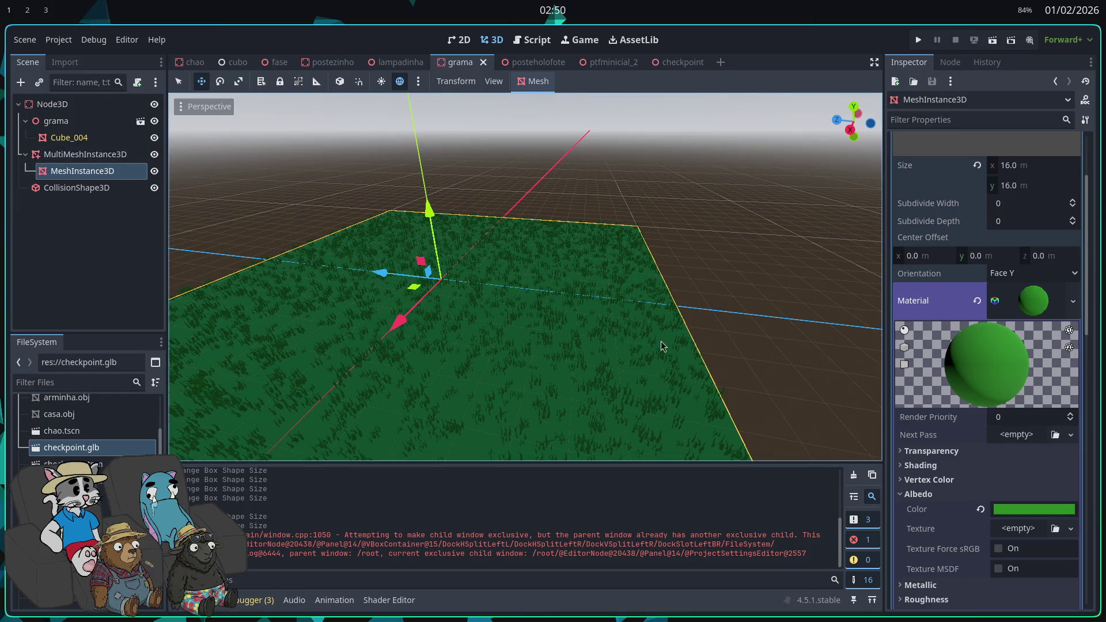
pyautogui.click(77, 187)
pyautogui.click(85, 154)
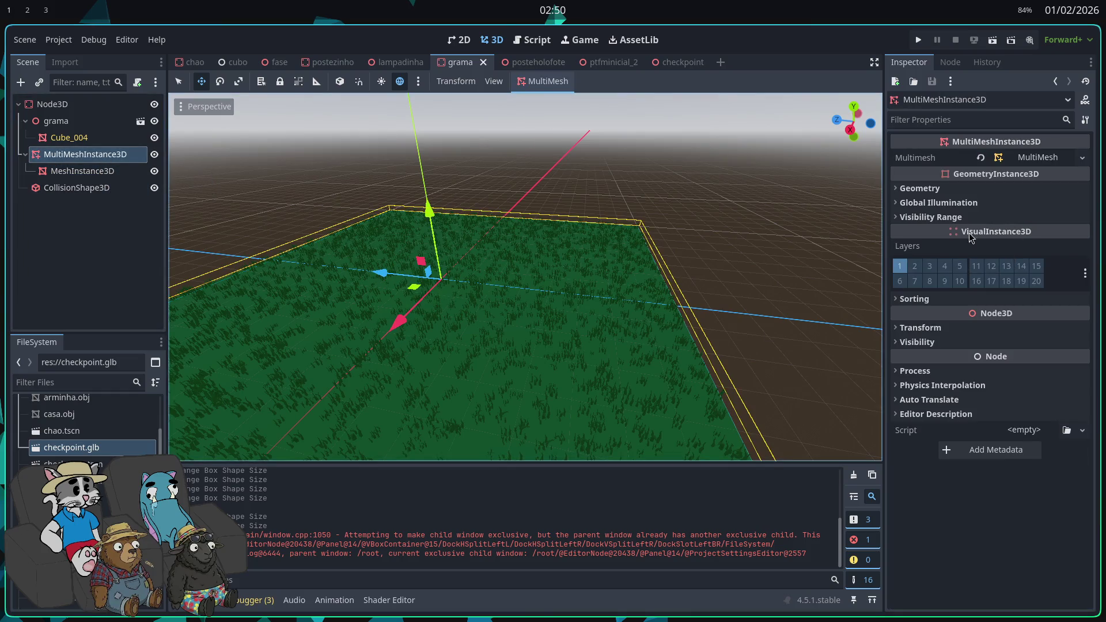
# - Expand the 3200-instance MultiMesh to review its blade mesh and shadow mesh settings
pyautogui.click(1026, 159)
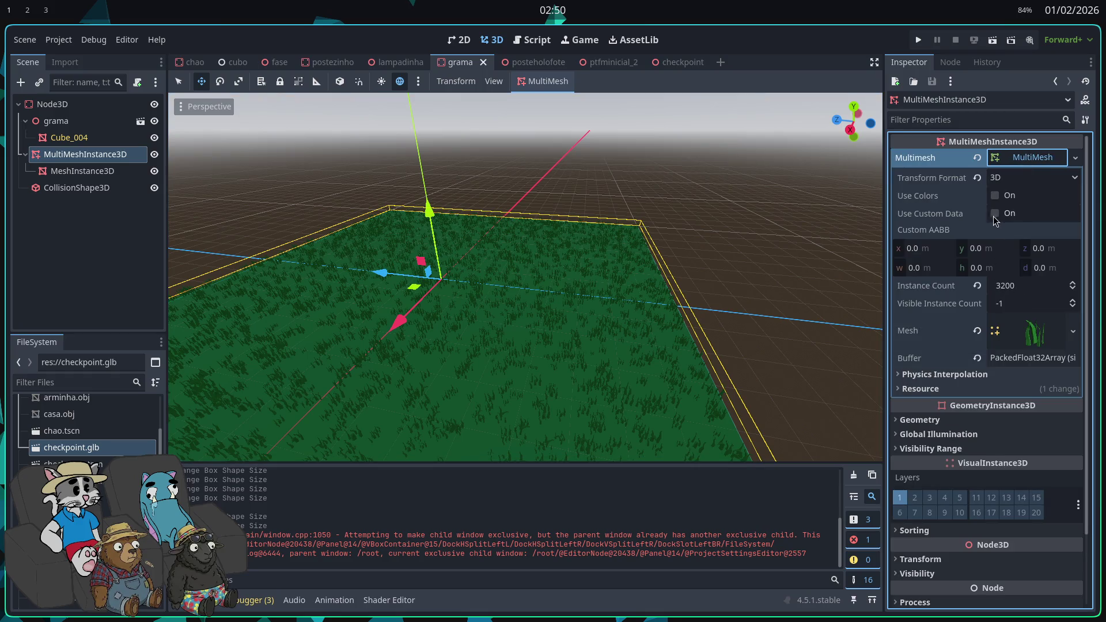
pyautogui.click(945, 376)
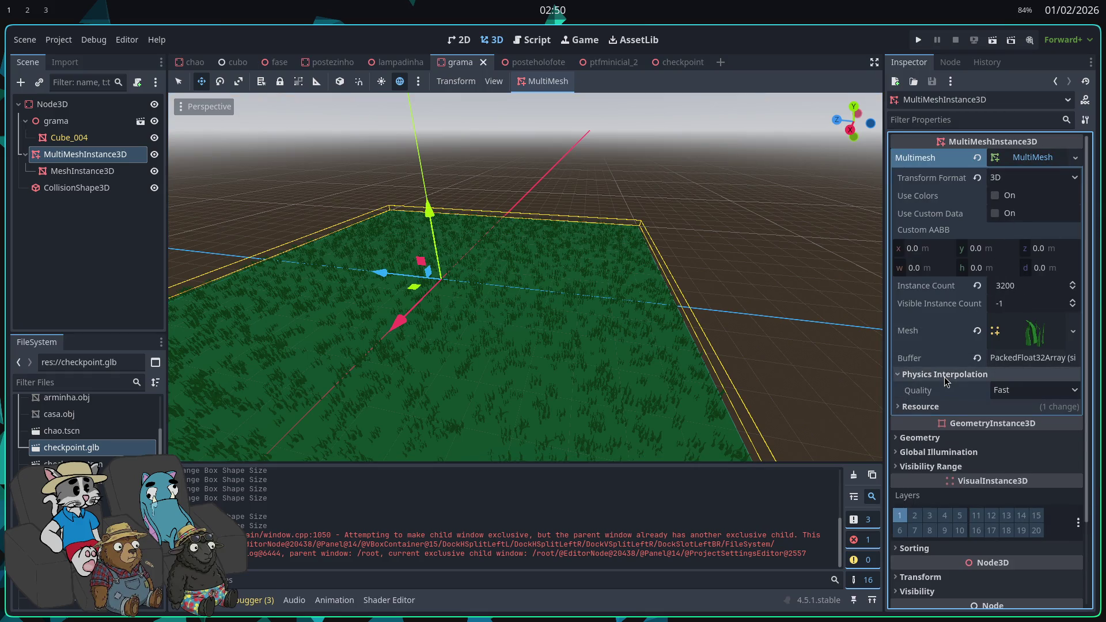
pyautogui.click(966, 376)
pyautogui.click(966, 375)
pyautogui.click(965, 376)
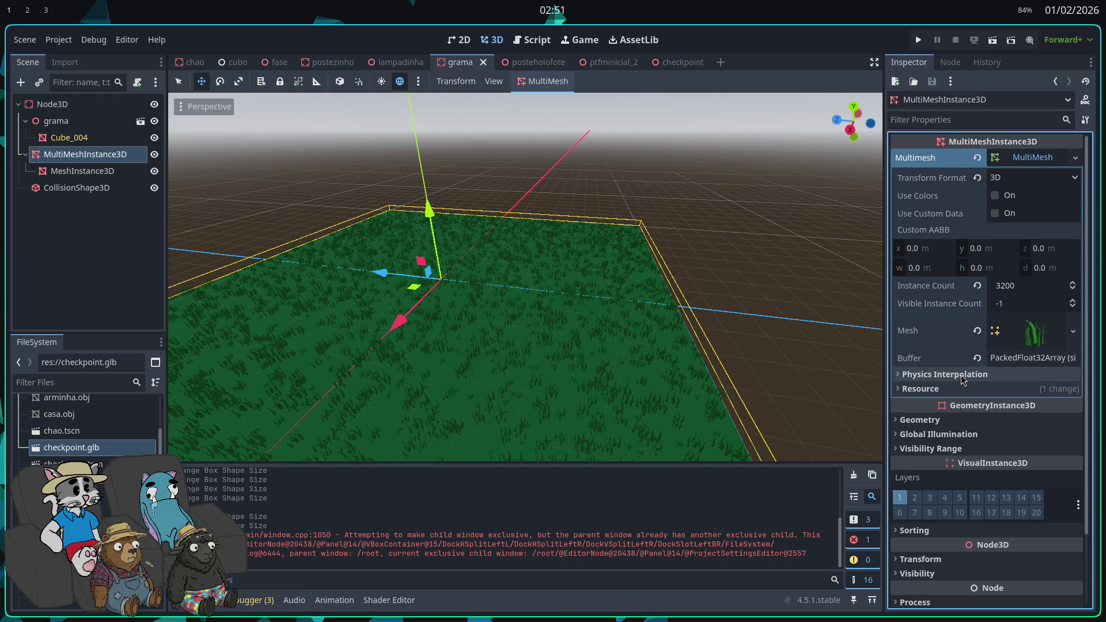
pyautogui.click(1036, 333)
pyautogui.scroll(-2, 1005, 421)
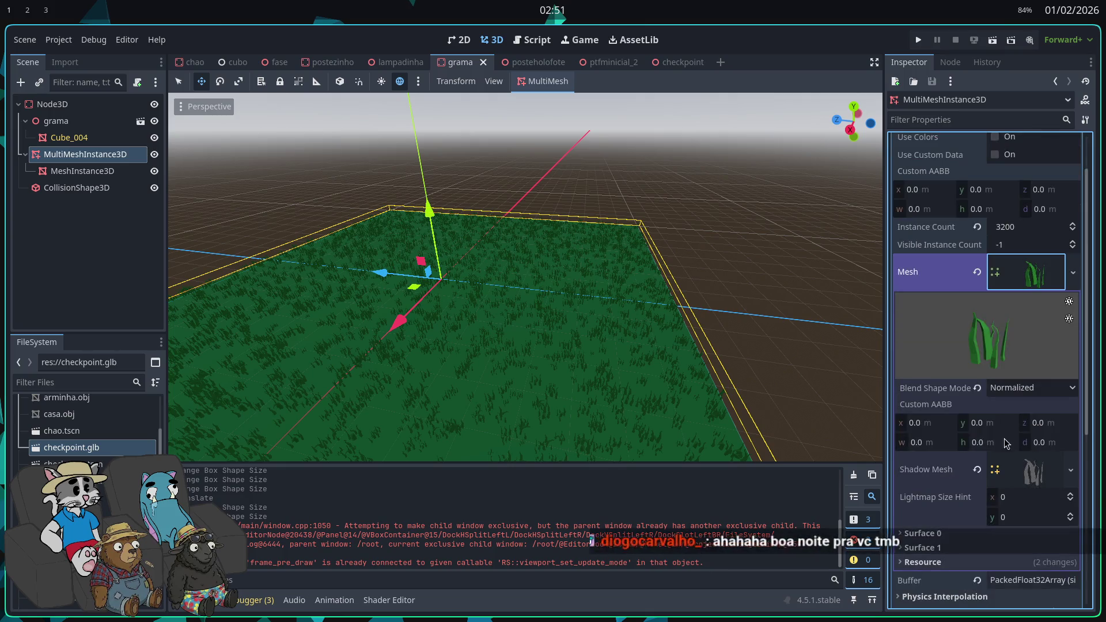
pyautogui.click(1031, 478)
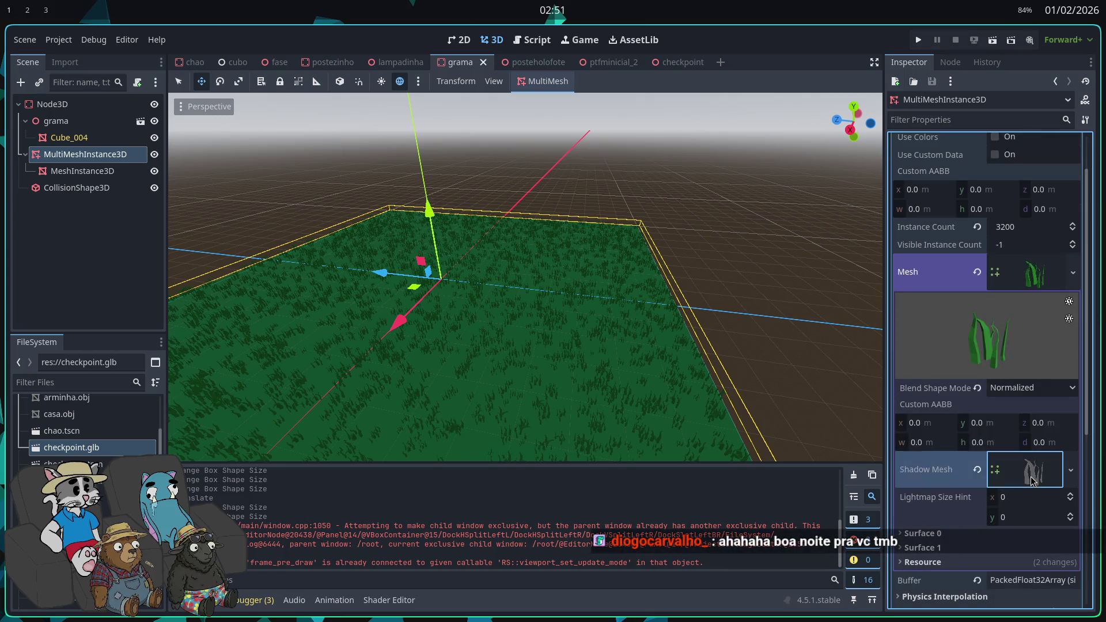
pyautogui.click(1031, 480)
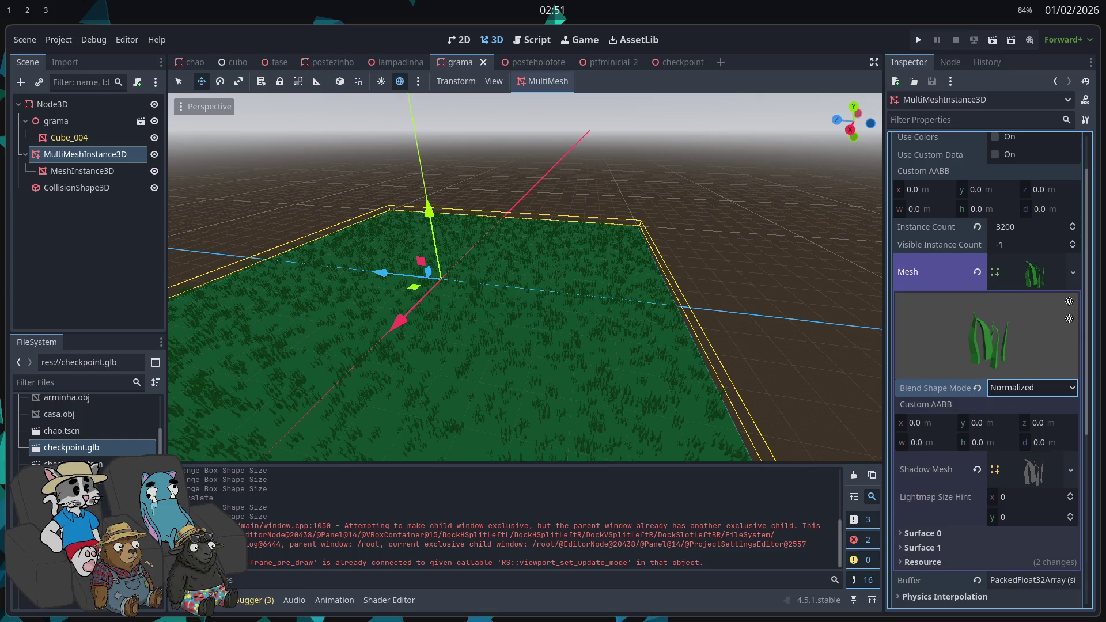
# - Select the ground MeshInstance3D to view its 16 × 16 m PlaneMesh and green material
pyautogui.click(101, 176)
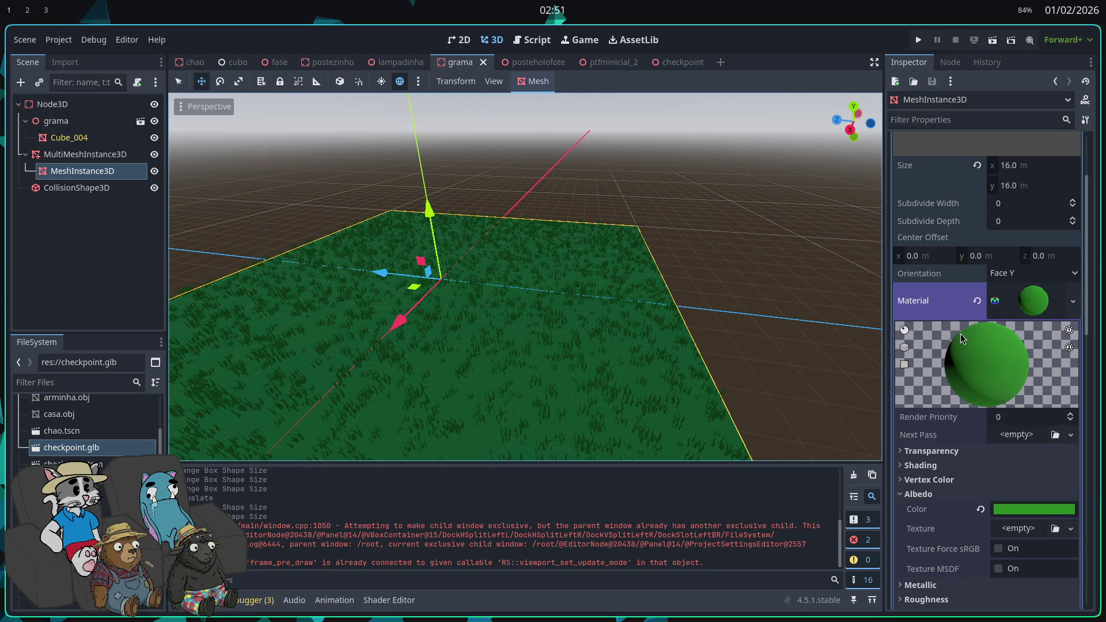
pyautogui.click(110, 188)
# - Replace the ground plane's green material with a new ShaderMaterial
pyautogui.click(108, 178)
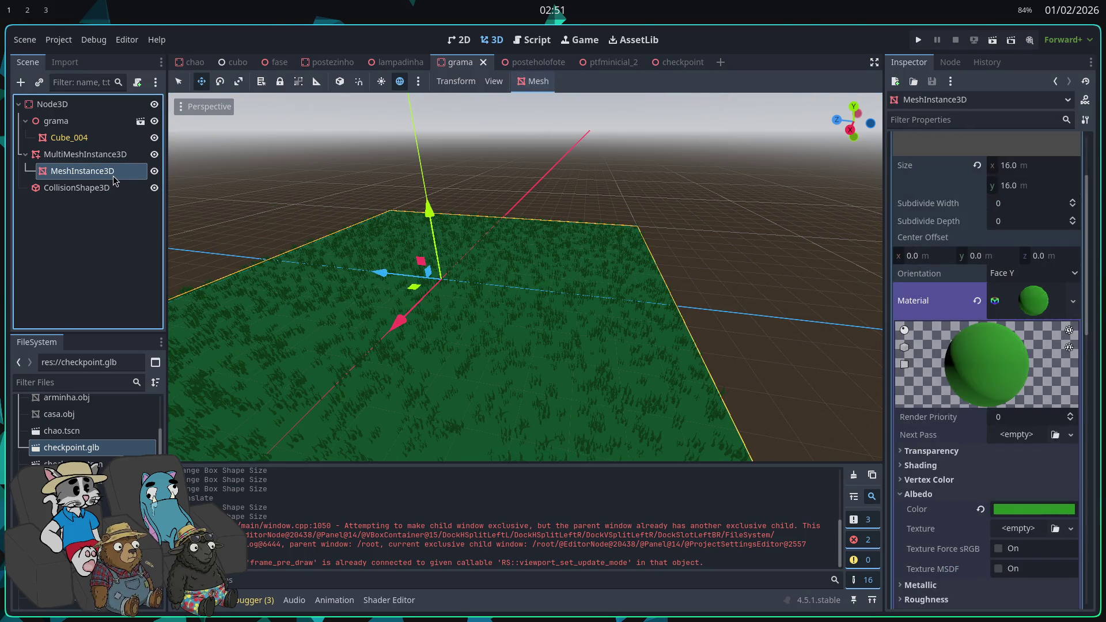
pyautogui.click(1045, 299)
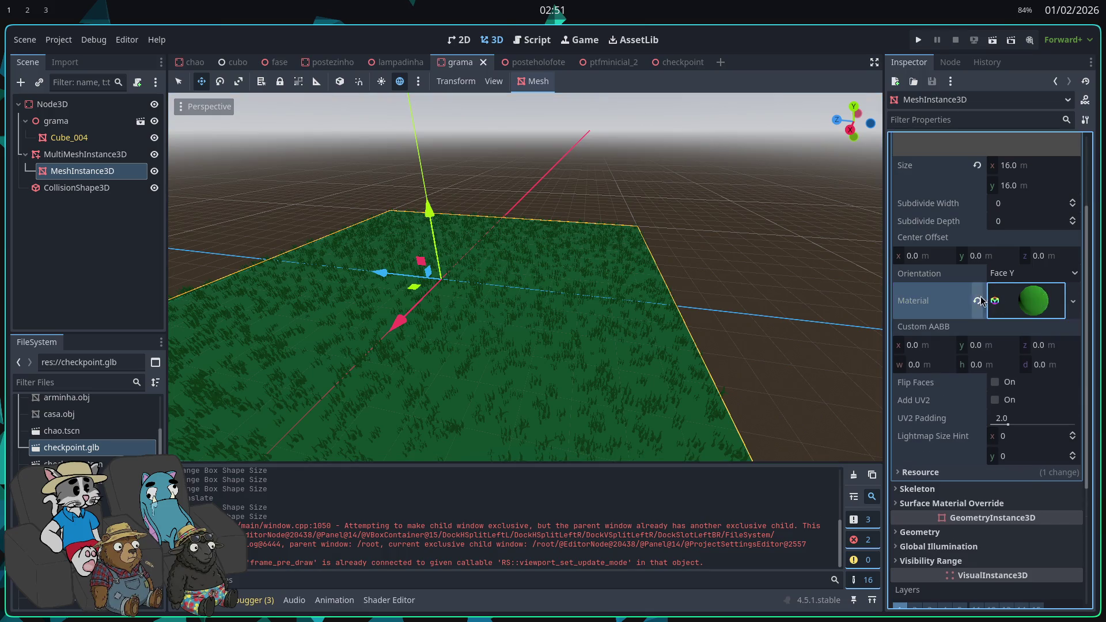
pyautogui.click(977, 301)
pyautogui.click(1017, 291)
pyautogui.click(1026, 358)
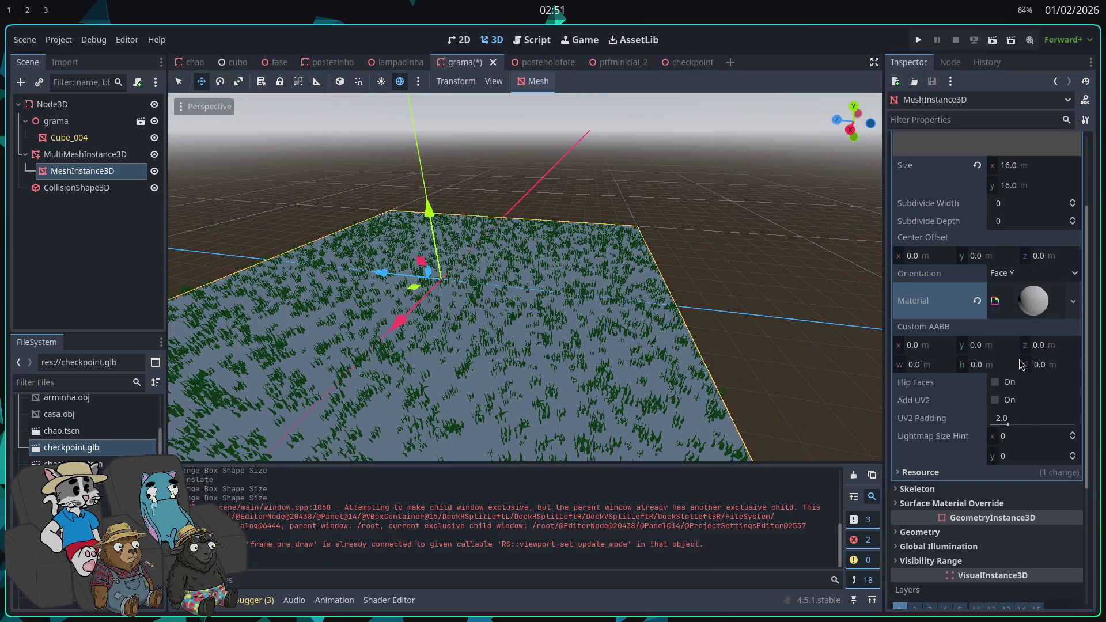
# - Create a new spatial shader for the material named grass.gdshader
pyautogui.click(1028, 314)
pyautogui.click(1019, 420)
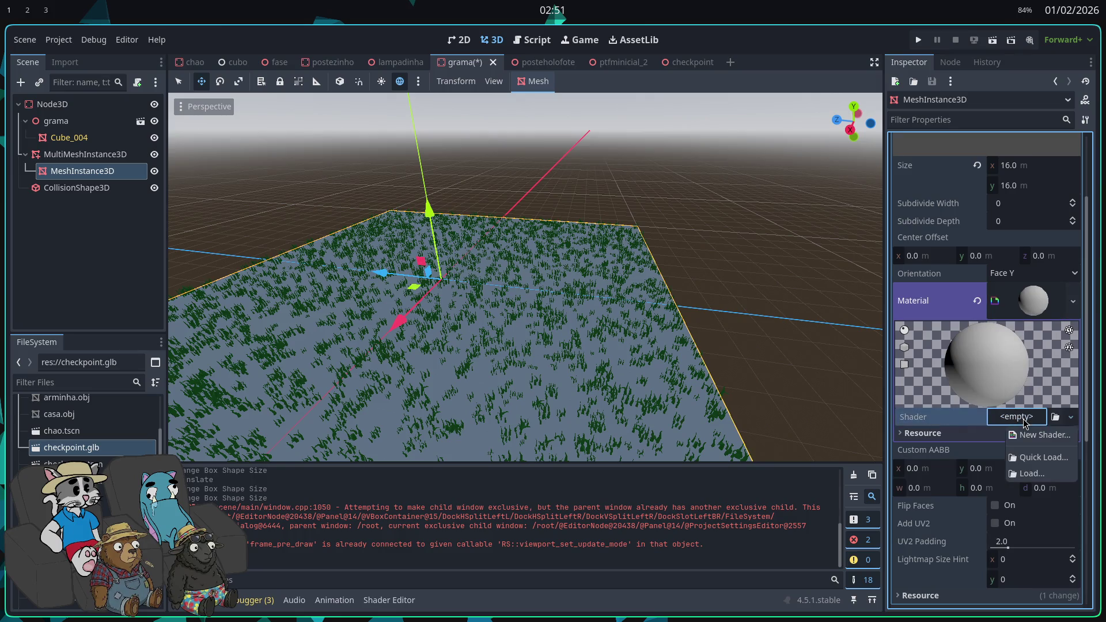
pyautogui.click(1031, 436)
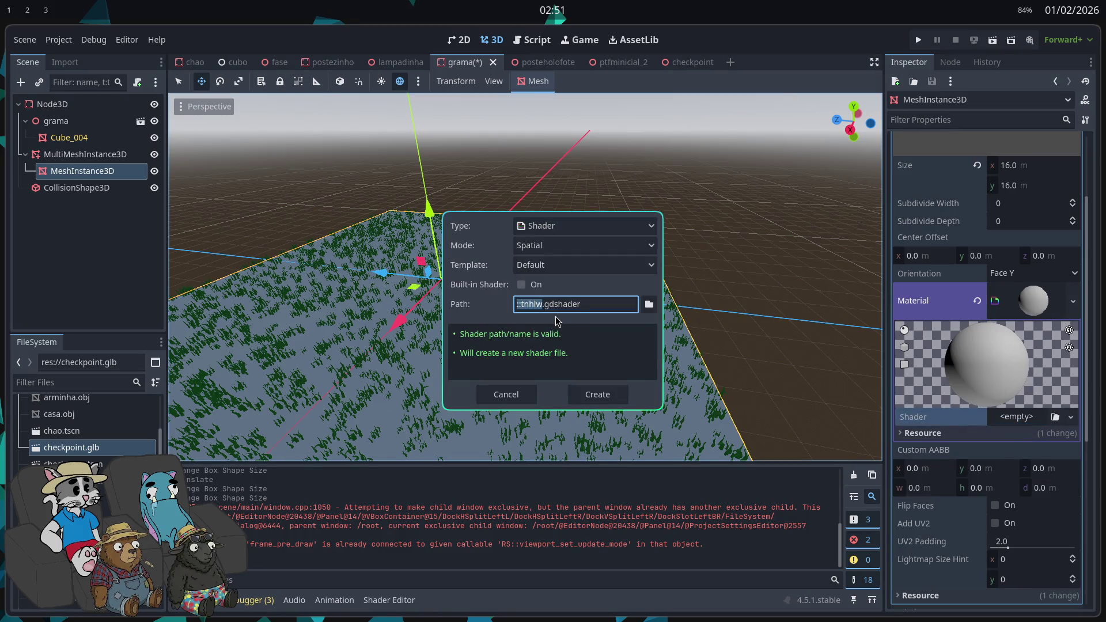
pyautogui.write('grass')
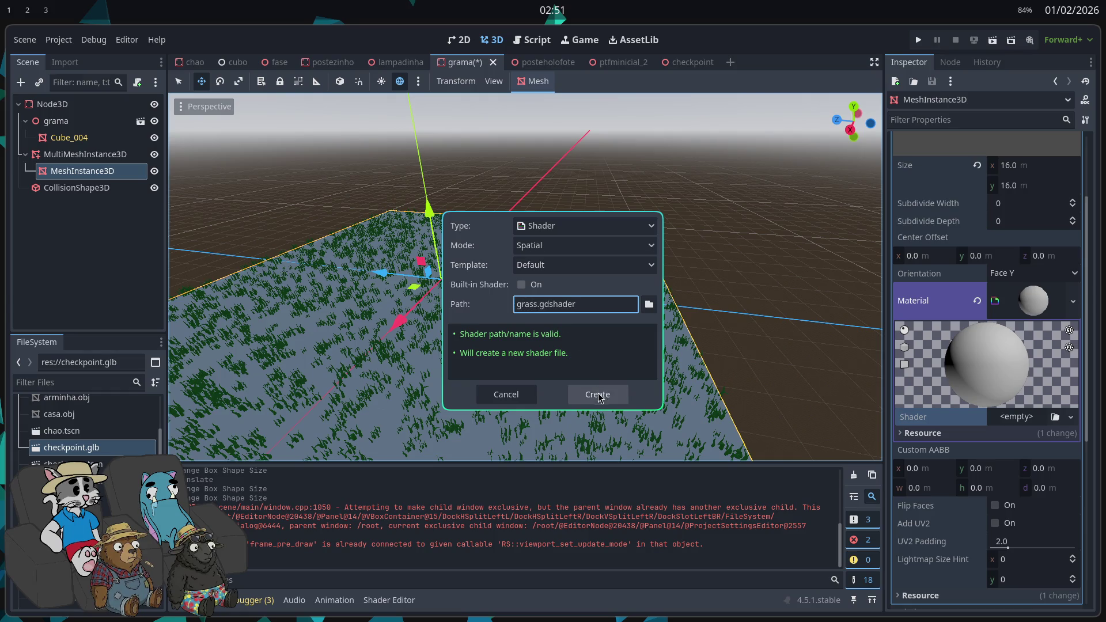
pyautogui.click(578, 396)
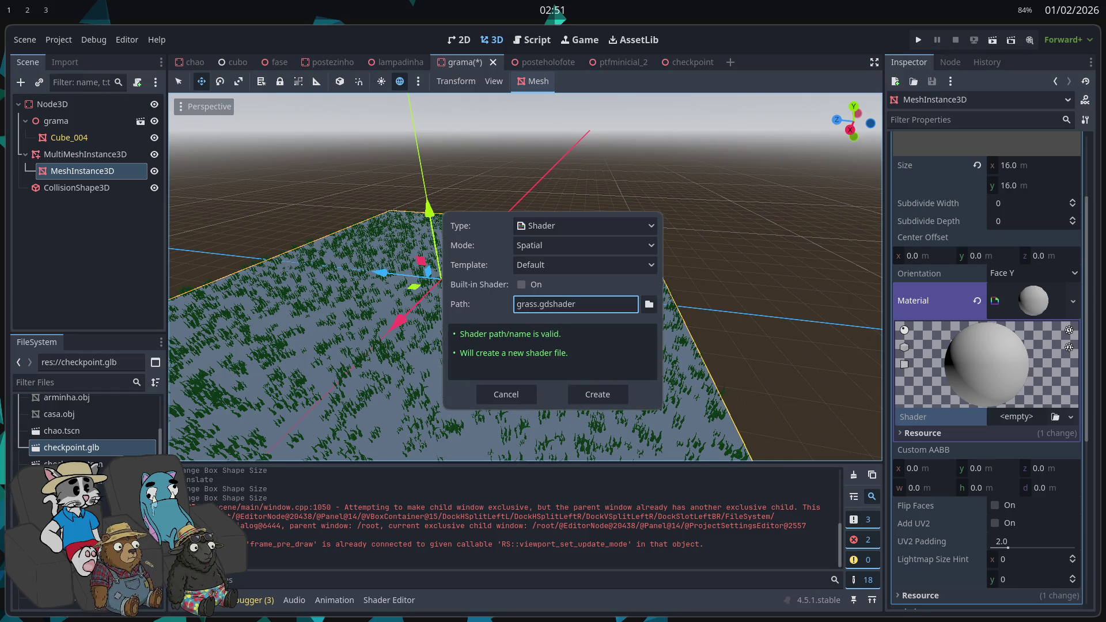
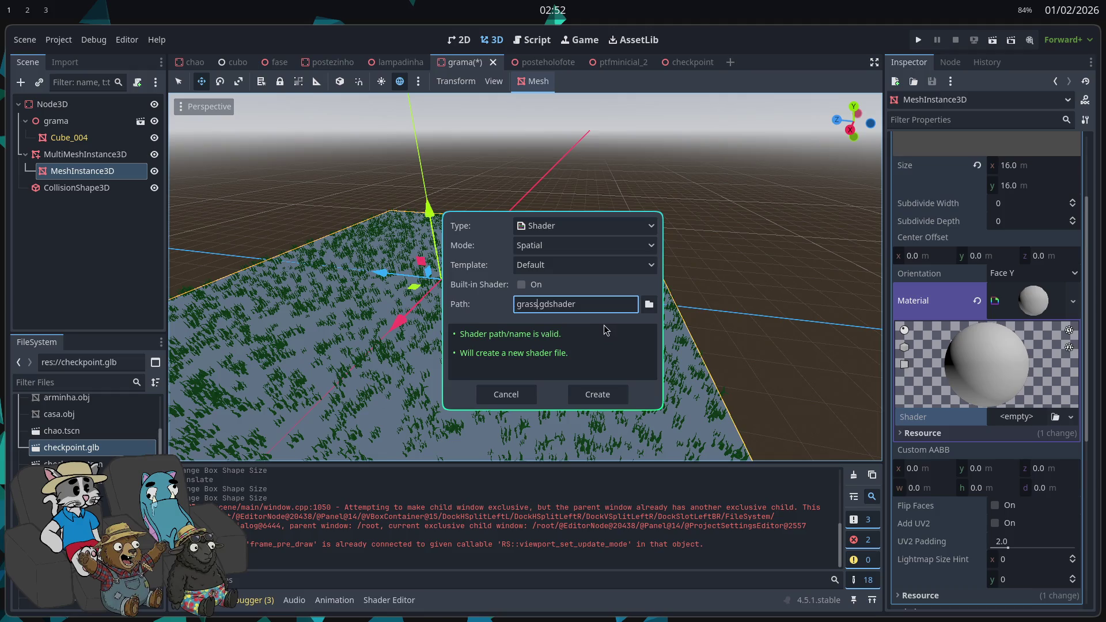
# - Replace the grass plane mesh's existing material with a new ShaderMaterial
pyautogui.click(588, 397)
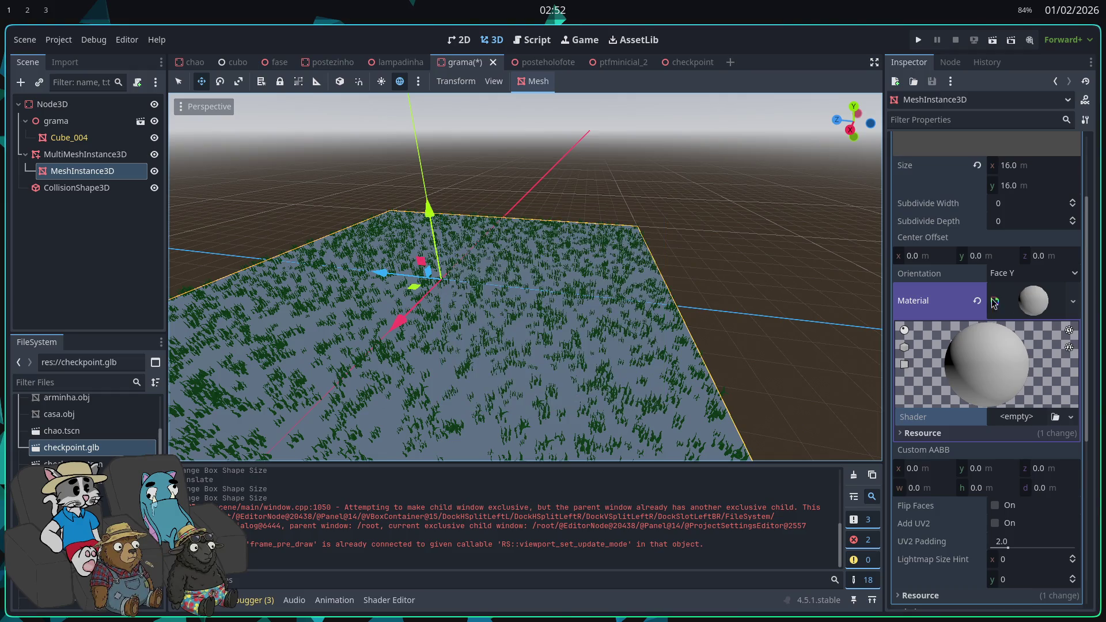
pyautogui.click(977, 301)
pyautogui.click(1041, 299)
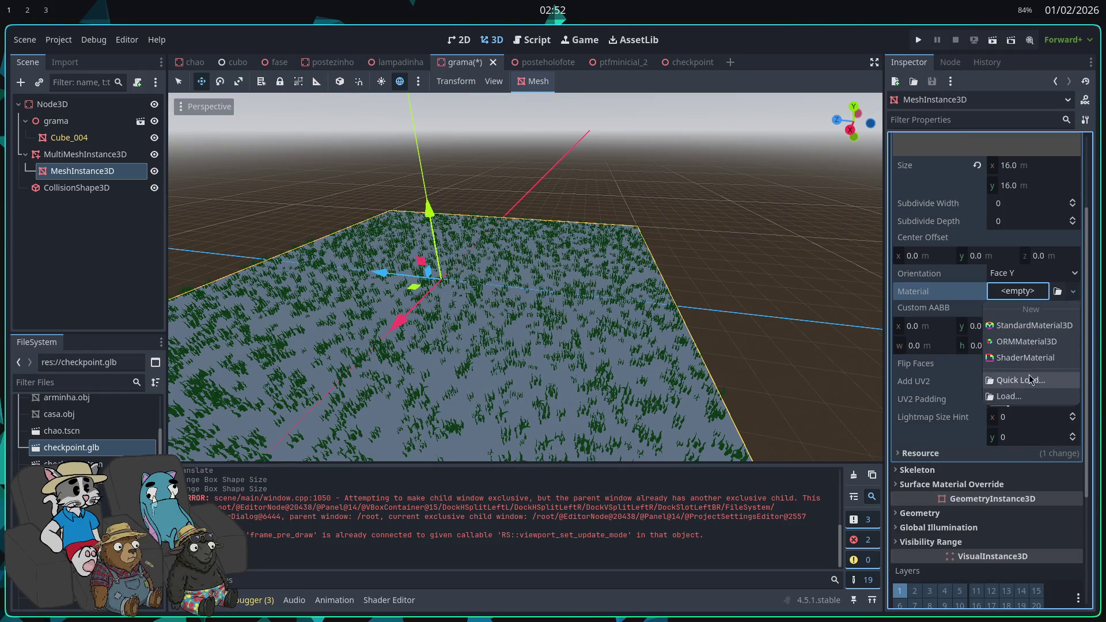
pyautogui.click(1023, 382)
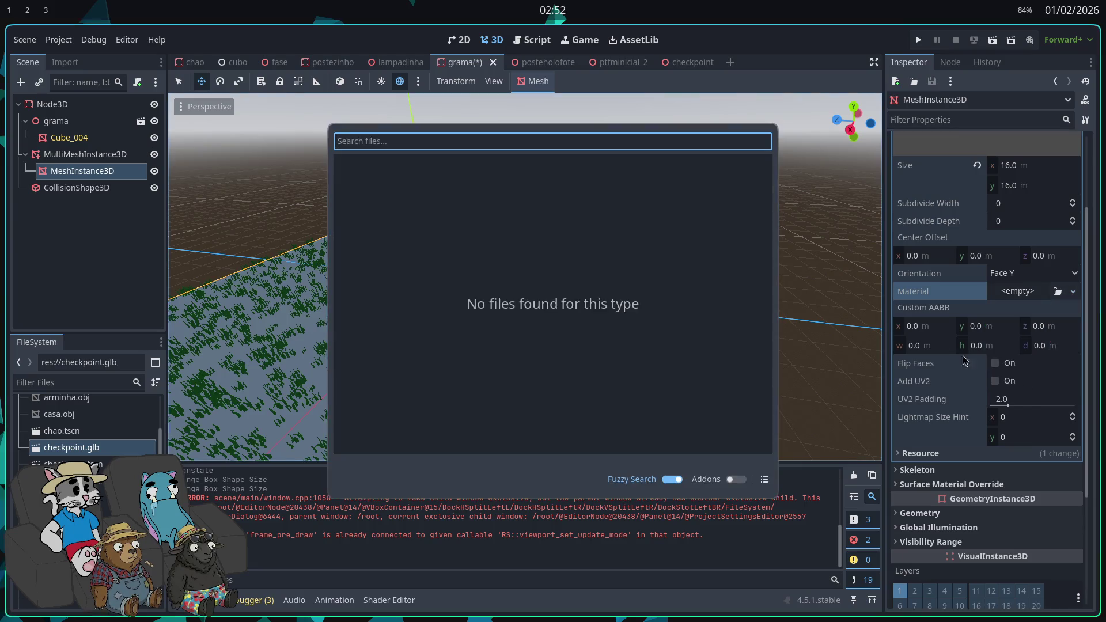
pyautogui.write('sha')
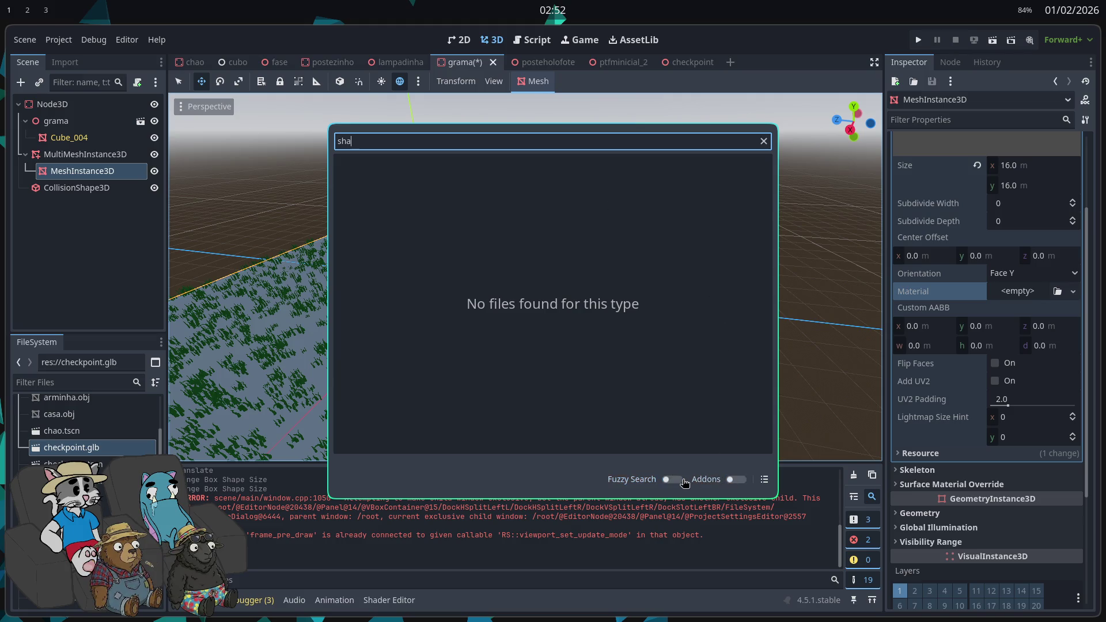
pyautogui.click(764, 144)
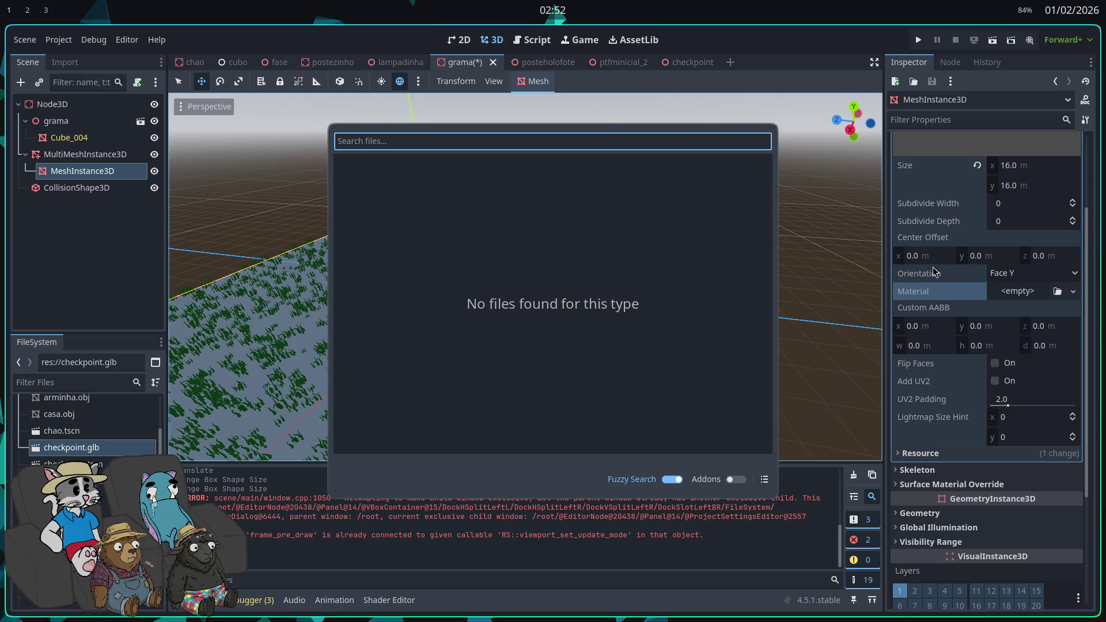
pyautogui.press('Escape')
pyautogui.click(1023, 292)
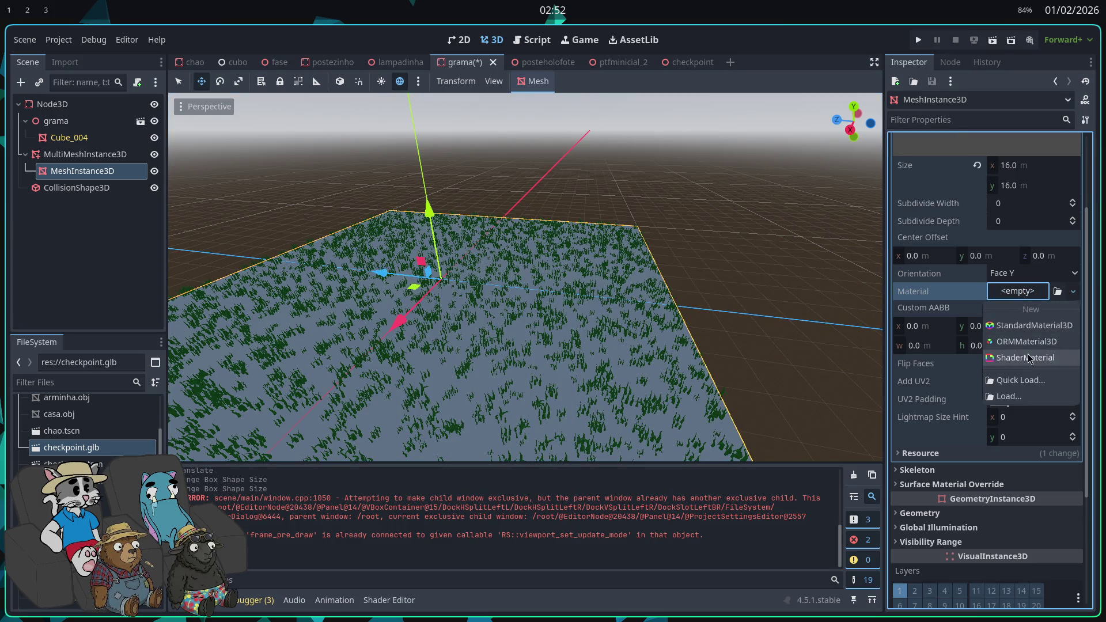
pyautogui.click(1029, 359)
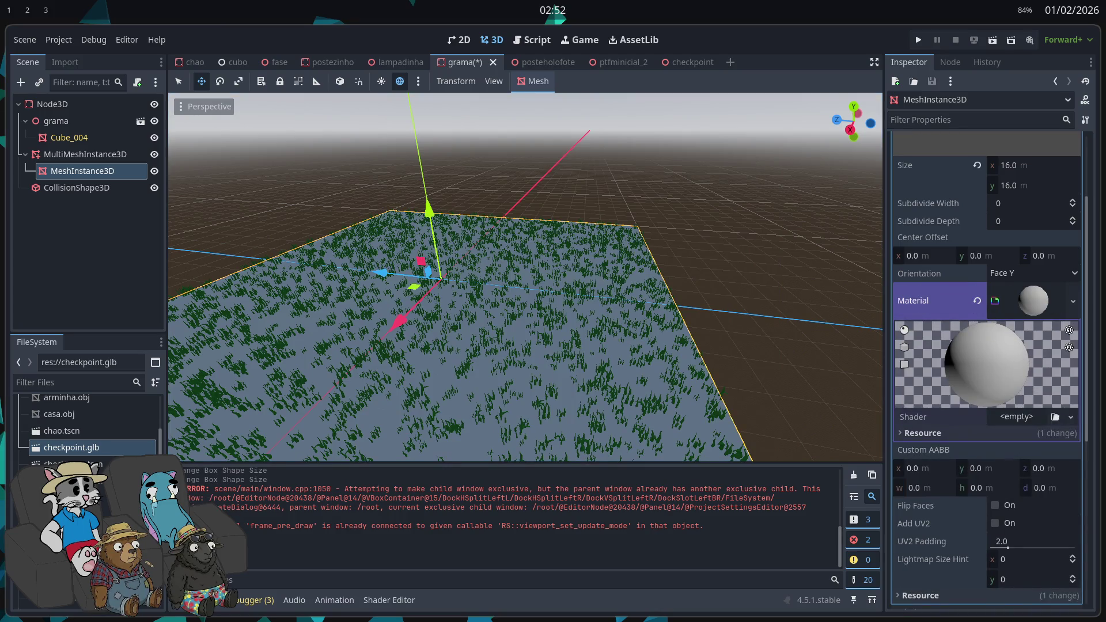
# - Create a new shader file named grass.gdshader for the material and show the Shader Editor panel
pyautogui.click(1016, 417)
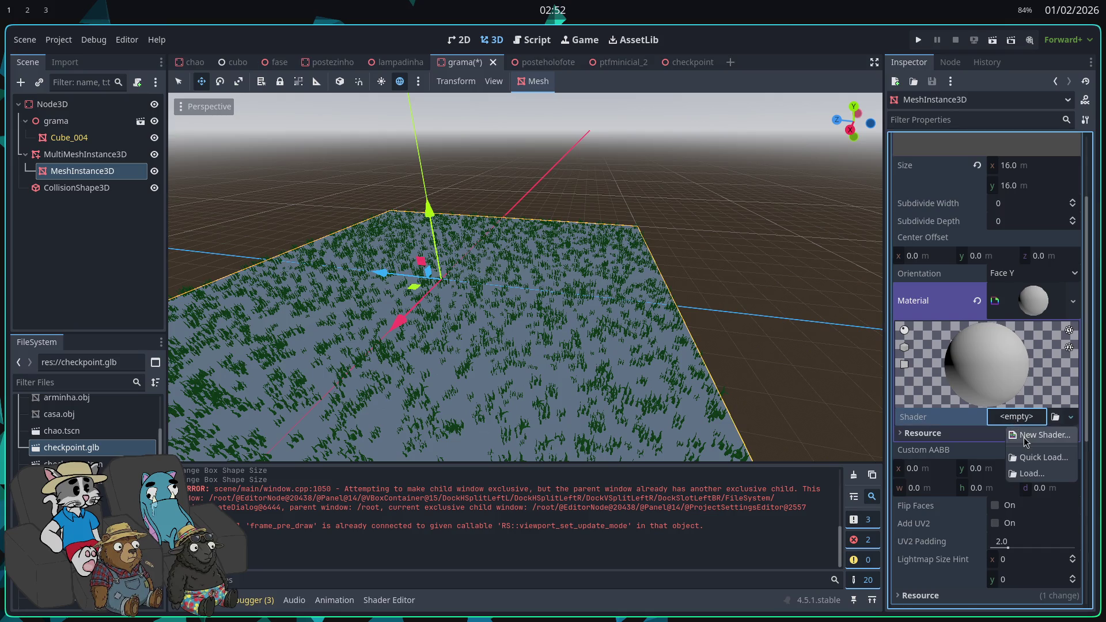
pyautogui.click(1031, 435)
pyautogui.write('grass.gdshader')
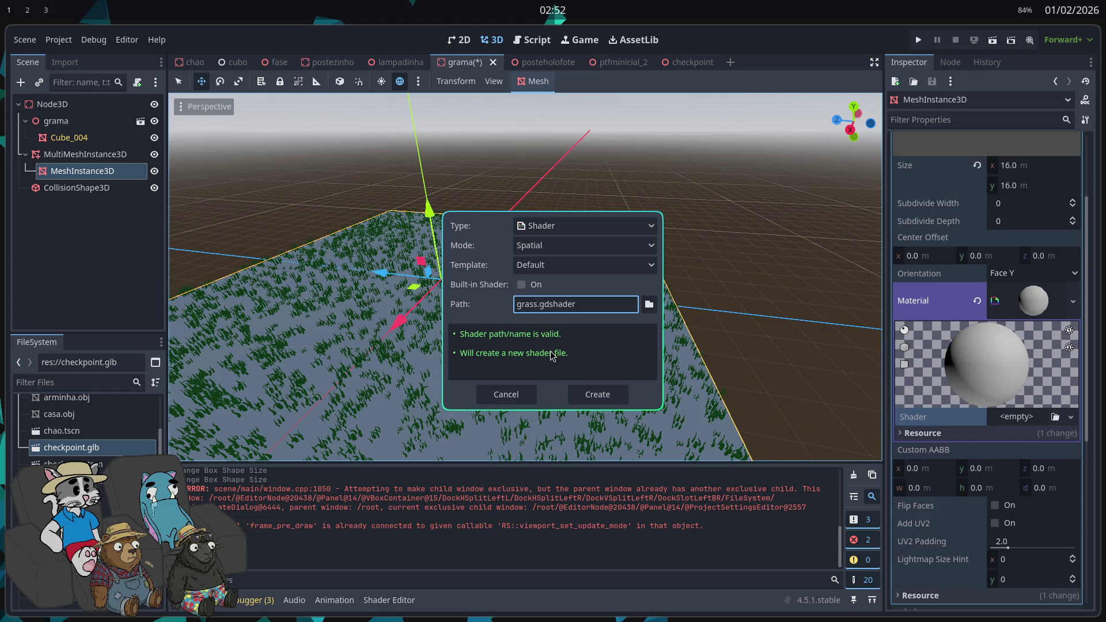
pyautogui.click(595, 396)
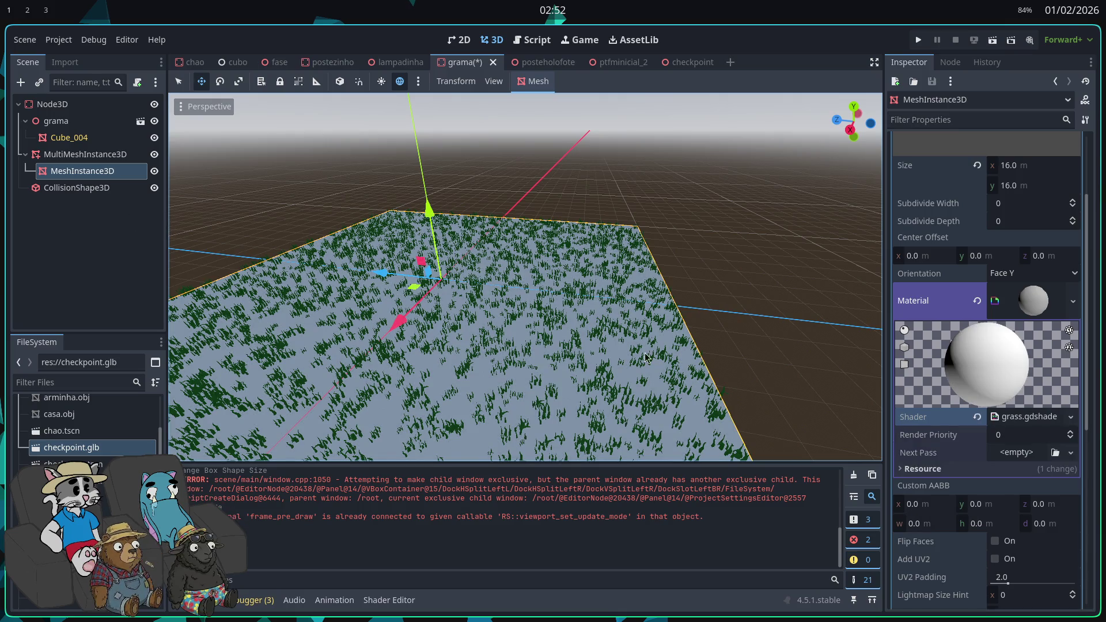
pyautogui.click(390, 601)
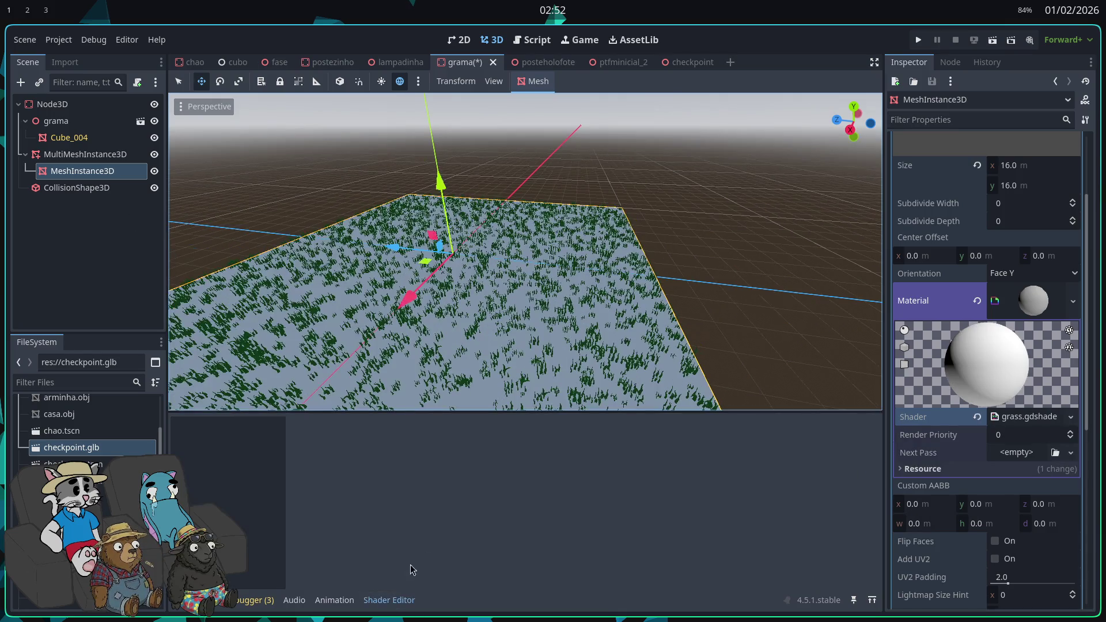
# - Open grass.gdshader and write 'render_mode cull_disabled;' on line 2, followed by two blank lines
pyautogui.click(1025, 417)
pyautogui.scroll(-1, 562, 470)
pyautogui.scroll(1, 562, 470)
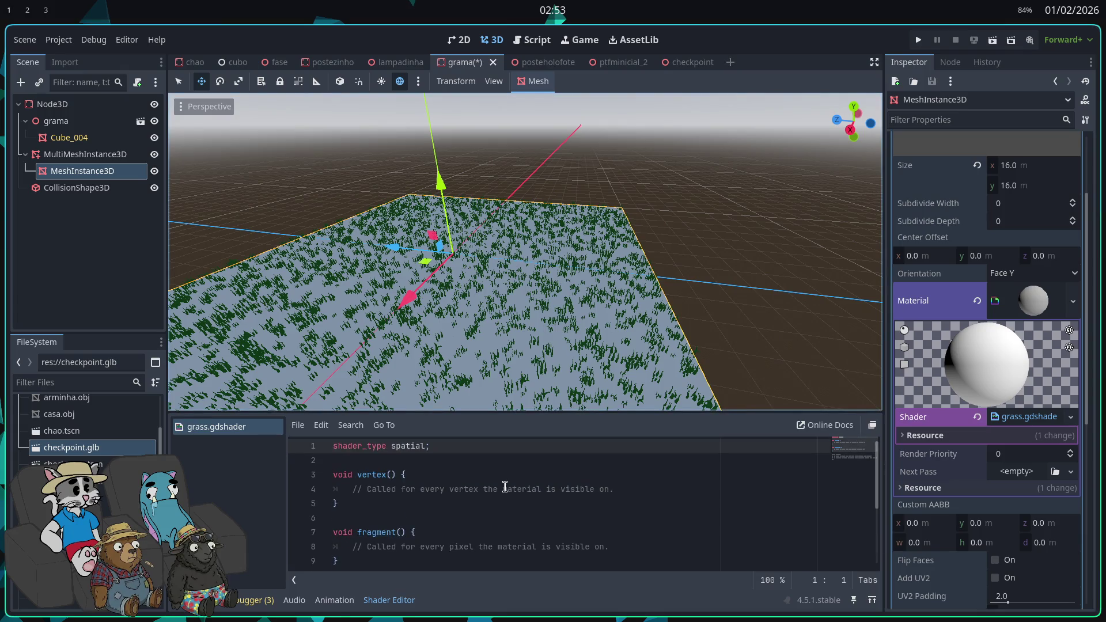
pyautogui.click(506, 461)
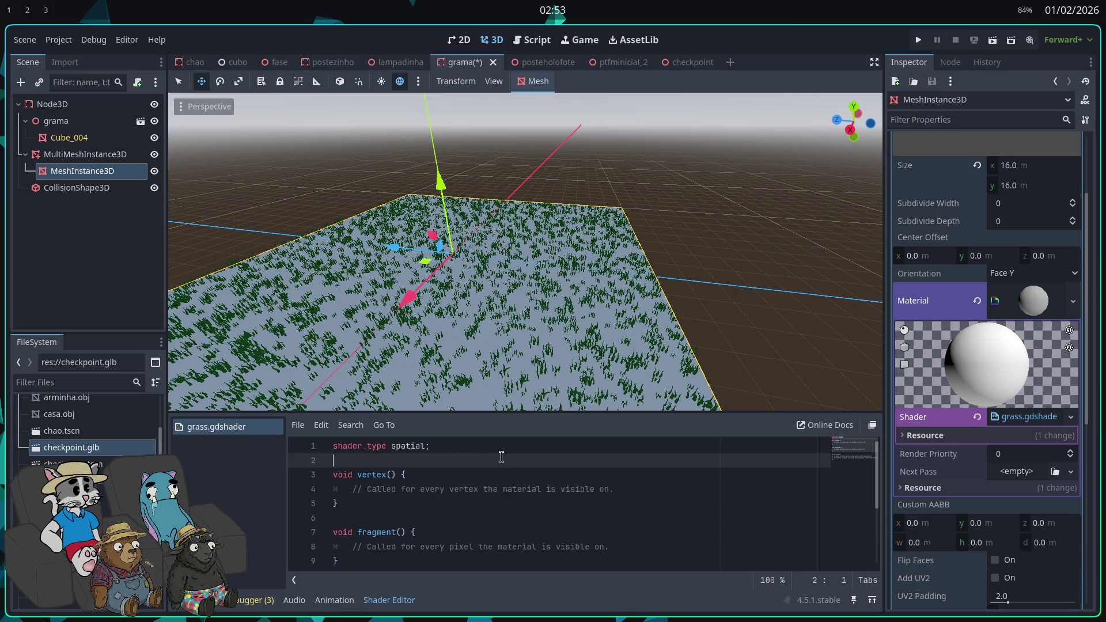
pyautogui.write('render ')
pyautogui.write('_')
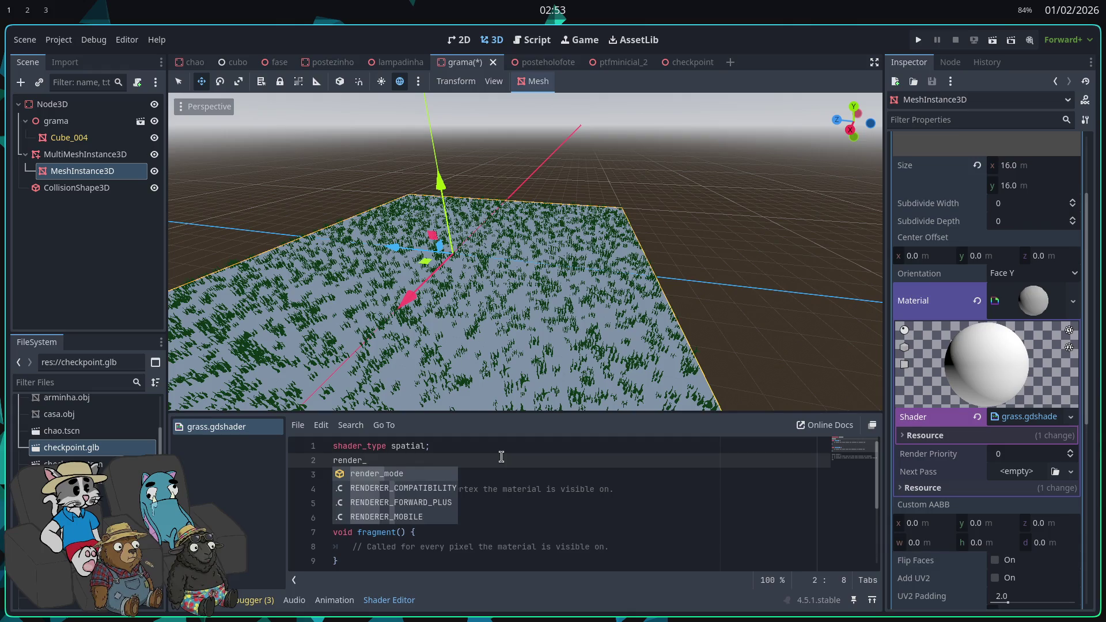
pyautogui.write('mode')
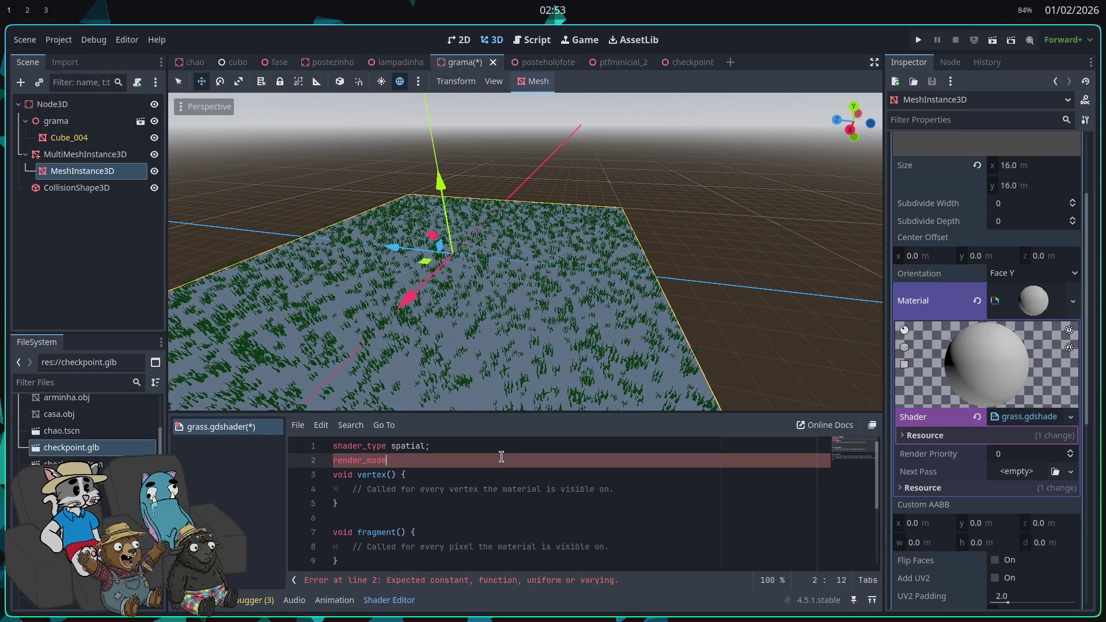
pyautogui.write(' cull')
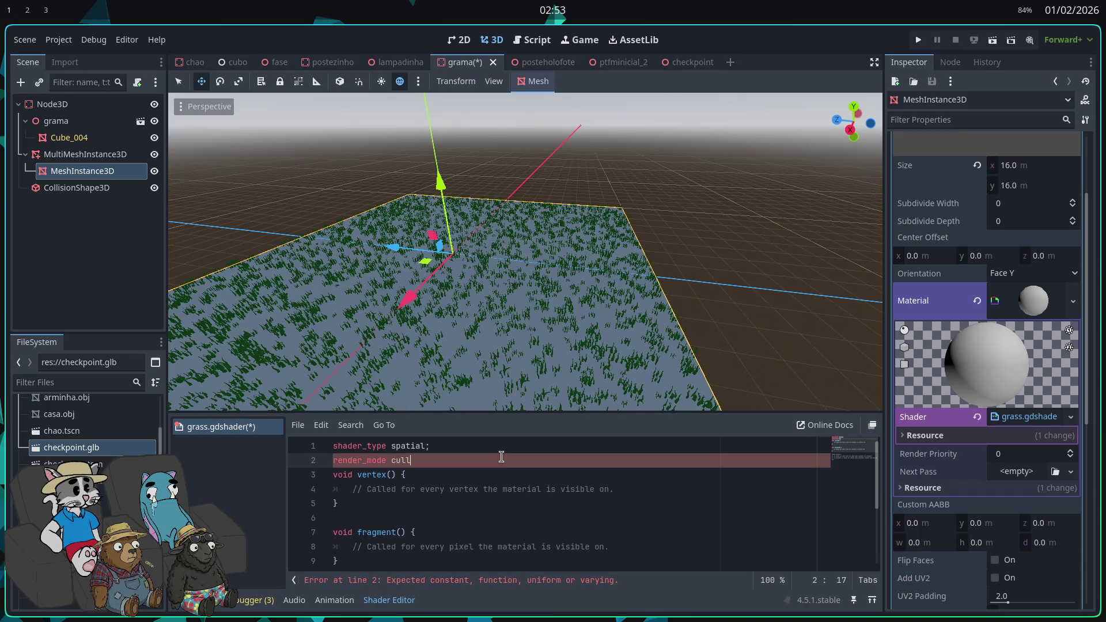
pyautogui.write('_disabled;')
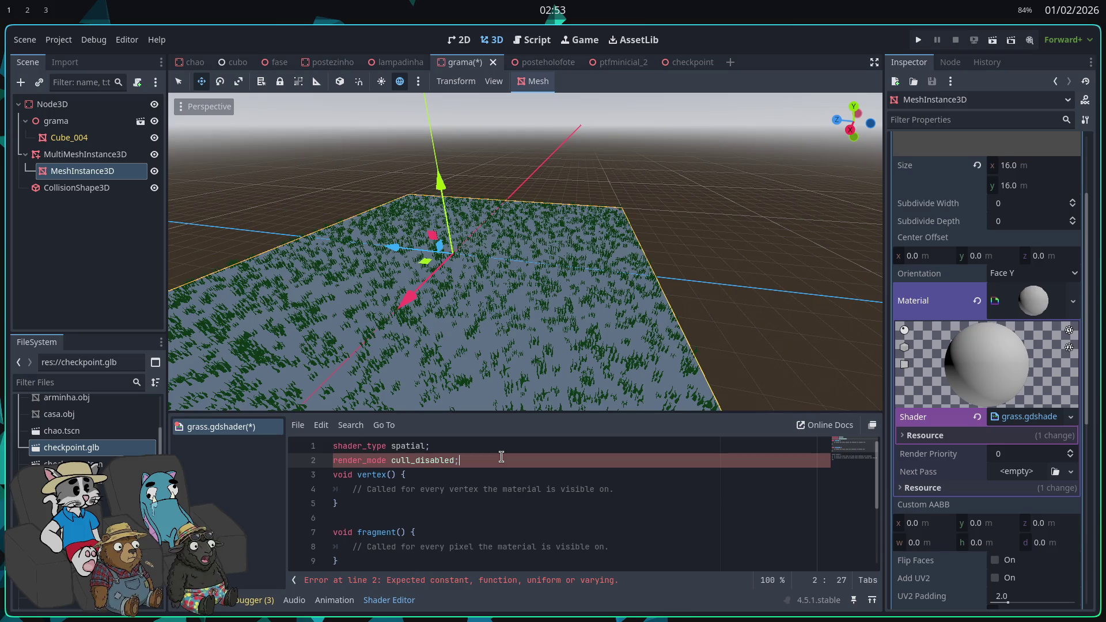
pyautogui.press('Return')
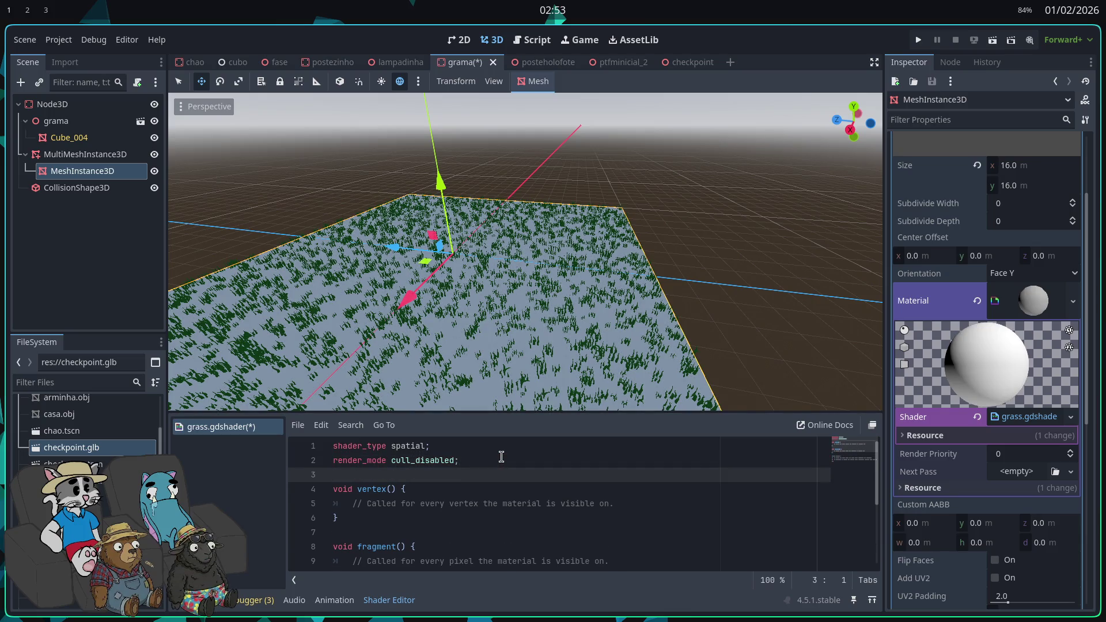
pyautogui.press('Return')
pyautogui.press('Return')
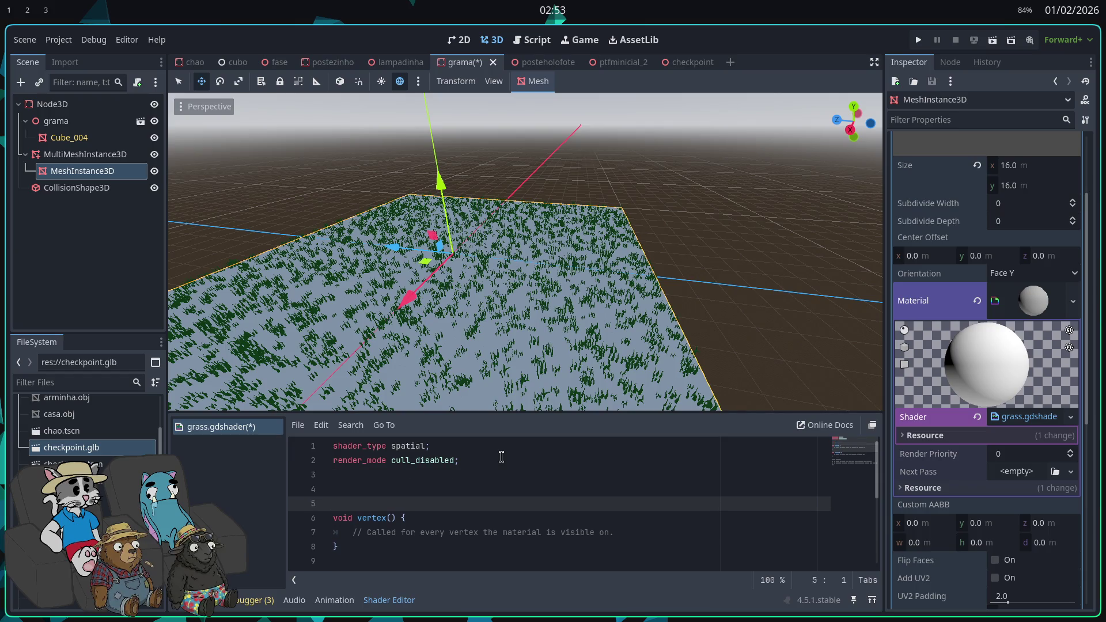
# - Declare 'uniform float wind_strength = 0.2;' above the vertex function
pyautogui.press('Up')
pyautogui.write('uniform f')
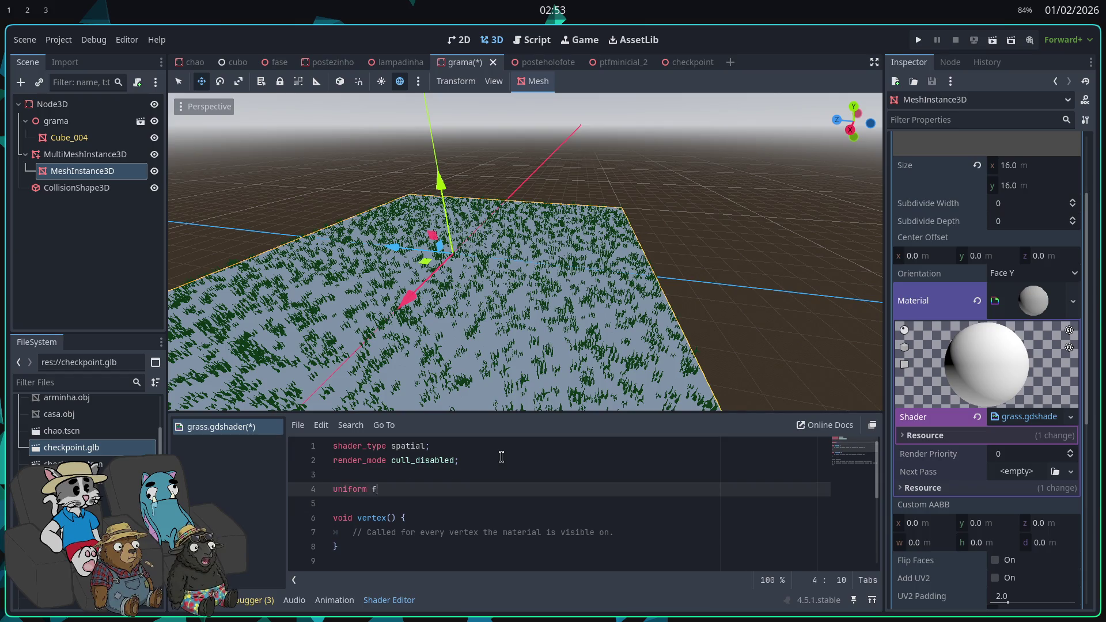
pyautogui.write('loat wind_streng')
pyautogui.write('th = 0')
pyautogui.write('.2;')
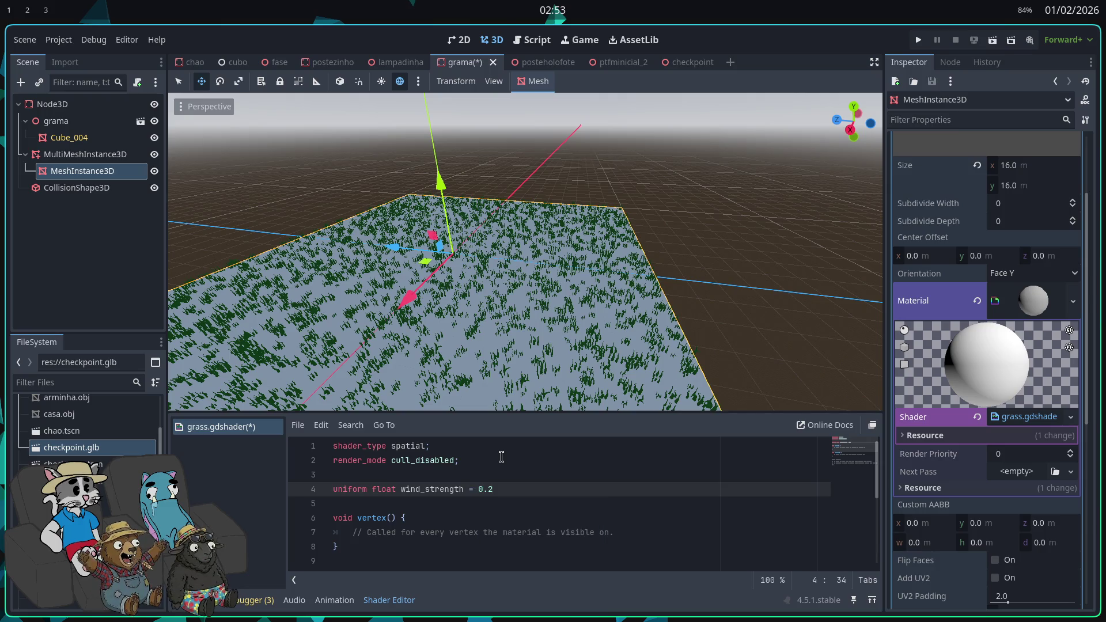
pyautogui.press('Return')
pyautogui.press('BackSpace')
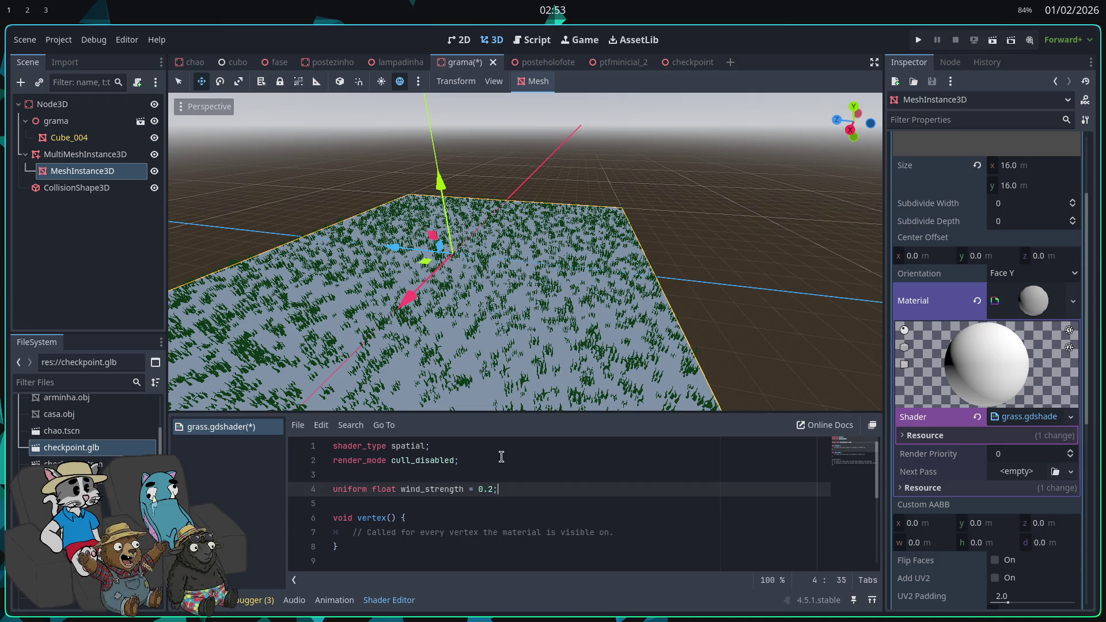
pyautogui.press('BackSpace')
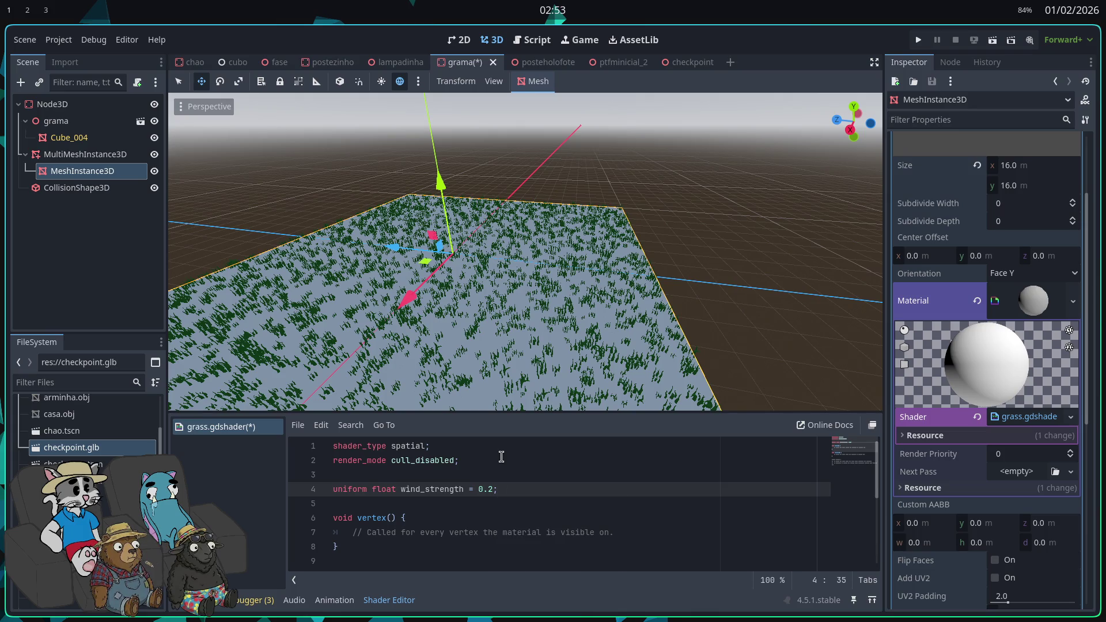
pyautogui.hotkey('shift', 'Down')
pyautogui.hotkey('shift', 'Up')
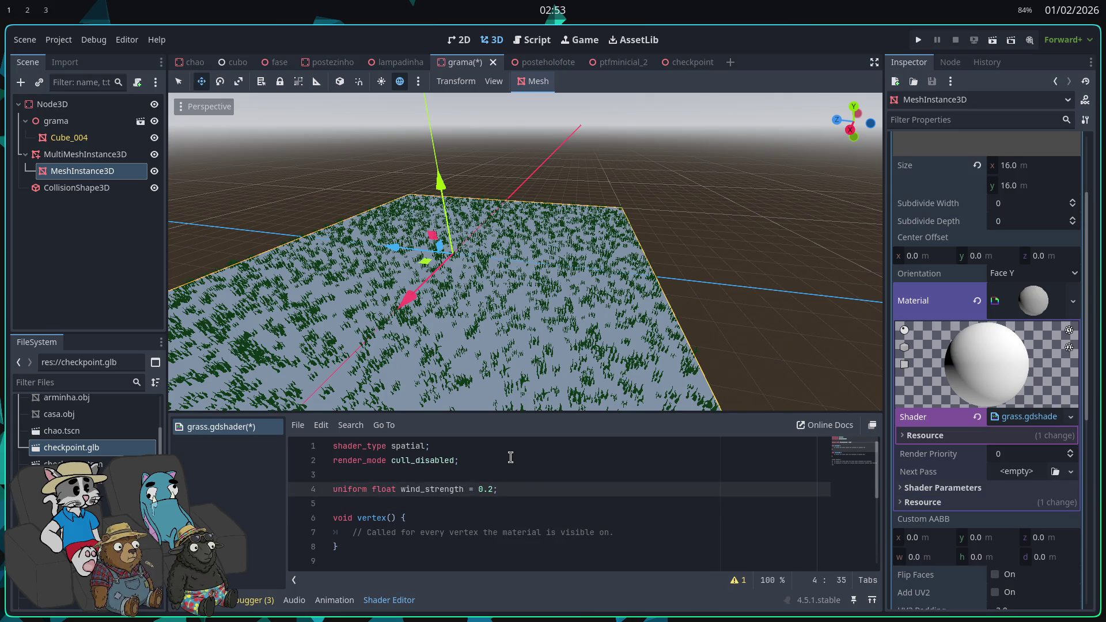
pyautogui.hotkey('ctrl', 'shift', 'Left')
pyautogui.hotkey('ctrl', 'shift', 'Left')
pyautogui.hotkey('ctrl', 'shift', 'Left')
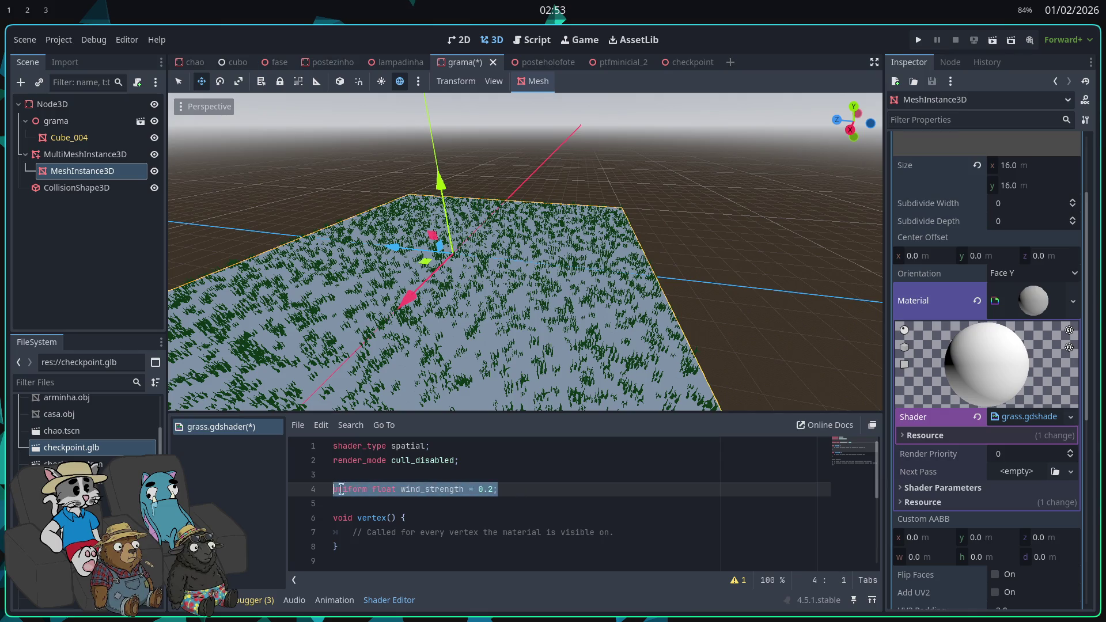
pyautogui.press('End')
# - Duplicate that line into a wind_speed uniform with value 1.0 and save
pyautogui.hotkey('ctrl', 'shift', 'd')
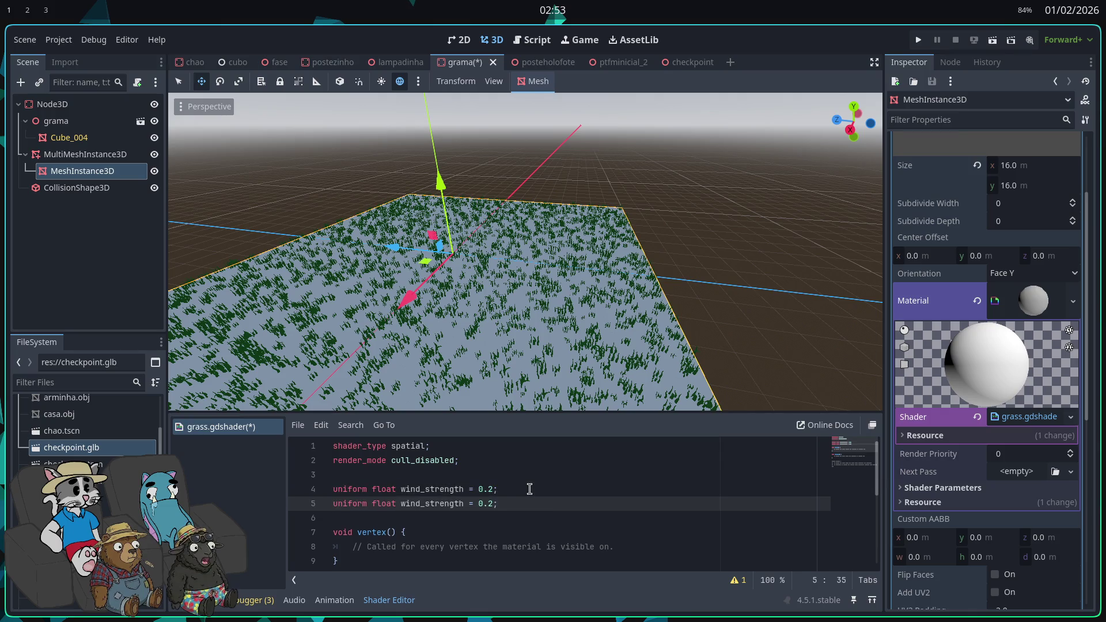
pyautogui.hotkey('ctrl', 'Left')
pyautogui.hotkey('ctrl', 'Left')
pyautogui.hotkey('ctrl', 'Left')
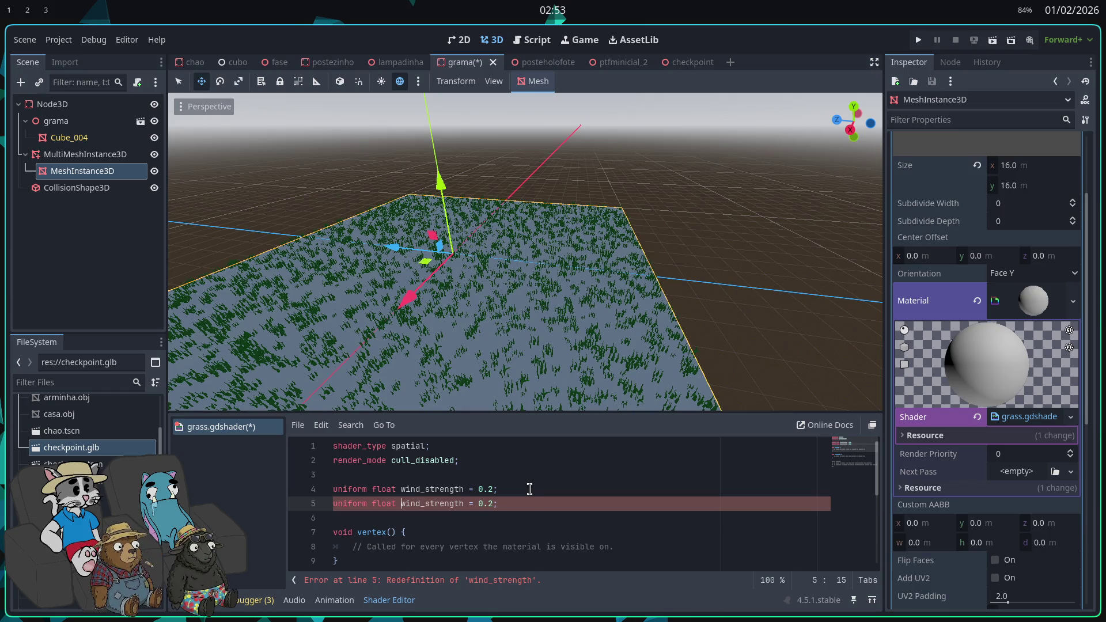
pyautogui.hotkey('ctrl', 'BackSpace')
pyautogui.write('wind_speed')
pyautogui.press('Right')
pyautogui.press('Right')
pyautogui.press('BackSpace')
pyautogui.press('BackSpace')
pyautogui.press('BackSpace')
pyautogui.write('1.0')
pyautogui.hotkey('ctrl', 's')
# - Delete the placeholder comment inside vertex()
pyautogui.press('Right')
pyautogui.scroll(-1, 507, 507)
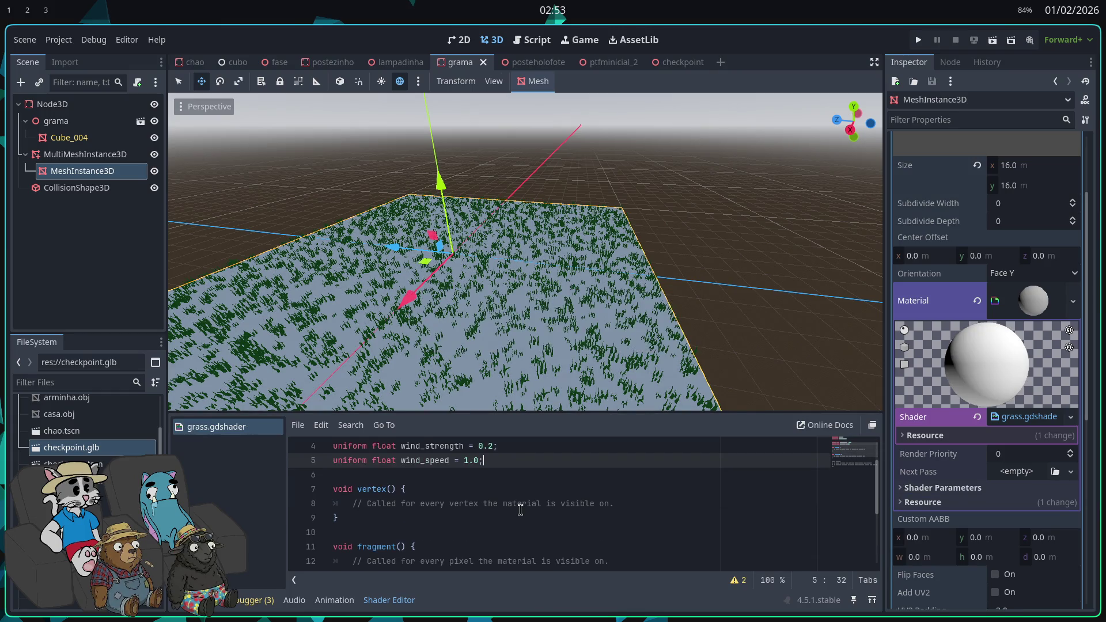
pyautogui.scroll(-1, 516, 495)
pyautogui.moveTo(628, 462); pyautogui.dragTo(353, 461)
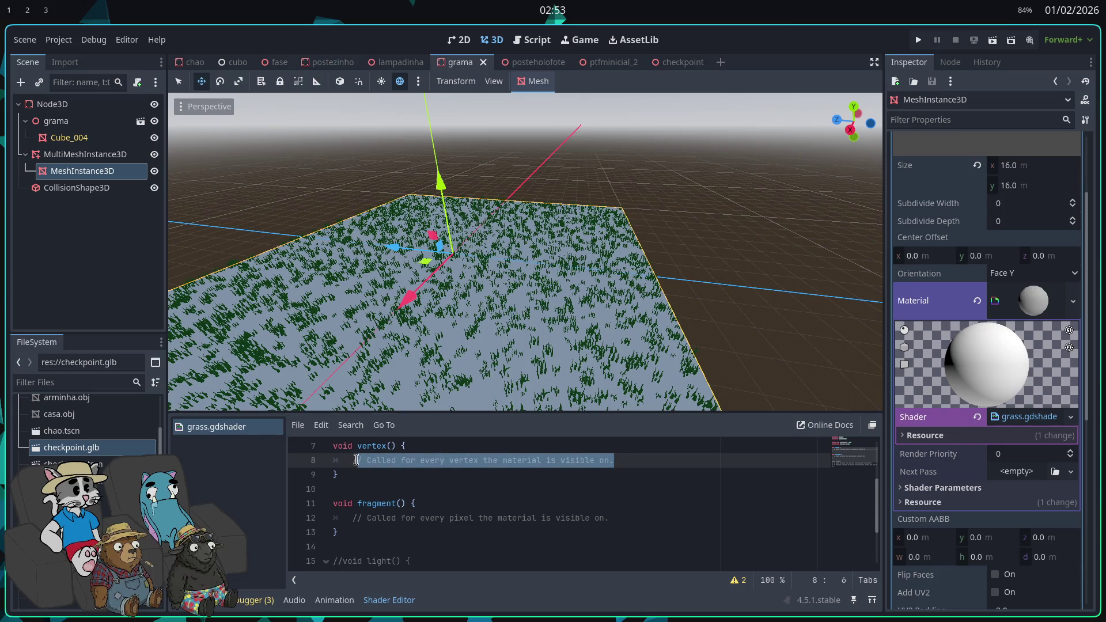
pyautogui.press('BackSpace')
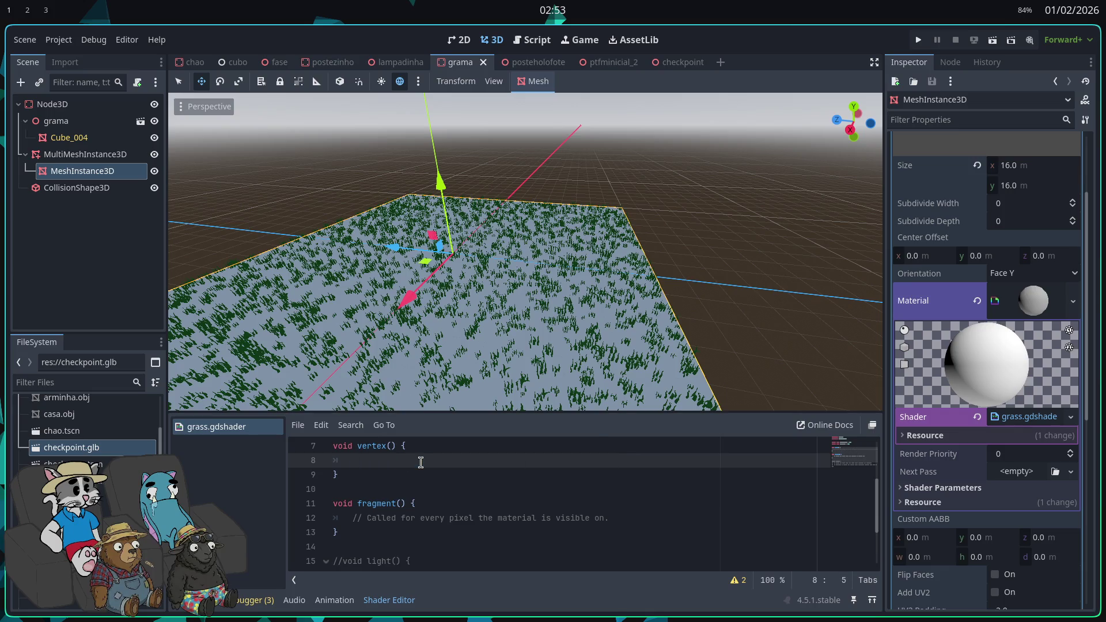
# - Write 'float height_factor = VERTEX.y;' as the first line of vertex()
pyautogui.write('floa')
pyautogui.write('t h')
pyautogui.write('eight_factor = VEC')
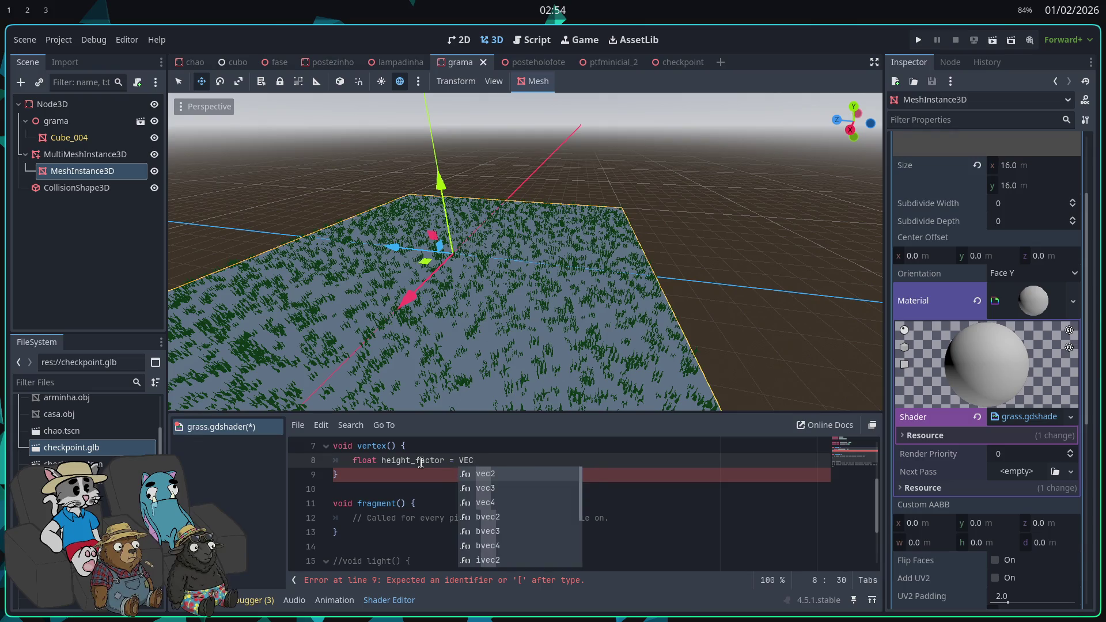
pyautogui.write('TEX')
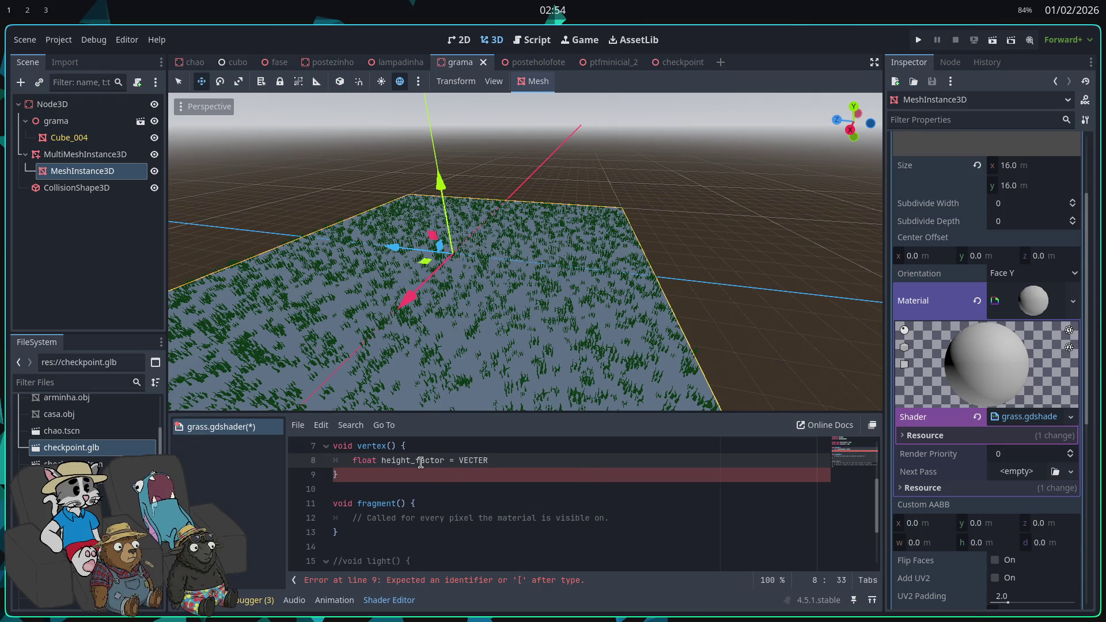
pyautogui.write(';')
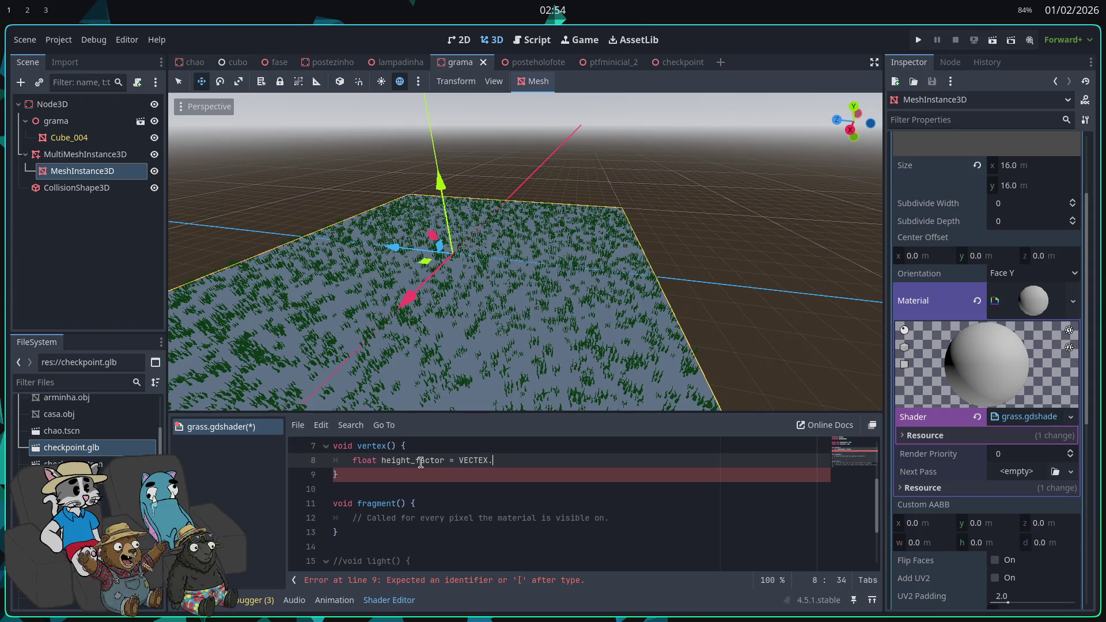
pyautogui.write('y;')
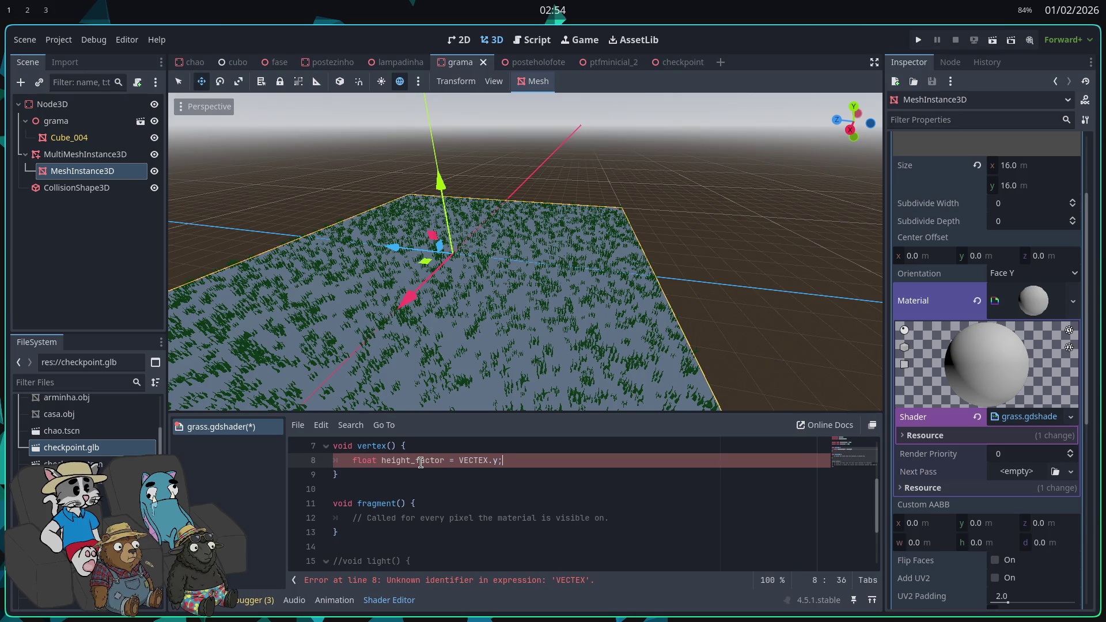
pyautogui.press('BackSpace')
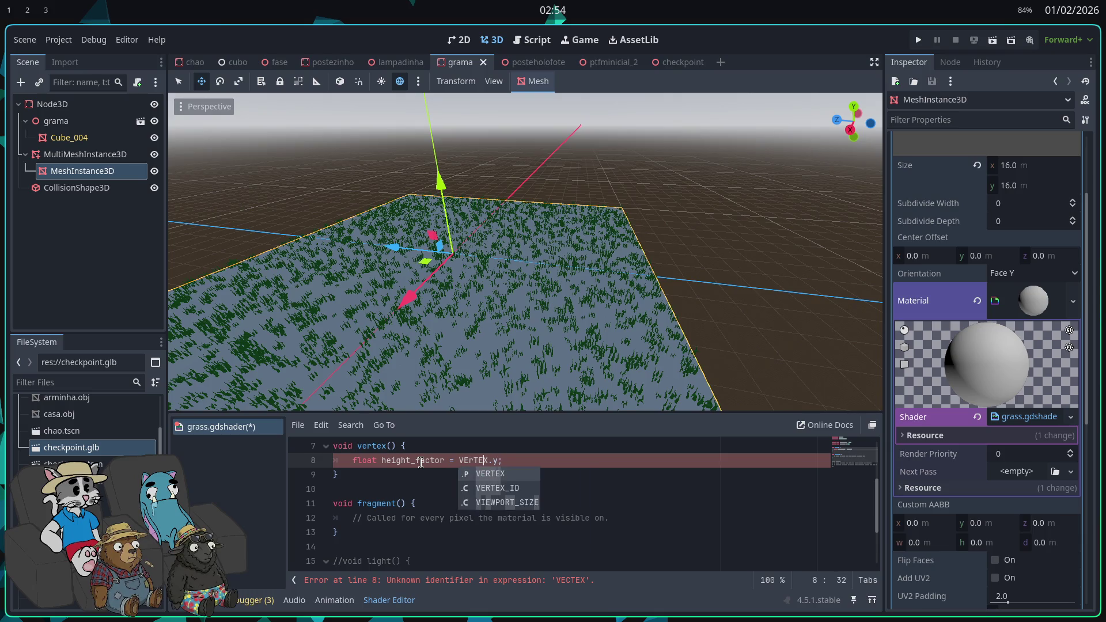
pyautogui.write('R')
pyautogui.press('Right')
pyautogui.press('Right')
pyautogui.press('Right')
pyautogui.press('Right')
pyautogui.press('Right')
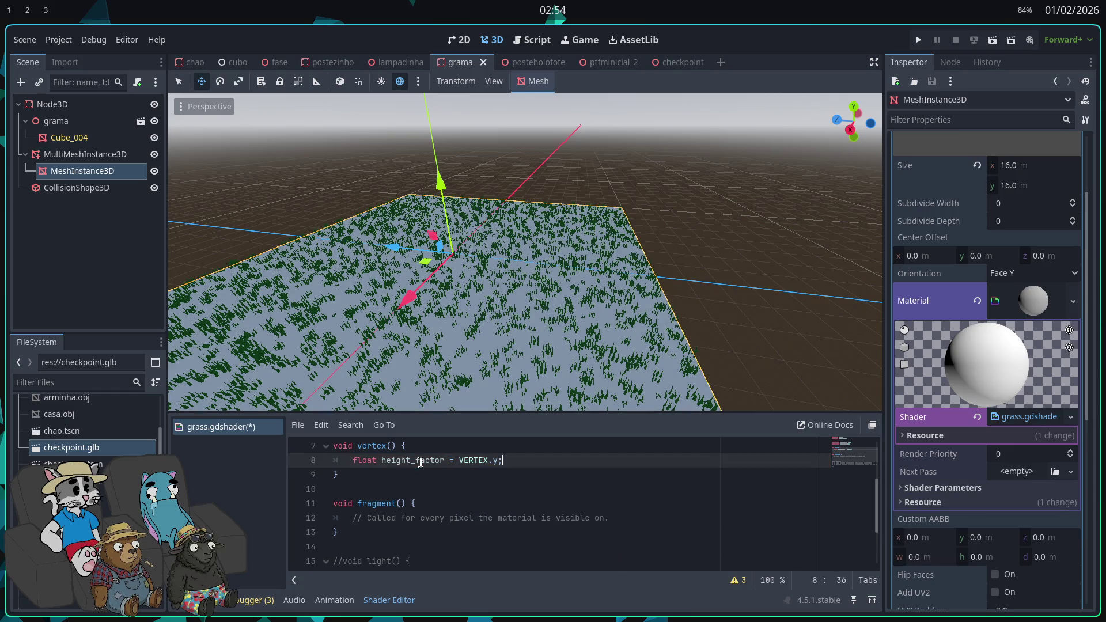
pyautogui.press('Return')
# - Add 'float wind = sin(TIME * wind_speed + NODE_POSITION_WORLD.x + NODE_POSITION_WORLD.z);' below it
pyautogui.write('loat wind = ')
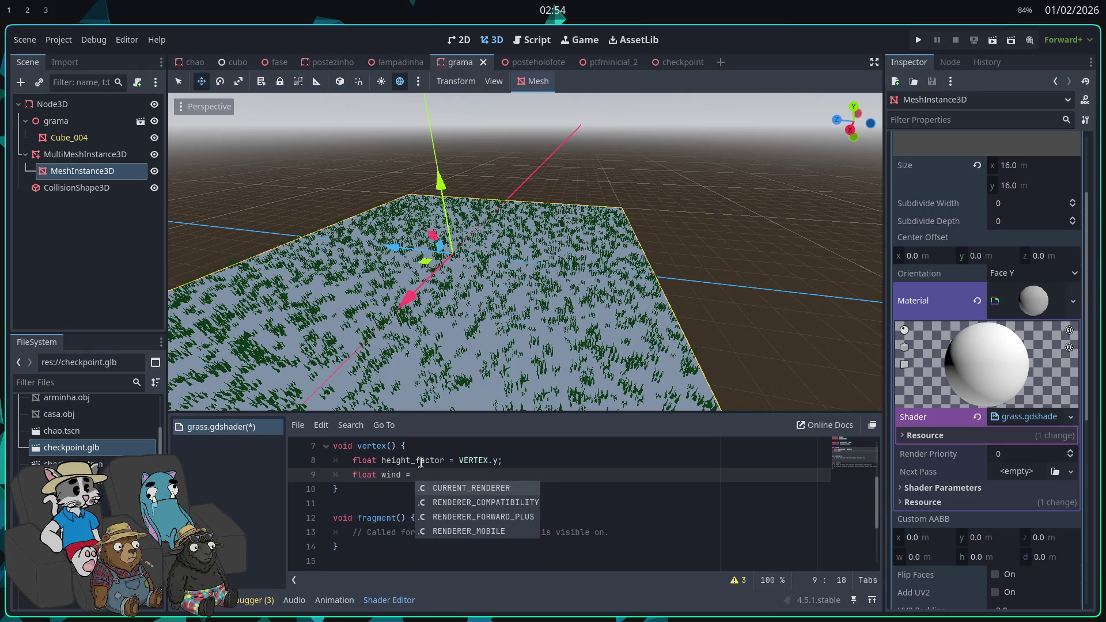
pyautogui.write('sin(time')
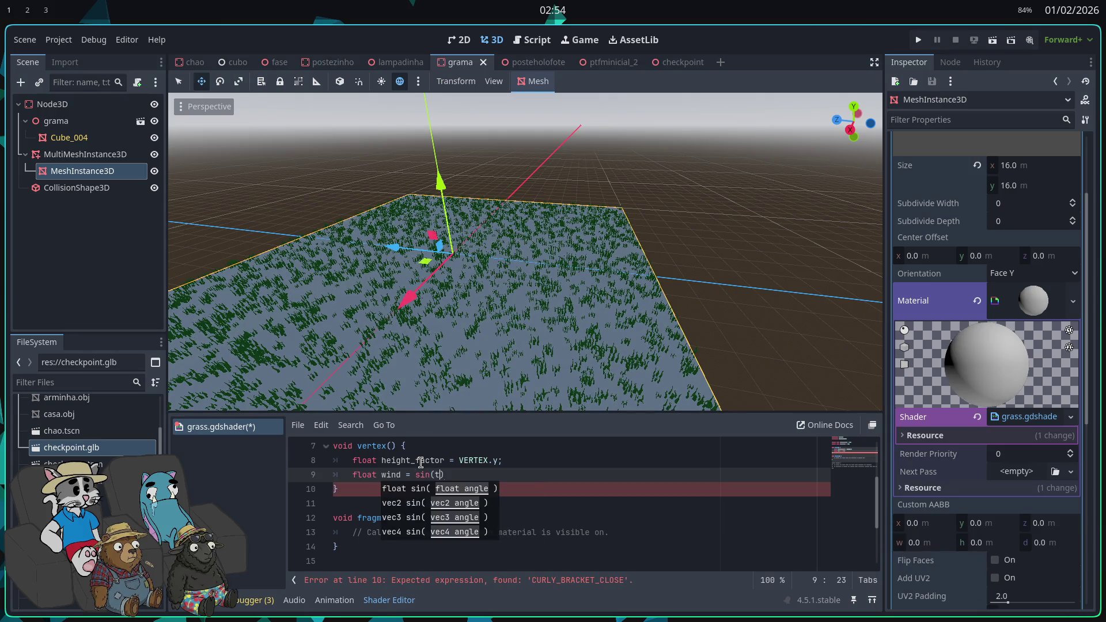
pyautogui.press('BackSpace')
pyautogui.press('BackSpace')
pyautogui.press('BackSpace')
pyautogui.write('TIME')
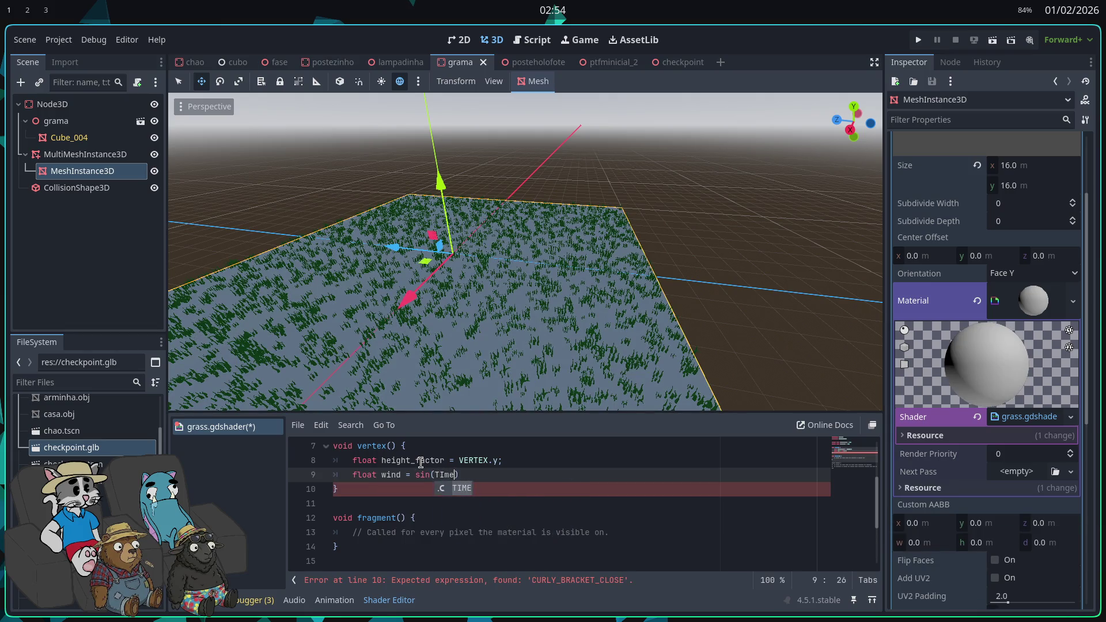
pyautogui.write(' * wind_speed')
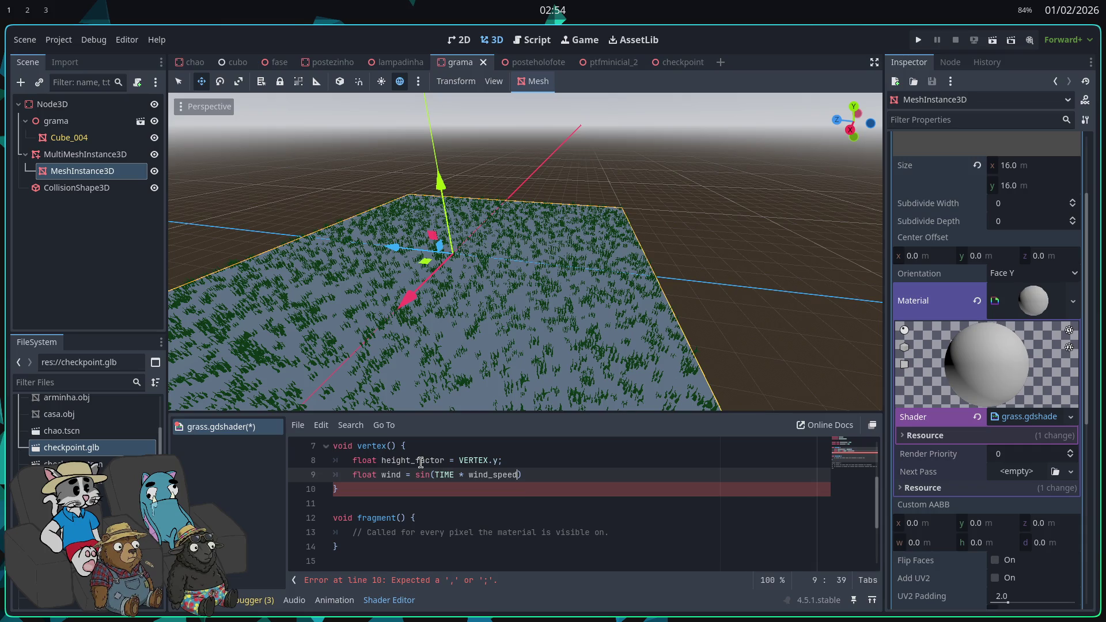
pyautogui.write(' + NOD')
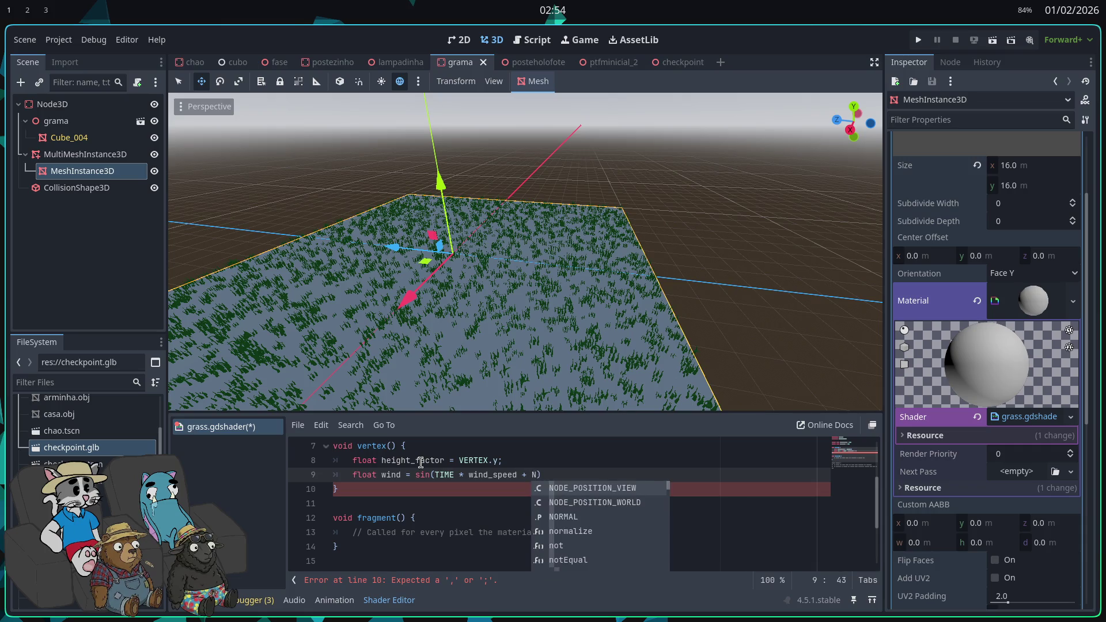
pyautogui.write('E_')
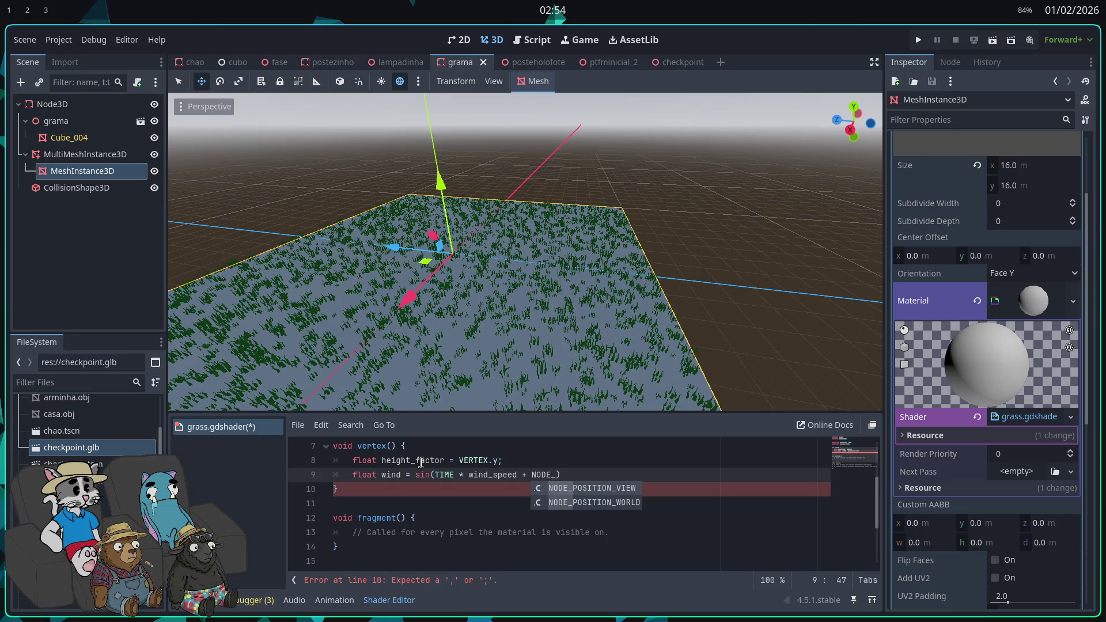
pyautogui.press('Down')
pyautogui.press('Return')
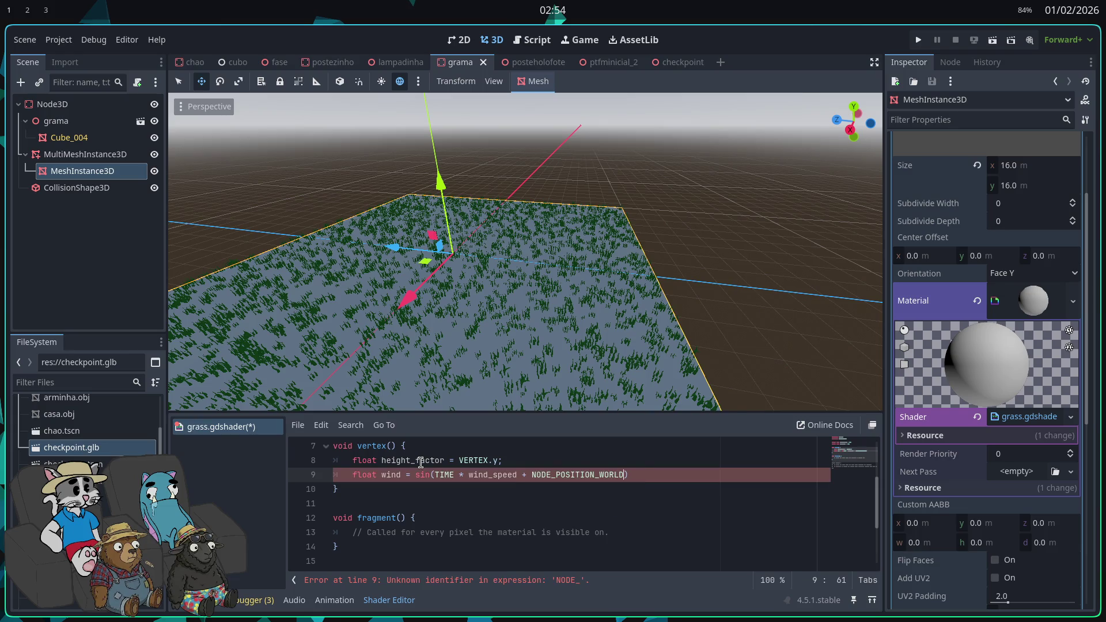
pyautogui.write('.x')
pyautogui.write(' + ')
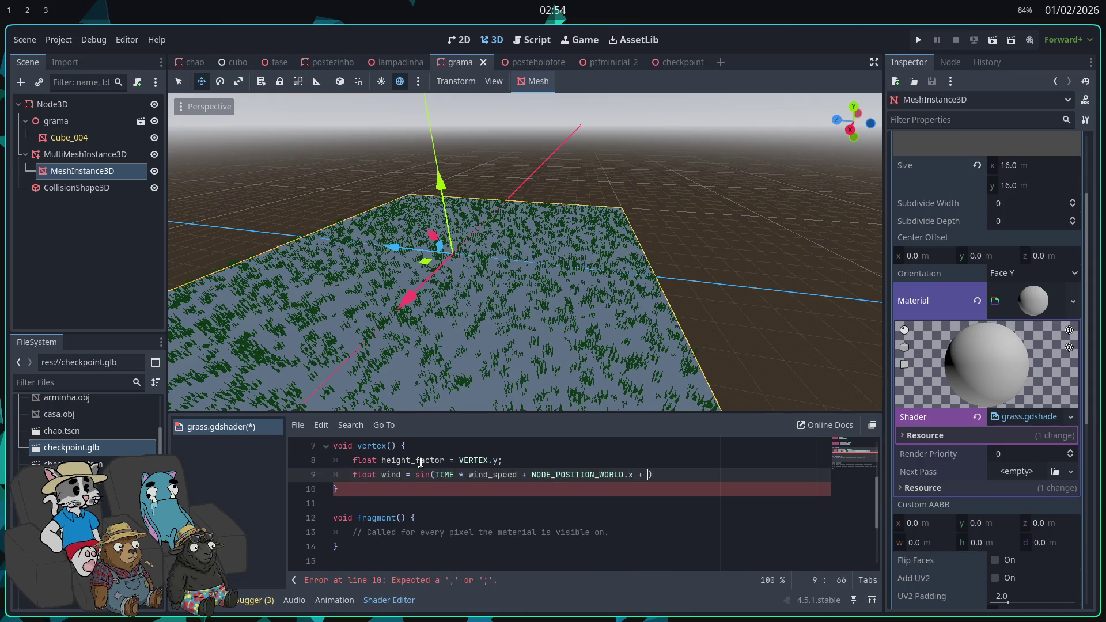
pyautogui.write('NOde')
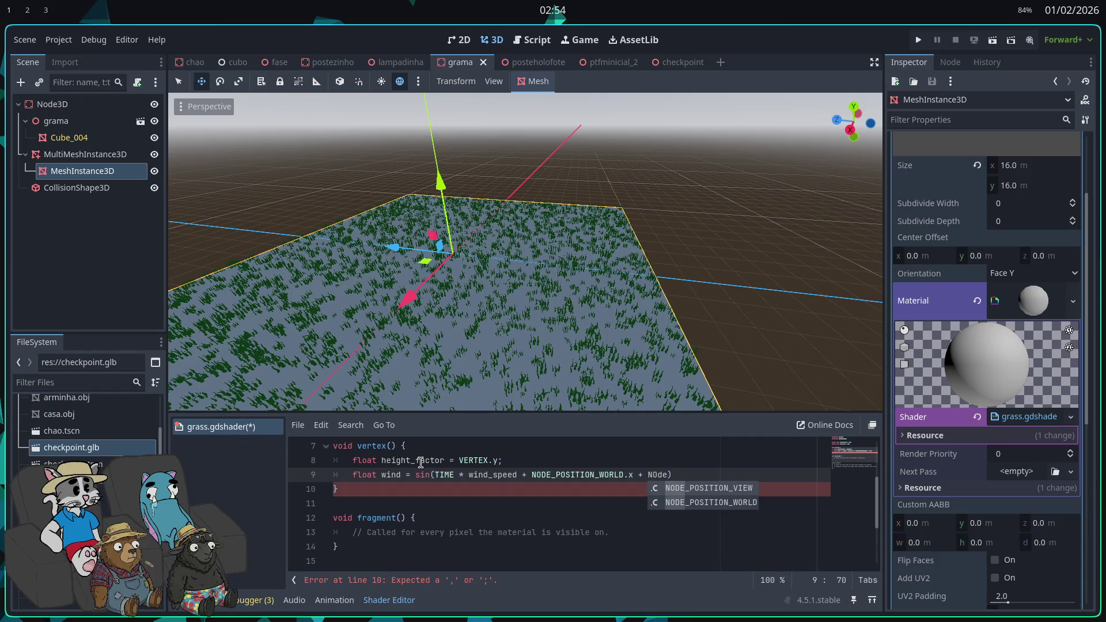
pyautogui.press('Return')
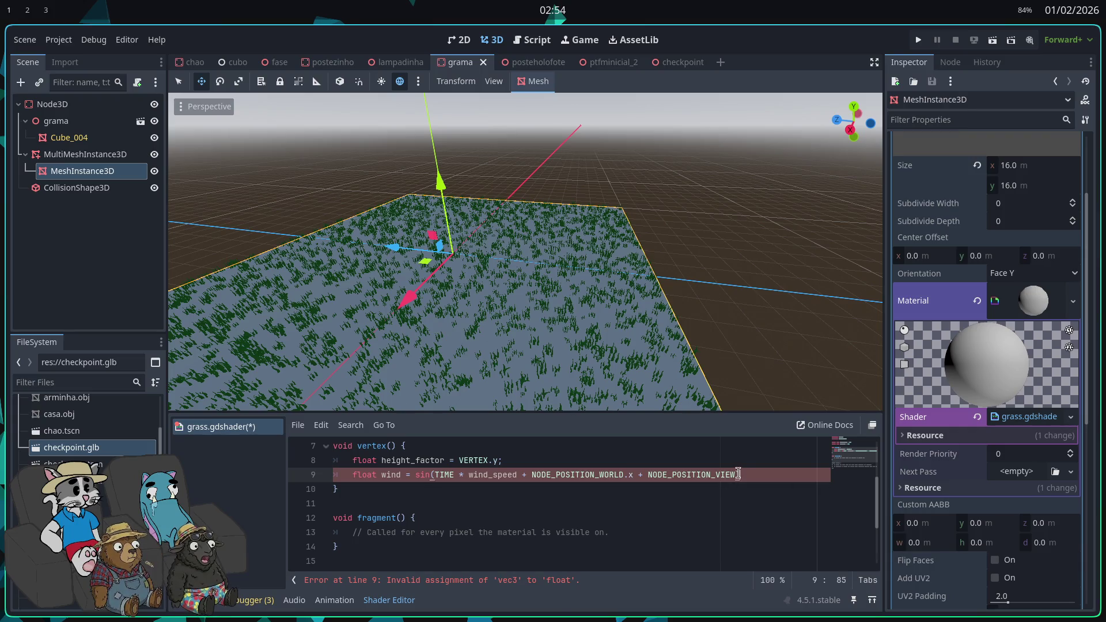
pyautogui.hotkey('ctrl', 'BackSpace')
pyautogui.write('NODE_POSI')
pyautogui.press('Down')
pyautogui.press('Return')
pyautogui.write('.z')
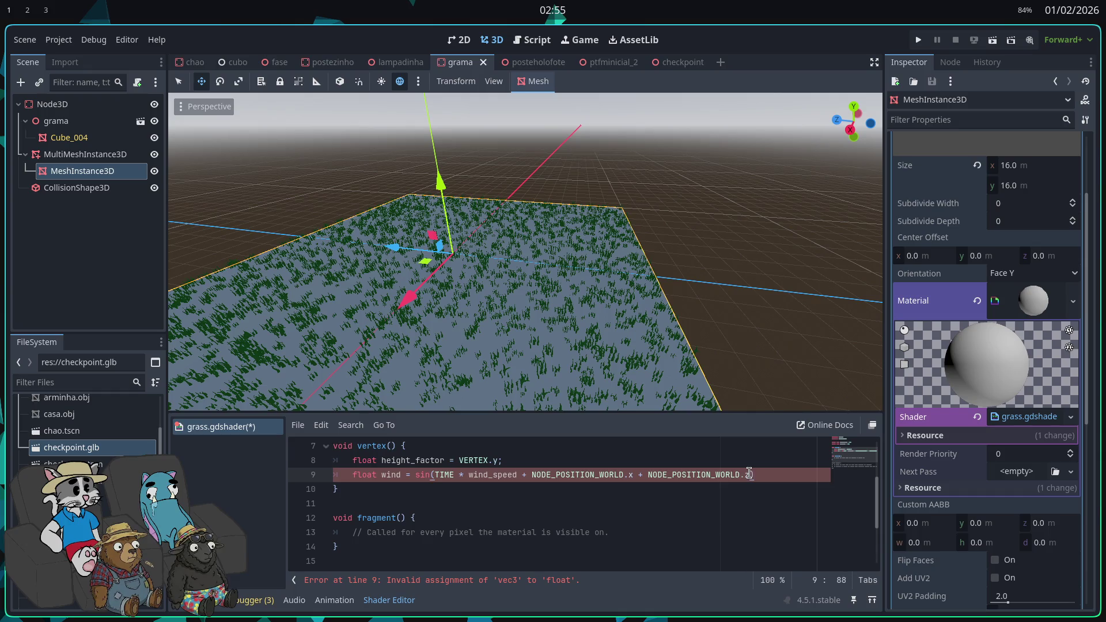
pyautogui.press('Return')
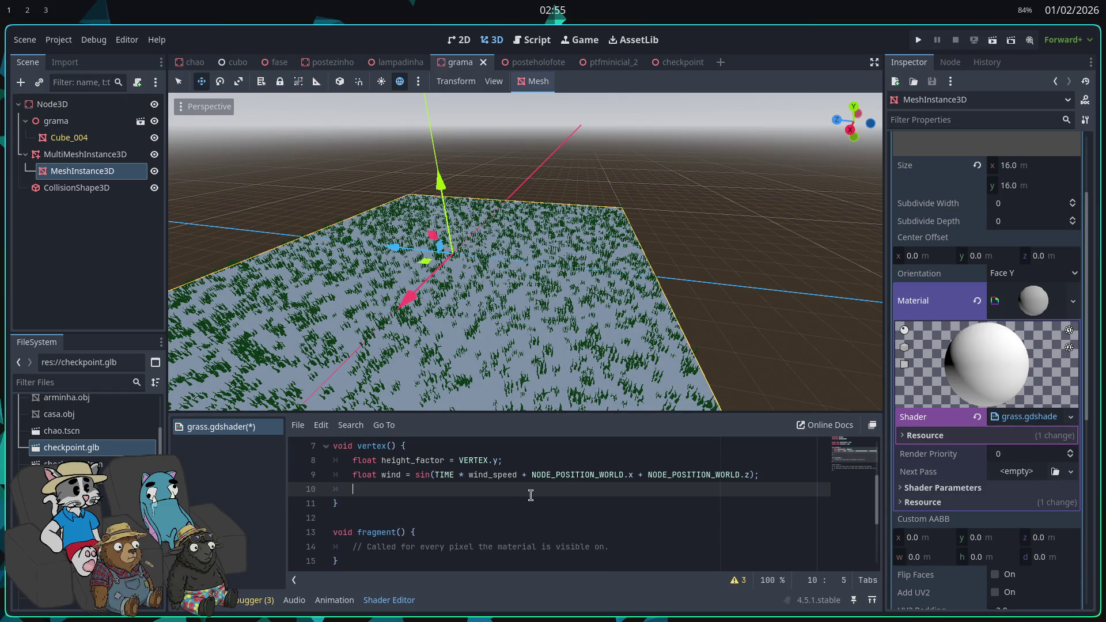
# - Add the line 'VERTEX.x += wind * wind_strength * height_factor;' to vertex()
pyautogui.press('Return')
pyautogui.press('Return')
pyautogui.press('Up')
pyautogui.write('VERTE')
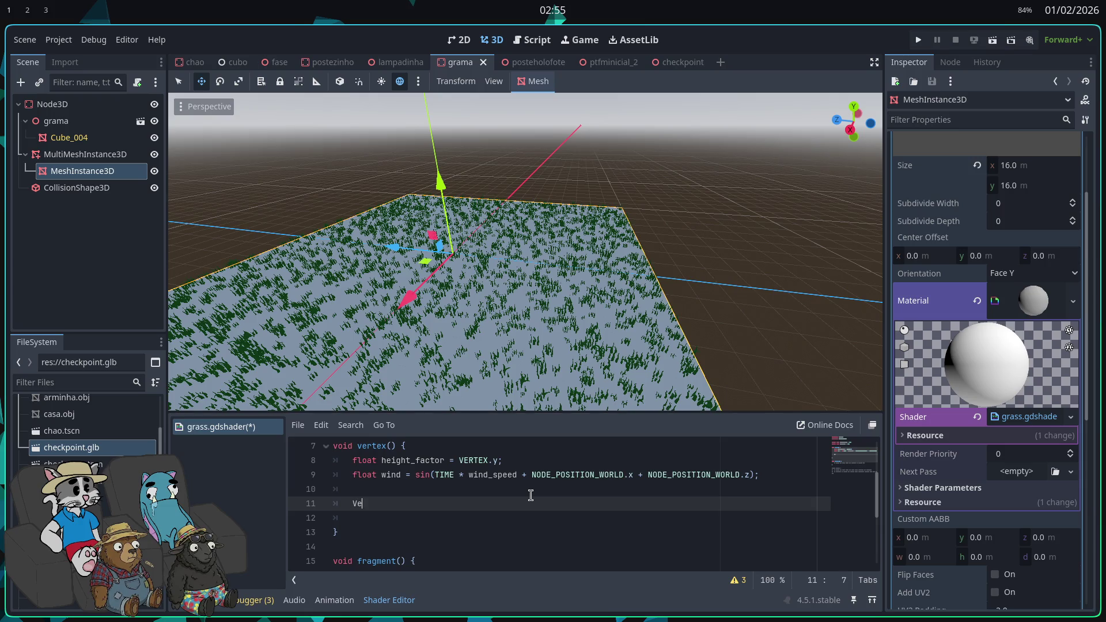
pyautogui.write('X')
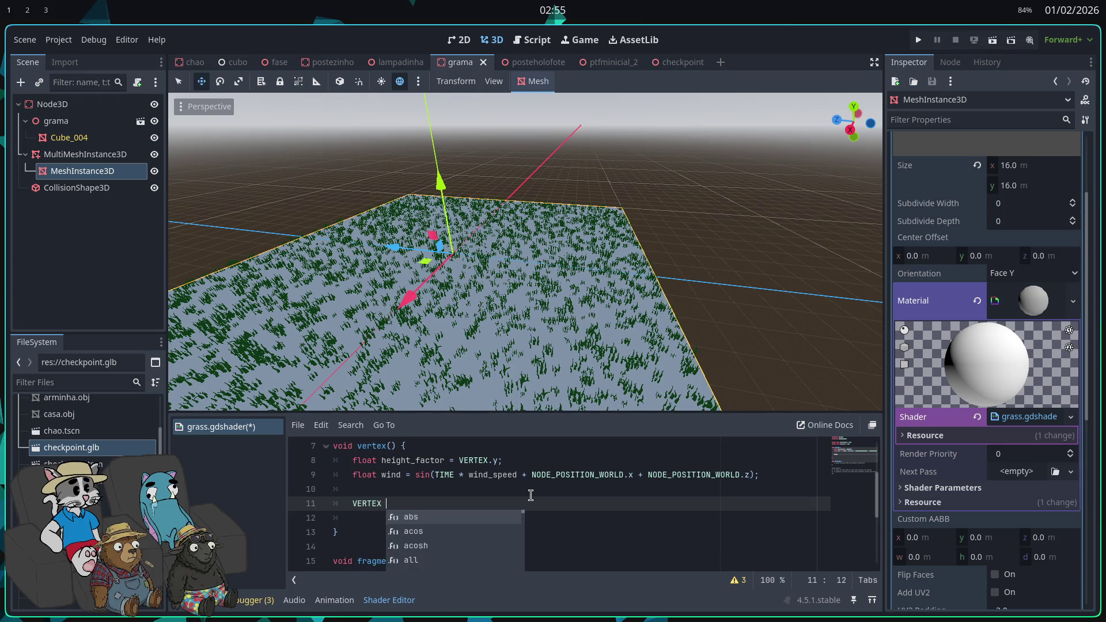
pyautogui.press('BackSpace')
pyautogui.write('.x =')
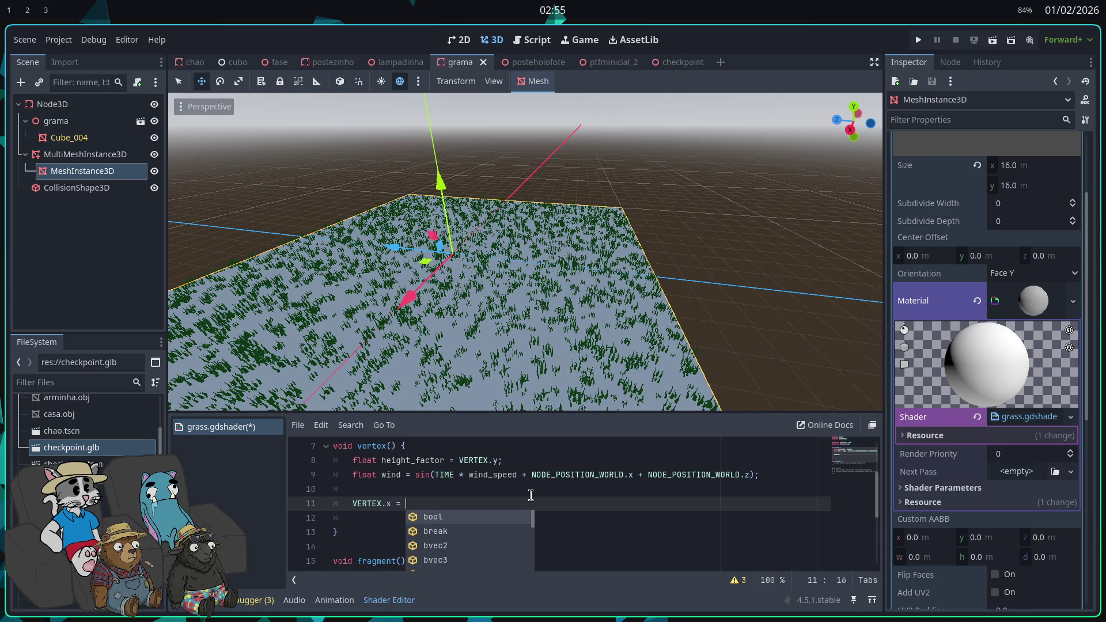
pyautogui.press('BackSpace')
pyautogui.press('BackSpace')
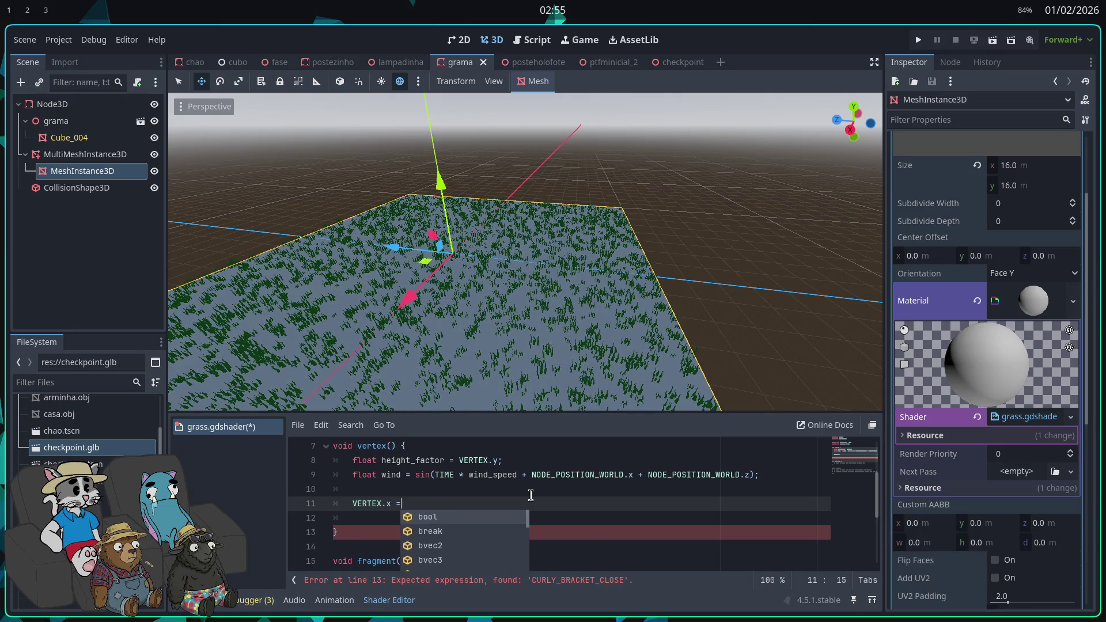
pyautogui.write('+= wind ')
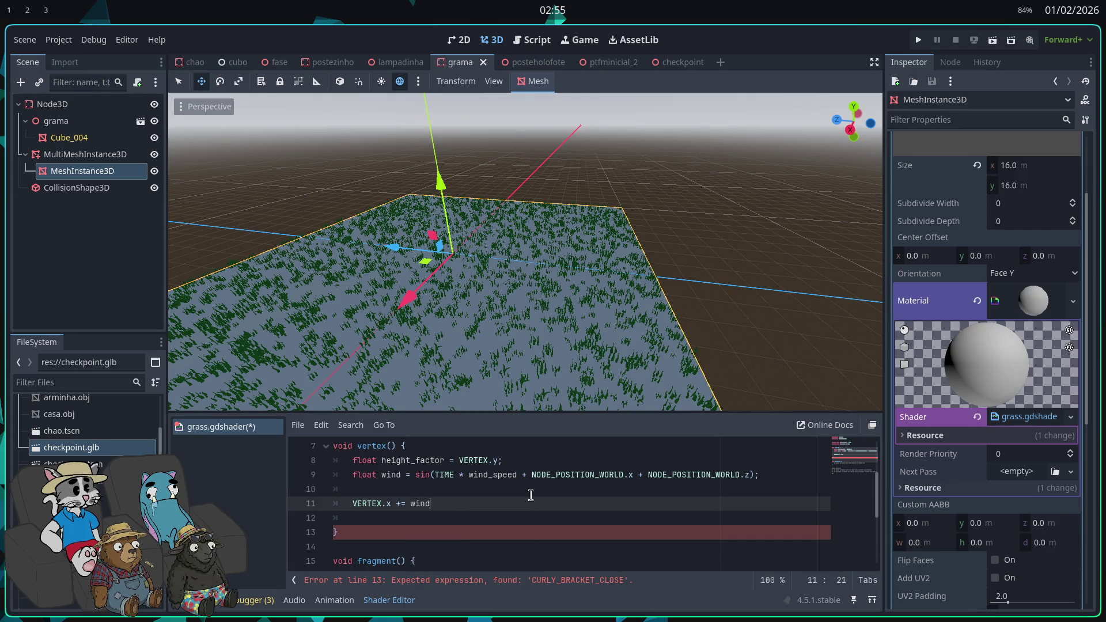
pyautogui.write('* wind_st')
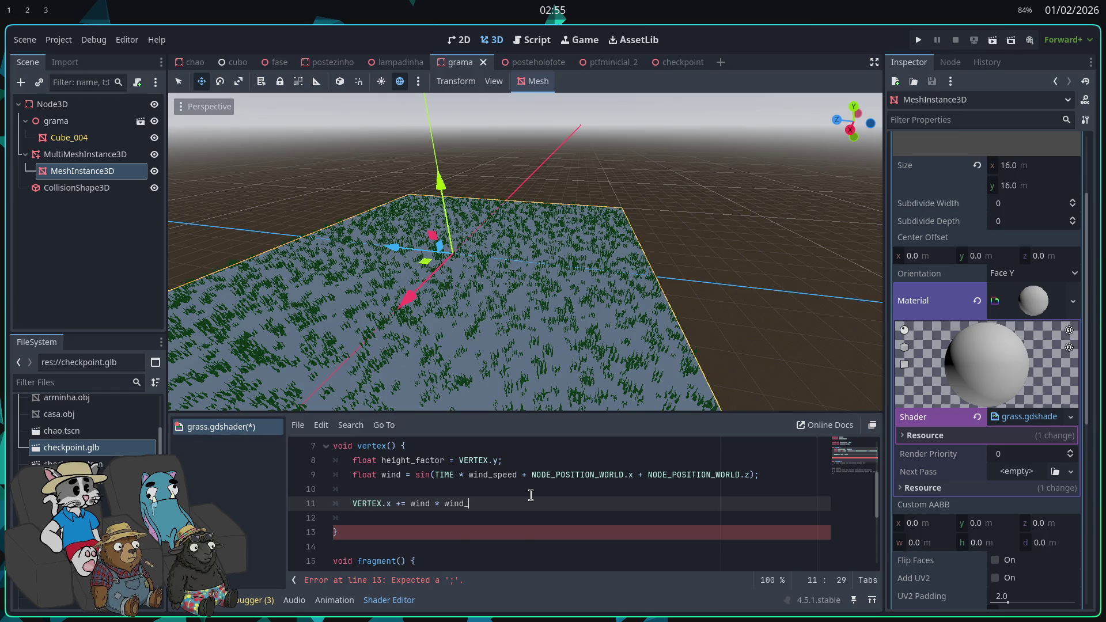
pyautogui.press('Return')
pyautogui.write('* he')
pyautogui.press('Return')
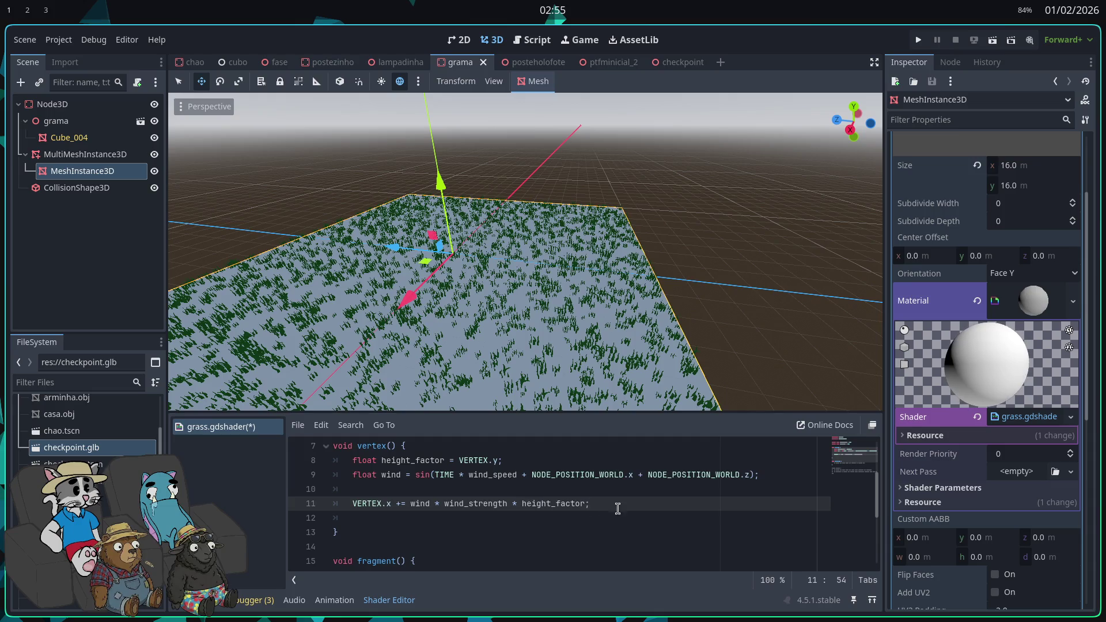
# - Copy the sway line as a matching VERTEX.z line and save the shader
pyautogui.moveTo(616, 507); pyautogui.dragTo(366, 504)
pyautogui.click(632, 509)
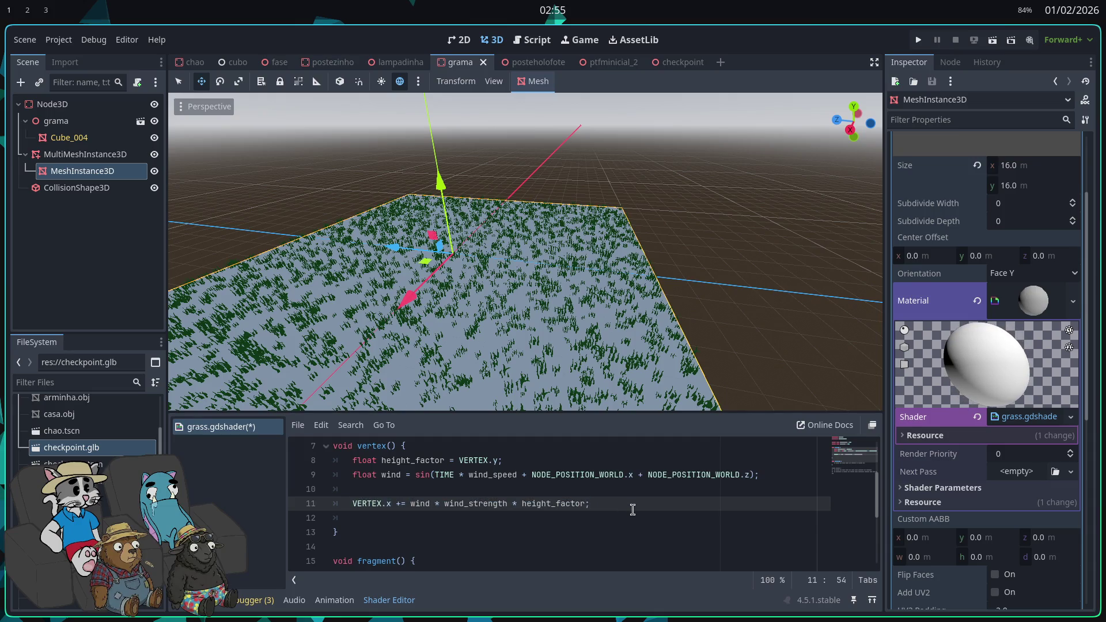
pyautogui.press('Return')
pyautogui.write('VERTEX.x += wind * wind_strength * height_factor;')
pyautogui.hotkey('ctrl', 'Left')
pyautogui.hotkey('ctrl', 'Left')
pyautogui.hotkey('ctrl', 'Left')
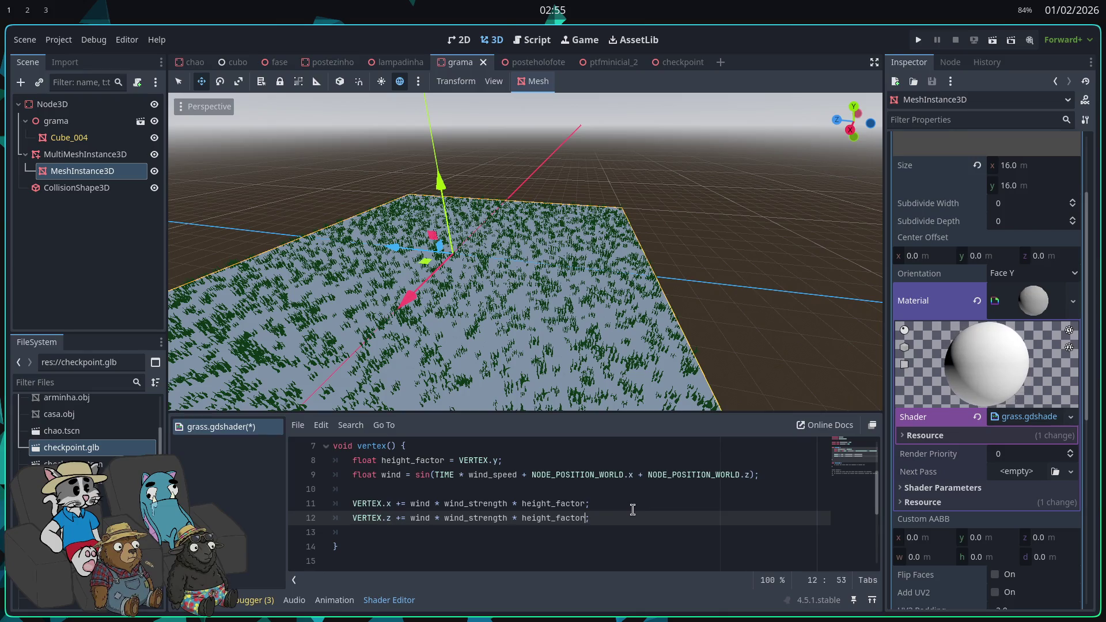
pyautogui.press('Down')
pyautogui.hotkey('ctrl', 's')
pyautogui.scroll(-2, 633, 510)
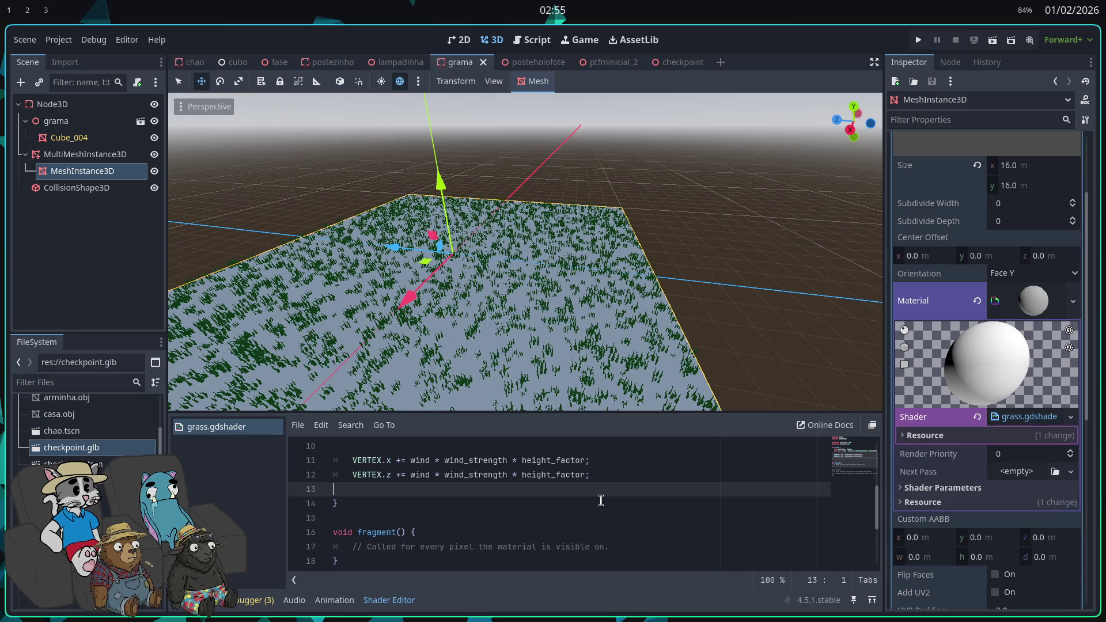
# - Replace the fragment() comment with 'ALBEDO = vec3(0.1,0.5,0.1);', save, and add blank lines below
pyautogui.moveTo(633, 507)
pyautogui.mouseDown()
pyautogui.moveTo(352, 507)
pyautogui.moveTo(619, 509)
pyautogui.mouseUp()
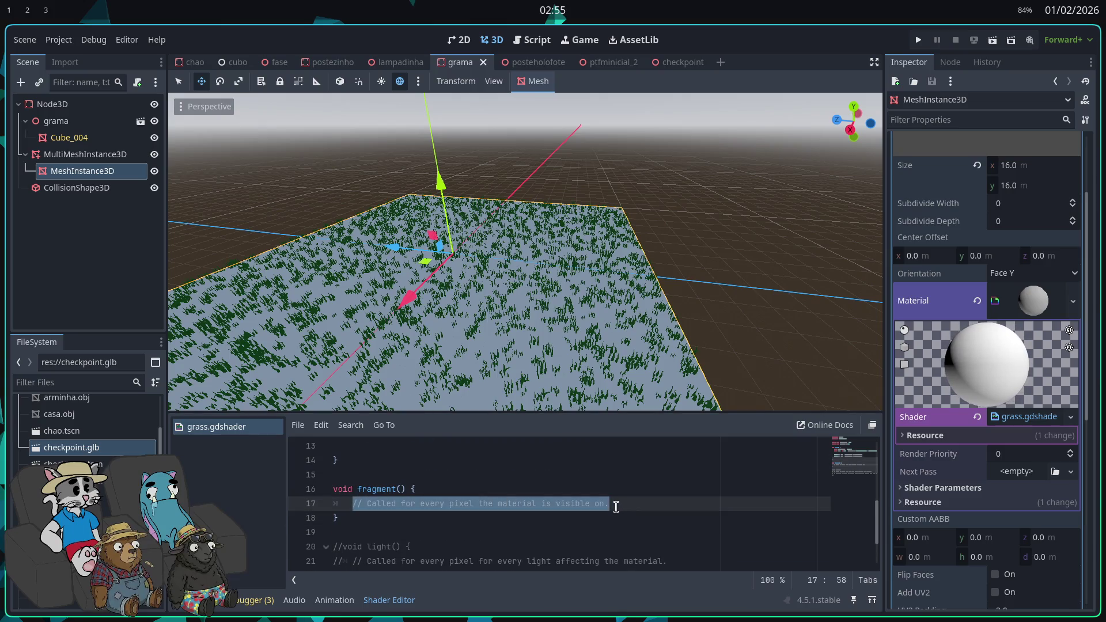
pyautogui.write('ALBEDO ')
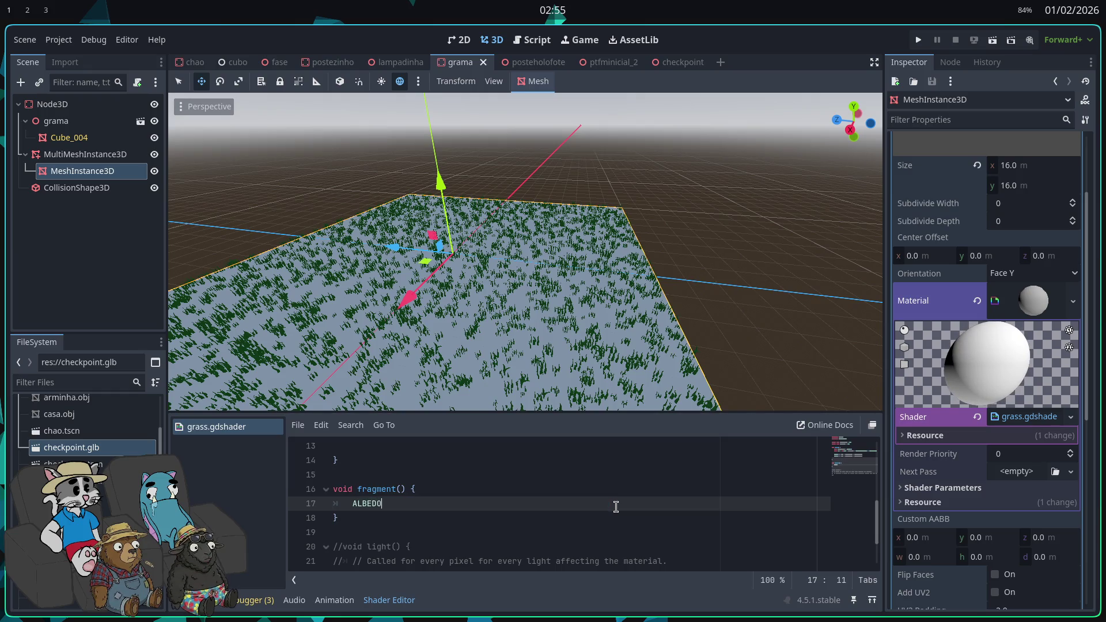
pyautogui.write('= vec3')
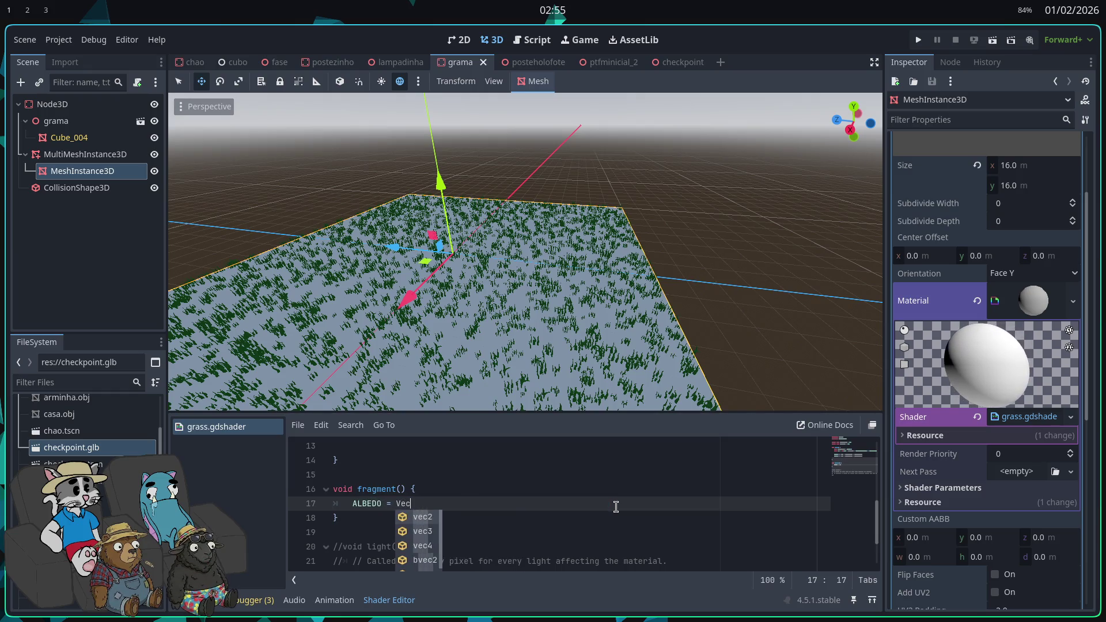
pyautogui.write('(0.1,0.5,0.1)')
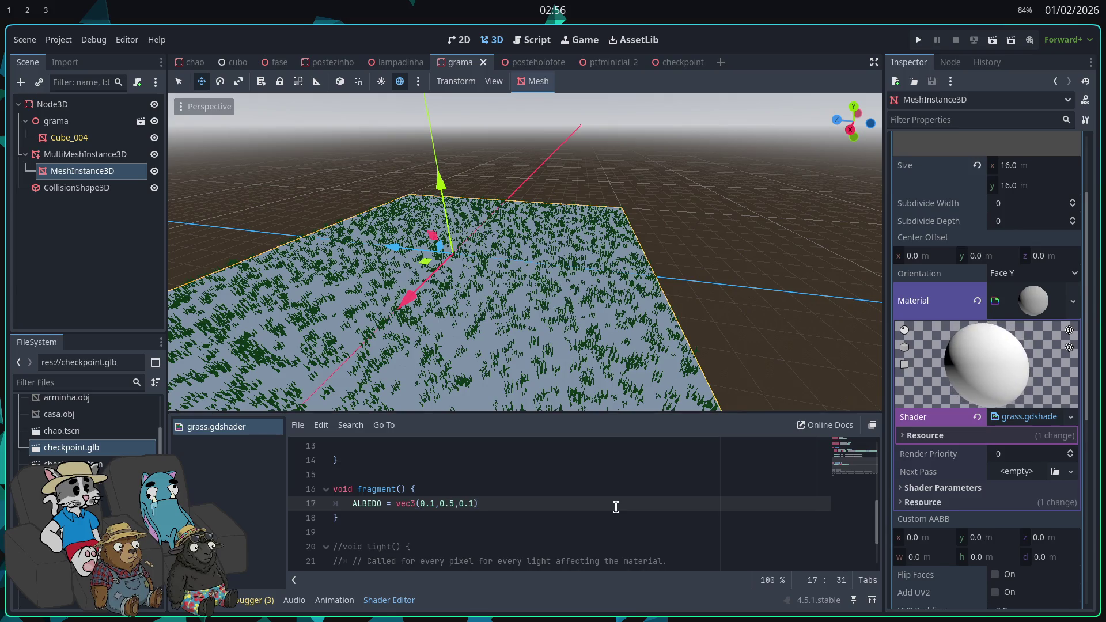
pyautogui.write(';')
pyautogui.hotkey('ctrl', 's')
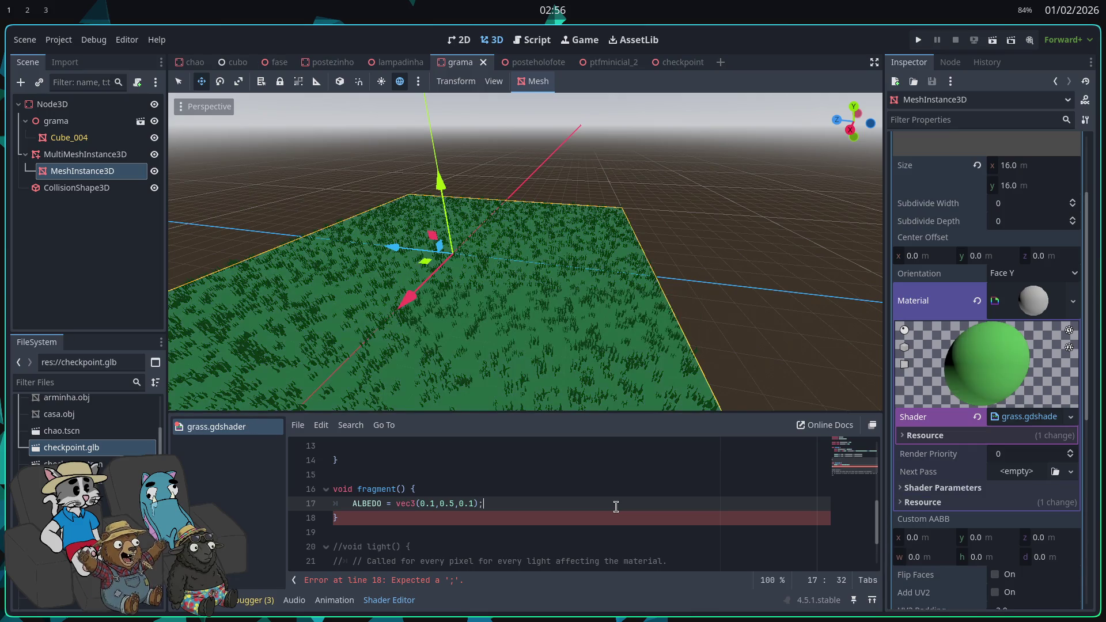
pyautogui.scroll(1, 576, 503)
pyautogui.scroll(-1, 510, 502)
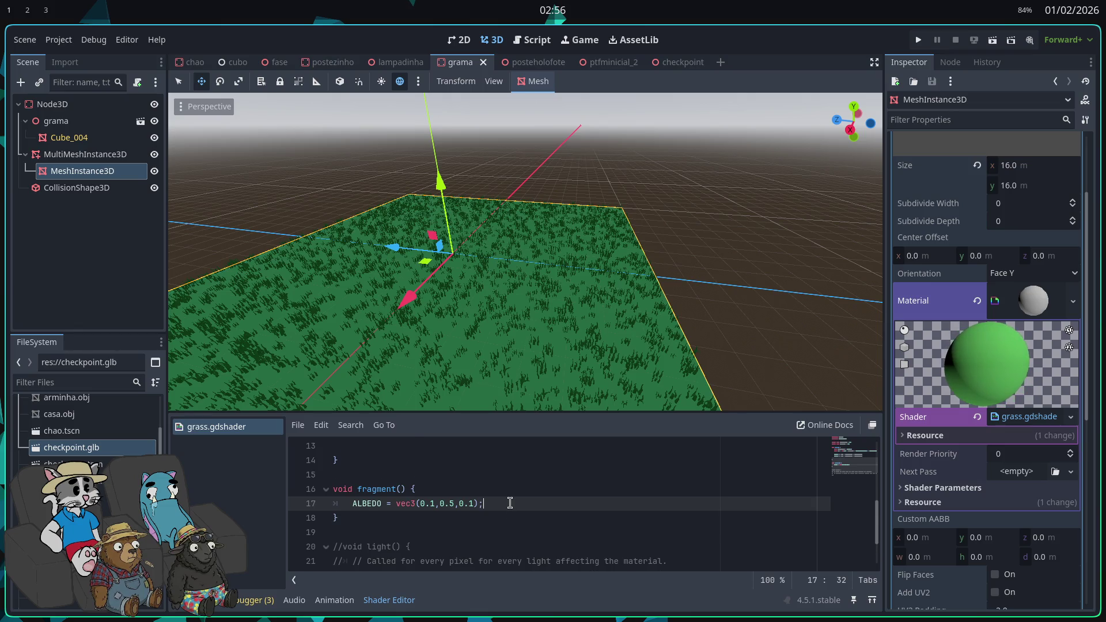
pyautogui.press('Return')
pyautogui.press('Return')
pyautogui.press('Return')
pyautogui.press('Up')
# - Add 'if (!FRONT_FACING){ NORMAL = -NORMAL; }' in fragment() and save
pyautogui.write('if (')
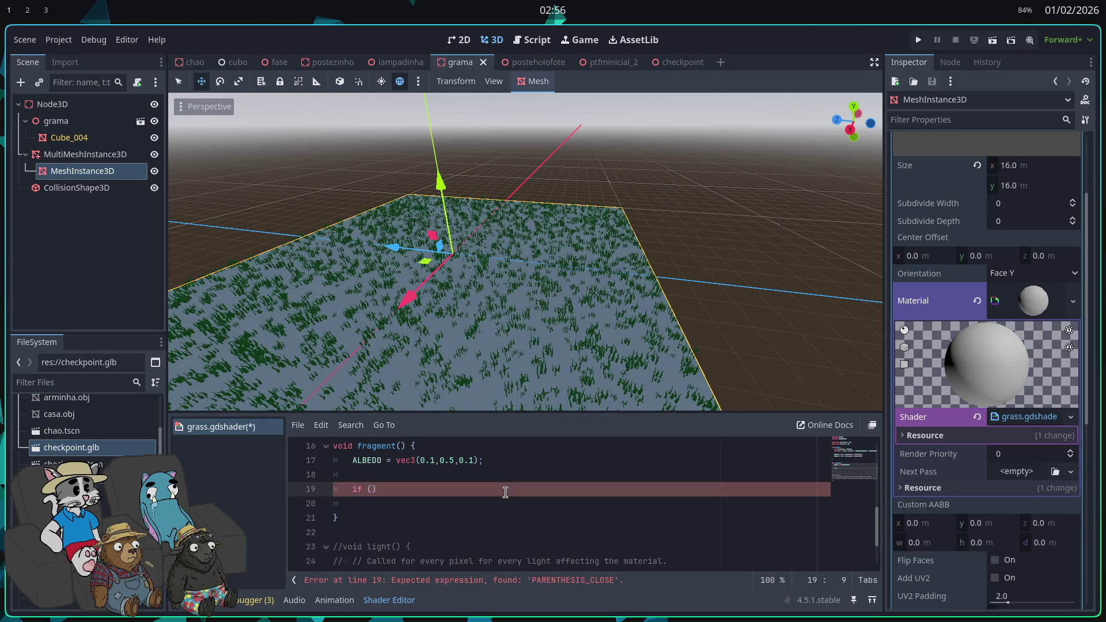
pyautogui.write('!')
pyautogui.write('FRON')
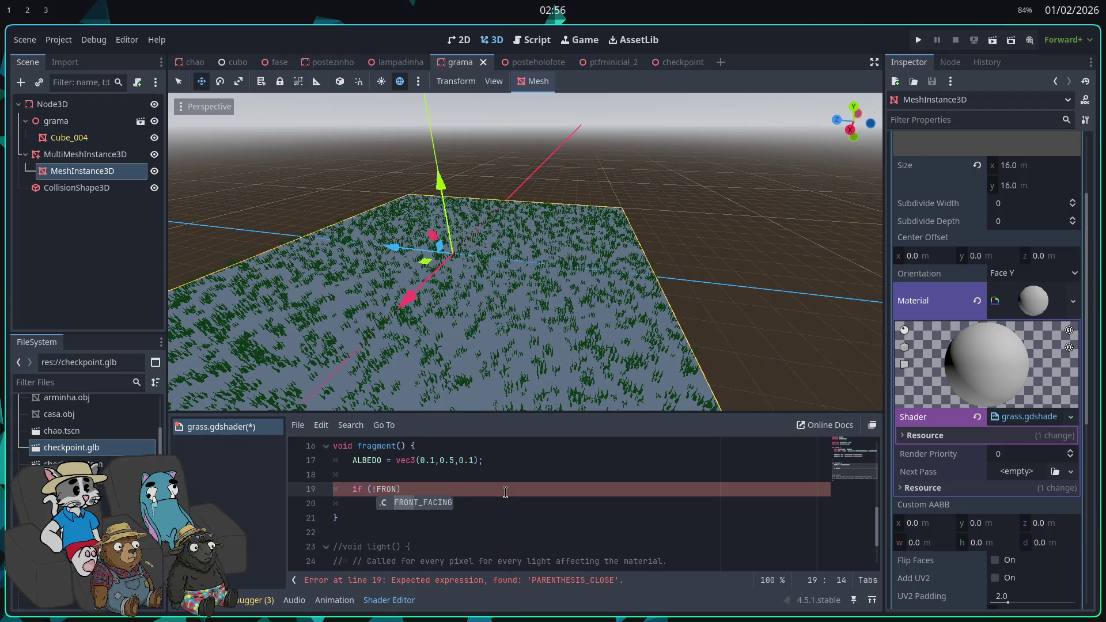
pyautogui.press('Return')
pyautogui.write(')')
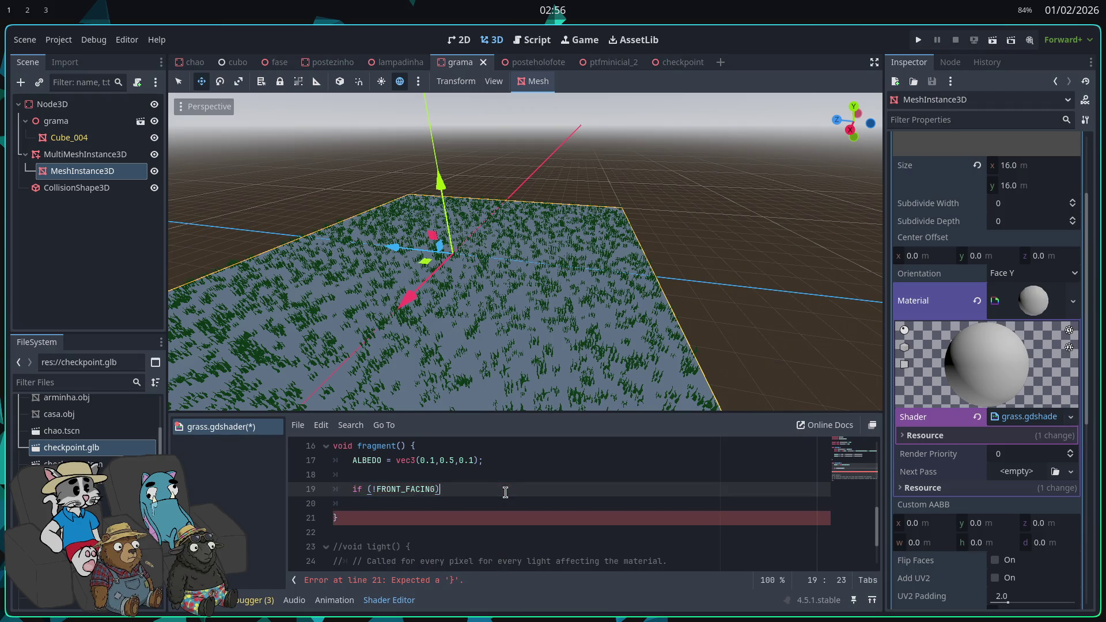
pyautogui.write('{')
pyautogui.press('Return')
pyautogui.press('Return')
pyautogui.press('Up')
pyautogui.press('Up')
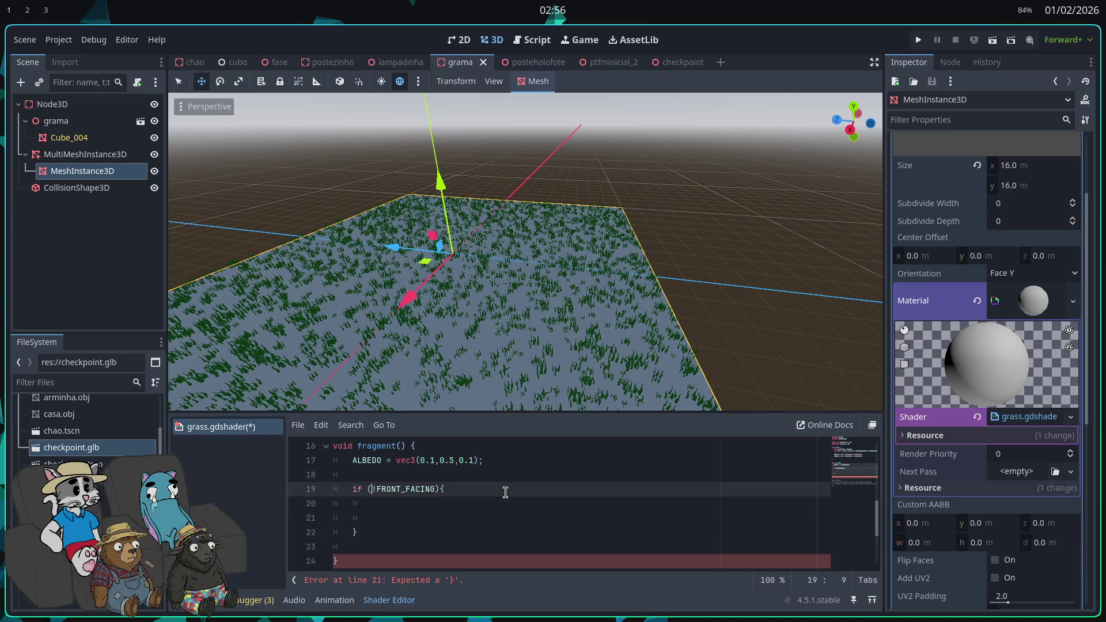
pyautogui.press('Down')
pyautogui.press('Return')
pyautogui.write('NO')
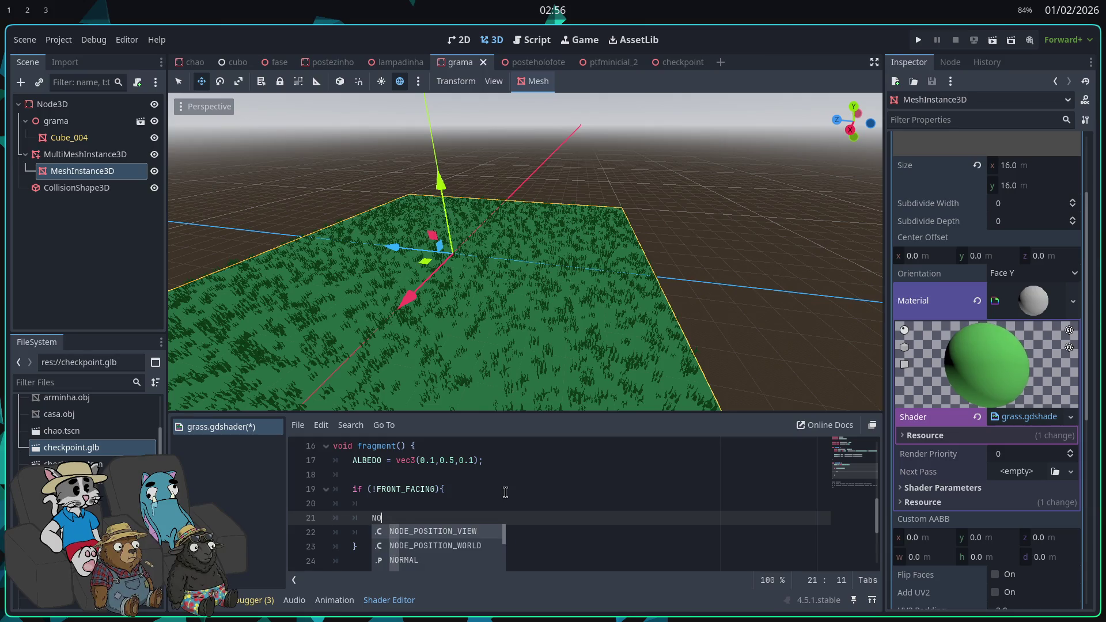
pyautogui.write('RMAL -')
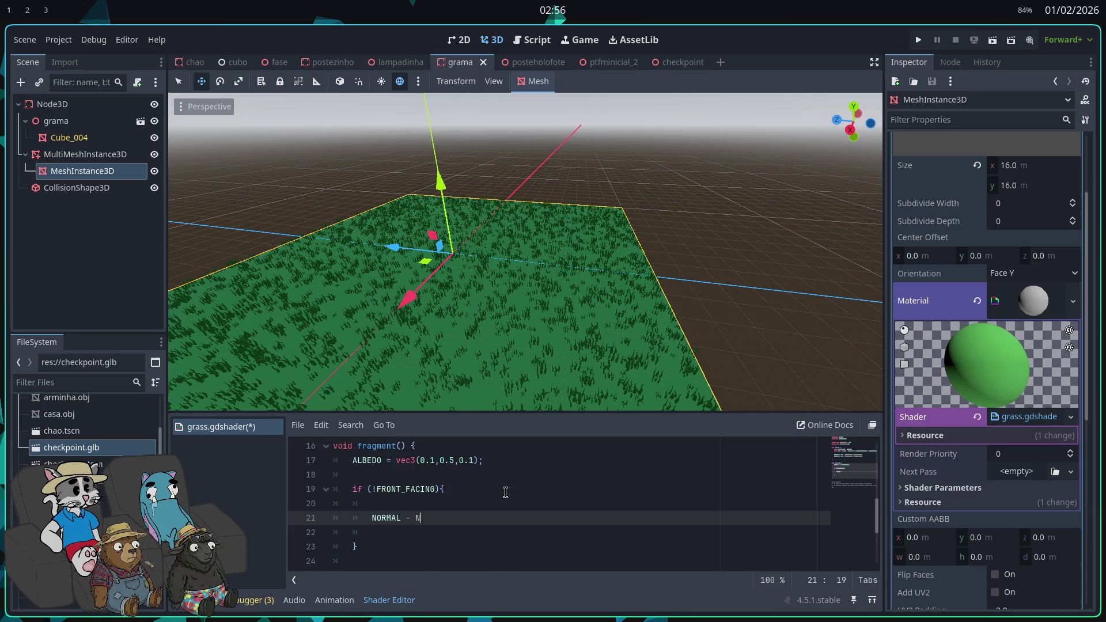
pyautogui.press('BackSpace')
pyautogui.write('= -NOR')
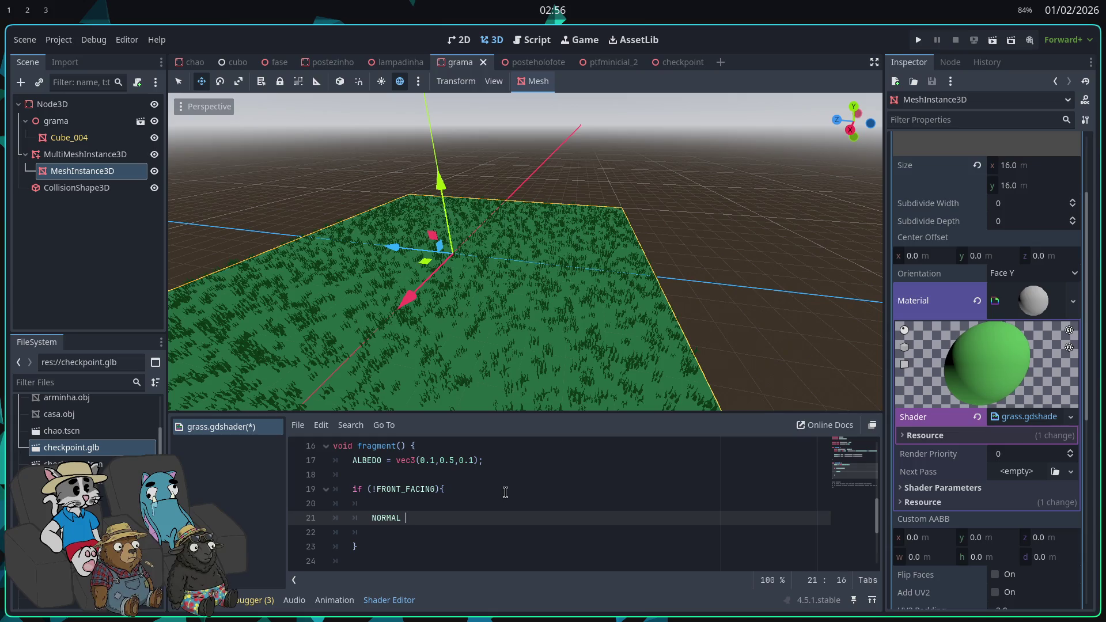
pyautogui.write('MAL')
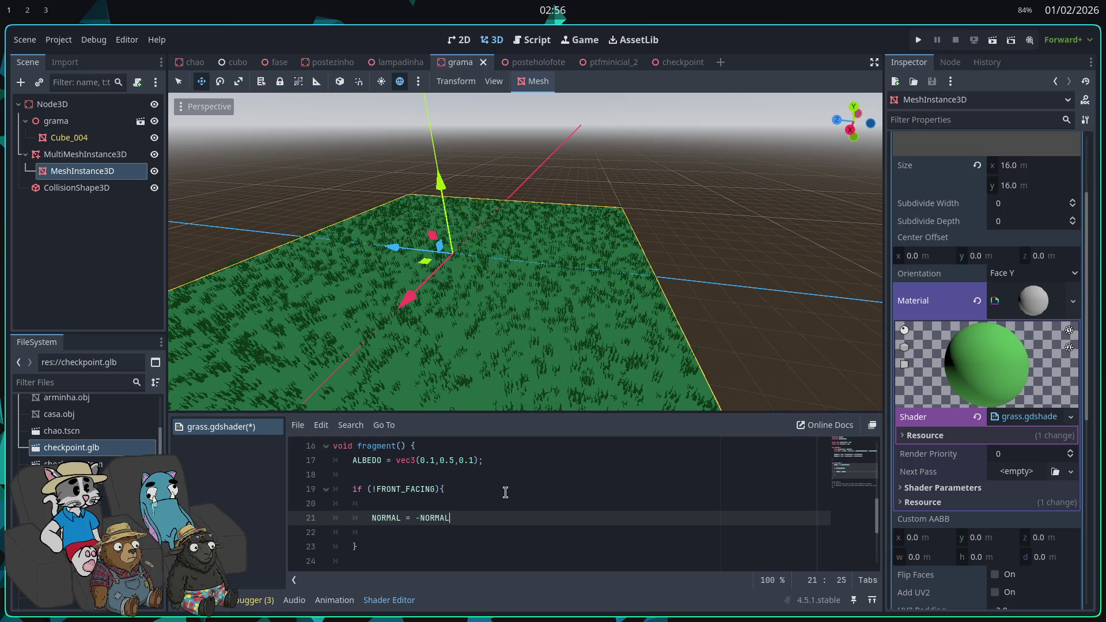
pyautogui.press('Escape')
pyautogui.write(';')
pyautogui.hotkey('ctrl', 's')
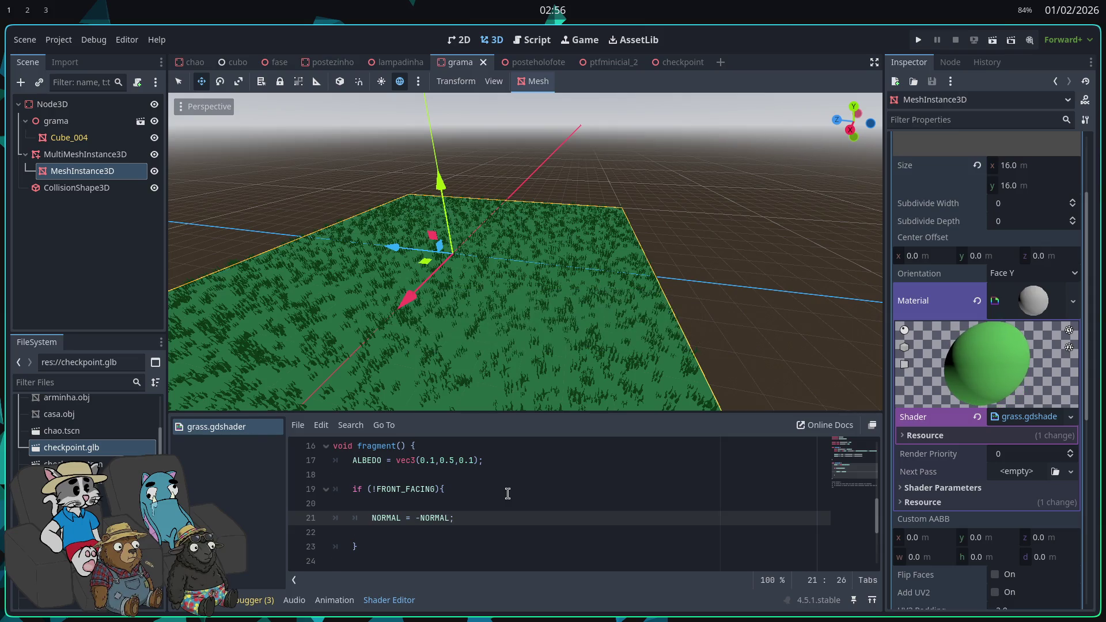
# - Delete the commented-out light() function at the end of the shader
pyautogui.scroll(-3, 588, 511)
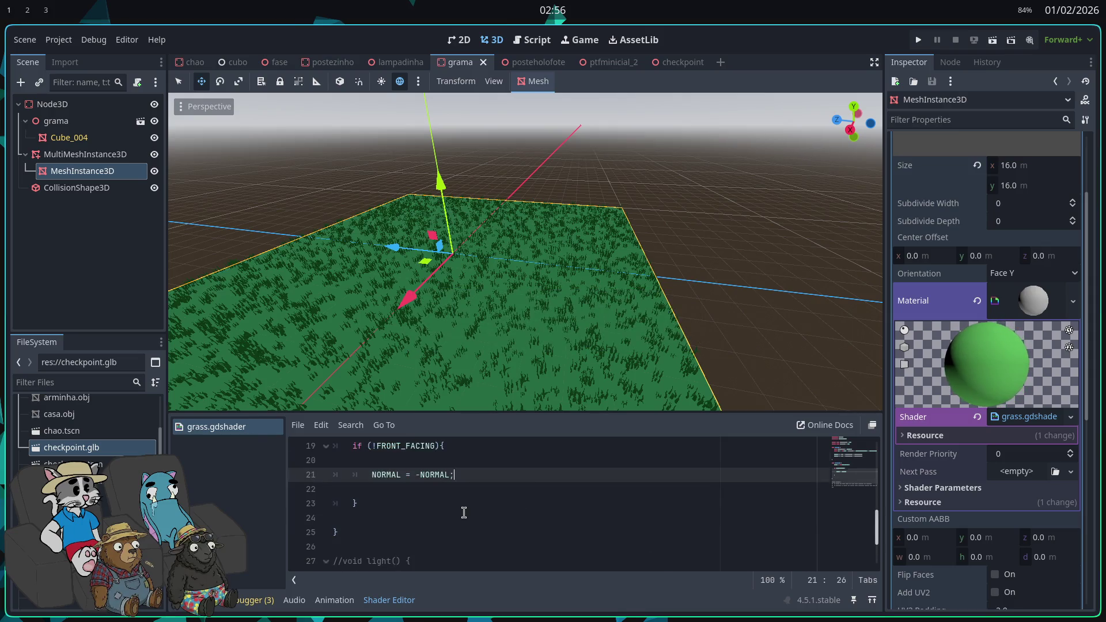
pyautogui.moveTo(432, 540); pyautogui.dragTo(324, 490)
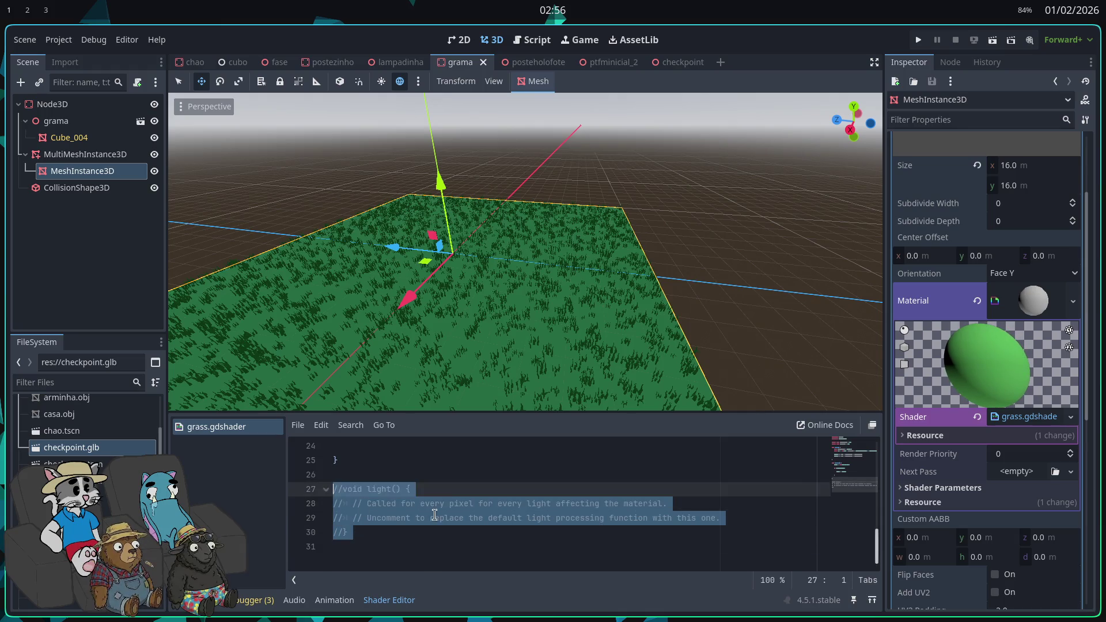
pyautogui.press('BackSpace')
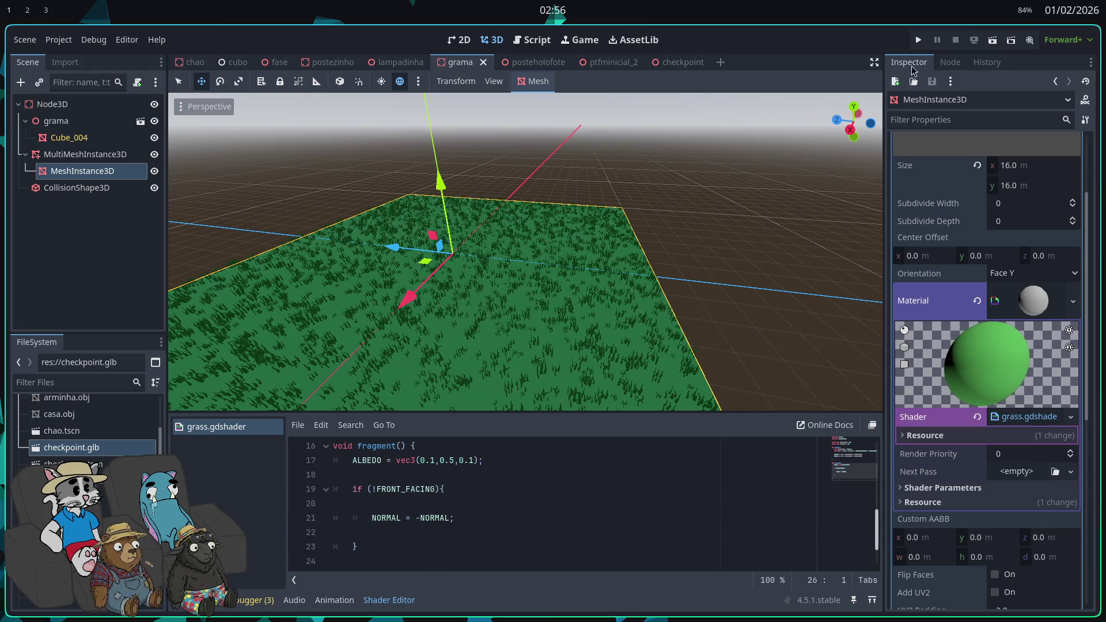
pyautogui.click(919, 40)
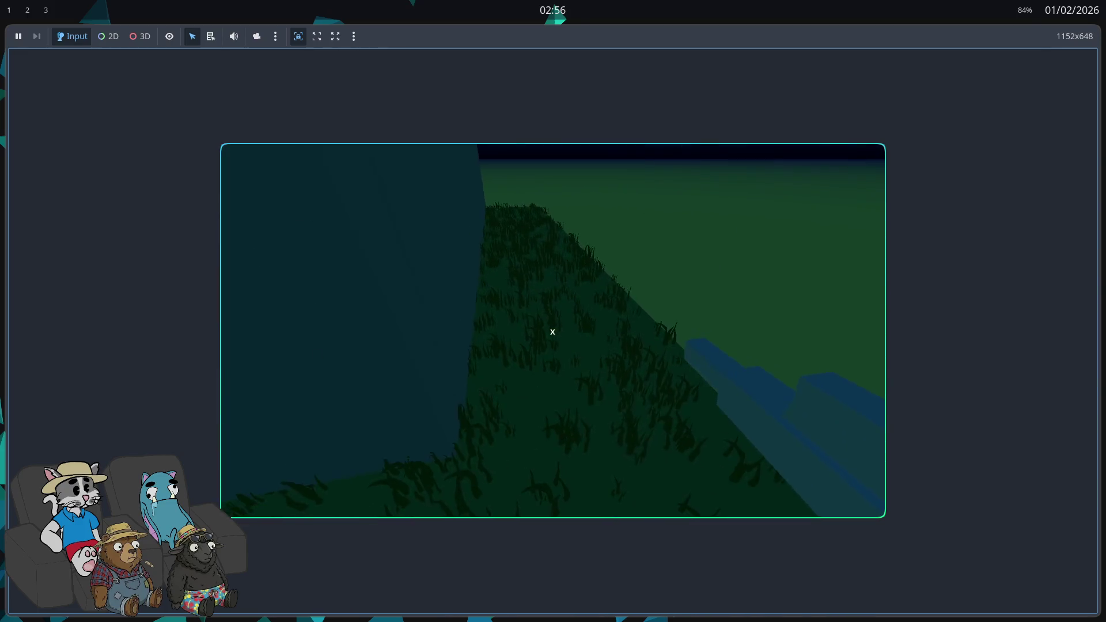
pyautogui.press('Escape')
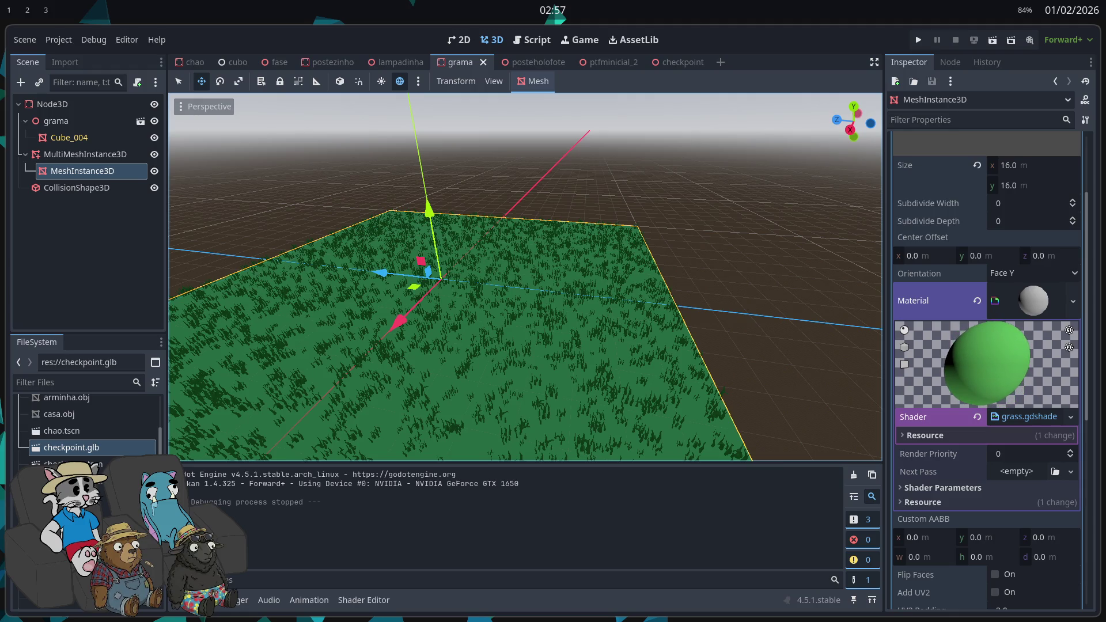
pyautogui.click(364, 600)
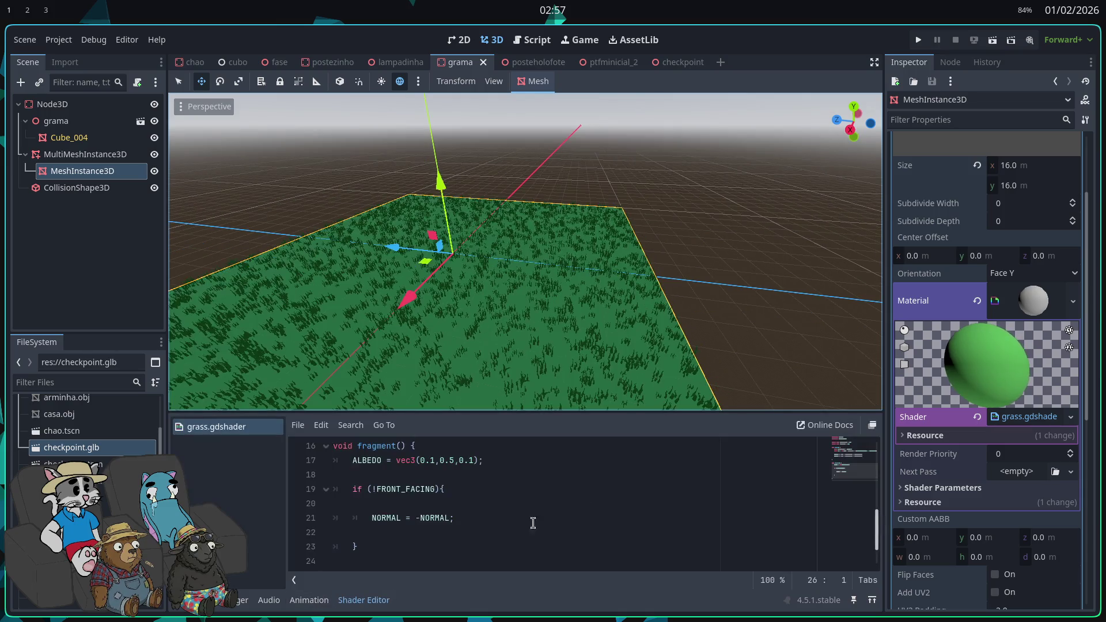
pyautogui.scroll(1, 588, 492)
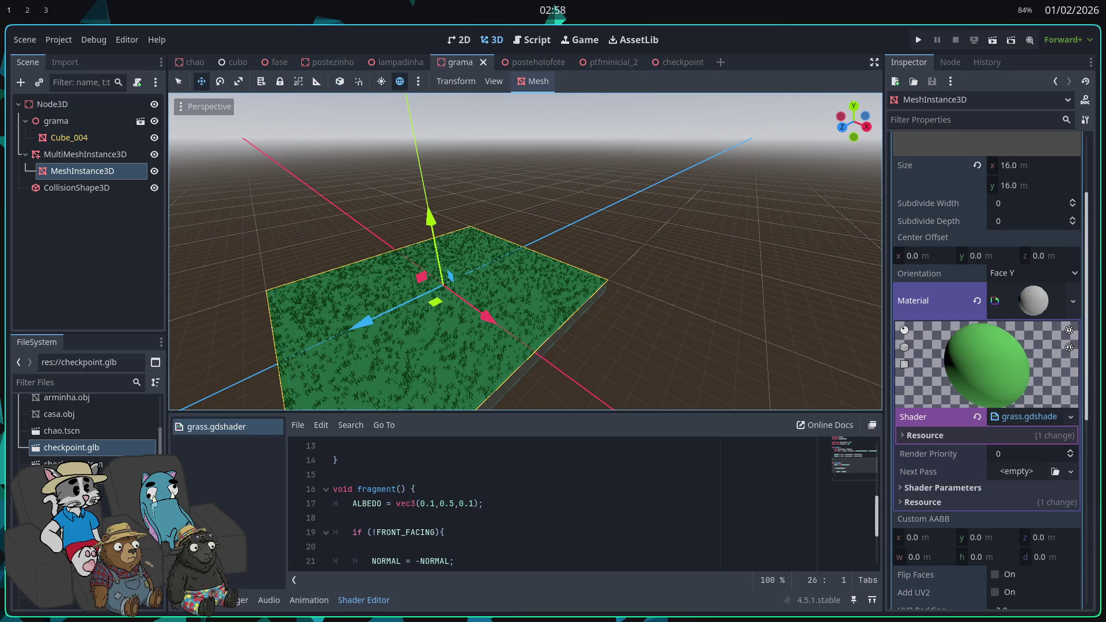
pyautogui.press('d')
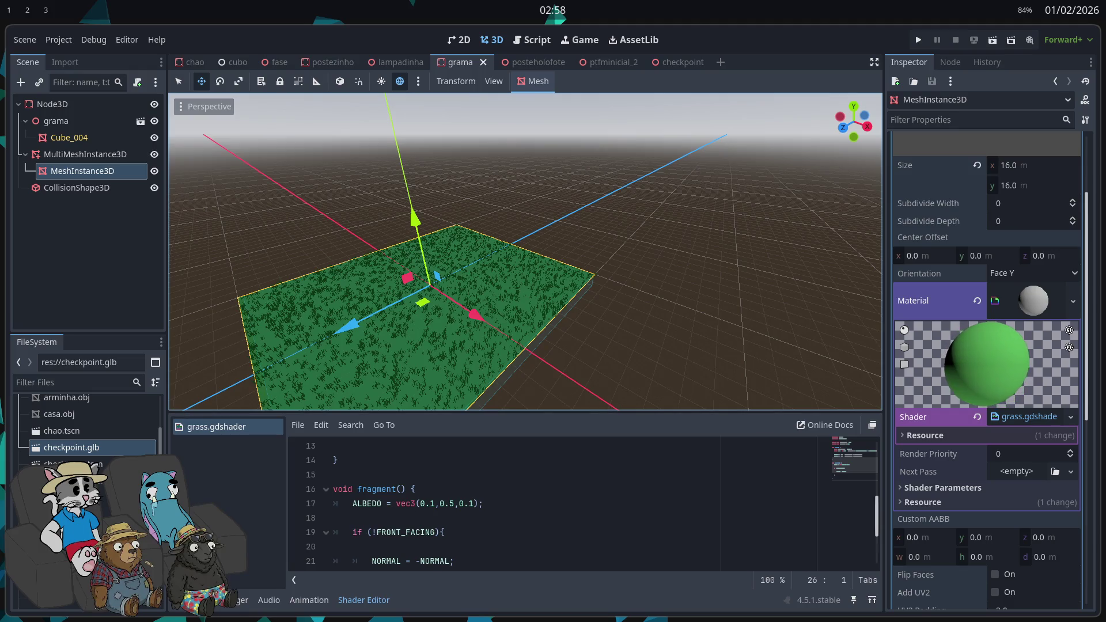
pyautogui.scroll(4, 516, 504)
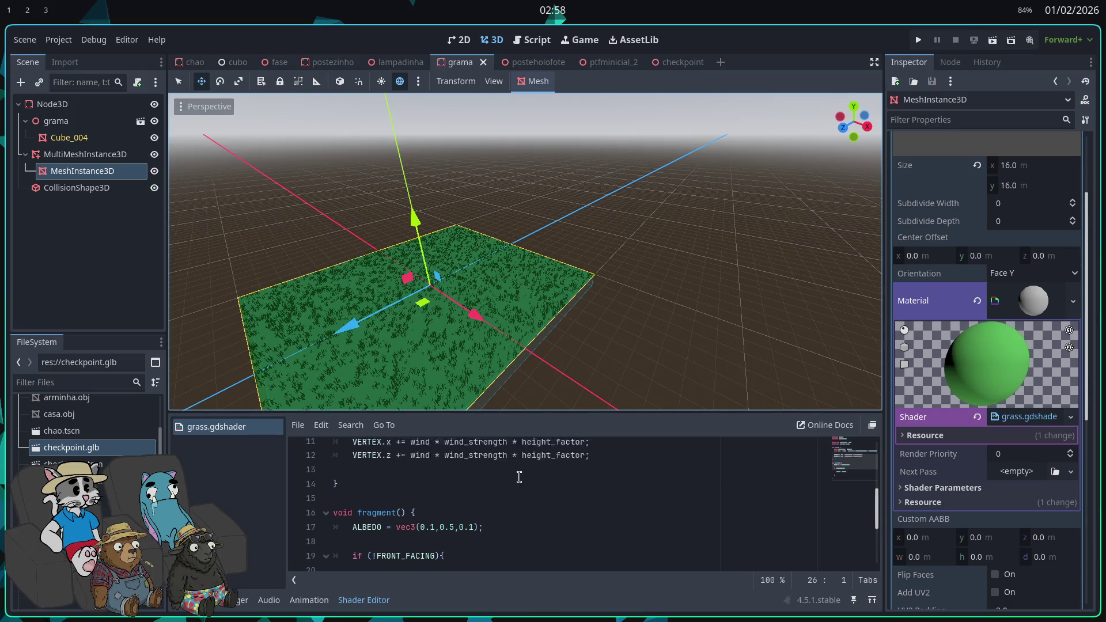